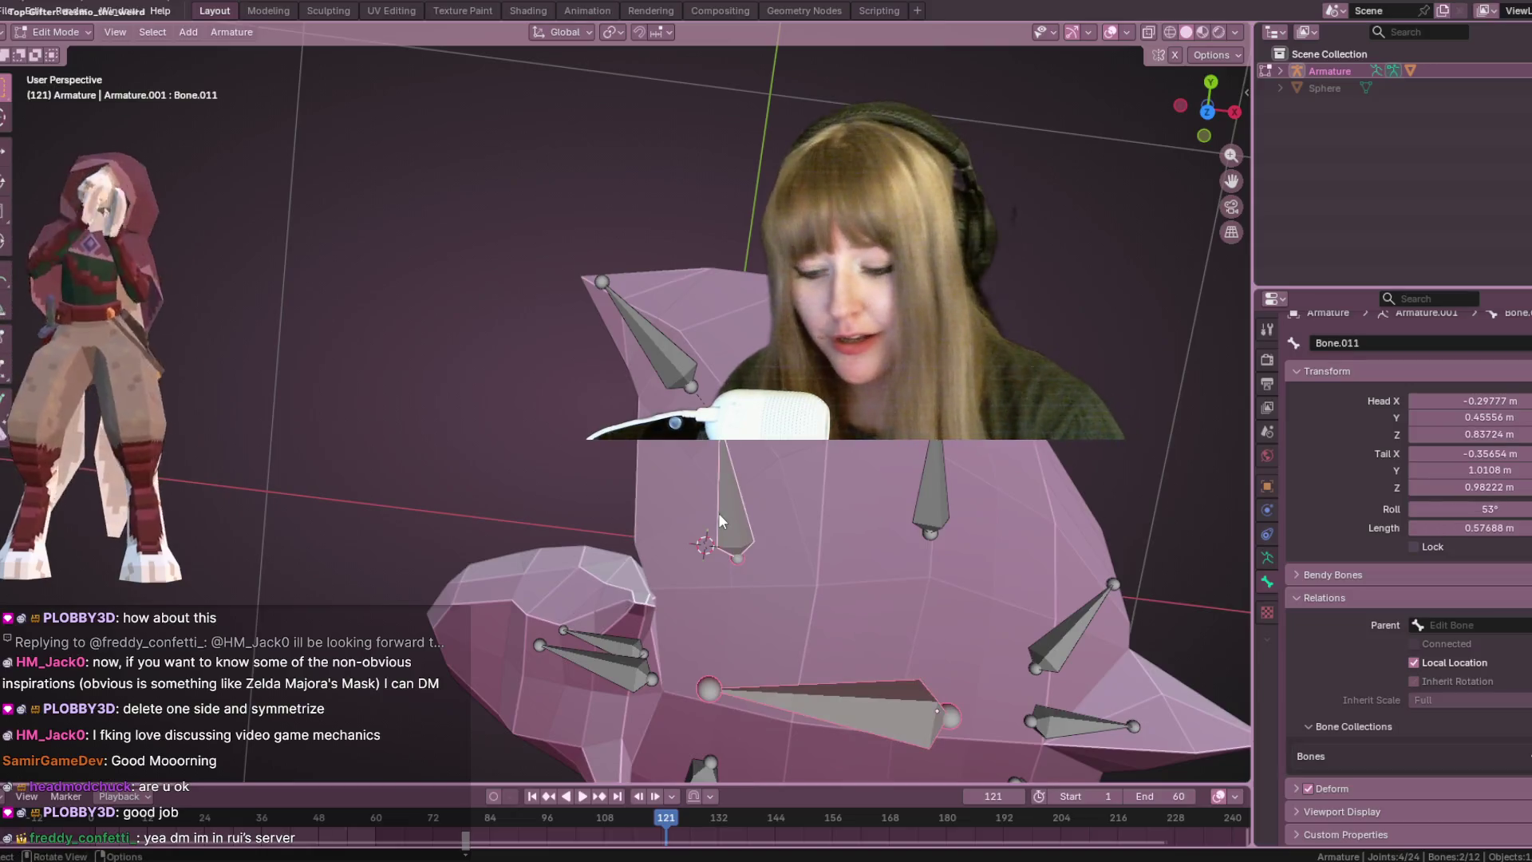
- Parent Bone.011 to the fin bone above it with Keep Offset
{"action": "key", "text": "ctrl+p"}
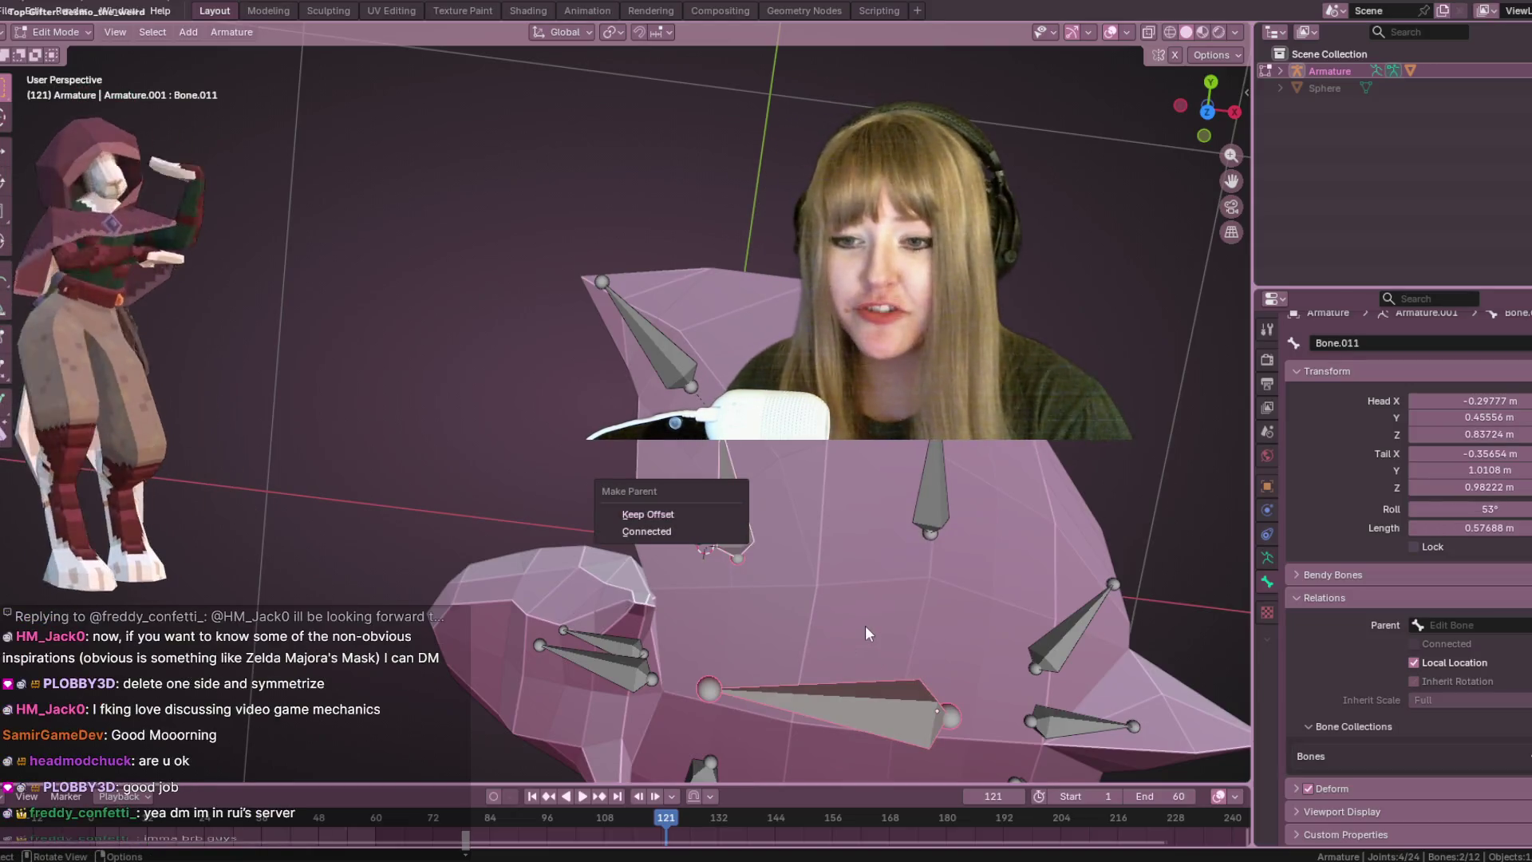
{"action": "left_click", "coordinate": [843, 650]}
{"action": "middle_click_drag", "start_coordinate": [843, 650], "coordinate": [858, 453]}
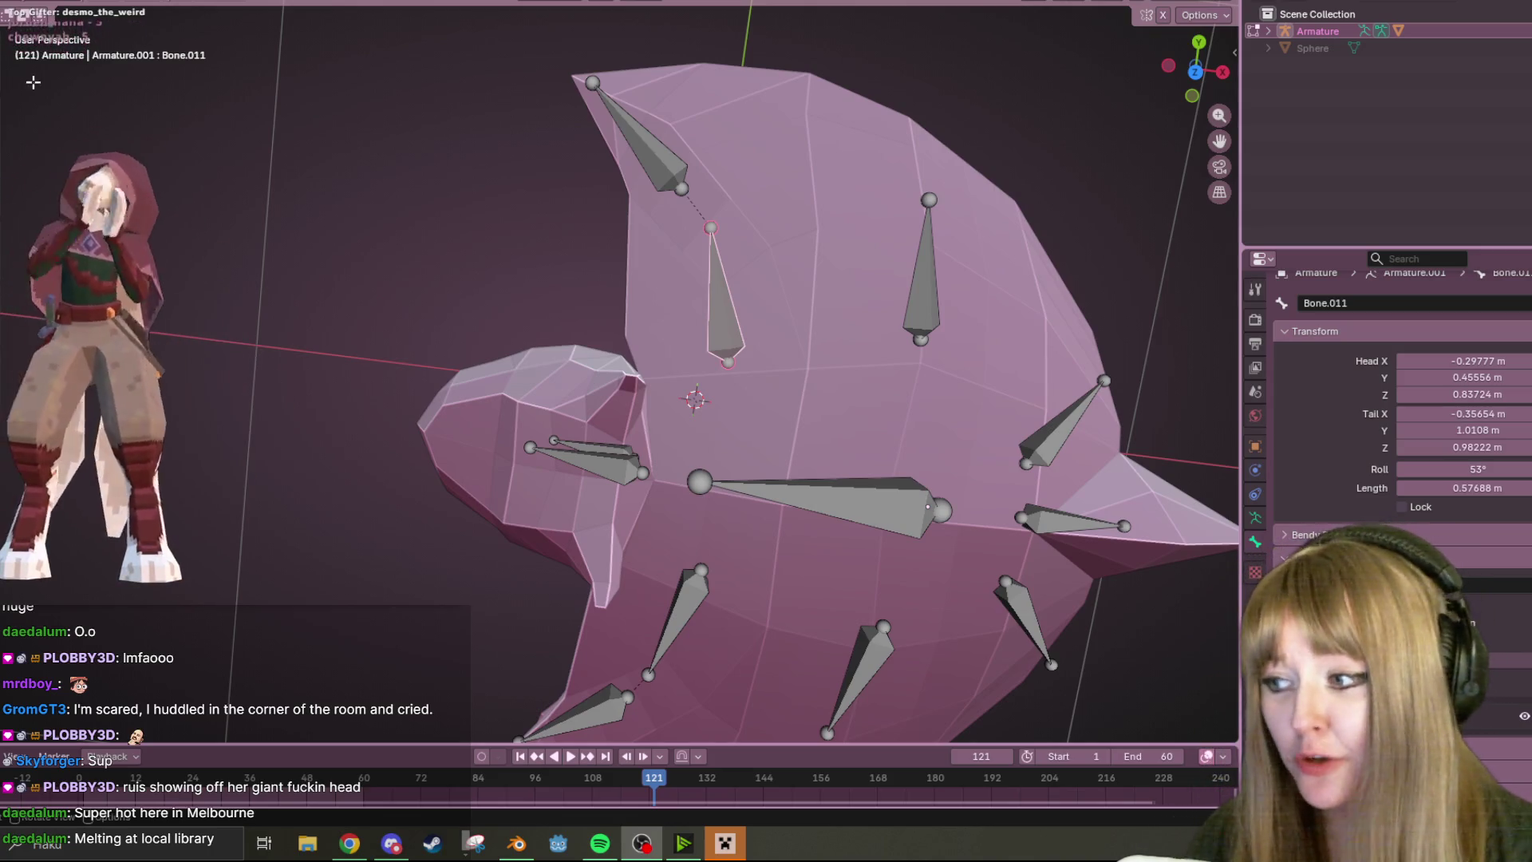
- Parent the first fin bone and the lower-left fin bone to the central body bone with Keep Offset
{"action": "mouse_move", "coordinate": [883, 423]}
{"action": "middle_mouse_down"}
{"action": "mouse_move", "coordinate": [855, 362]}
{"action": "mouse_move", "coordinate": [699, 238]}
{"action": "middle_mouse_up"}
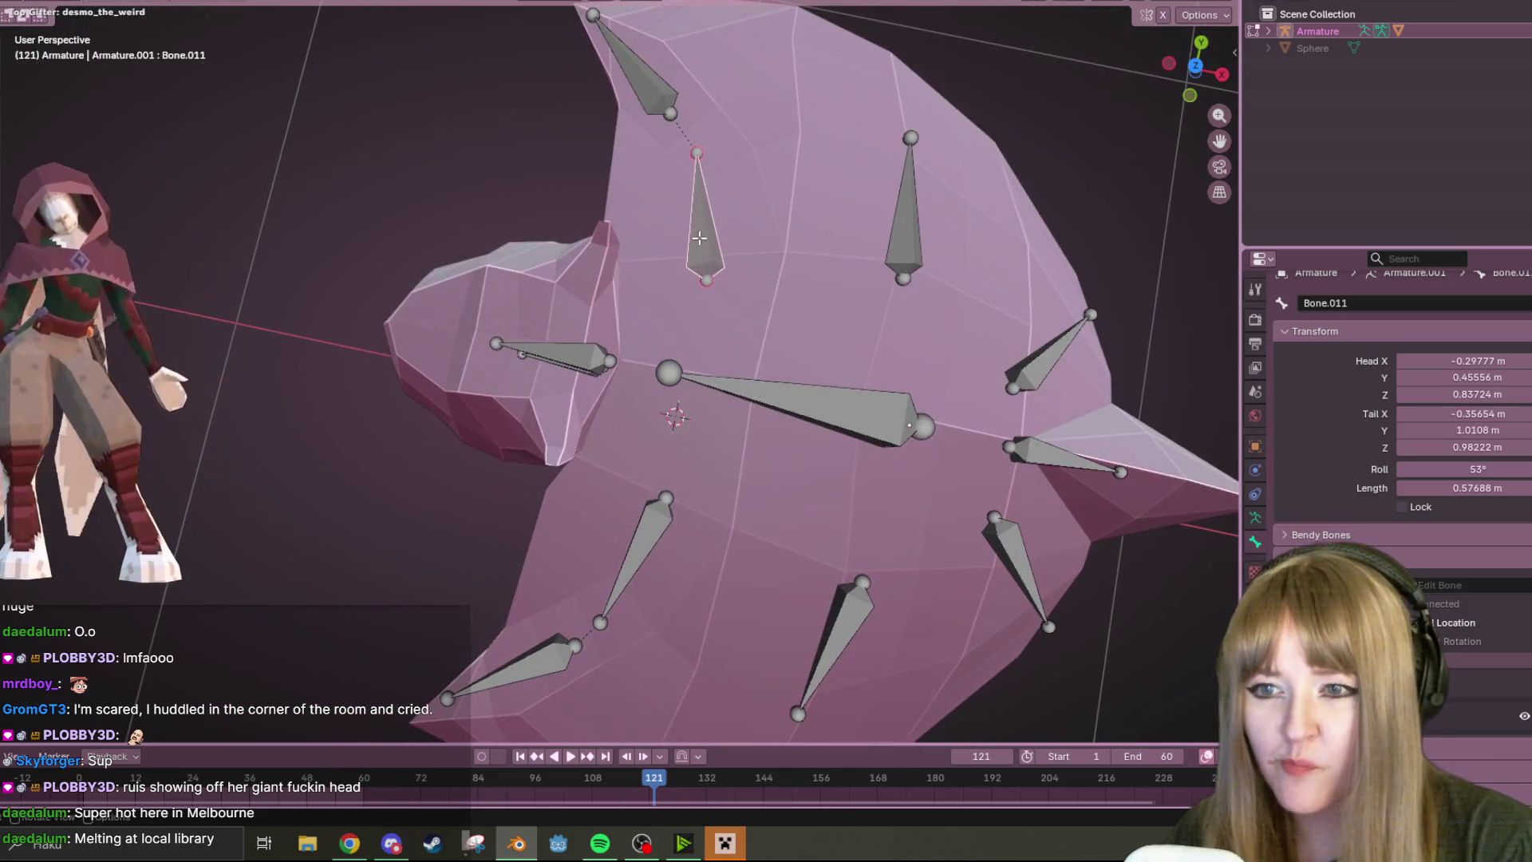
{"action": "left_click", "coordinate": [709, 383]}
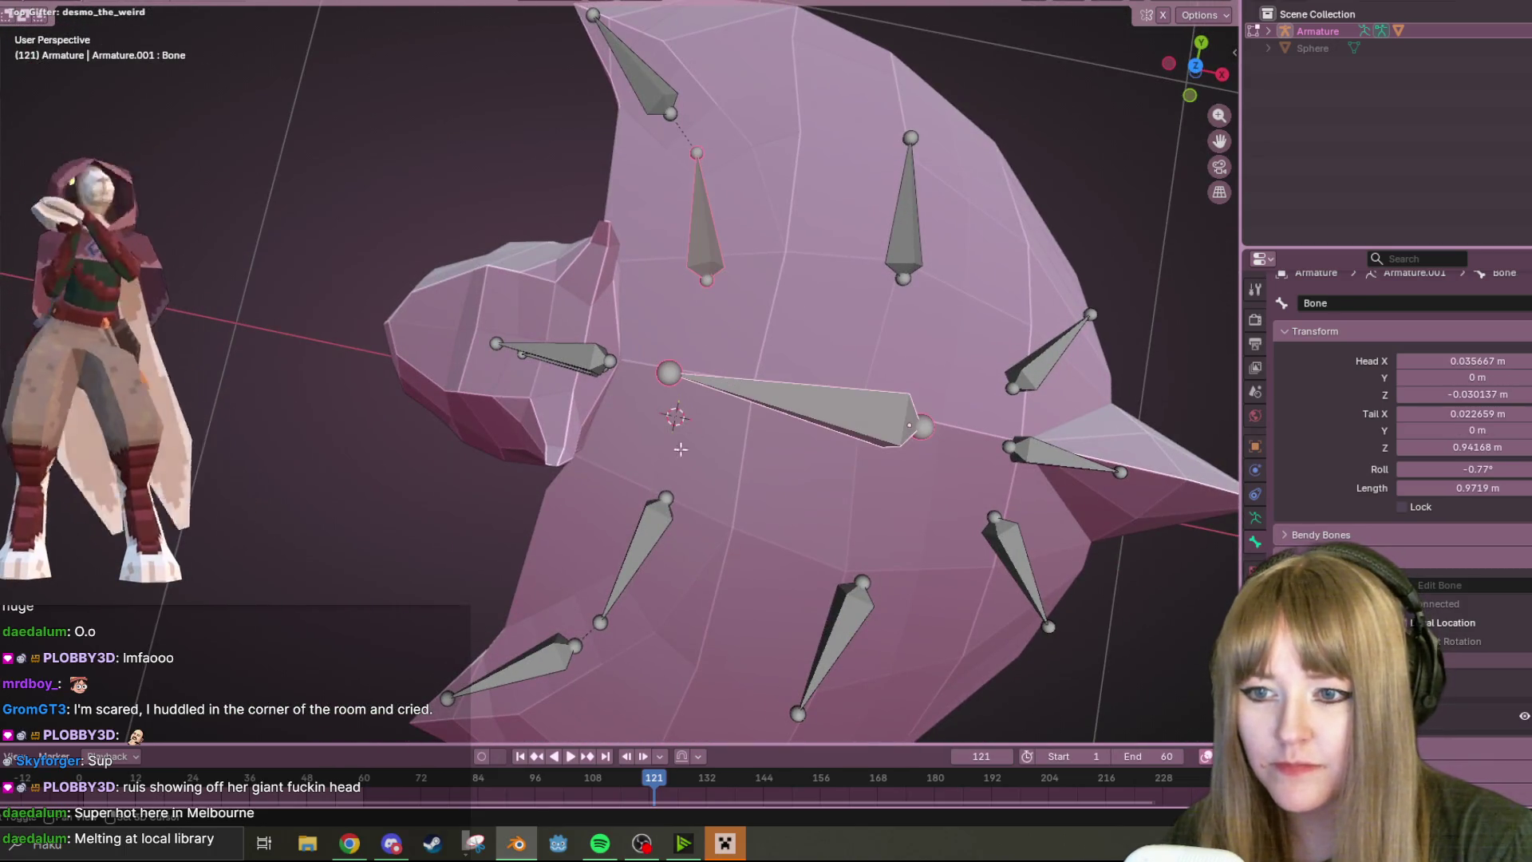
{"action": "key", "text": "ctrl+p"}
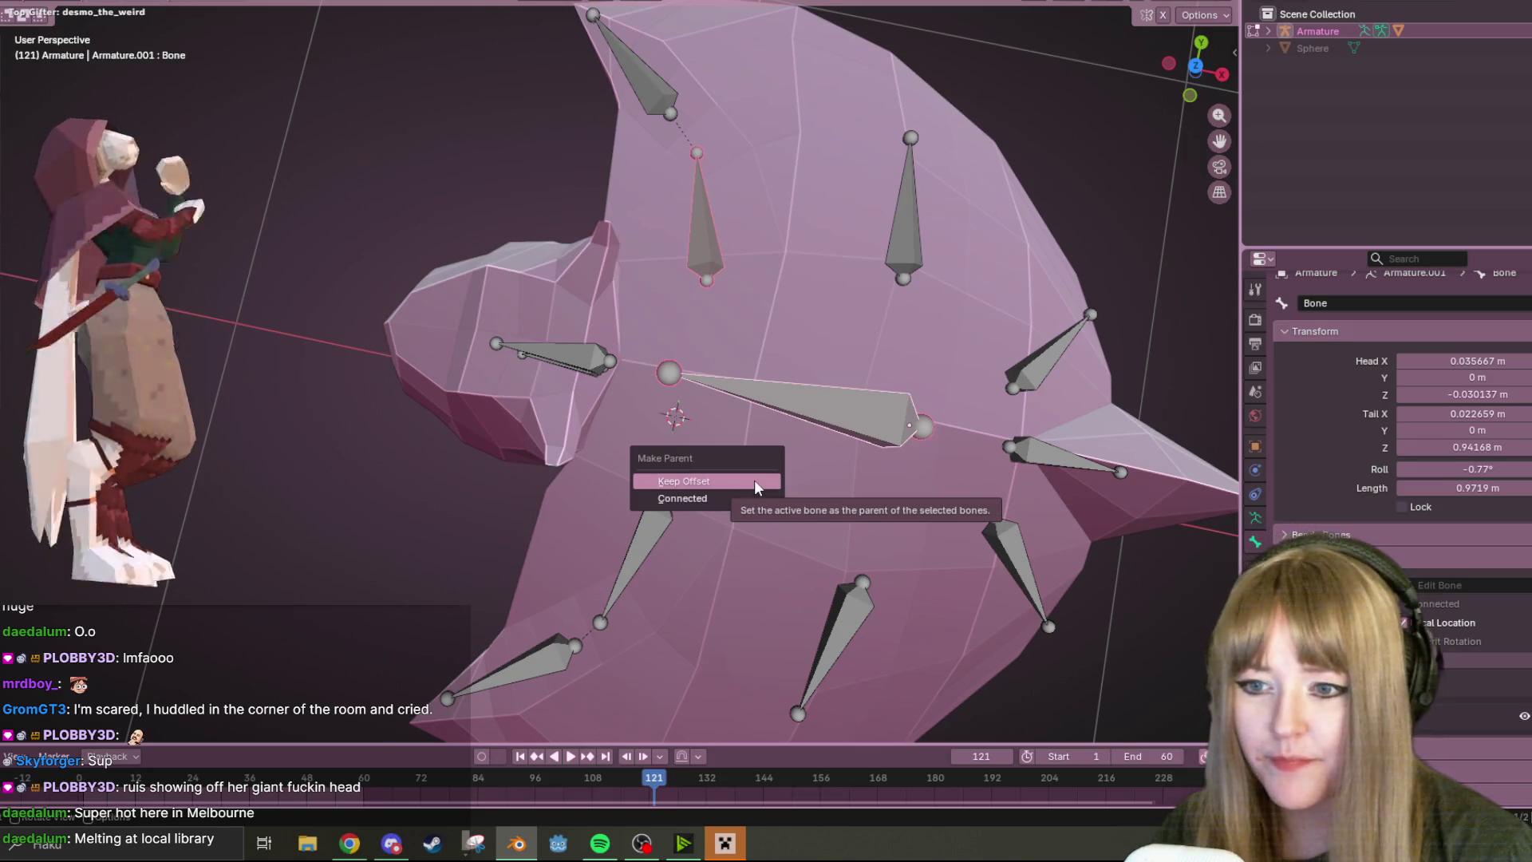
{"action": "left_click", "coordinate": [756, 487]}
{"action": "left_click", "coordinate": [639, 545]}
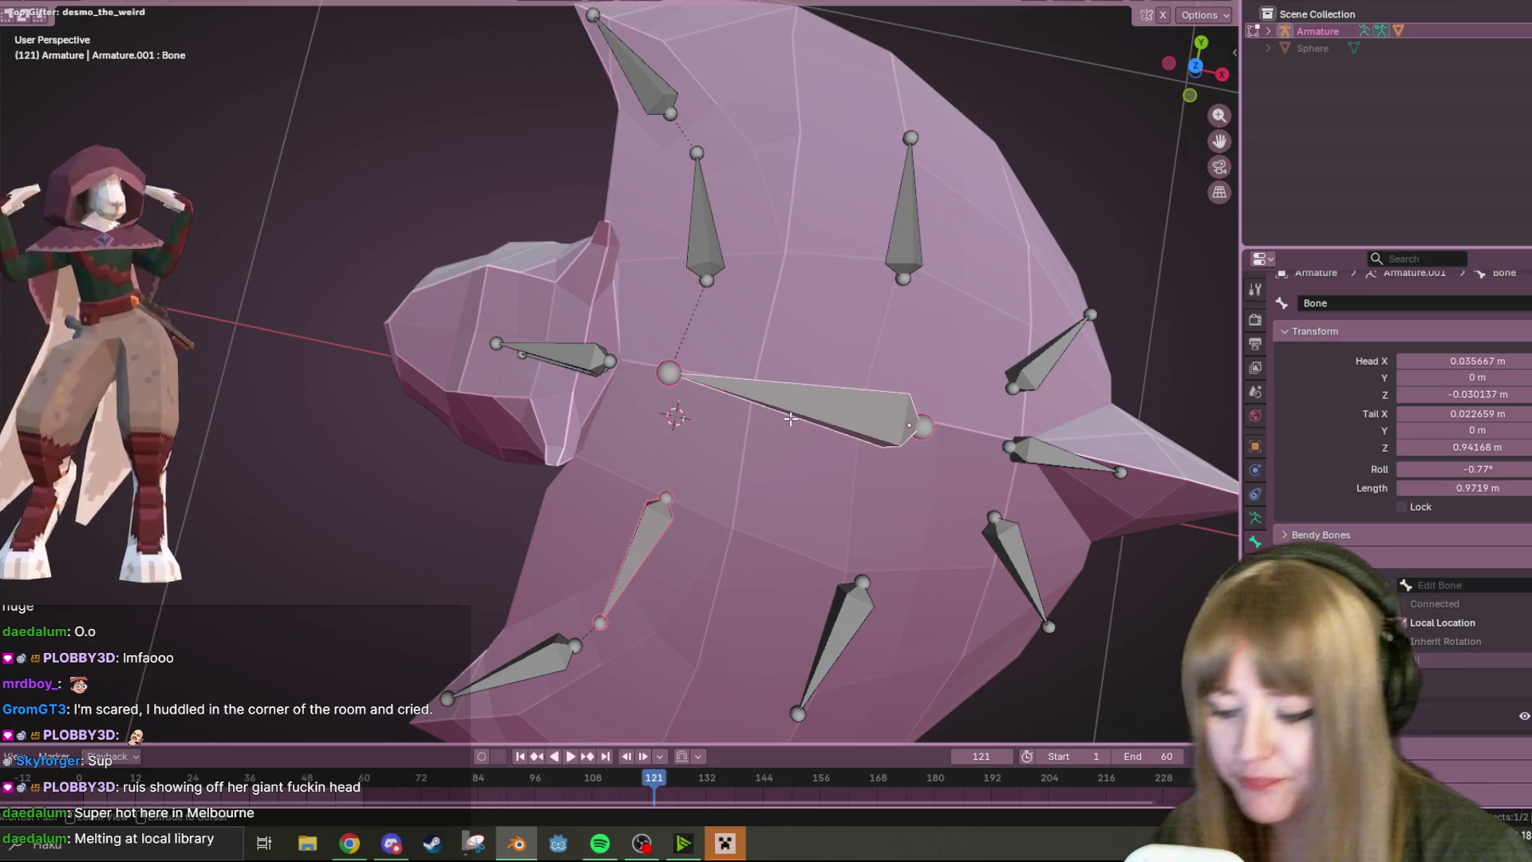
{"action": "key", "text": "ctrl+p"}
{"action": "left_click", "coordinate": [789, 417]}
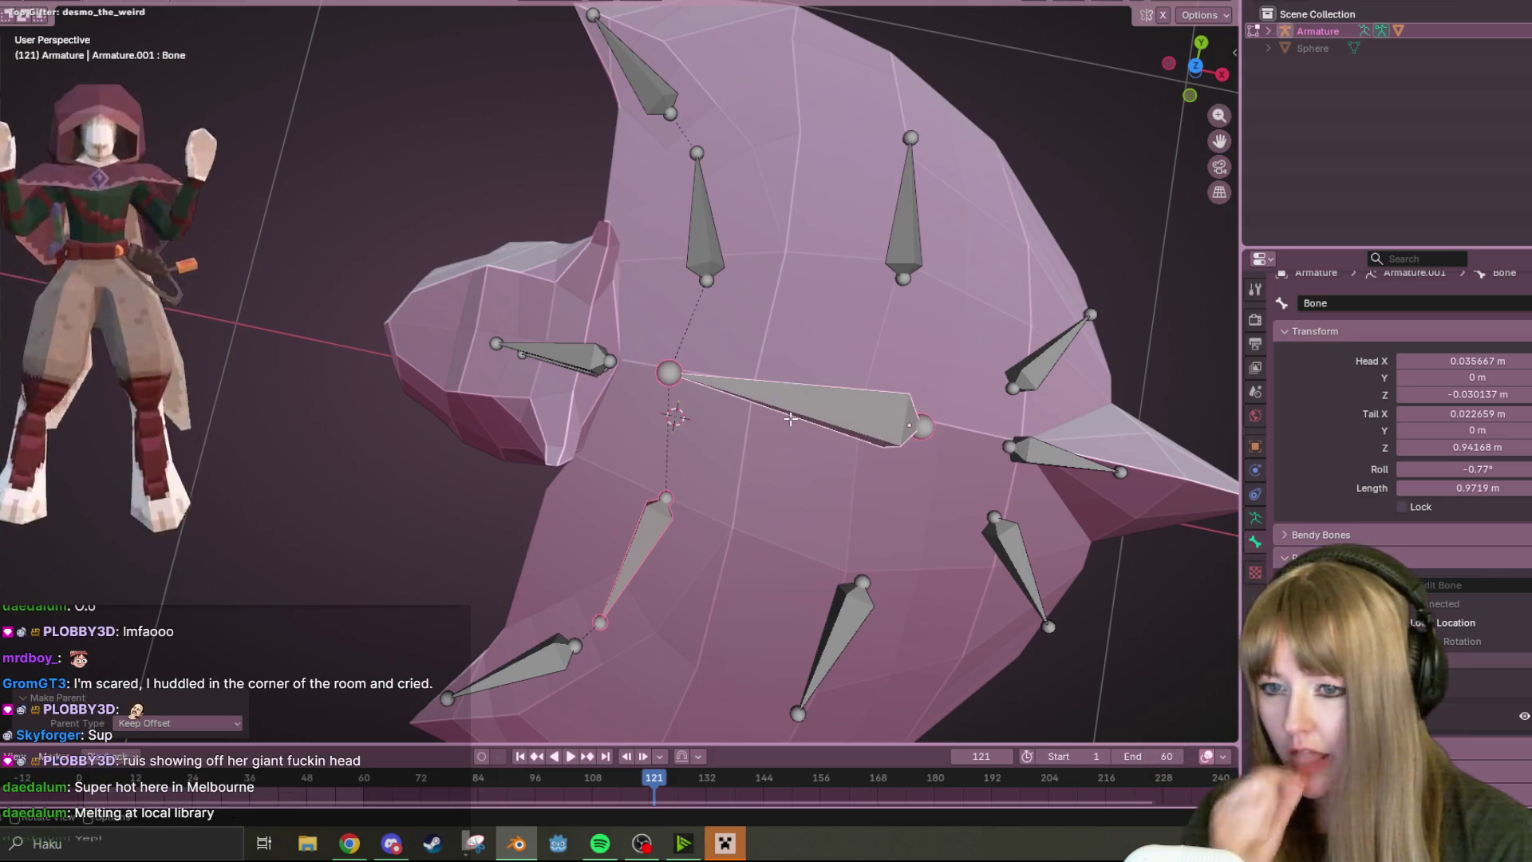
- Parent the upper fin bone and Bone.013 to the central bone with Keep Offset
{"action": "left_click", "coordinate": [905, 209]}
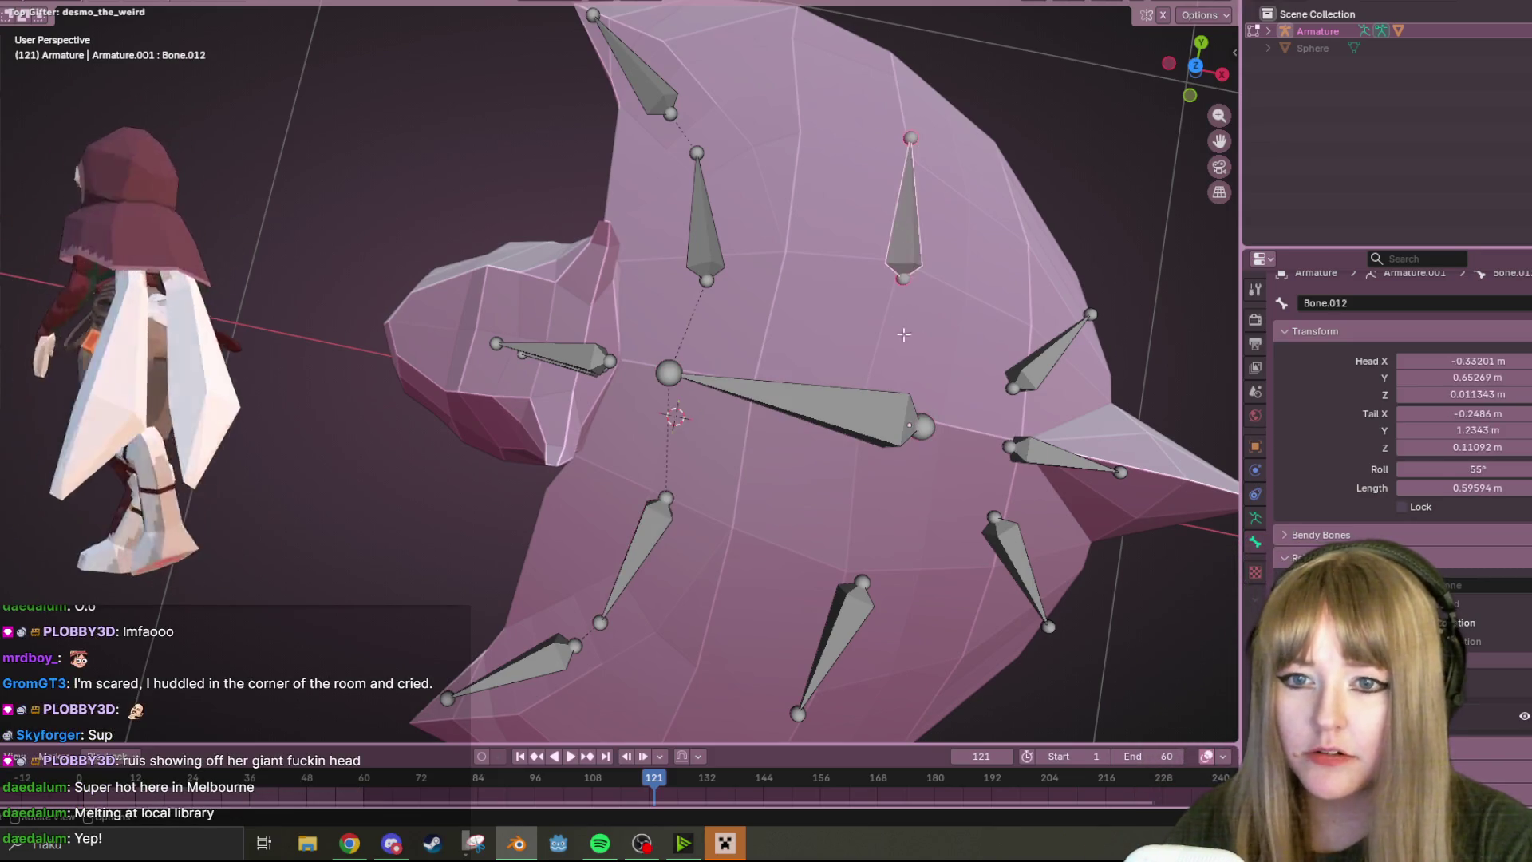
{"action": "left_click", "coordinate": [899, 418], "text": "shift"}
{"action": "key", "text": "ctrl+p"}
{"action": "left_click", "coordinate": [898, 418]}
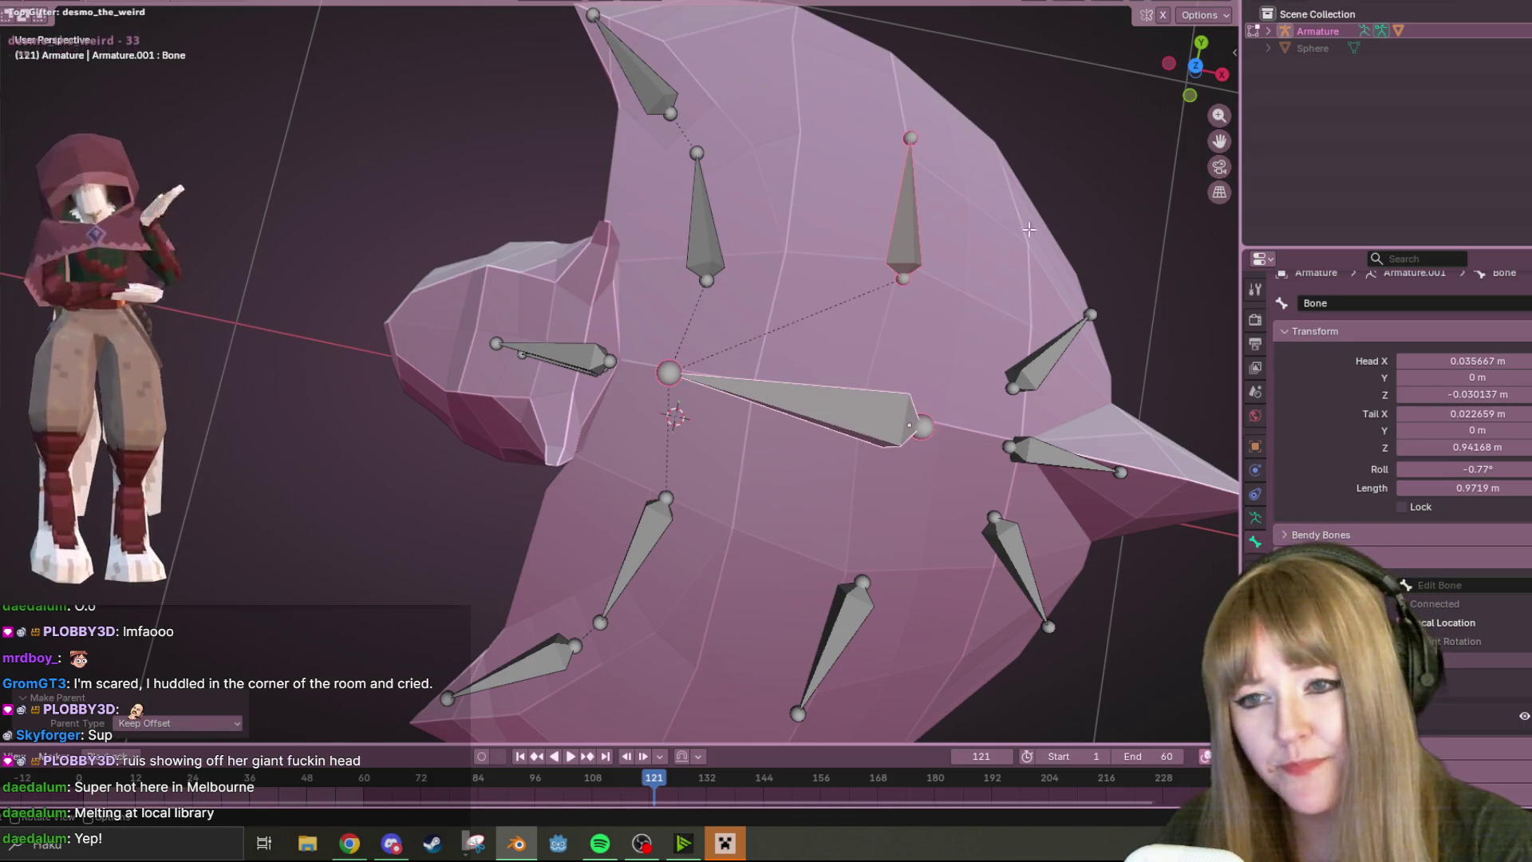
{"action": "left_click", "coordinate": [853, 620]}
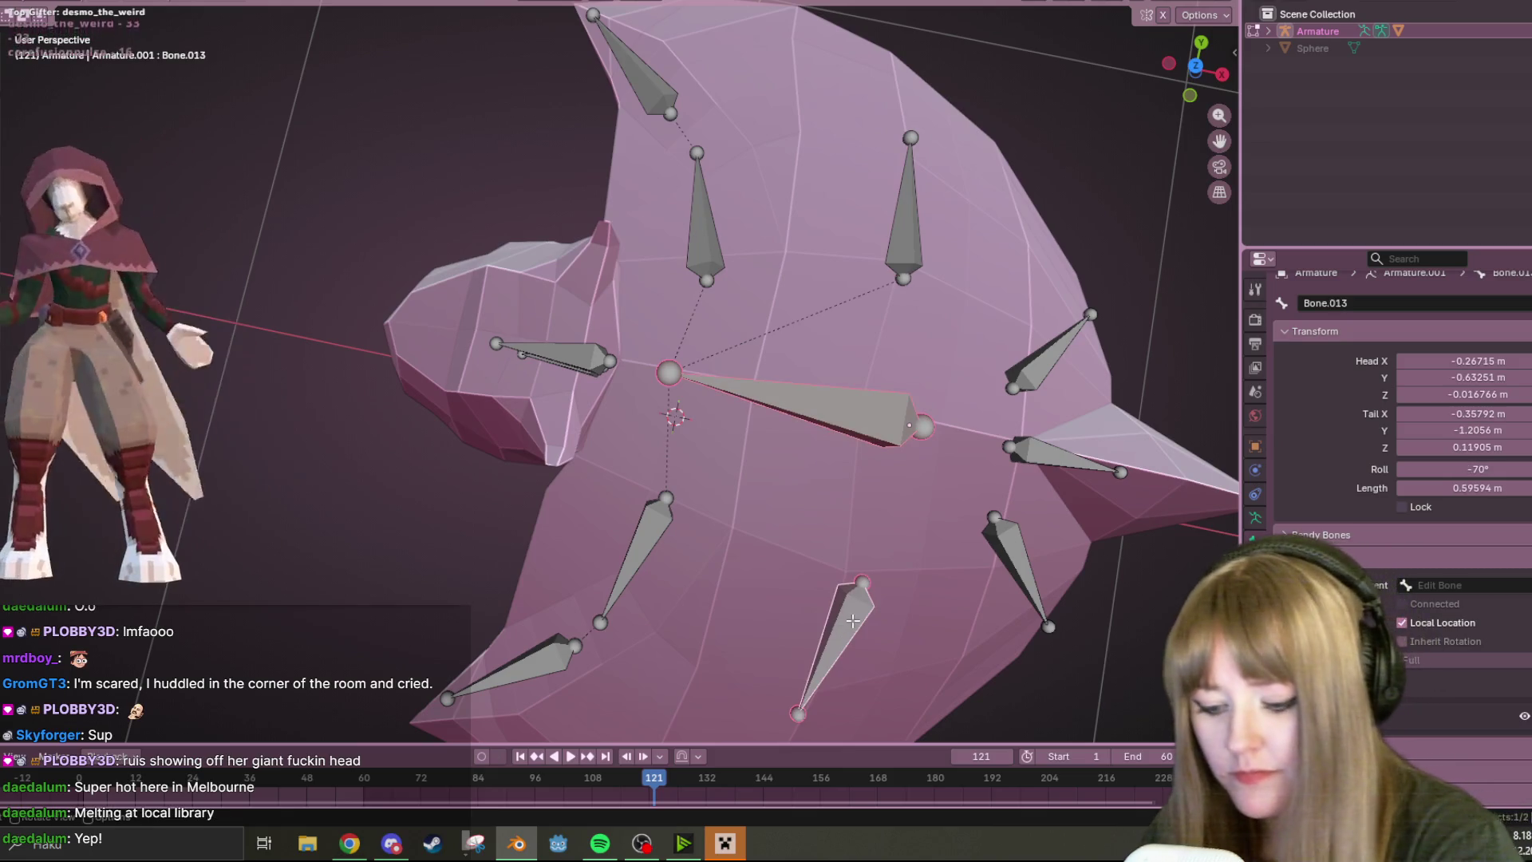
{"action": "left_click", "coordinate": [812, 421], "text": "shift"}
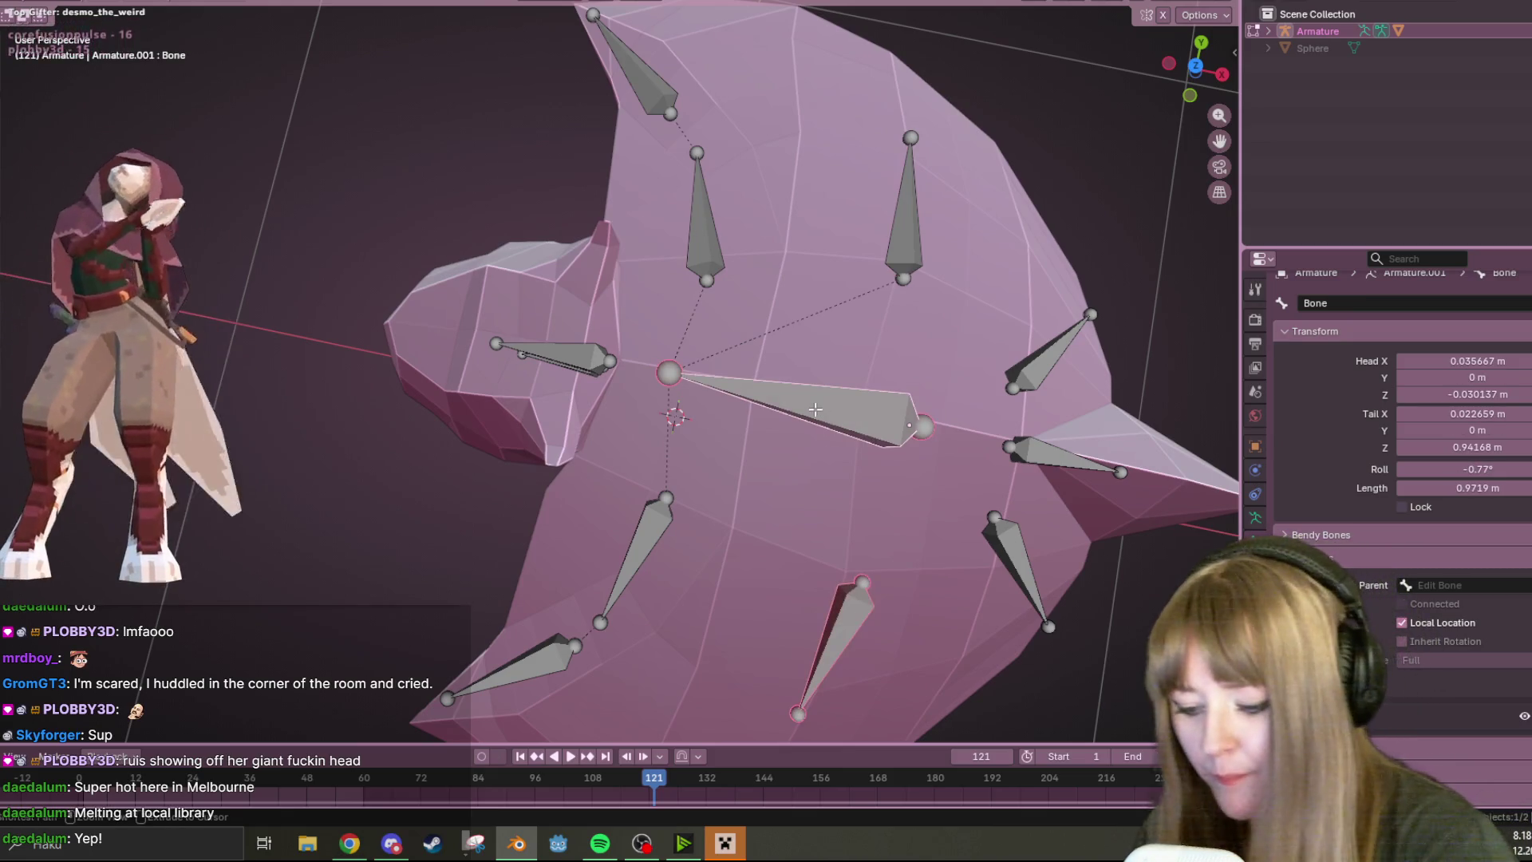
{"action": "key", "text": "ctrl+p"}
{"action": "left_click", "coordinate": [815, 407]}
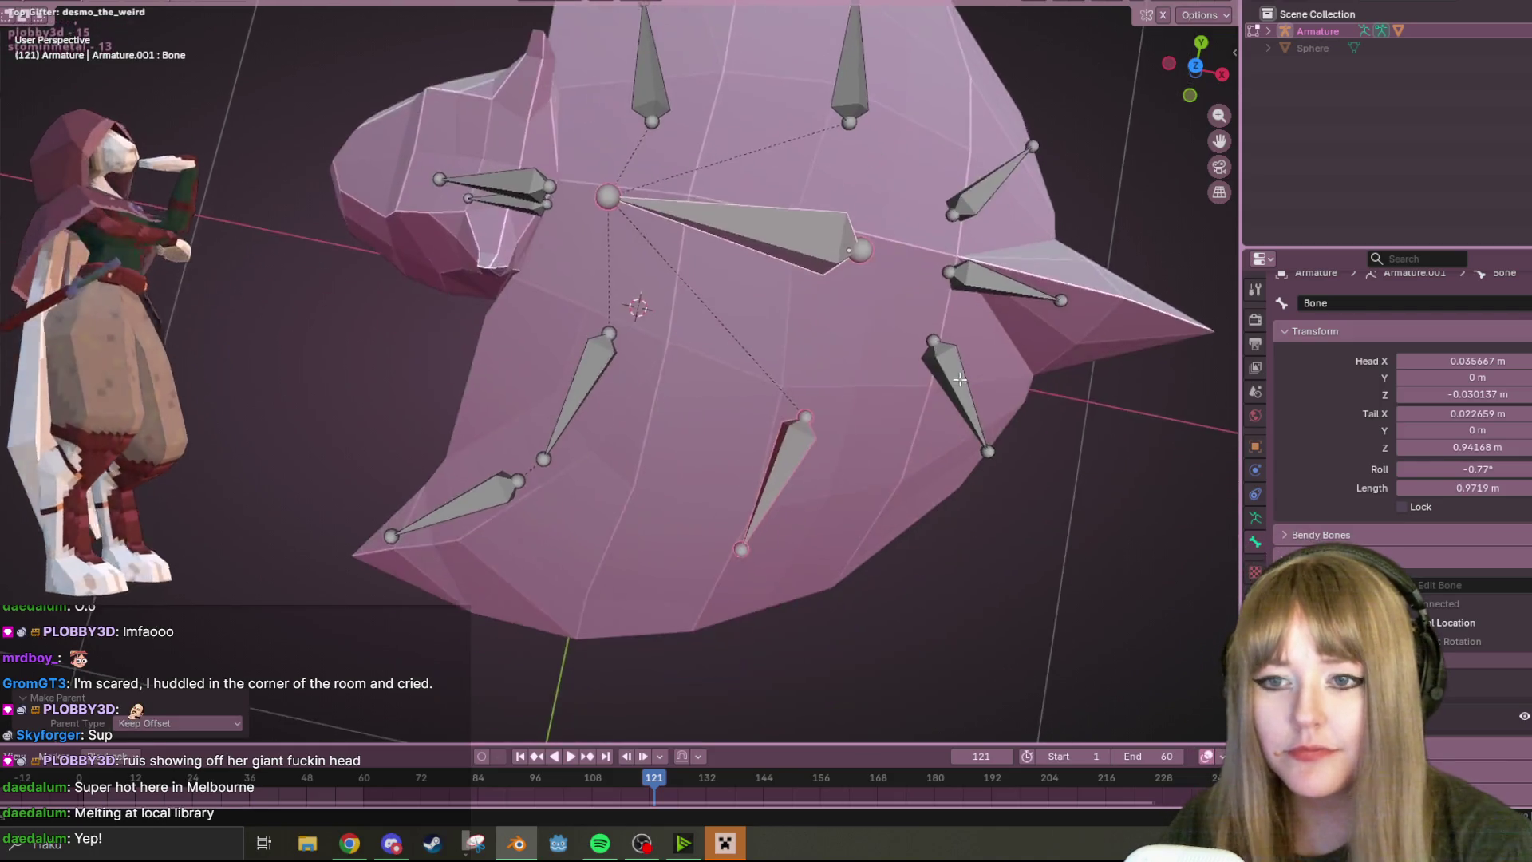
- Parent the remaining right-side fin bones, including Bone.004, to the central bone with Keep Offset
{"action": "middle_click_drag", "start_coordinate": [815, 408], "coordinate": [798, 251]}
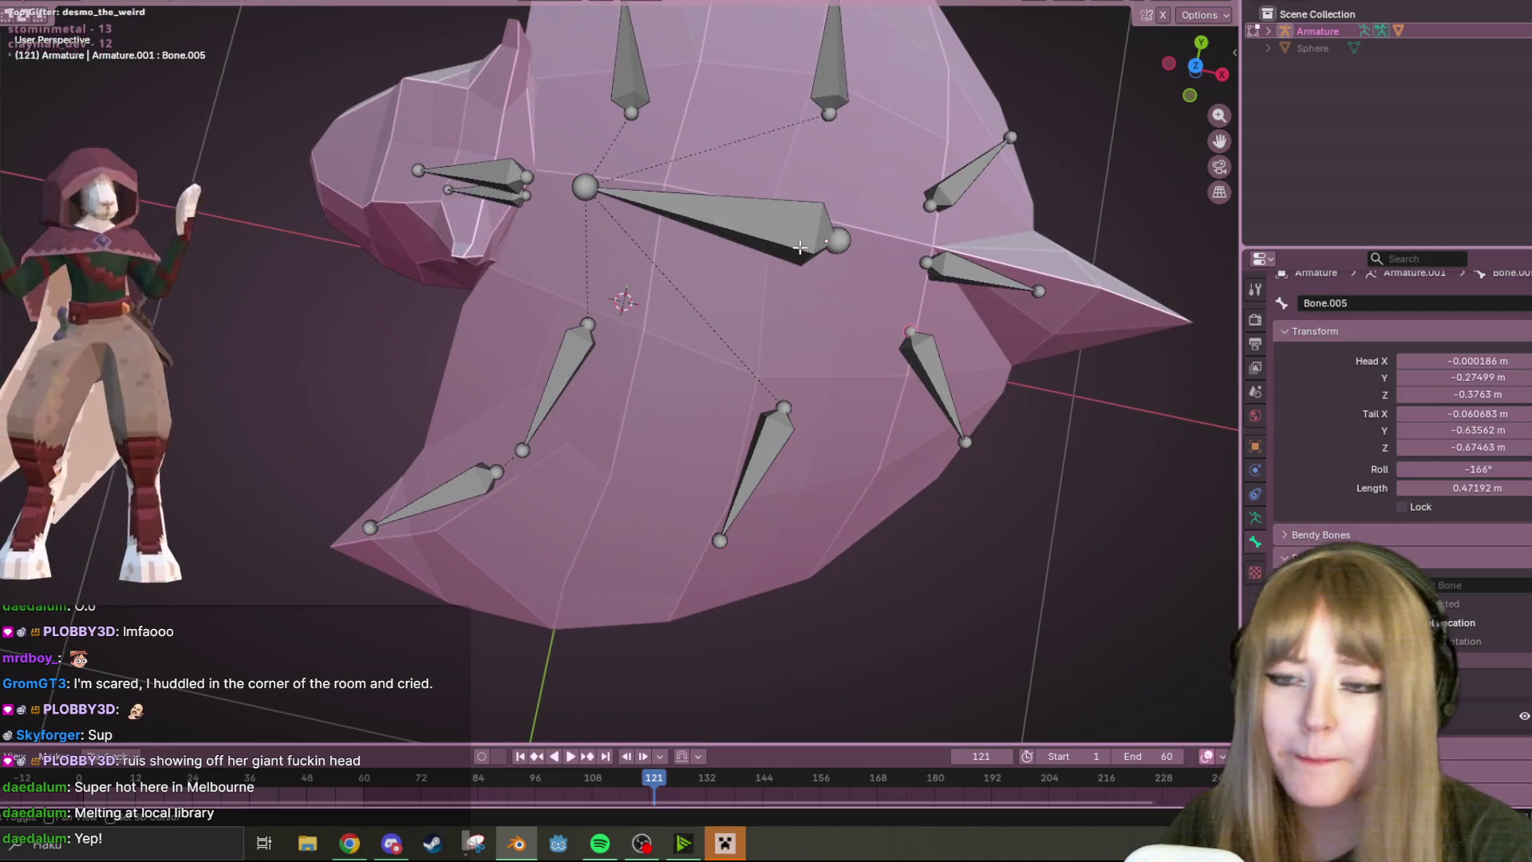
{"action": "key", "text": "ctrl+p"}
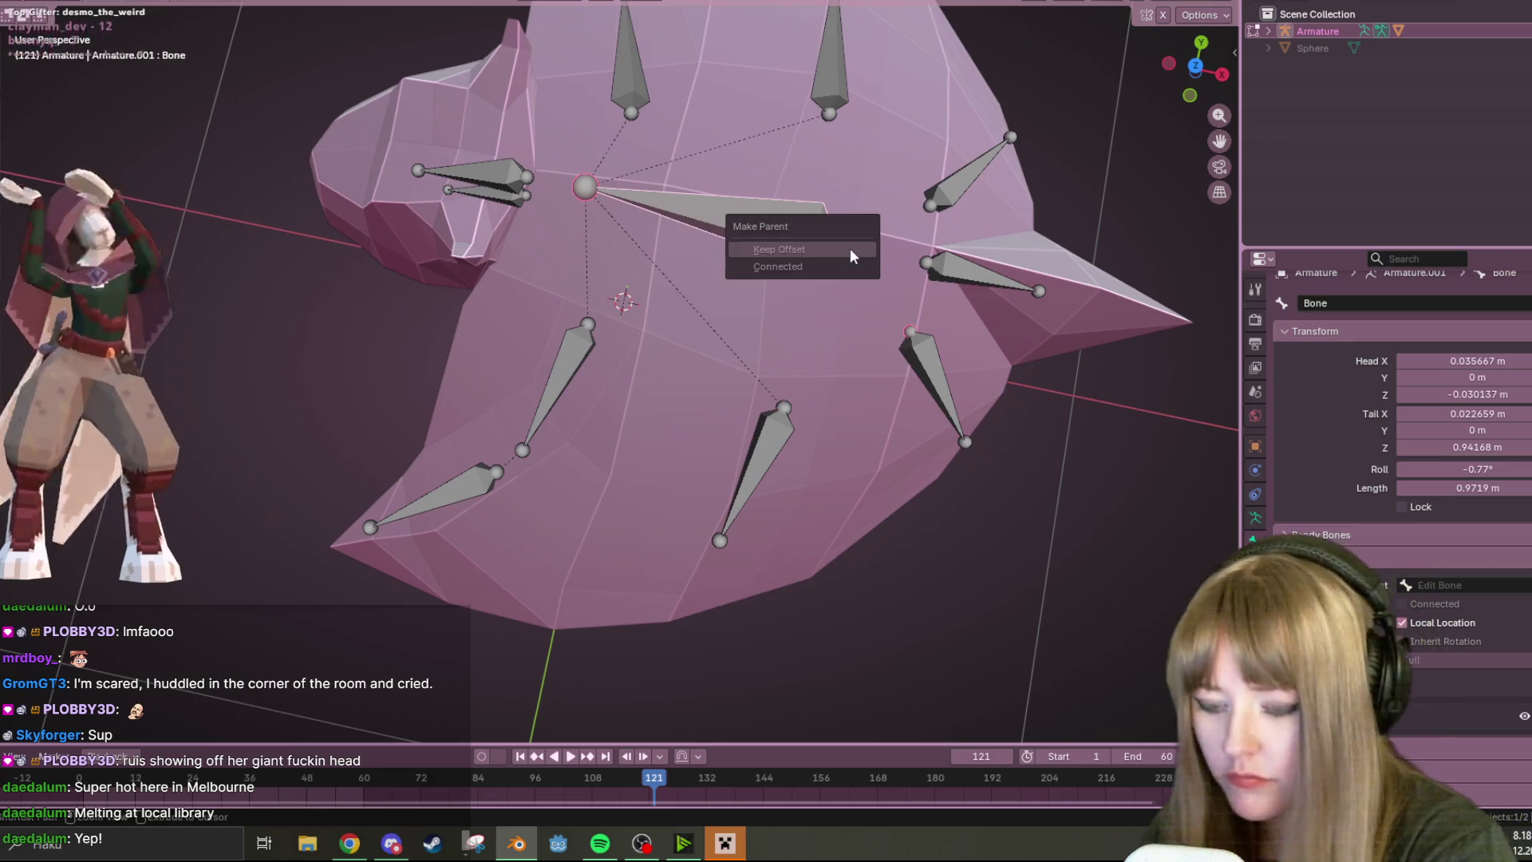
{"action": "left_click", "coordinate": [778, 258]}
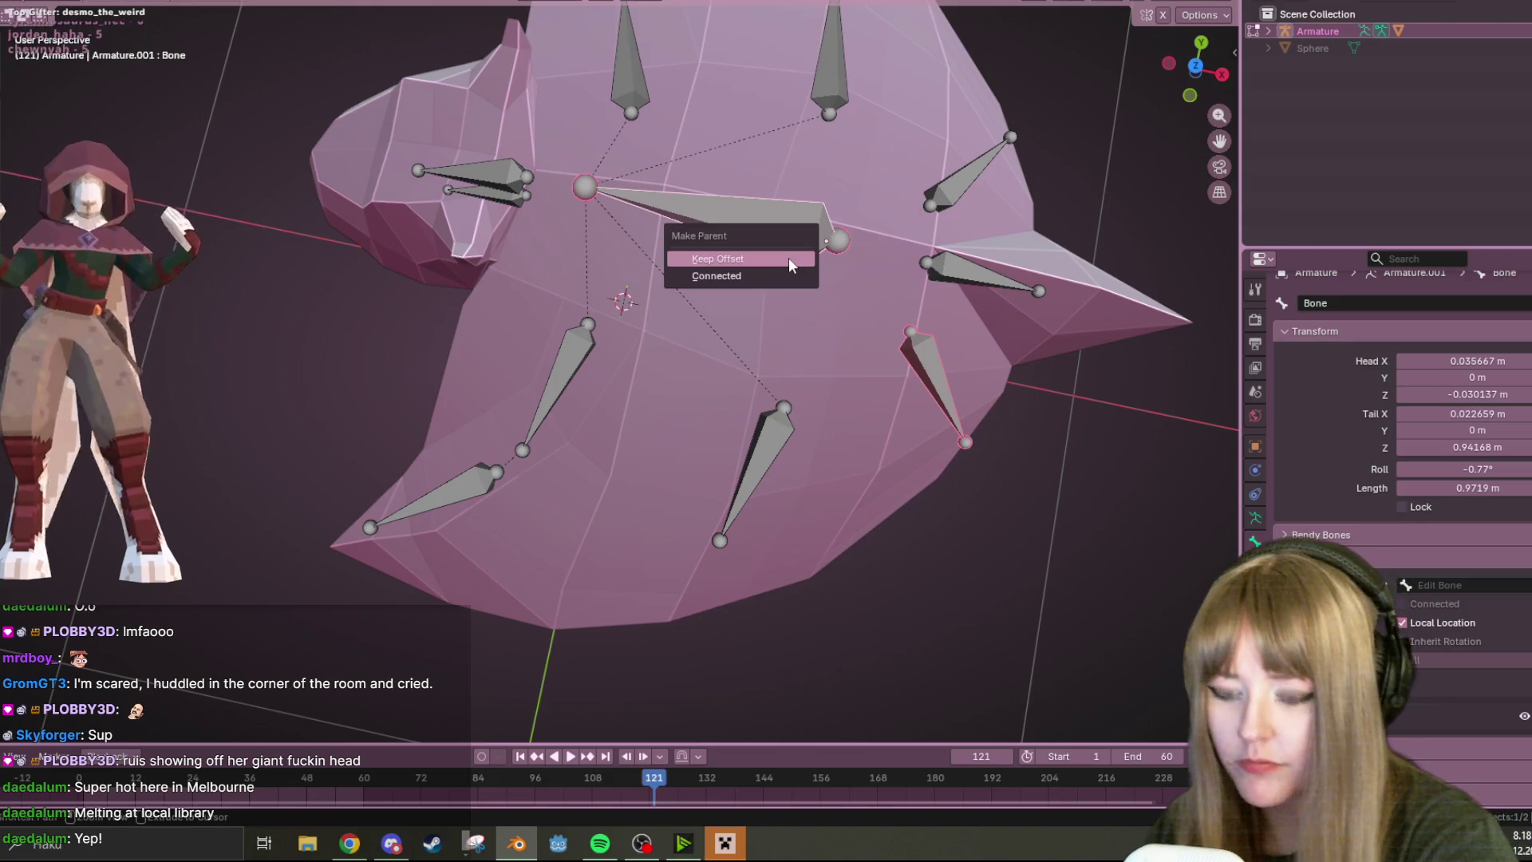
{"action": "left_click", "coordinate": [788, 258]}
{"action": "left_click", "coordinate": [762, 222]}
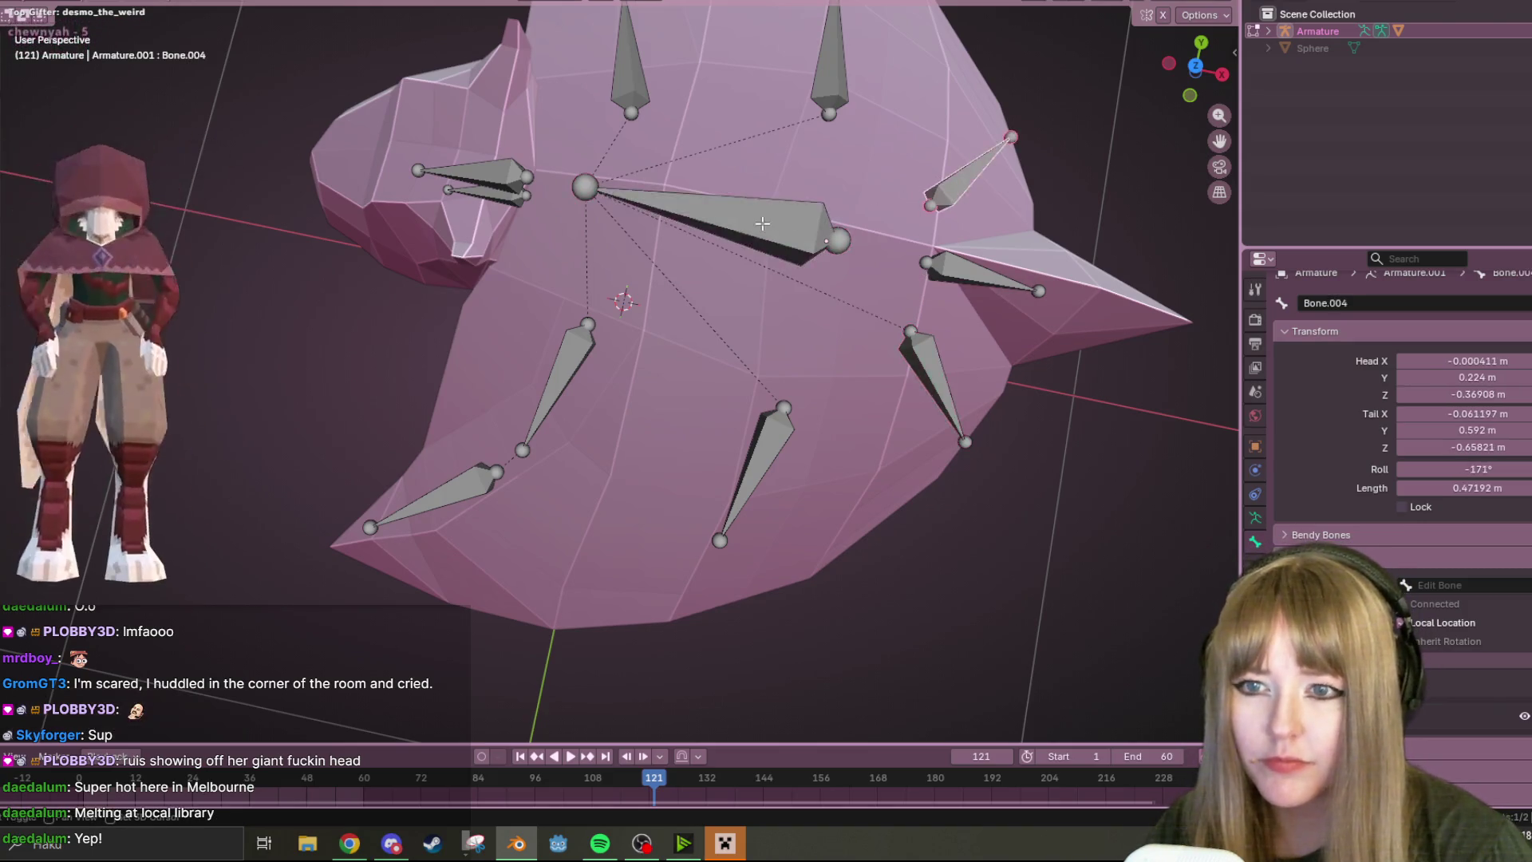
{"action": "key", "text": "ctrl+p"}
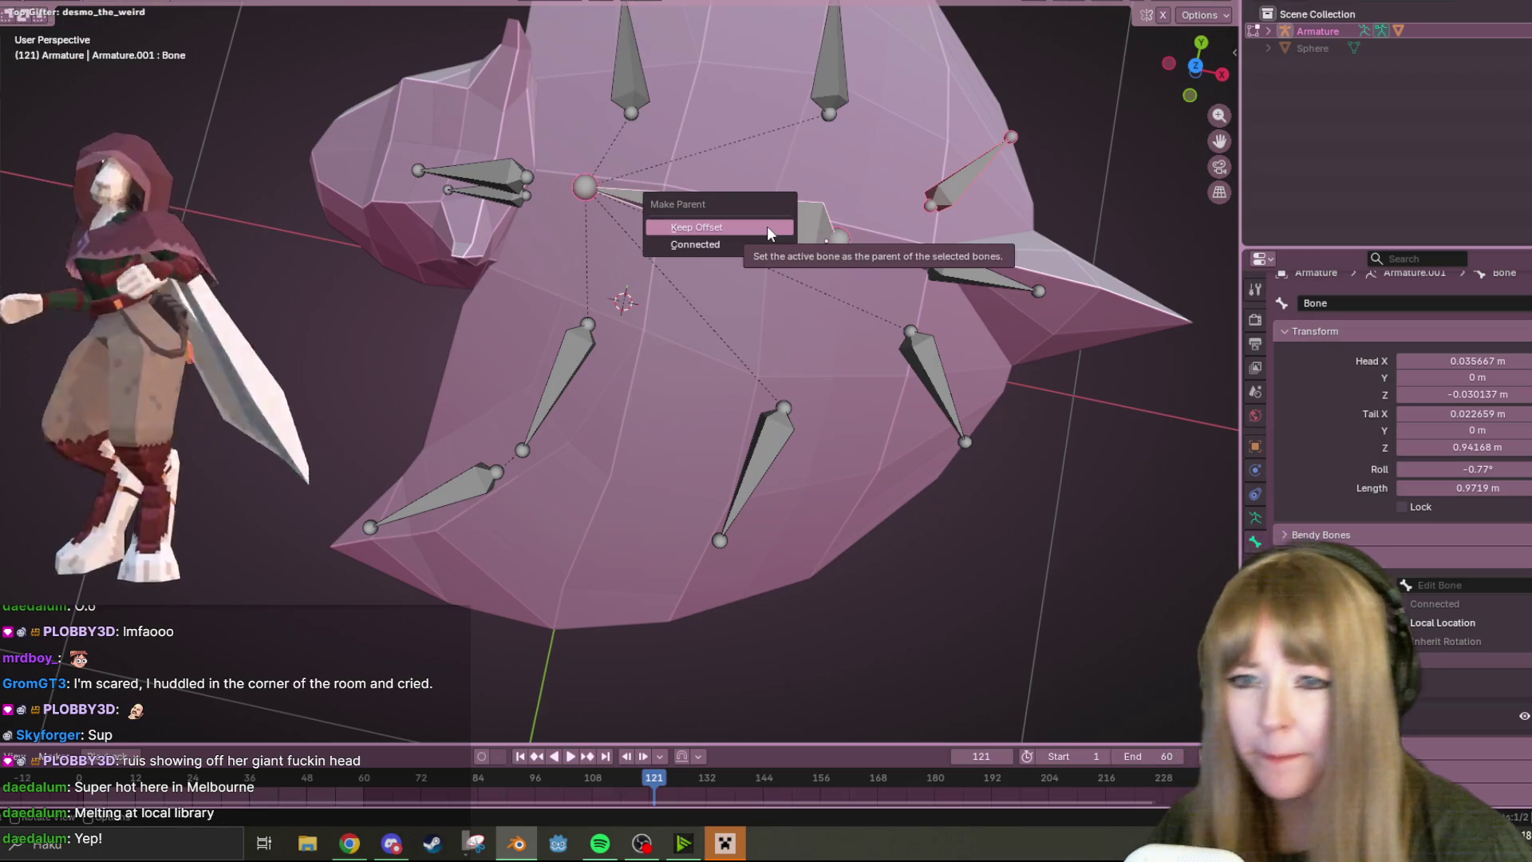
{"action": "left_click", "coordinate": [767, 228]}
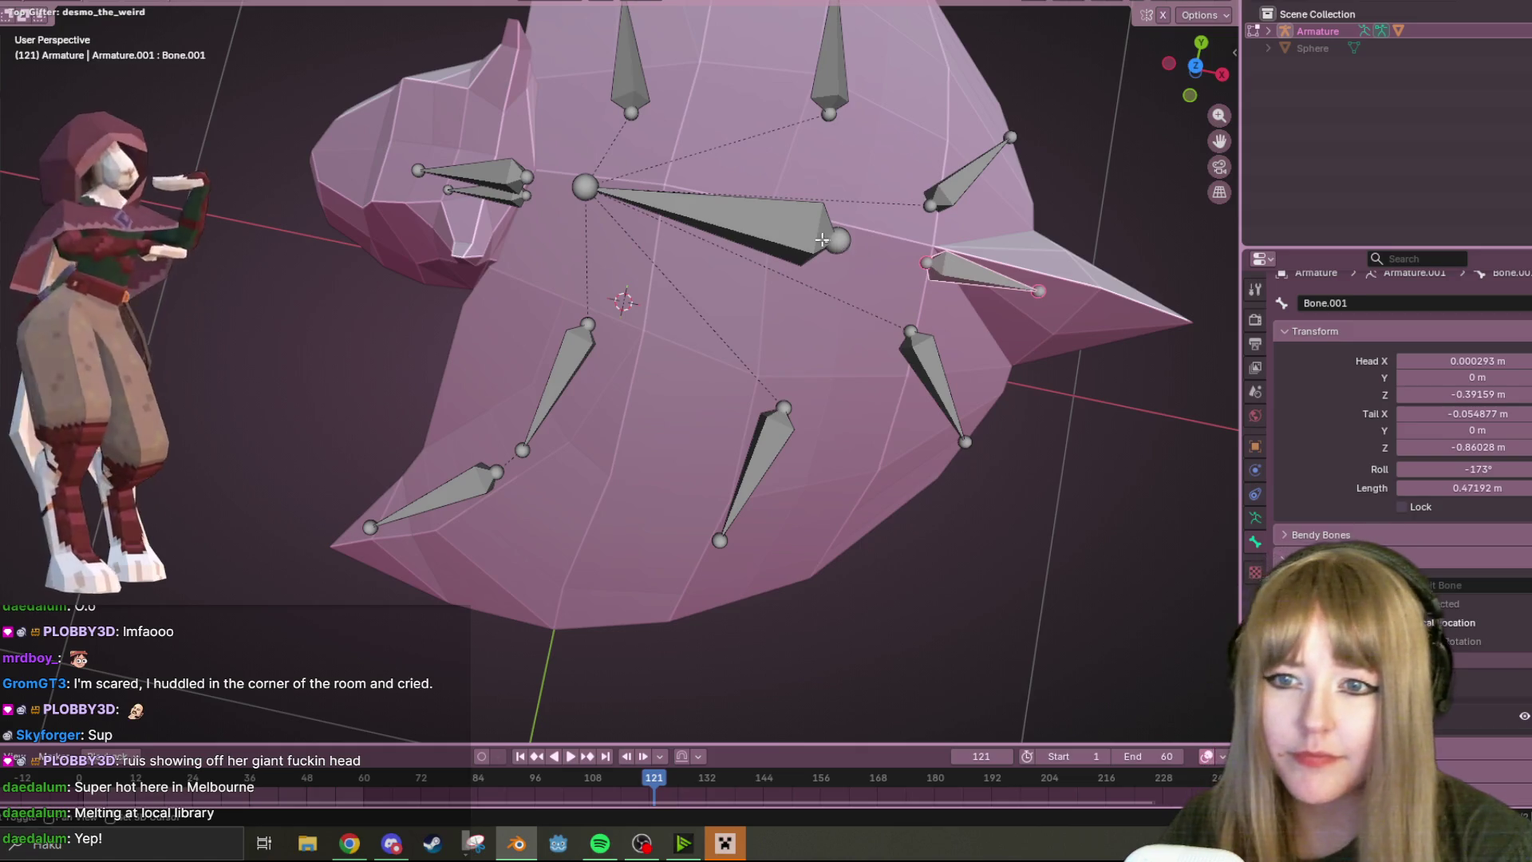
{"action": "key", "text": "ctrl+p"}
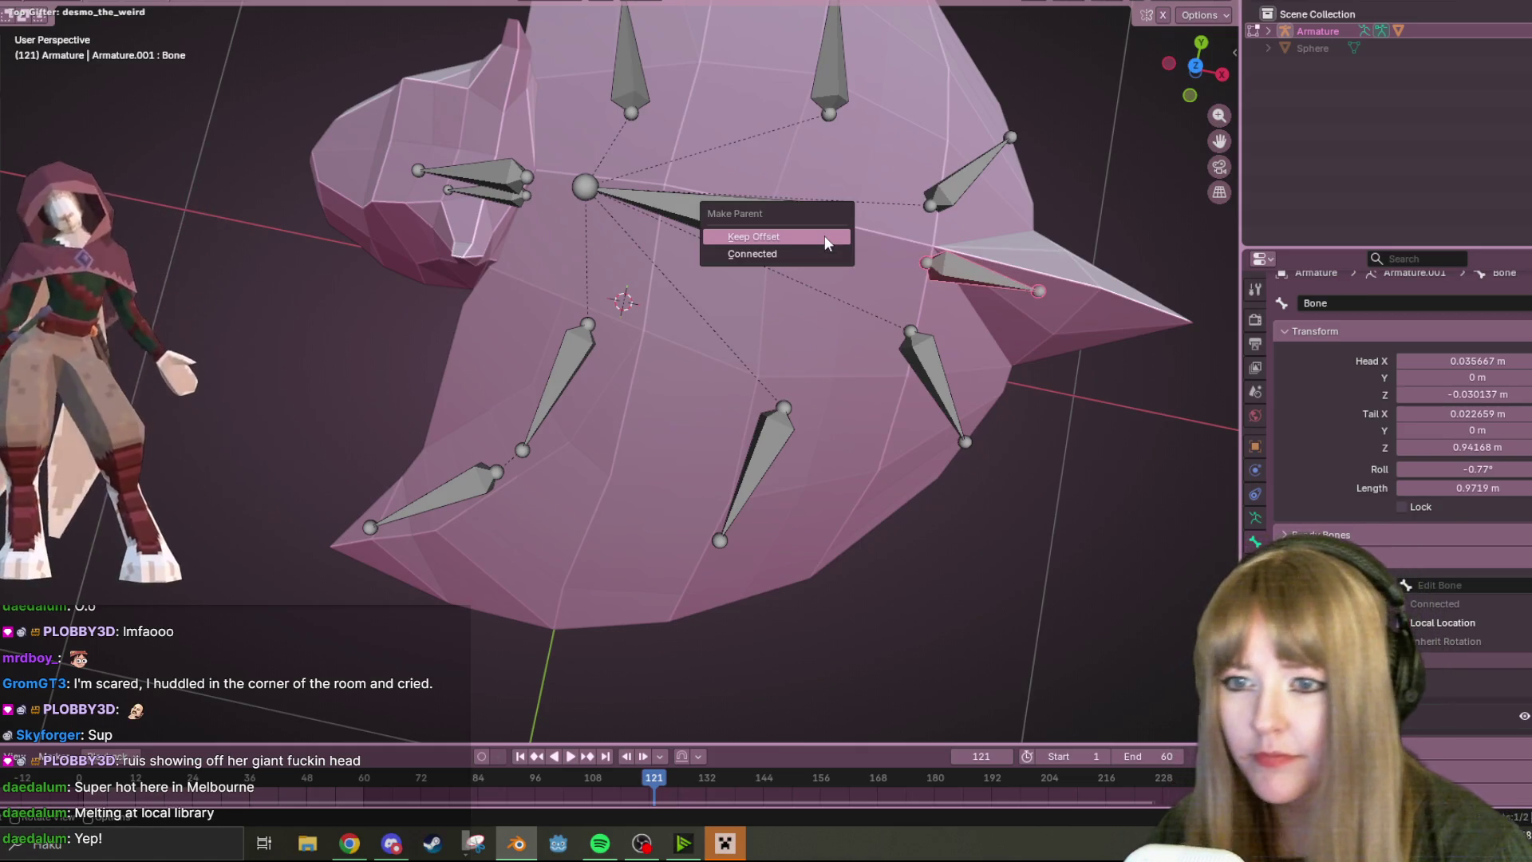
{"action": "left_click", "coordinate": [825, 237]}
{"action": "scroll", "coordinate": [909, 228], "scroll_direction": "down", "scroll_amount": 5}
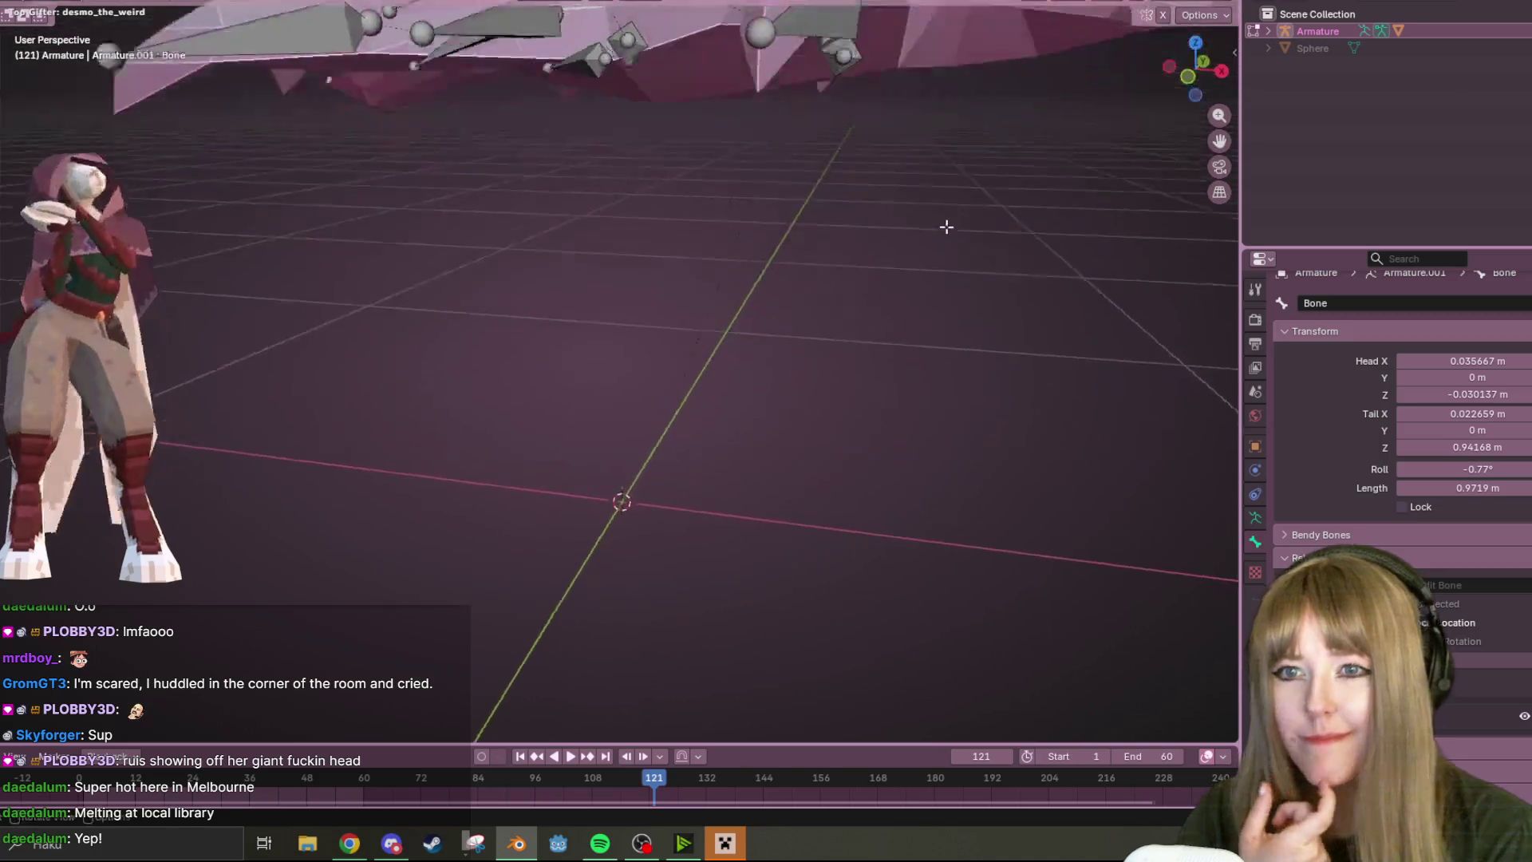
{"action": "scroll", "coordinate": [936, 193], "scroll_direction": "down", "scroll_amount": 3}
{"action": "middle_click_drag", "start_coordinate": [936, 193], "coordinate": [781, 232]}
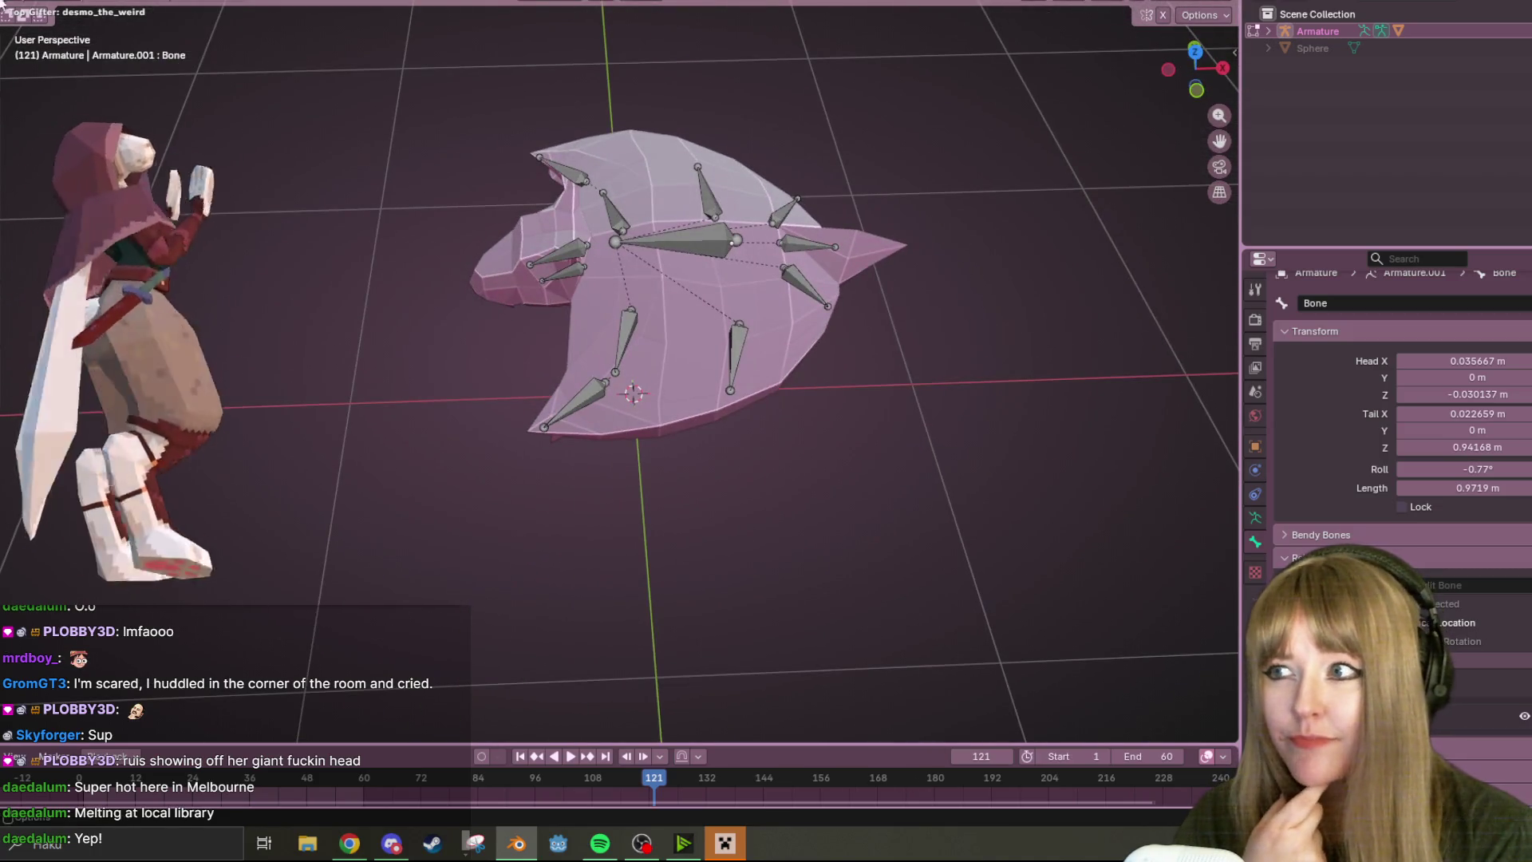
- Enter Pose Mode and trial-move a bone, cancelling back to the rest pose
{"action": "left_click", "coordinate": [63, 56]}
{"action": "mouse_move", "coordinate": [749, 253]}
{"action": "middle_mouse_down"}
{"action": "mouse_move", "coordinate": [731, 283]}
{"action": "mouse_move", "coordinate": [738, 203]}
{"action": "middle_mouse_up"}
{"action": "key", "text": "g"}
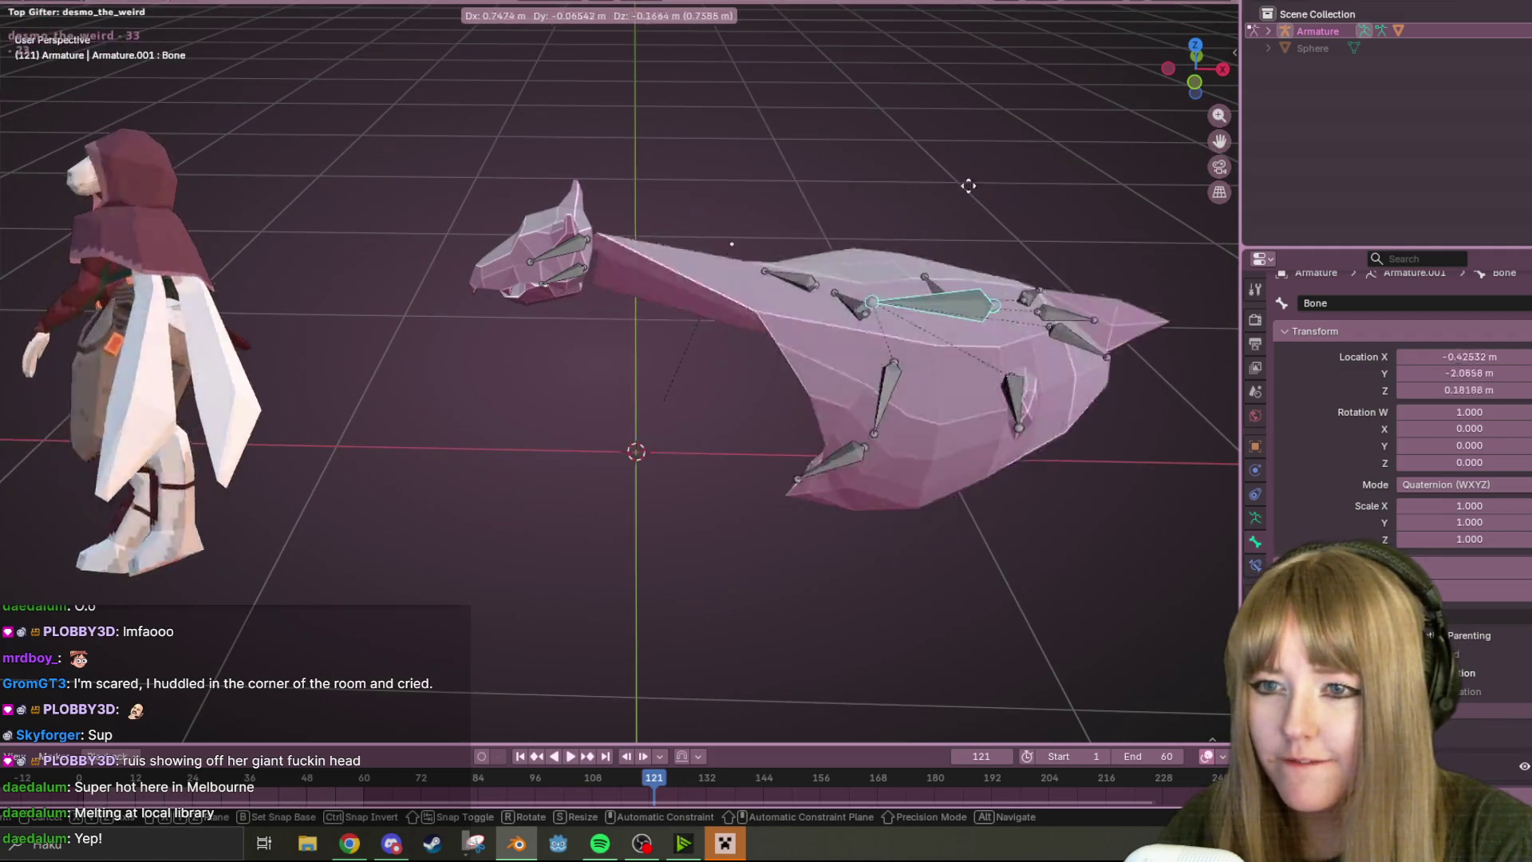
{"action": "right_click", "coordinate": [1045, 214]}
{"action": "mouse_move", "coordinate": [1045, 214]}
{"action": "middle_mouse_down"}
{"action": "mouse_move", "coordinate": [738, 157]}
{"action": "mouse_move", "coordinate": [829, 138]}
{"action": "middle_mouse_up"}
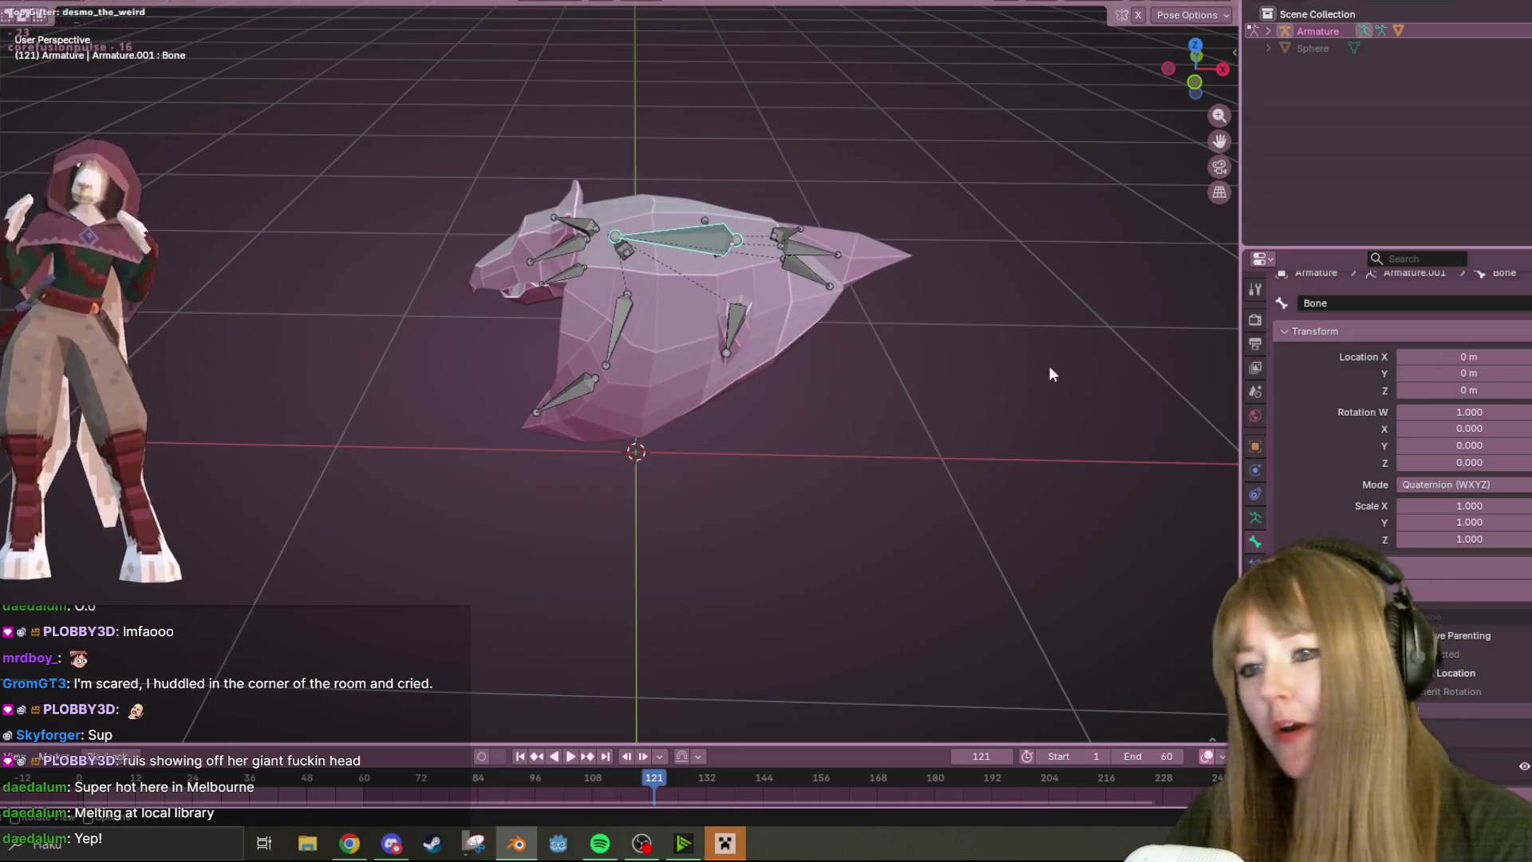
{"action": "mouse_move", "coordinate": [1049, 366]}
{"action": "middle_mouse_down"}
{"action": "mouse_move", "coordinate": [774, 272]}
{"action": "mouse_move", "coordinate": [774, 141]}
{"action": "mouse_move", "coordinate": [695, 503]}
{"action": "mouse_move", "coordinate": [643, 558]}
{"action": "mouse_move", "coordinate": [1049, 449]}
{"action": "mouse_move", "coordinate": [1066, 529]}
{"action": "mouse_move", "coordinate": [789, 359]}
{"action": "middle_mouse_up"}
- From the left view, rotate Bone.011 and Bone.010 to bend and curl the wing, nudging Bone.010 into place
{"action": "left_click", "coordinate": [744, 245]}
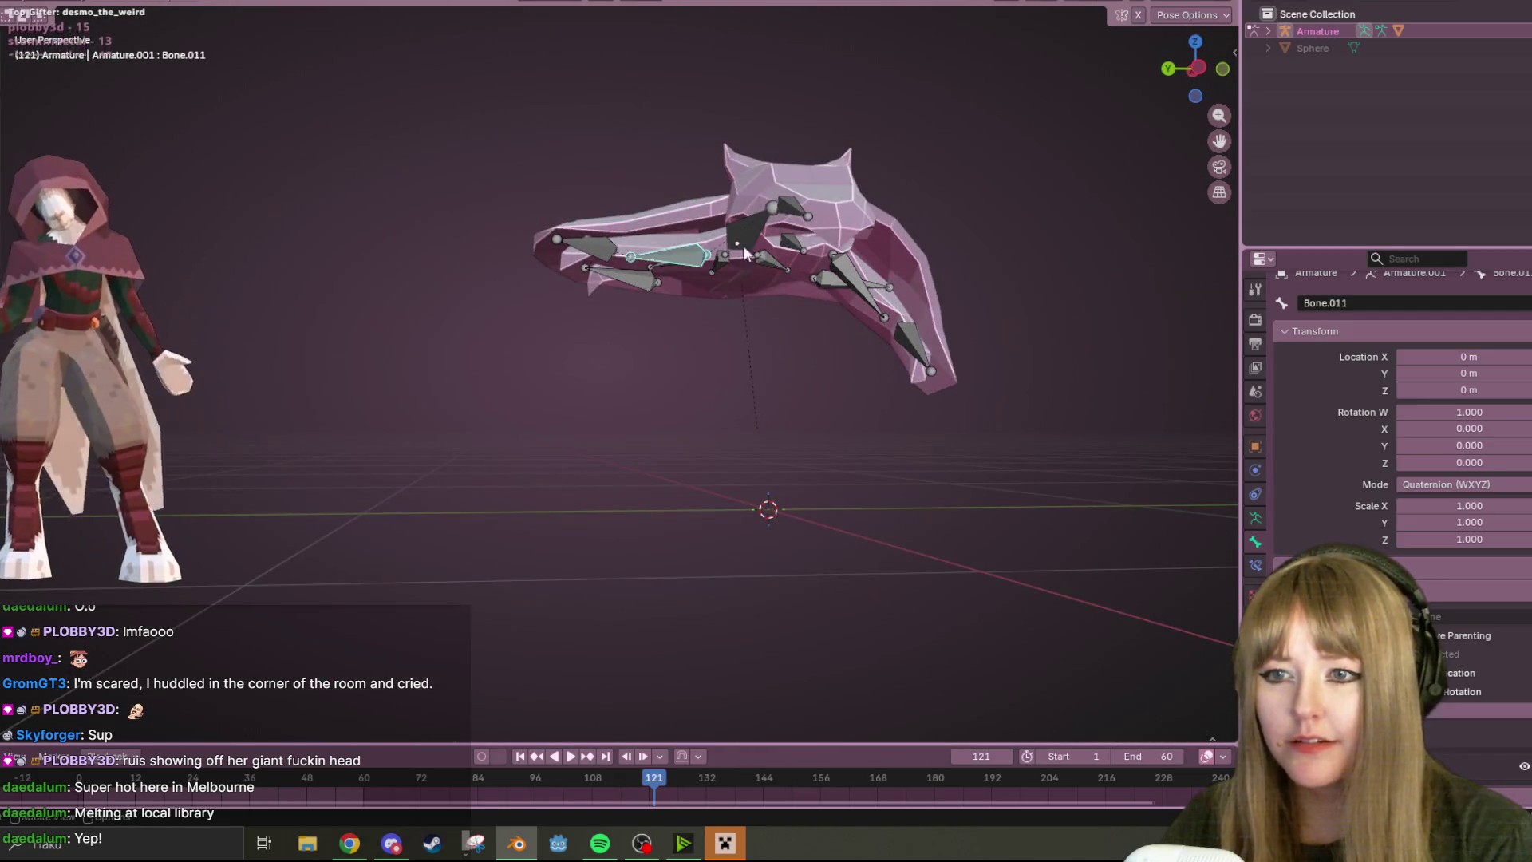
{"action": "left_click", "coordinate": [1219, 69]}
{"action": "key", "text": "r"}
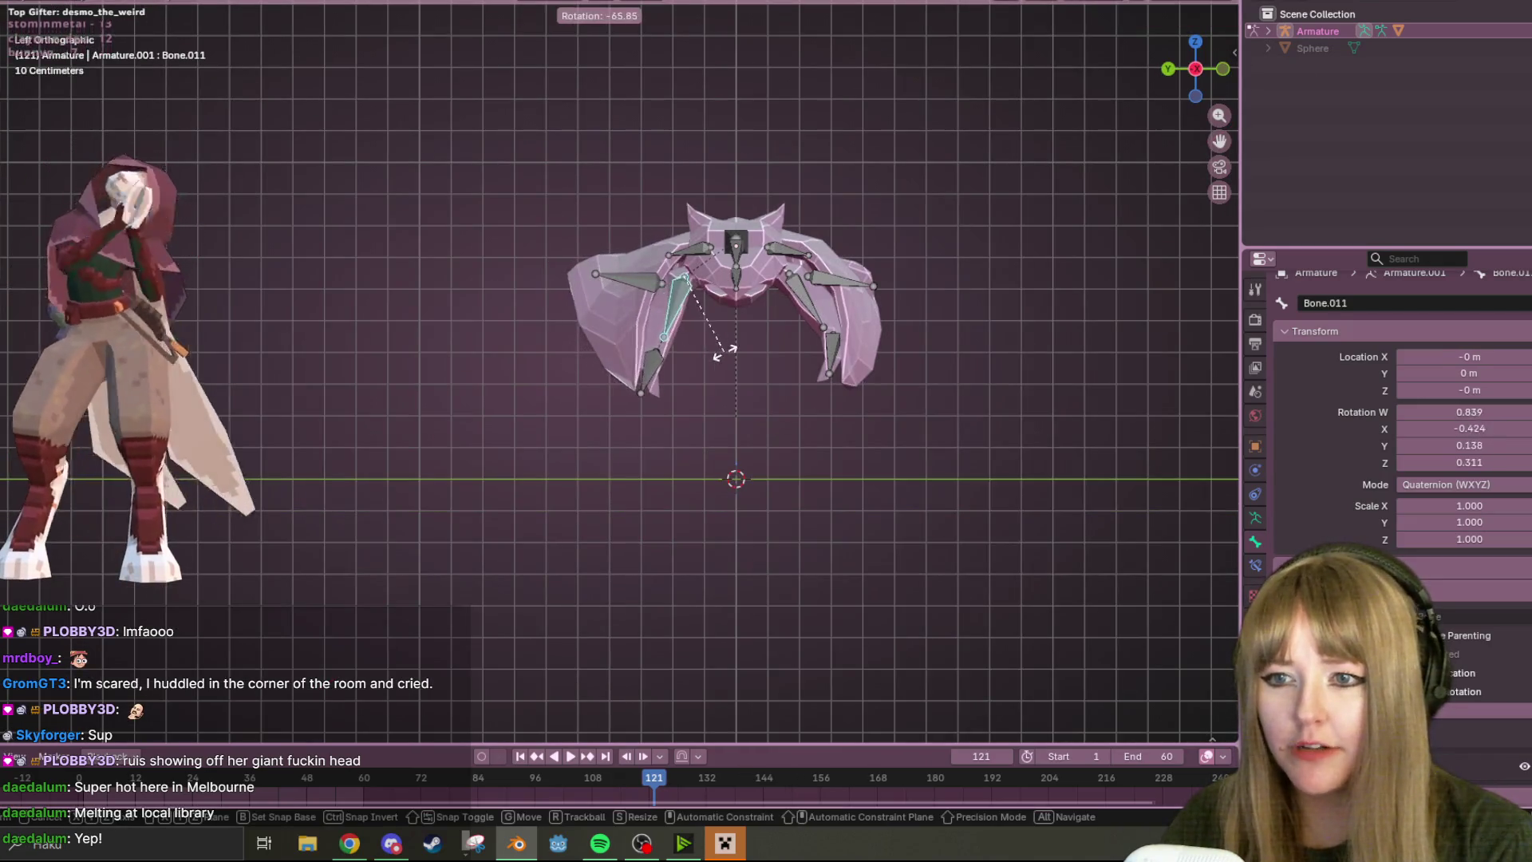
{"action": "left_click", "coordinate": [682, 376]}
{"action": "key", "text": "r"}
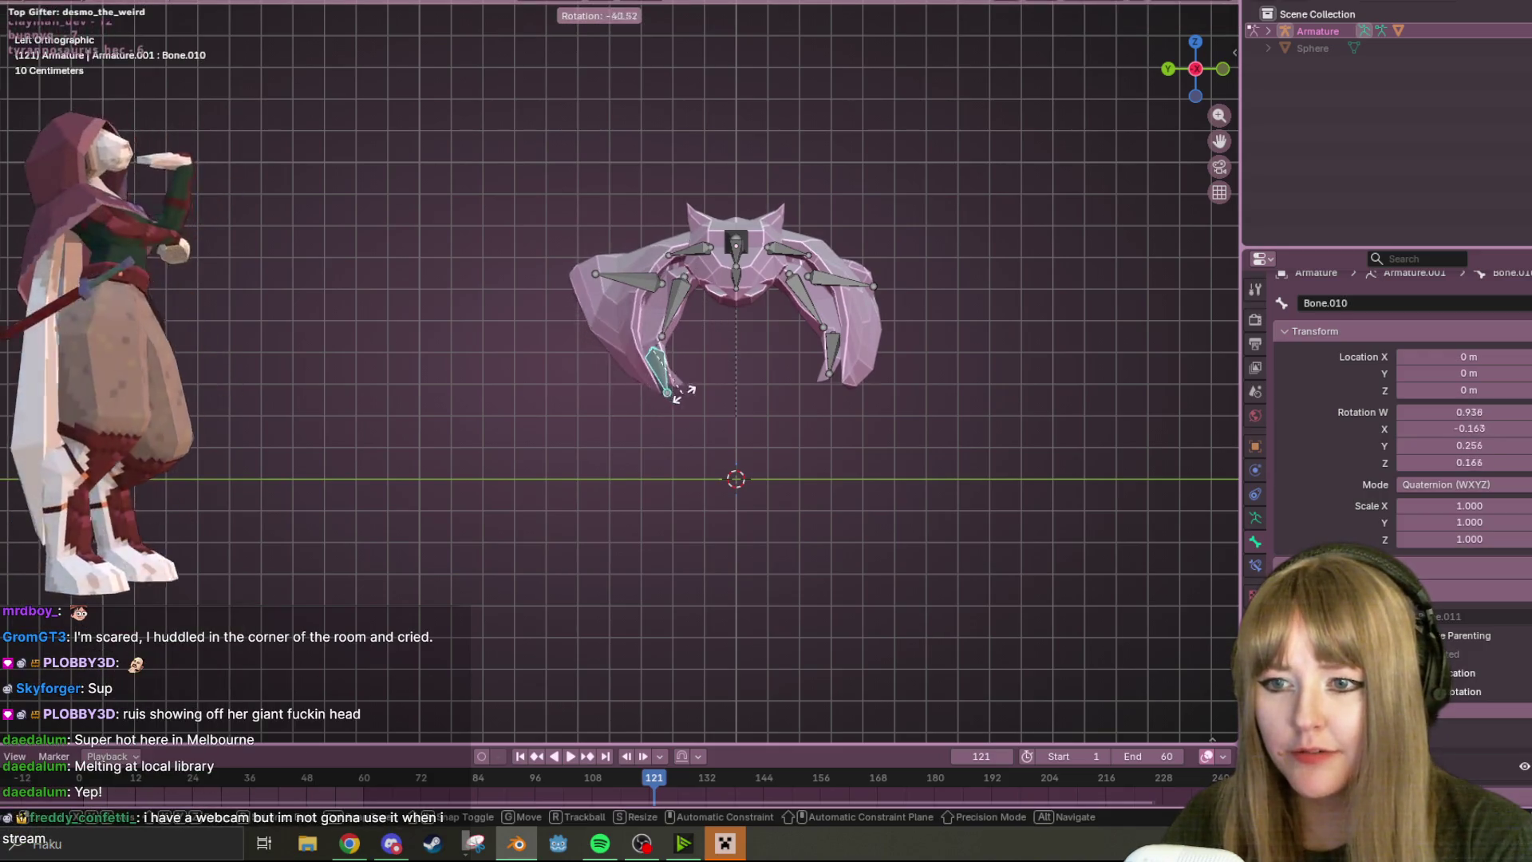
{"action": "left_click", "coordinate": [691, 394]}
{"action": "key", "text": "g"}
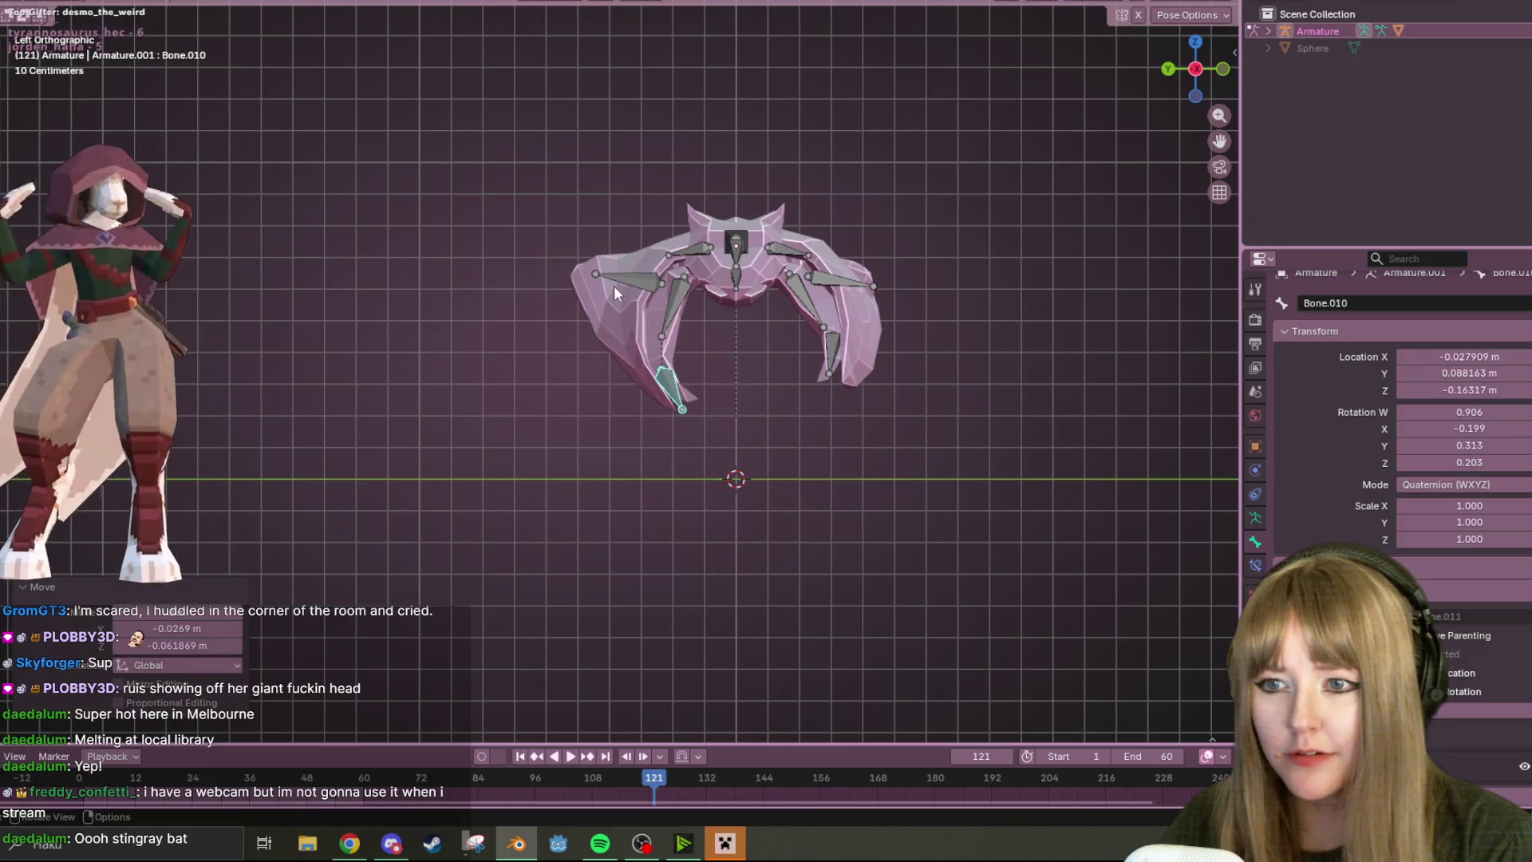
- Rotate Bone.012 on the other wing and Bone.004 into the test pose
{"action": "left_click", "coordinate": [613, 286]}
{"action": "key", "text": "r"}
{"action": "left_click", "coordinate": [625, 371]}
{"action": "mouse_move", "coordinate": [635, 360]}
{"action": "middle_mouse_down"}
{"action": "mouse_move", "coordinate": [737, 351]}
{"action": "mouse_move", "coordinate": [767, 202]}
{"action": "middle_mouse_up"}
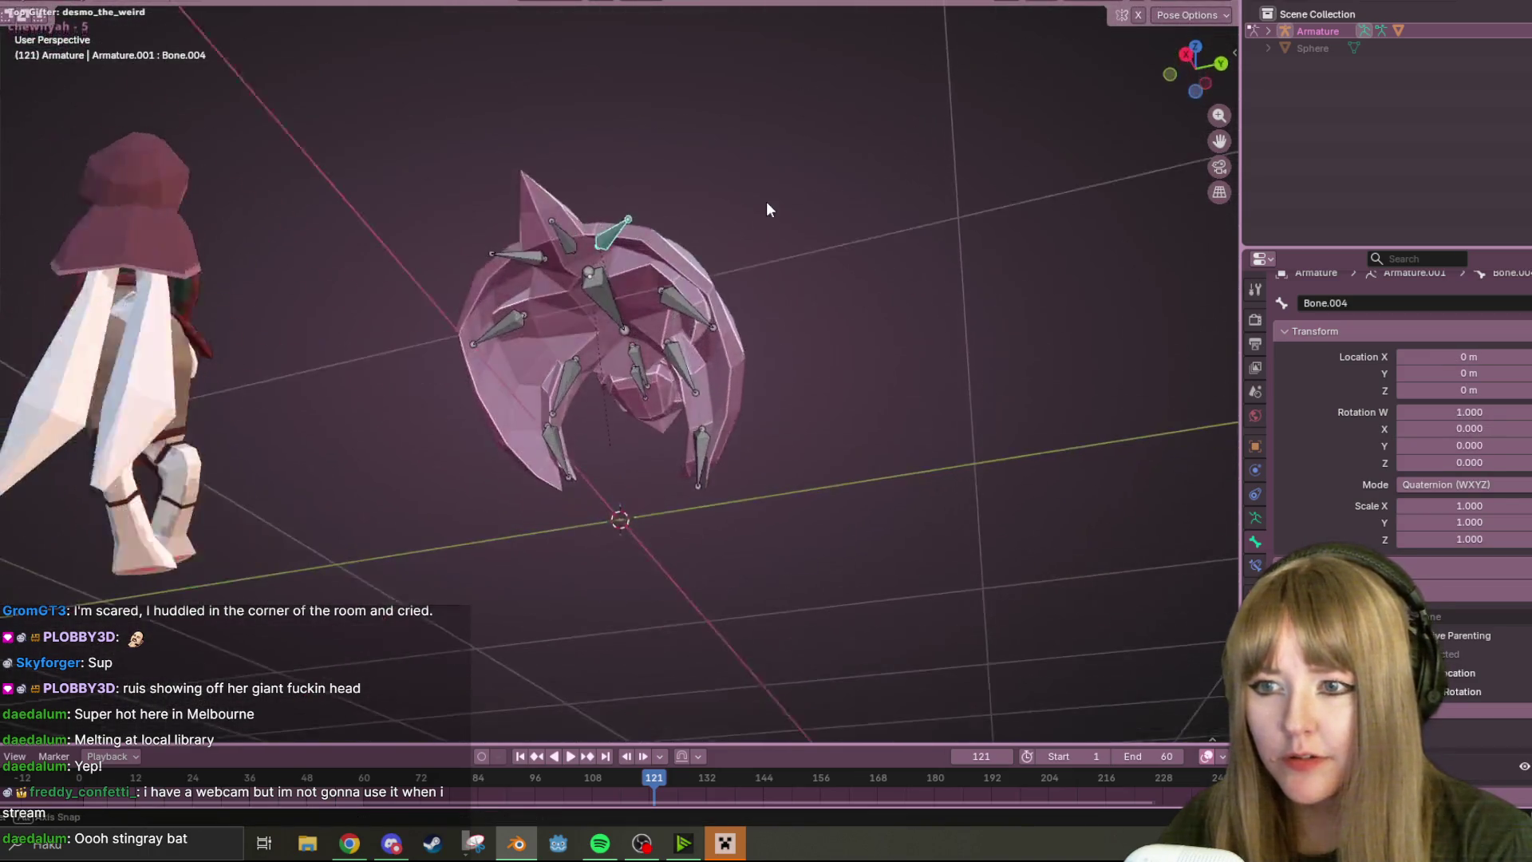
{"action": "mouse_move", "coordinate": [747, 256]}
{"action": "middle_mouse_down"}
{"action": "mouse_move", "coordinate": [790, 288]}
{"action": "mouse_move", "coordinate": [825, 447]}
{"action": "mouse_move", "coordinate": [846, 466]}
{"action": "mouse_move", "coordinate": [883, 342]}
{"action": "middle_mouse_up"}
{"action": "key", "text": "r"}
{"action": "left_click", "coordinate": [858, 471]}
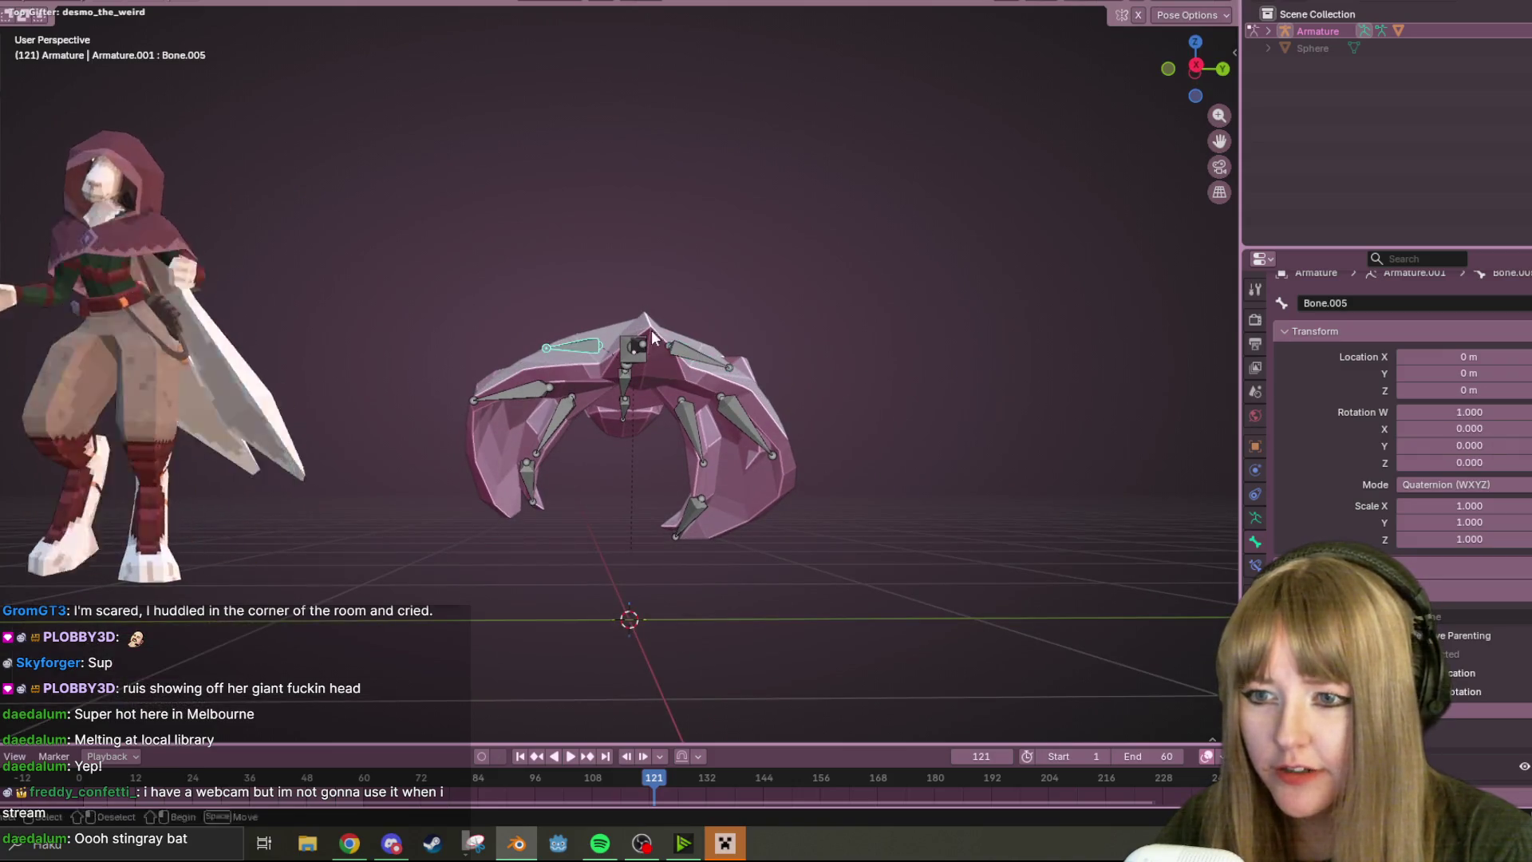
- Rotate and move Bone.001 at the wing edge into a new position
{"action": "mouse_move", "coordinate": [592, 352]}
{"action": "middle_mouse_down"}
{"action": "mouse_move", "coordinate": [760, 416]}
{"action": "mouse_move", "coordinate": [515, 348]}
{"action": "middle_mouse_up"}
{"action": "left_click", "coordinate": [516, 346]}
{"action": "key", "text": "r"}
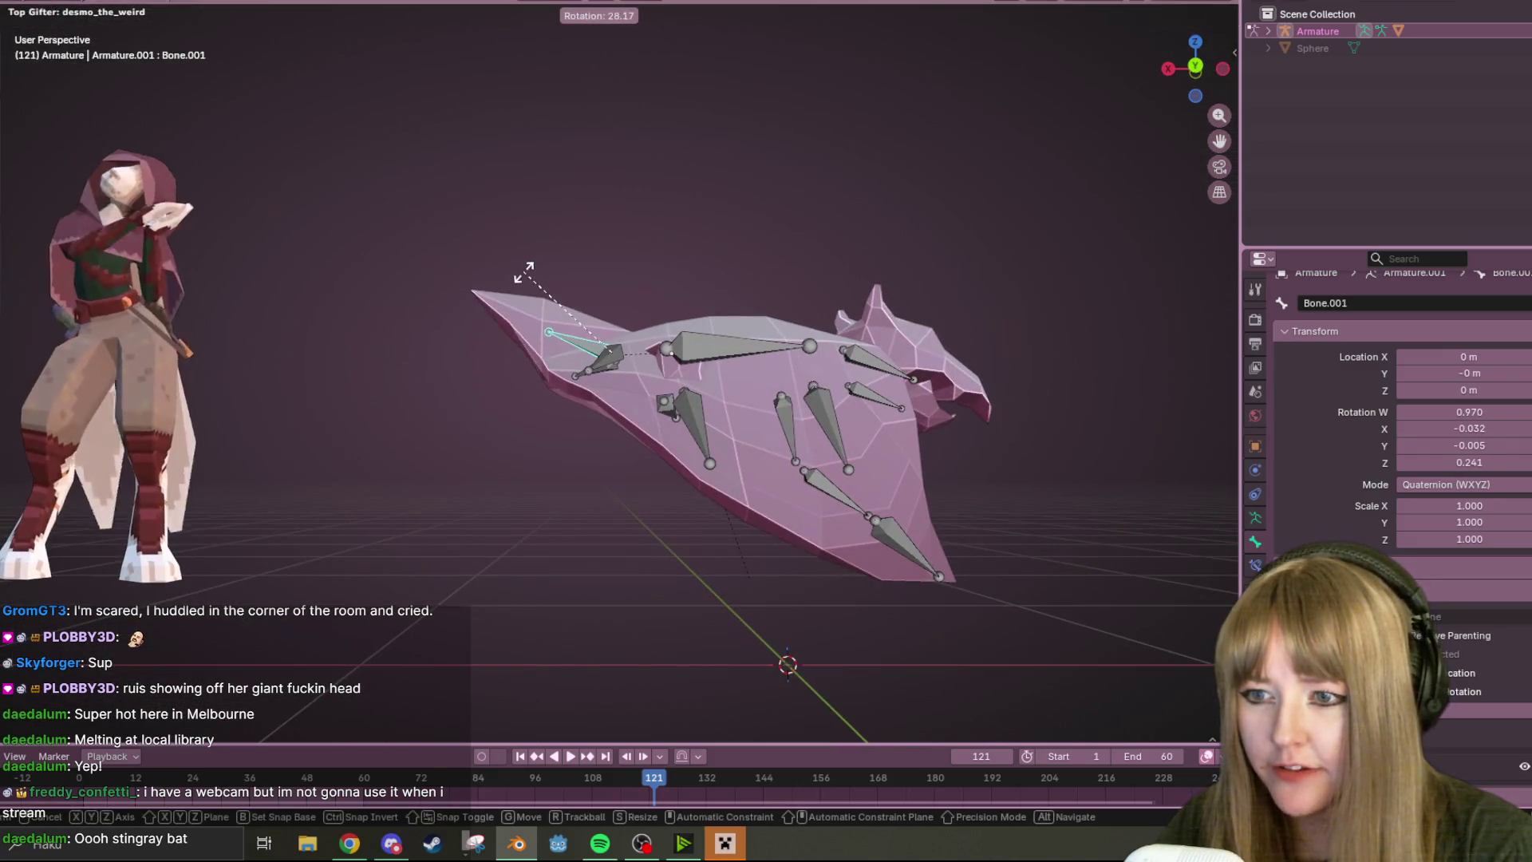
{"action": "left_click", "coordinate": [626, 264]}
{"action": "key", "text": "g"}
{"action": "left_click", "coordinate": [625, 249]}
{"action": "mouse_move", "coordinate": [626, 250]}
{"action": "middle_mouse_down"}
{"action": "mouse_move", "coordinate": [600, 366]}
{"action": "mouse_move", "coordinate": [682, 442]}
{"action": "mouse_move", "coordinate": [856, 284]}
{"action": "middle_mouse_up"}
- Rotate Bone.005 at the head downward, then rotate and move Bone.013 near the left wing tip
{"action": "left_click", "coordinate": [793, 361]}
{"action": "middle_click_drag", "start_coordinate": [793, 360], "coordinate": [530, 377]}
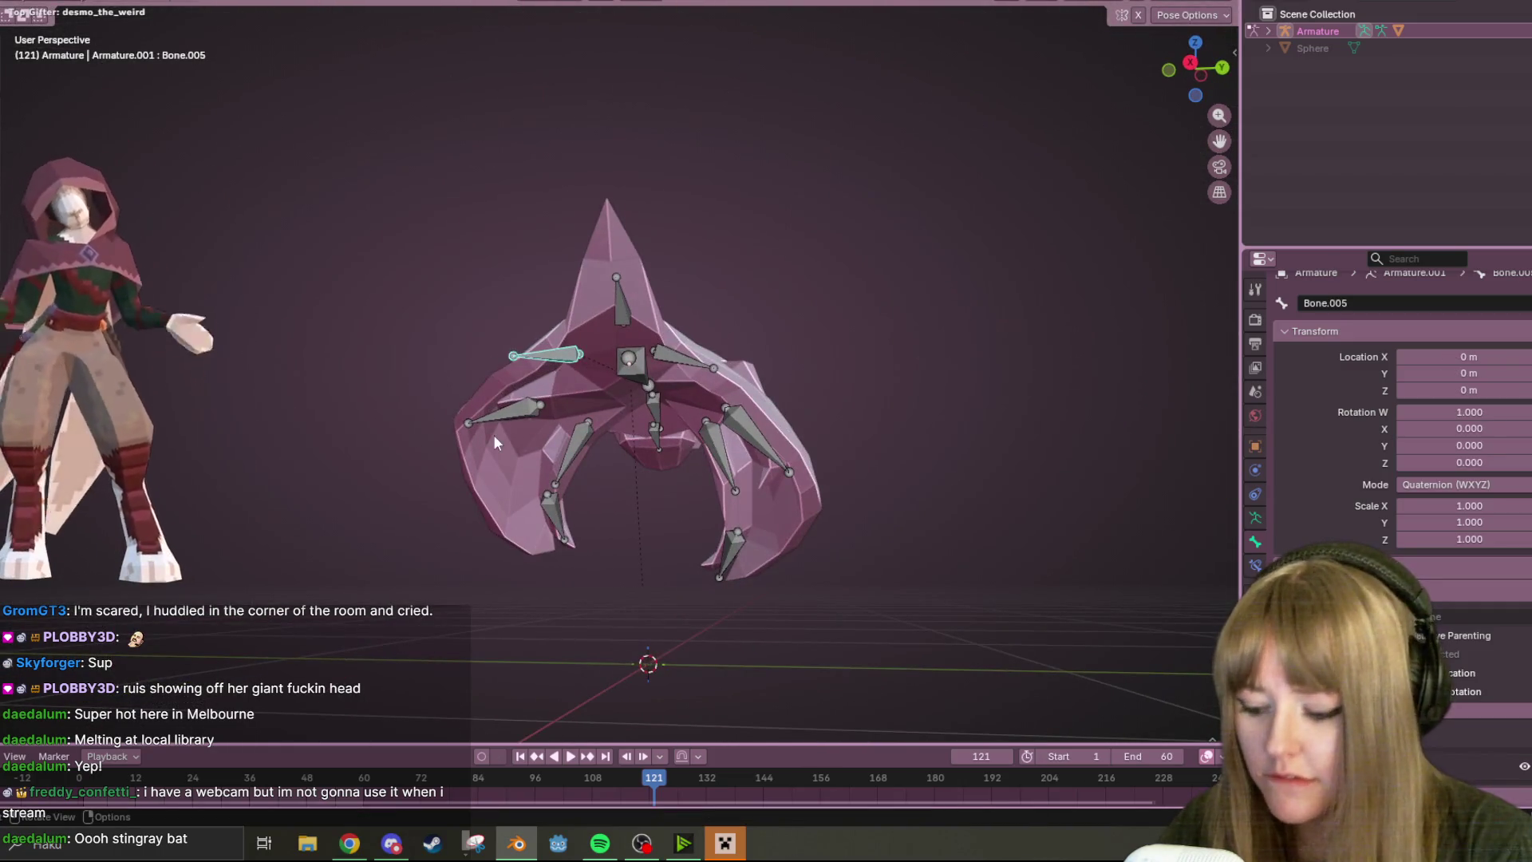
{"action": "key", "text": "r"}
{"action": "left_click", "coordinate": [571, 493]}
{"action": "left_click", "coordinate": [505, 418]}
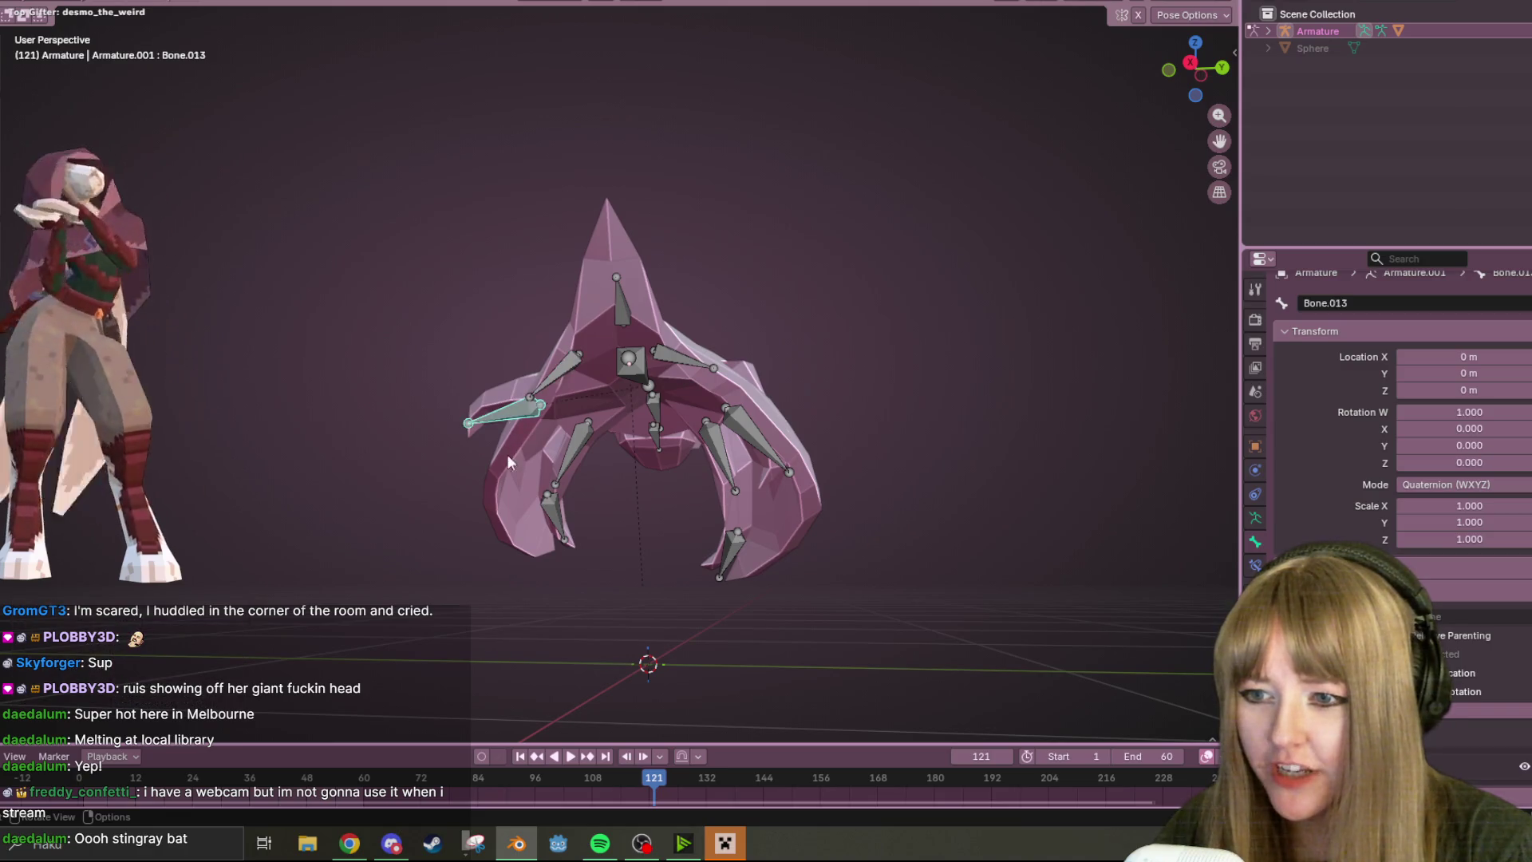
{"action": "key", "text": "r"}
{"action": "left_click", "coordinate": [647, 617]}
{"action": "key", "text": "g"}
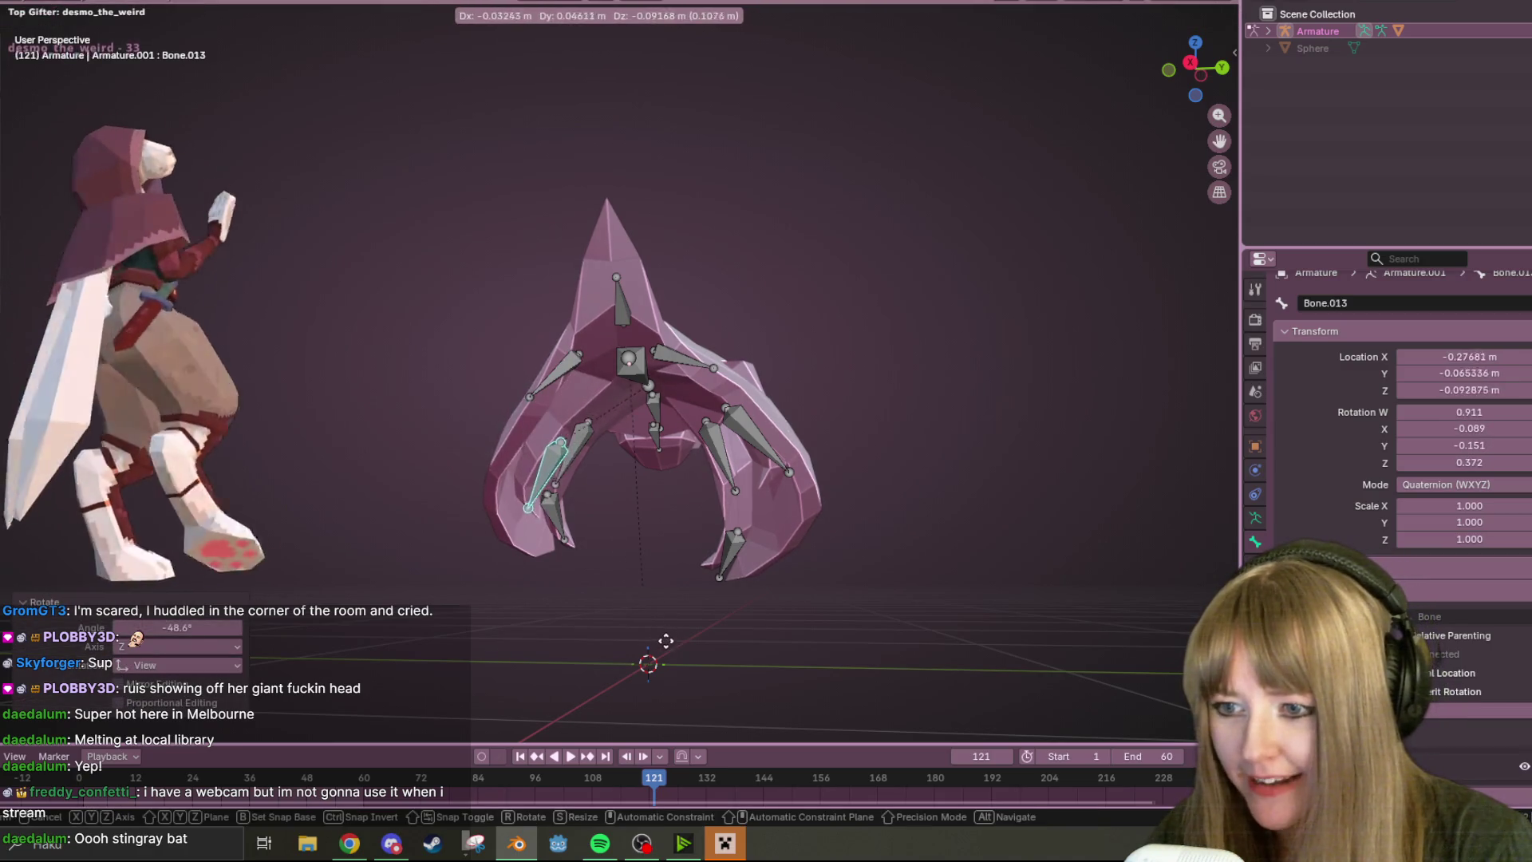
{"action": "left_click", "coordinate": [666, 640]}
{"action": "middle_click_drag", "start_coordinate": [665, 639], "coordinate": [749, 430]}
{"action": "mouse_move", "coordinate": [565, 482]}
{"action": "middle_mouse_down"}
{"action": "mouse_move", "coordinate": [674, 514]}
{"action": "mouse_move", "coordinate": [873, 423]}
{"action": "mouse_move", "coordinate": [883, 284]}
{"action": "mouse_move", "coordinate": [741, 318]}
{"action": "mouse_move", "coordinate": [610, 411]}
{"action": "mouse_move", "coordinate": [599, 479]}
{"action": "mouse_move", "coordinate": [1165, 268]}
{"action": "mouse_move", "coordinate": [764, 311]}
{"action": "mouse_move", "coordinate": [894, 334]}
{"action": "mouse_move", "coordinate": [731, 243]}
{"action": "mouse_move", "coordinate": [703, 294]}
{"action": "middle_mouse_up"}
{"action": "scroll", "coordinate": [895, 334], "scroll_direction": "up", "scroll_amount": 3}
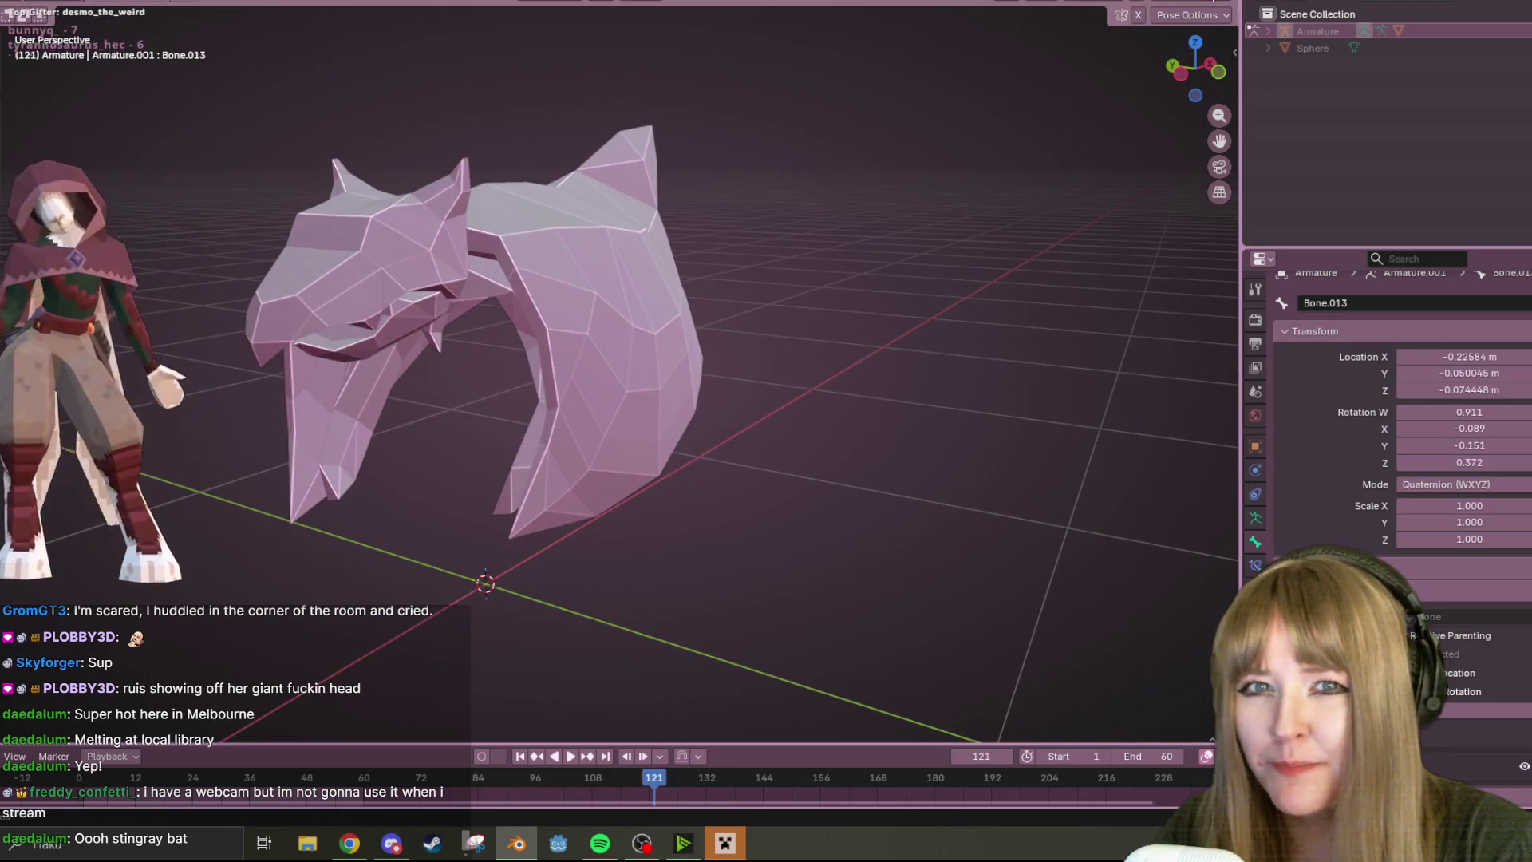
- Switch the viewport to Material Preview and inspect the textured manta from the left and angled views
{"action": "key", "text": "z"}
{"action": "mouse_move", "coordinate": [972, 139]}
{"action": "middle_mouse_down"}
{"action": "mouse_move", "coordinate": [882, 190]}
{"action": "mouse_move", "coordinate": [906, 85]}
{"action": "mouse_move", "coordinate": [887, 150]}
{"action": "mouse_move", "coordinate": [993, 156]}
{"action": "middle_mouse_up"}
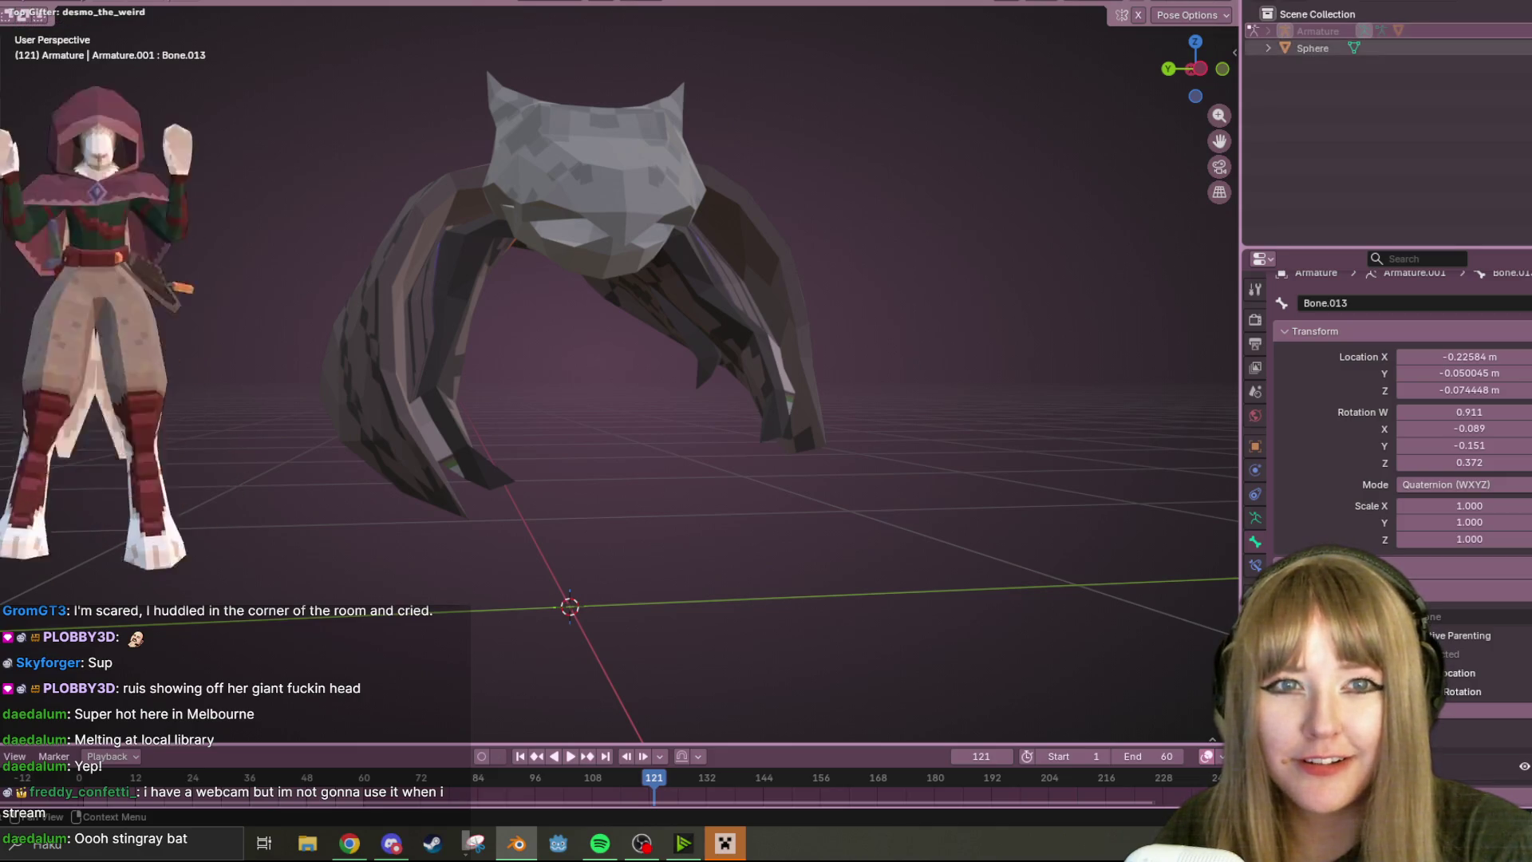
{"action": "mouse_move", "coordinate": [988, 212]}
{"action": "middle_mouse_down"}
{"action": "mouse_move", "coordinate": [828, 322]}
{"action": "mouse_move", "coordinate": [499, 645]}
{"action": "middle_mouse_up"}
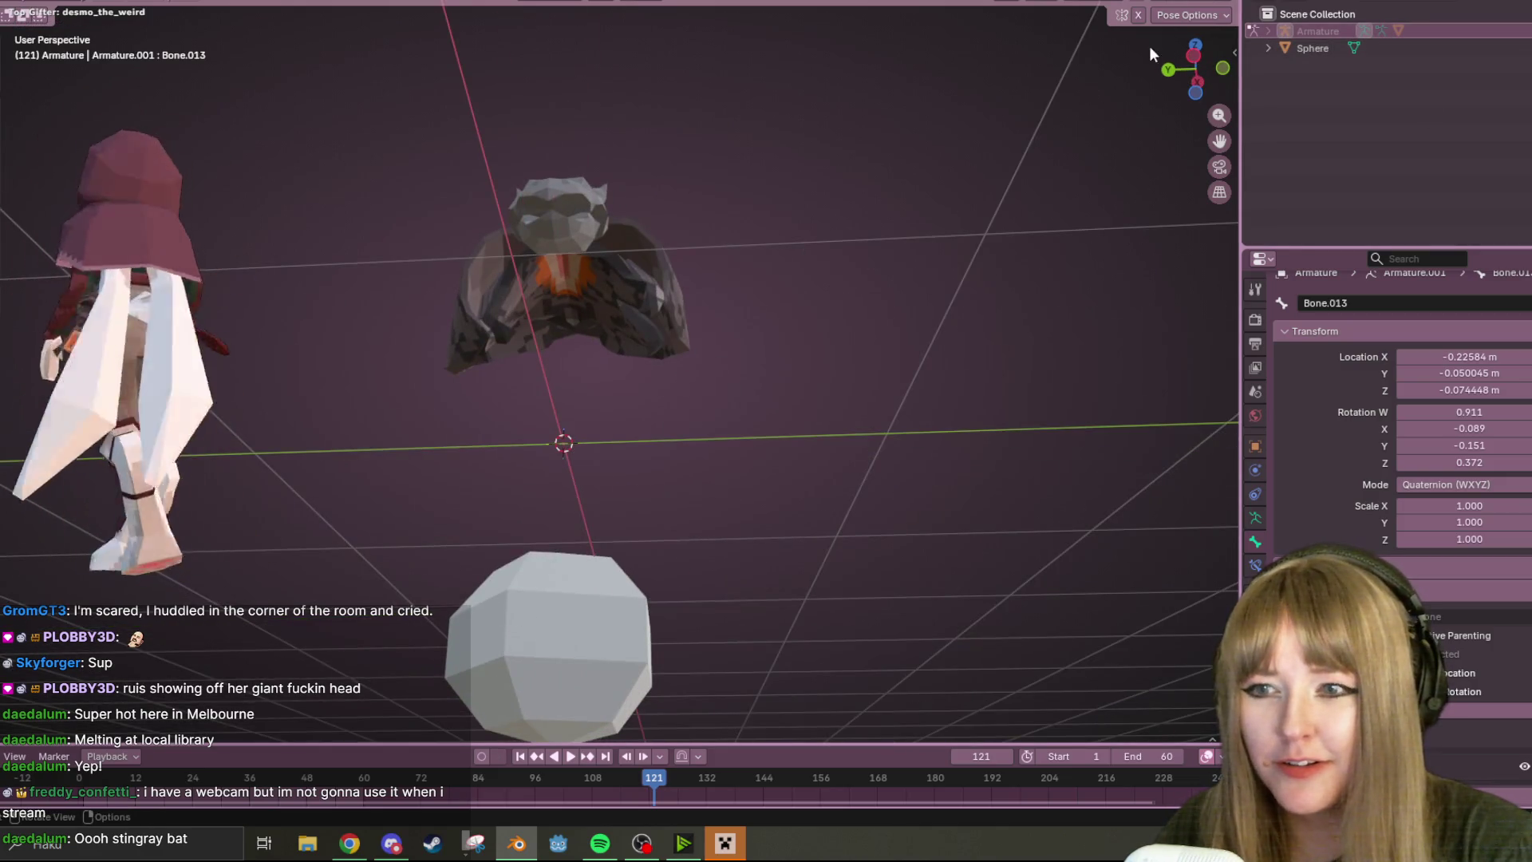
{"action": "left_click", "coordinate": [1193, 56]}
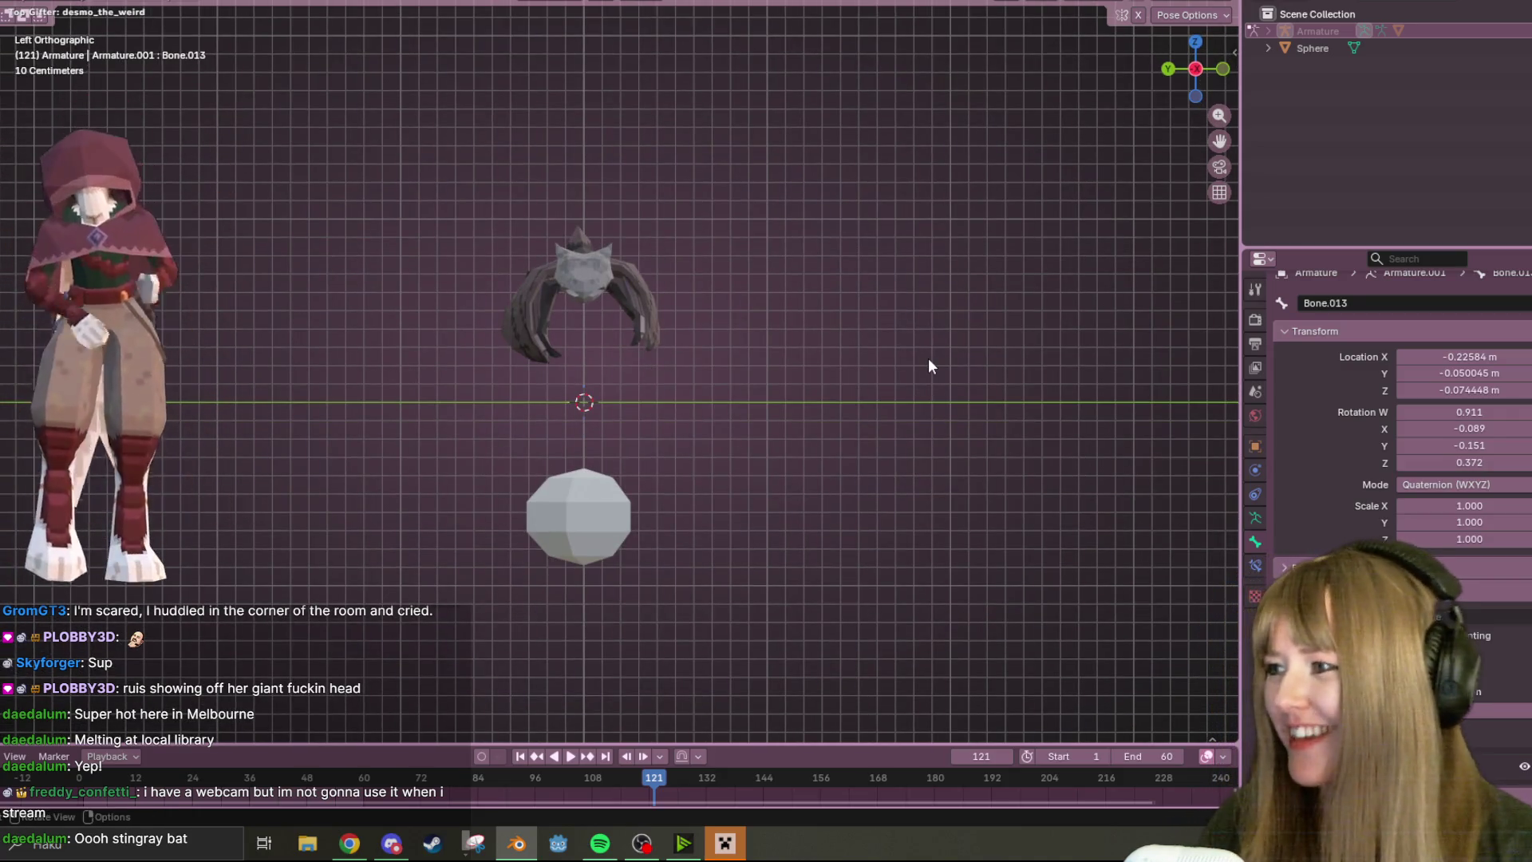
{"action": "mouse_move", "coordinate": [657, 257]}
{"action": "middle_mouse_down"}
{"action": "mouse_move", "coordinate": [662, 372]}
{"action": "mouse_move", "coordinate": [748, 376]}
{"action": "mouse_move", "coordinate": [699, 280]}
{"action": "middle_mouse_up"}
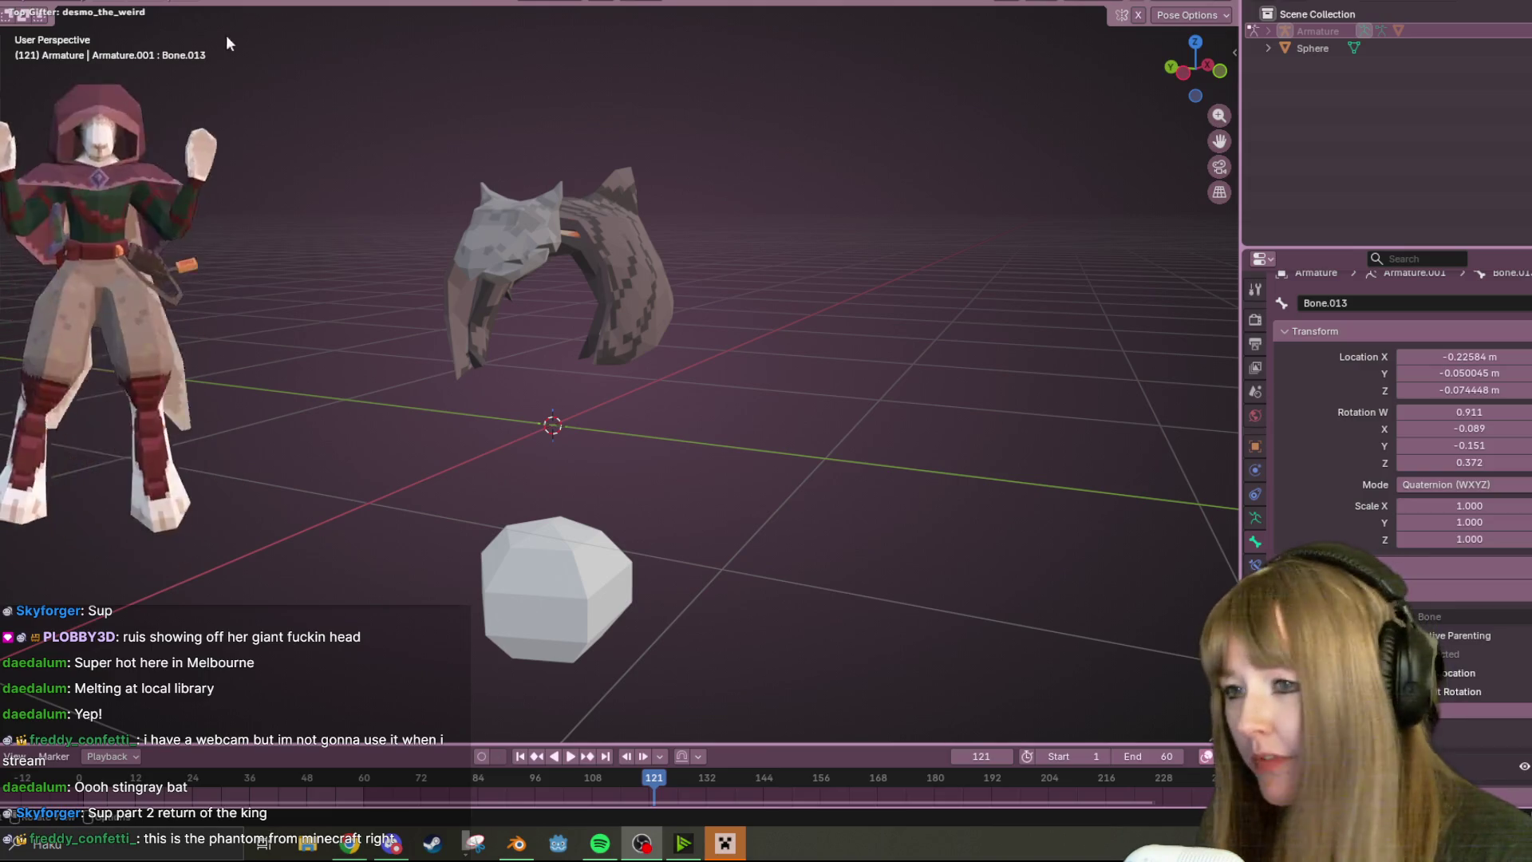
{"action": "mouse_move", "coordinate": [887, 317]}
{"action": "middle_mouse_down"}
{"action": "mouse_move", "coordinate": [803, 239]}
{"action": "mouse_move", "coordinate": [862, 241]}
{"action": "mouse_move", "coordinate": [811, 114]}
{"action": "mouse_move", "coordinate": [817, 308]}
{"action": "mouse_move", "coordinate": [793, 283]}
{"action": "mouse_move", "coordinate": [842, 332]}
{"action": "mouse_move", "coordinate": [822, 458]}
{"action": "mouse_move", "coordinate": [562, 434]}
{"action": "mouse_move", "coordinate": [337, 371]}
{"action": "mouse_move", "coordinate": [1021, 406]}
{"action": "mouse_move", "coordinate": [800, 378]}
{"action": "mouse_move", "coordinate": [655, 290]}
{"action": "mouse_move", "coordinate": [522, 286]}
{"action": "mouse_move", "coordinate": [416, 359]}
{"action": "mouse_move", "coordinate": [344, 278]}
{"action": "mouse_move", "coordinate": [263, 252]}
{"action": "mouse_move", "coordinate": [256, 273]}
{"action": "middle_mouse_up"}
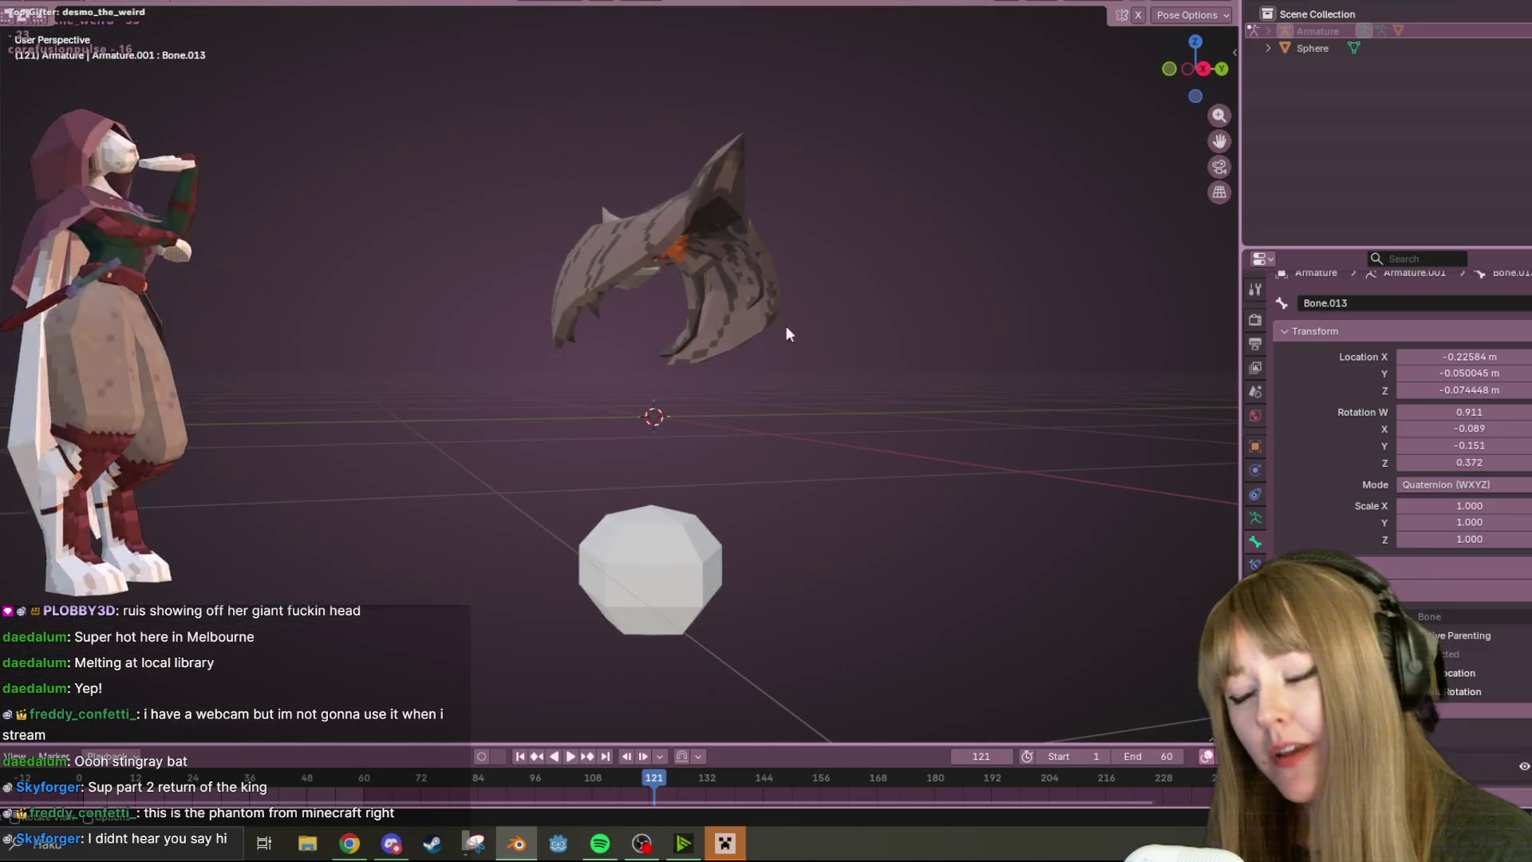
{"action": "mouse_move", "coordinate": [787, 332]}
{"action": "middle_mouse_down"}
{"action": "mouse_move", "coordinate": [991, 161]}
{"action": "mouse_move", "coordinate": [681, 240]}
{"action": "mouse_move", "coordinate": [392, 194]}
{"action": "mouse_move", "coordinate": [1184, 293]}
{"action": "mouse_move", "coordinate": [1016, 256]}
{"action": "mouse_move", "coordinate": [1041, 206]}
{"action": "mouse_move", "coordinate": [971, 288]}
{"action": "mouse_move", "coordinate": [366, 545]}
{"action": "middle_mouse_up"}
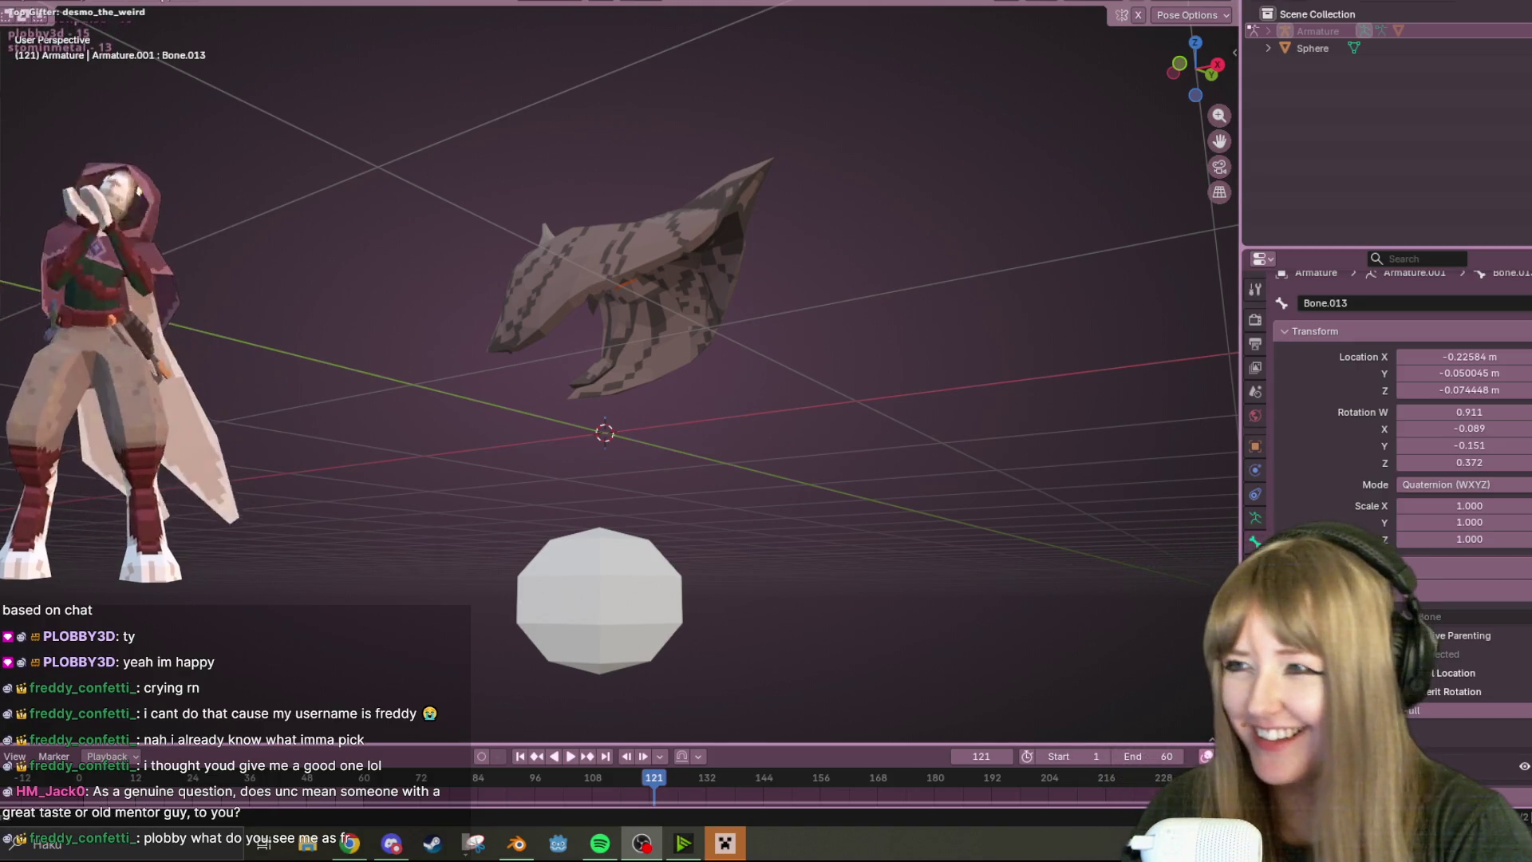
{"action": "mouse_move", "coordinate": [641, 203]}
{"action": "middle_mouse_down"}
{"action": "mouse_move", "coordinate": [794, 246]}
{"action": "mouse_move", "coordinate": [795, 333]}
{"action": "middle_mouse_up"}
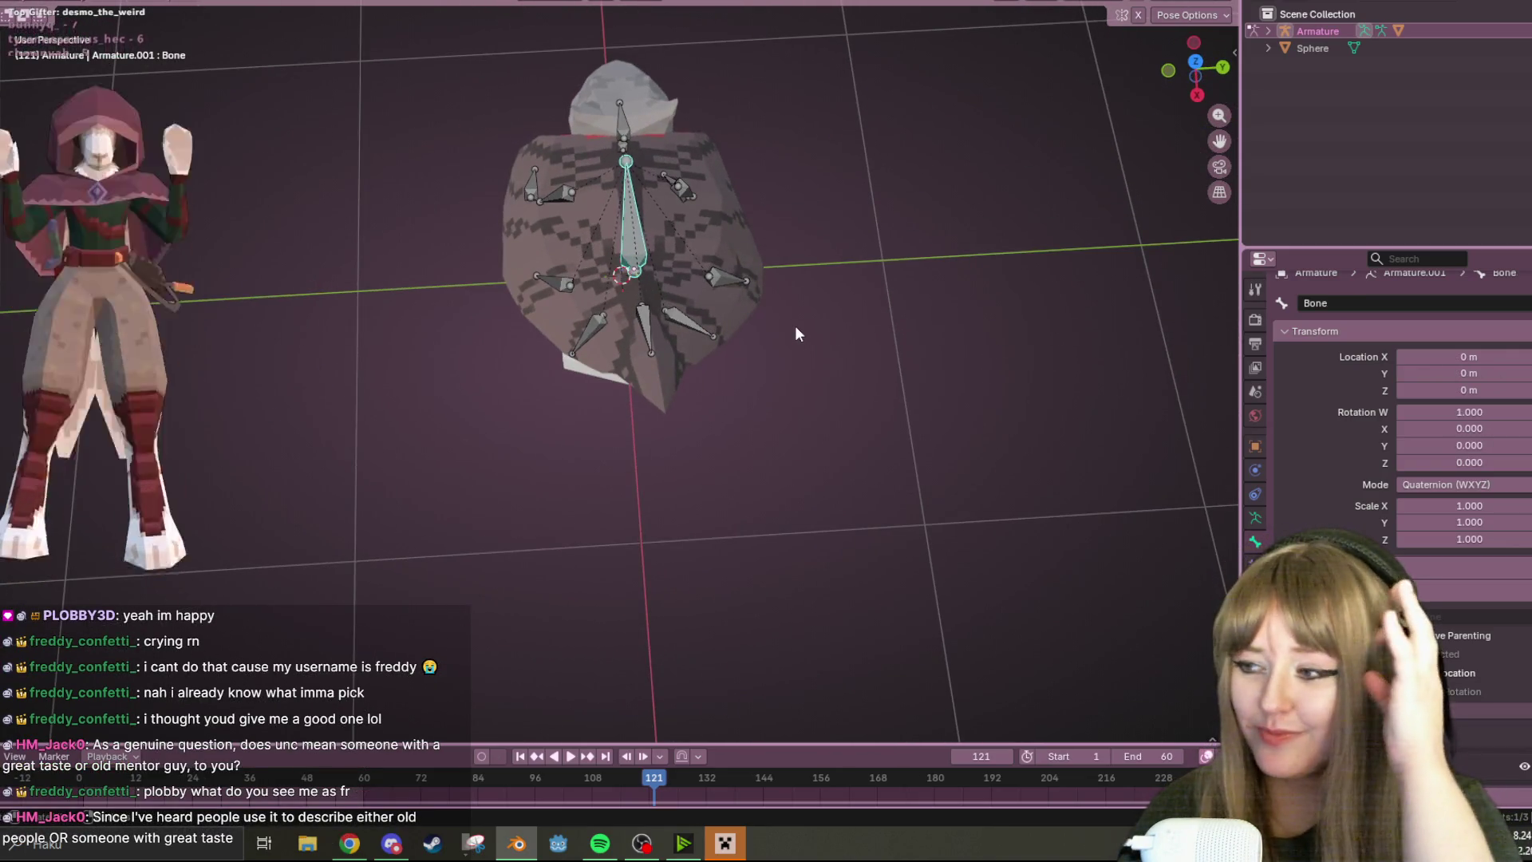
- Take the armature into Edit Mode briefly and return it to Object Mode
{"action": "key", "text": "Tab"}
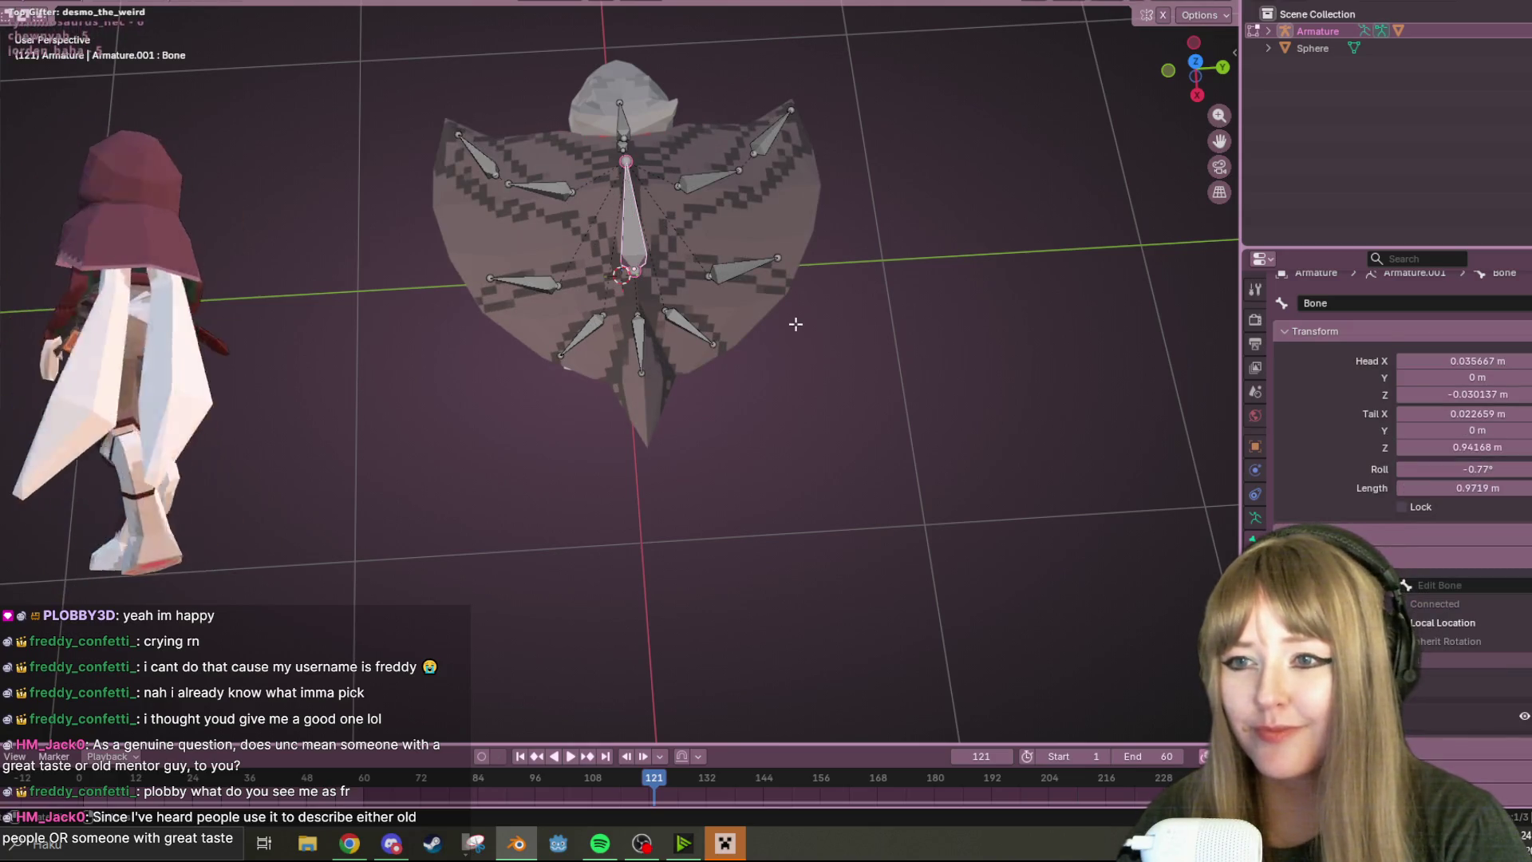
{"action": "mouse_move", "coordinate": [795, 333]}
{"action": "middle_mouse_down"}
{"action": "mouse_move", "coordinate": [823, 60]}
{"action": "mouse_move", "coordinate": [837, 232]}
{"action": "mouse_move", "coordinate": [378, 224]}
{"action": "middle_mouse_up"}
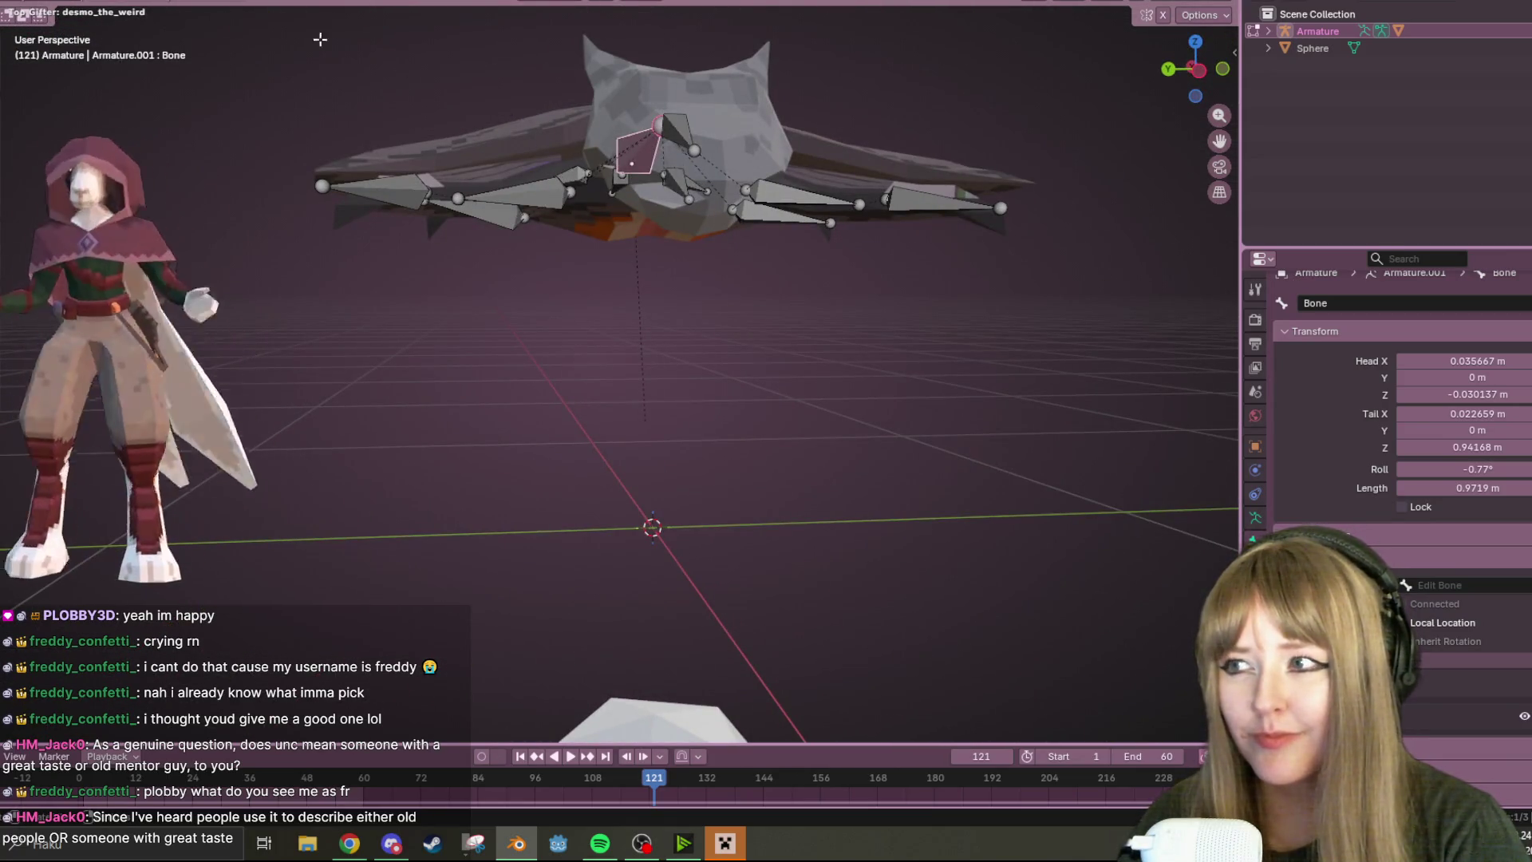
{"action": "left_click", "coordinate": [56, 12]}
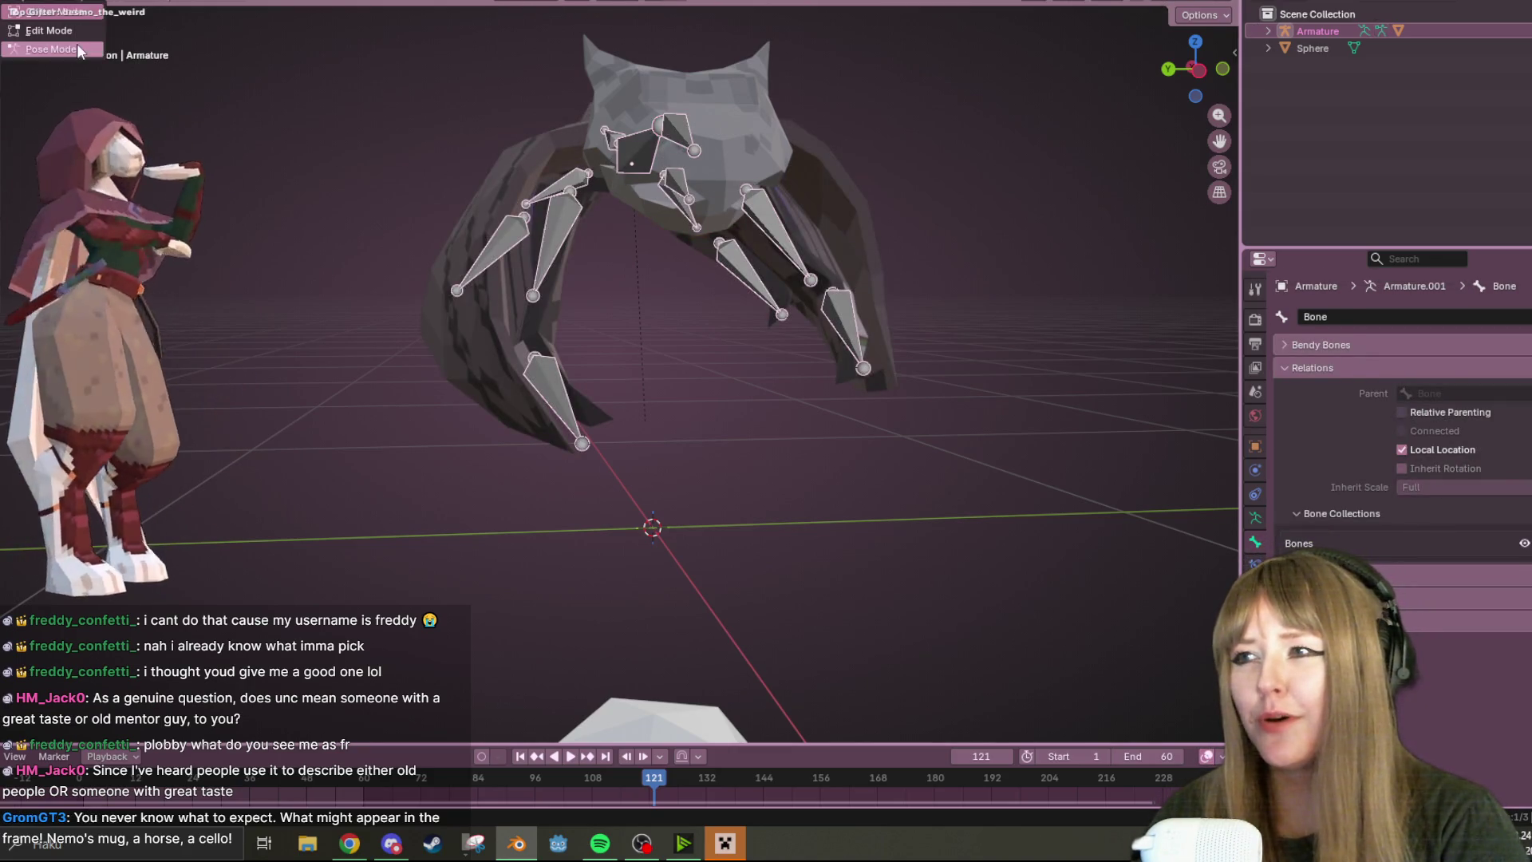
- Return the armature to Pose Mode and bring up the Pose context menu for keyframing
{"action": "left_click", "coordinate": [78, 51]}
{"action": "mouse_move", "coordinate": [567, 221]}
{"action": "middle_mouse_down"}
{"action": "mouse_move", "coordinate": [508, 341]}
{"action": "mouse_move", "coordinate": [565, 126]}
{"action": "mouse_move", "coordinate": [745, 280]}
{"action": "middle_mouse_up"}
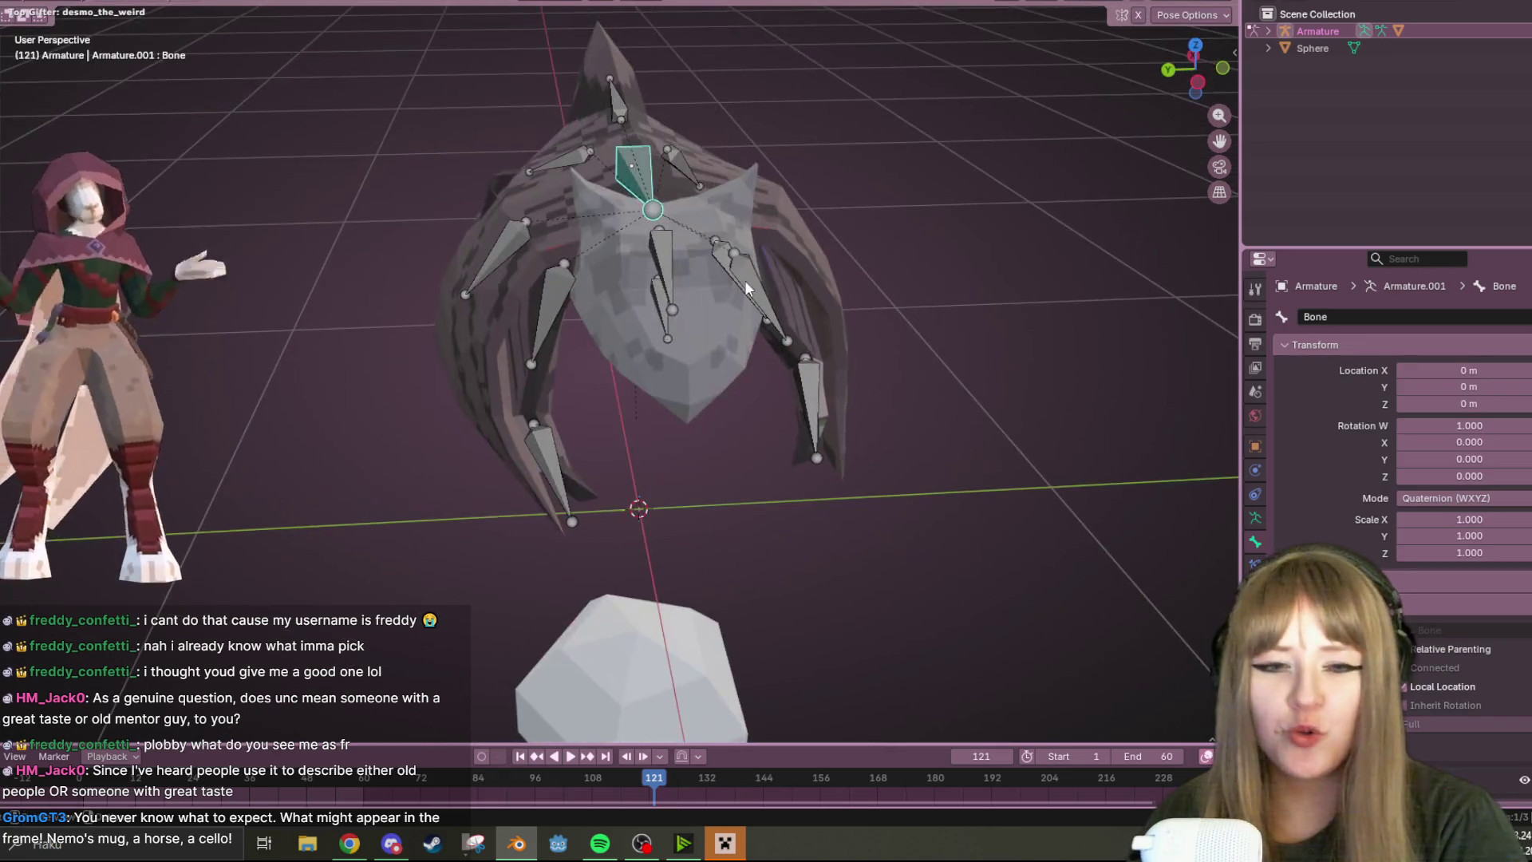
{"action": "right_click", "coordinate": [601, 144]}
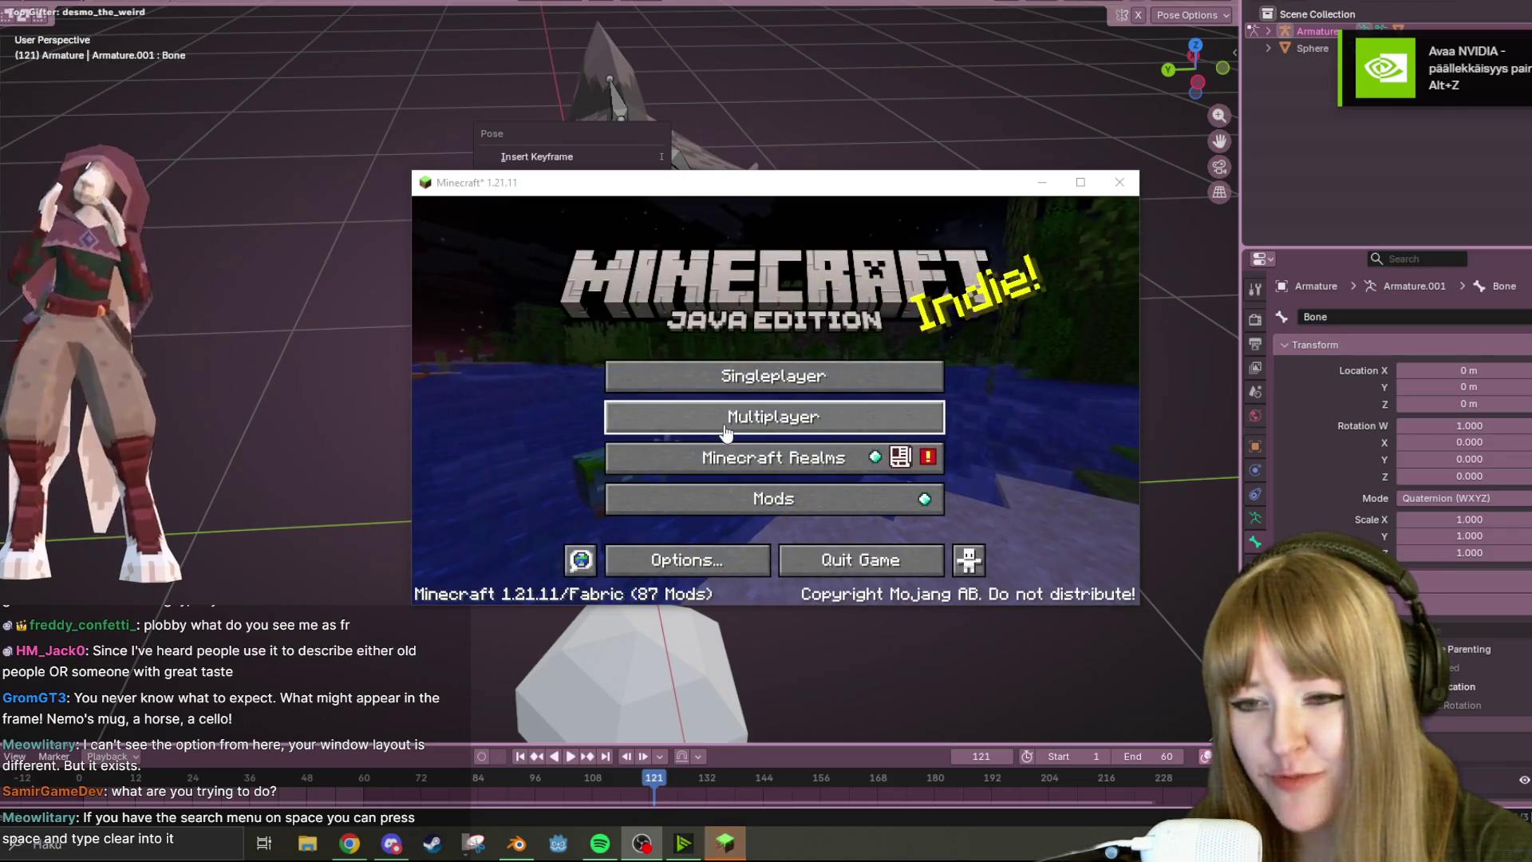
- Join the Minecraft server, resume play and send the greeting 'hi' and a follow-up chat message
{"action": "left_click", "coordinate": [720, 420]}
{"action": "left_click_drag", "start_coordinate": [643, 183], "coordinate": [646, 856]}
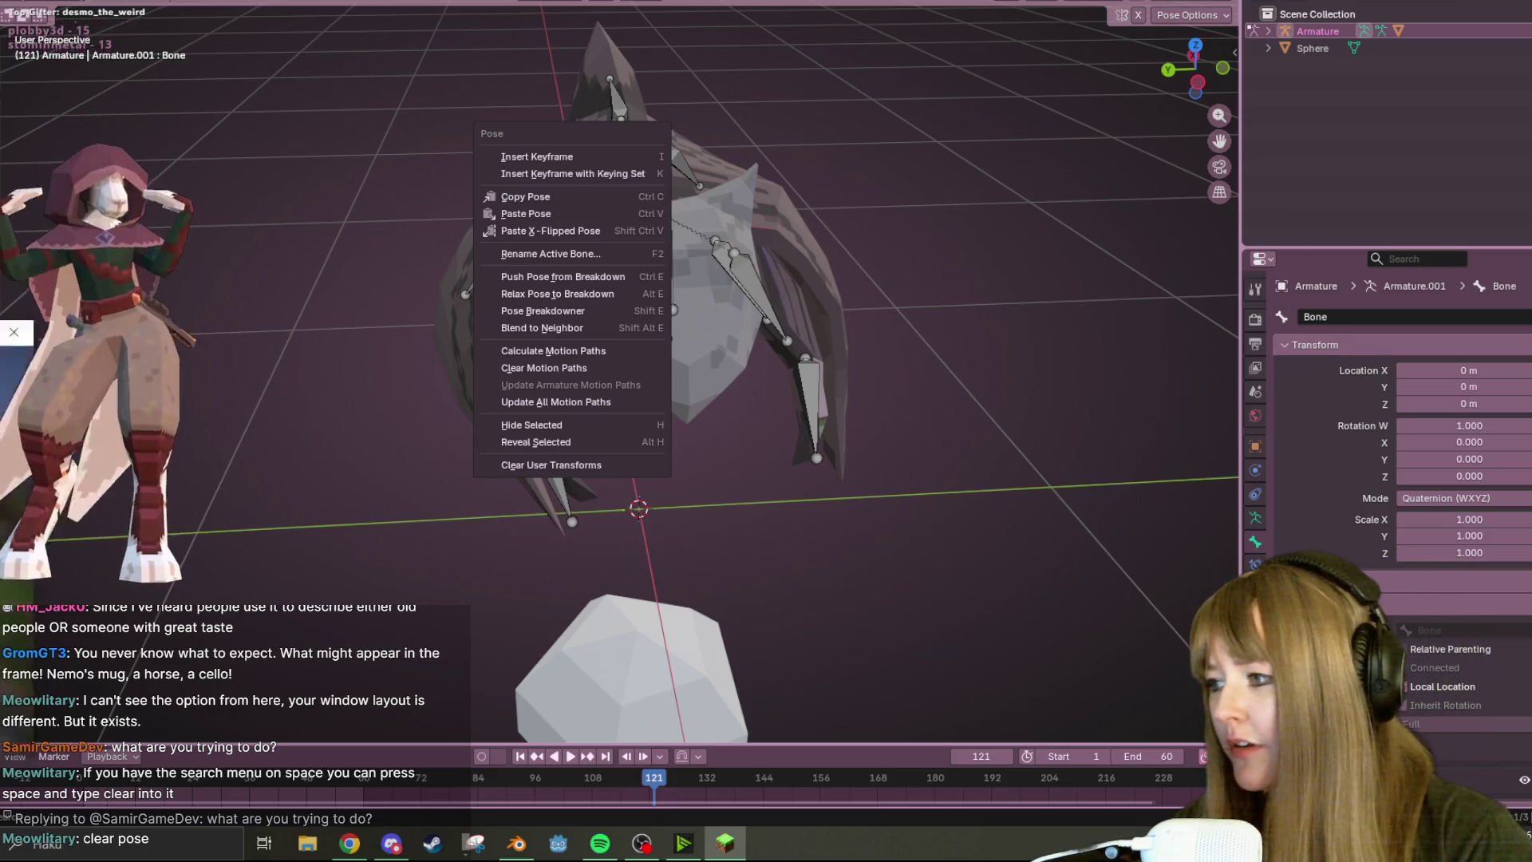
{"action": "key", "text": "alt+Tab"}
{"action": "key", "text": "Escape"}
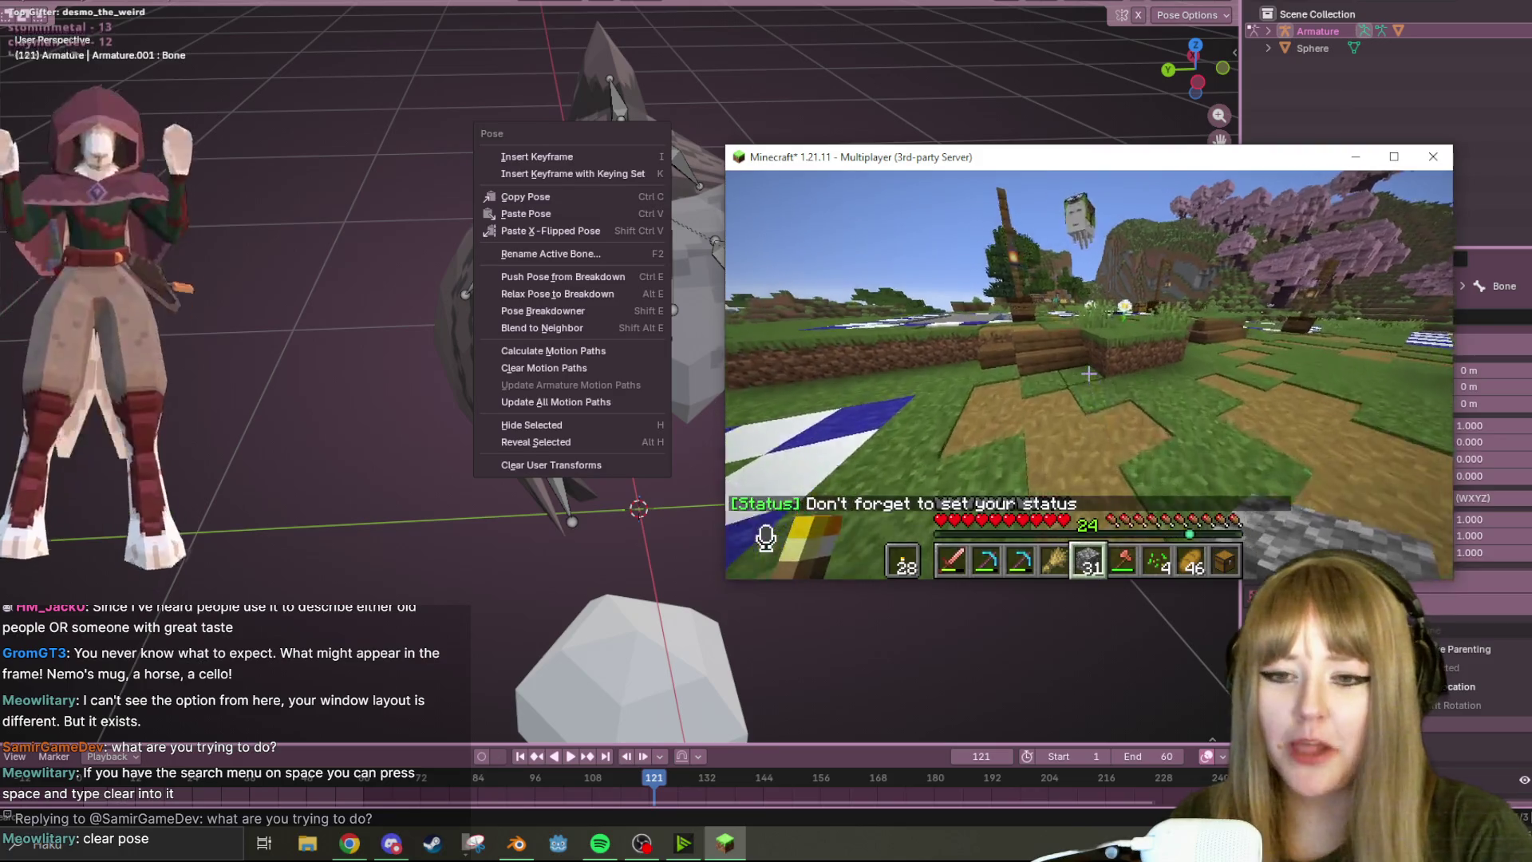
{"action": "key", "text": "1"}
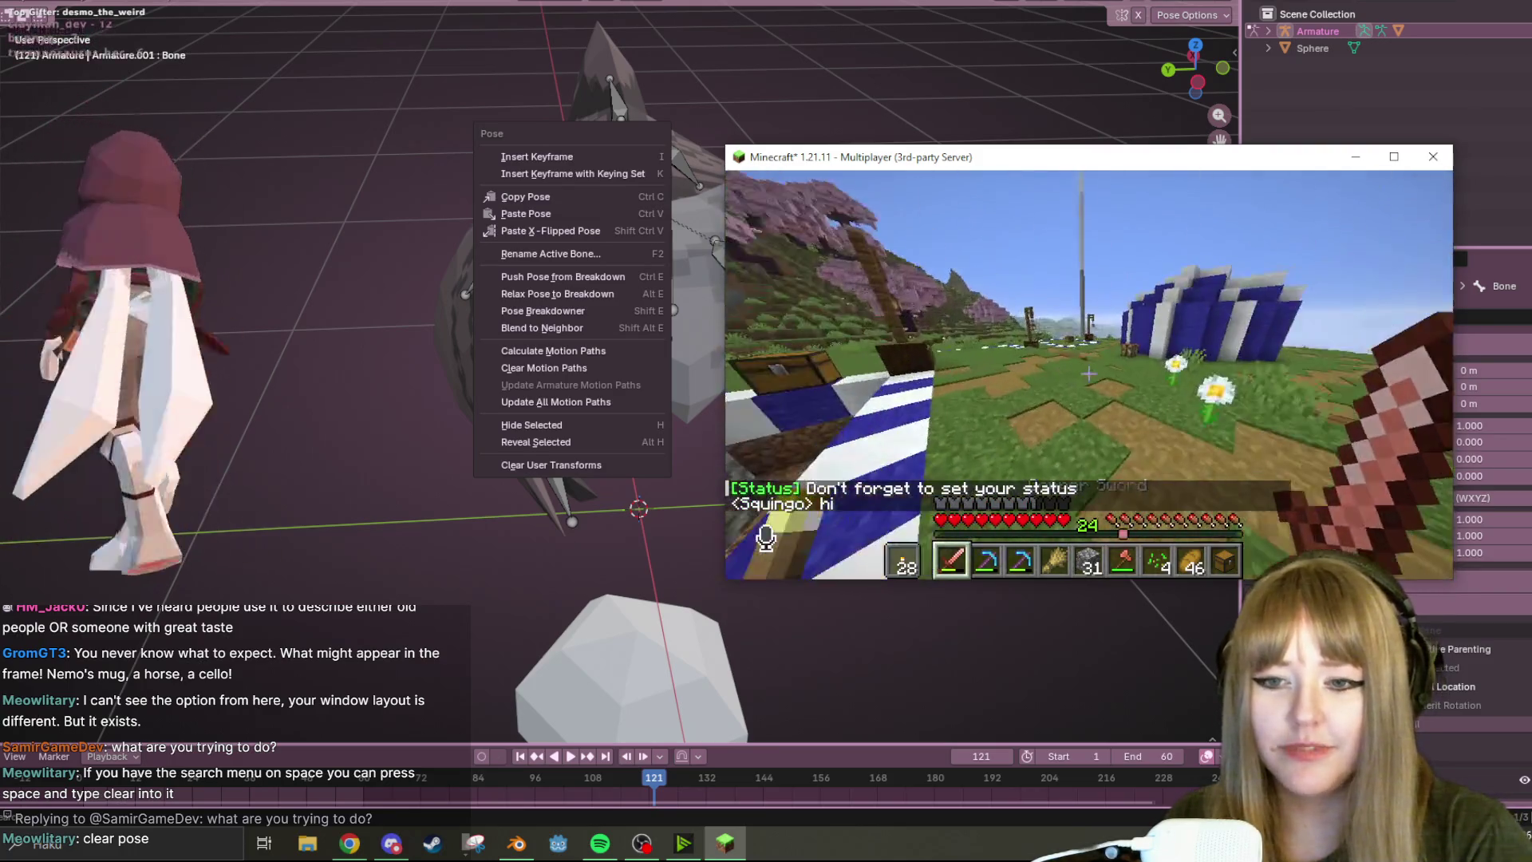
{"action": "key", "text": "t"}
{"action": "key", "text": "Return"}
{"action": "type", "text": "i dont wann"}
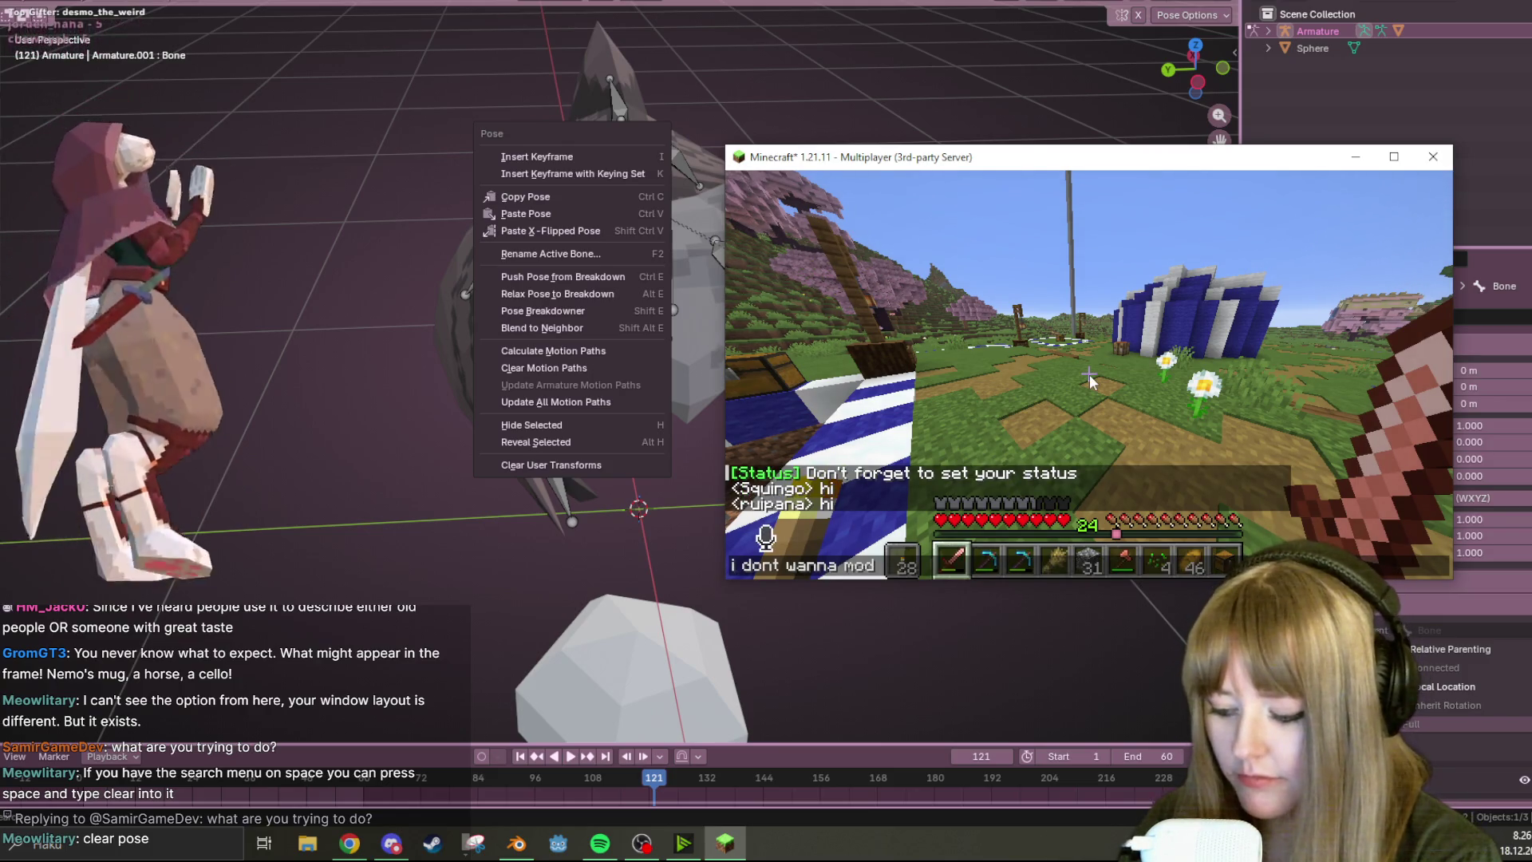
{"action": "type", "text": "a model nitro ba"}
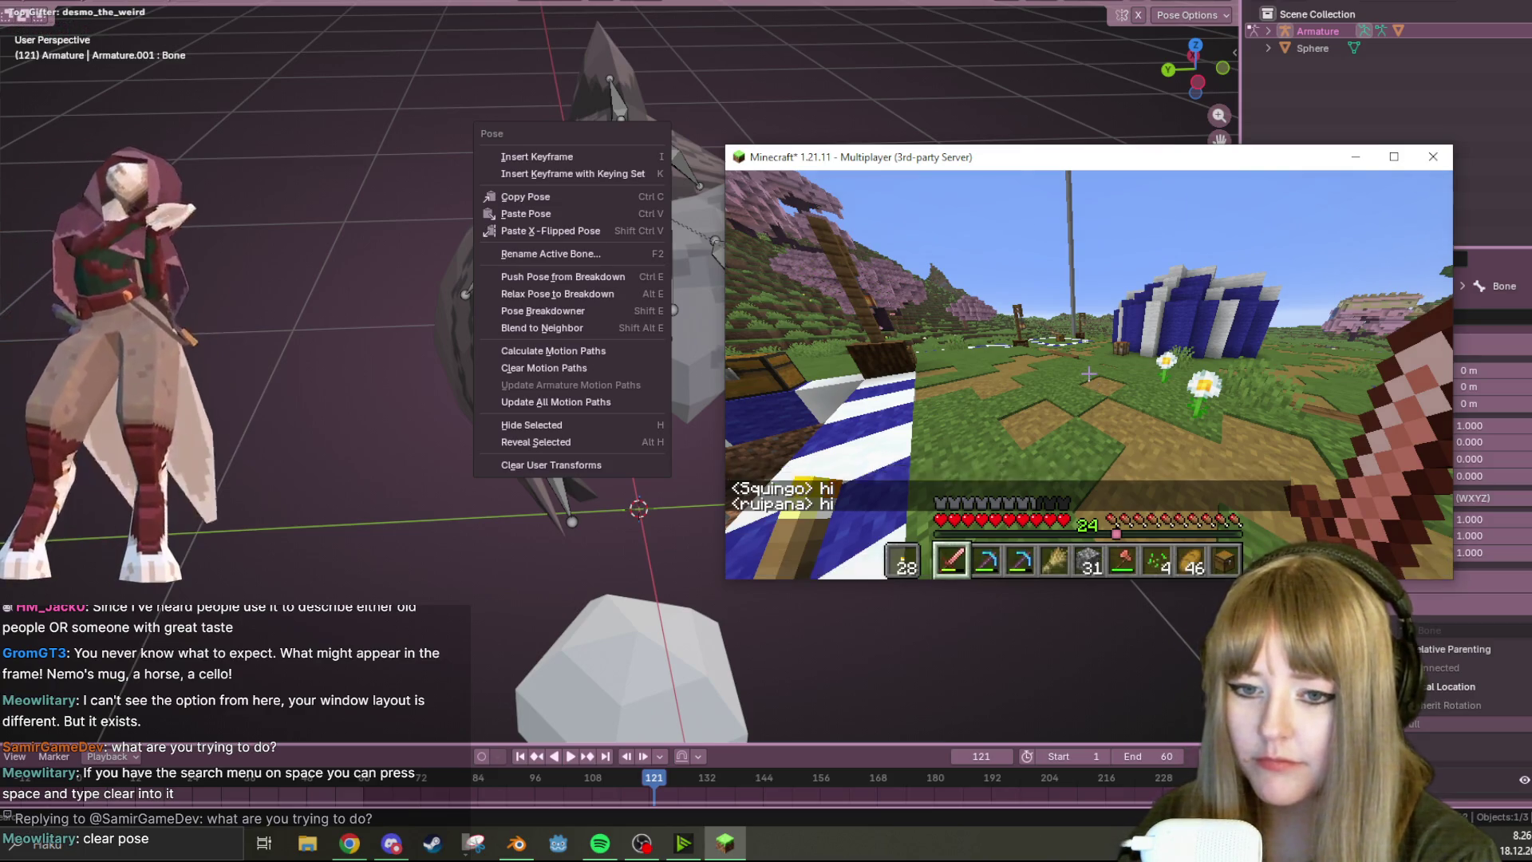
{"action": "key", "text": "Tab"}
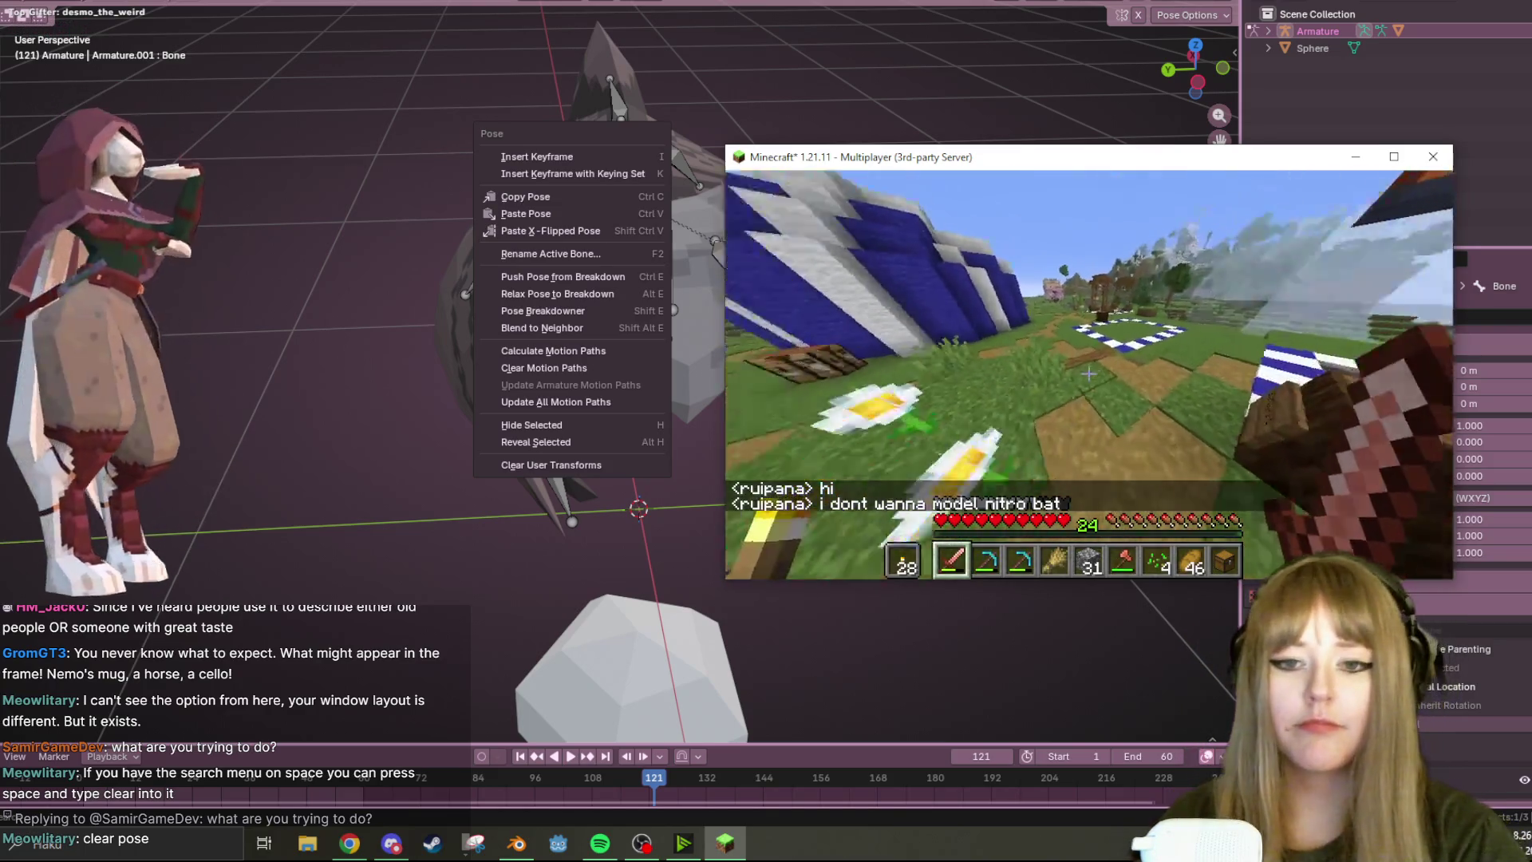
- Walk along the path to the chests by the pond and look inside each one
{"action": "key", "text": "w"}
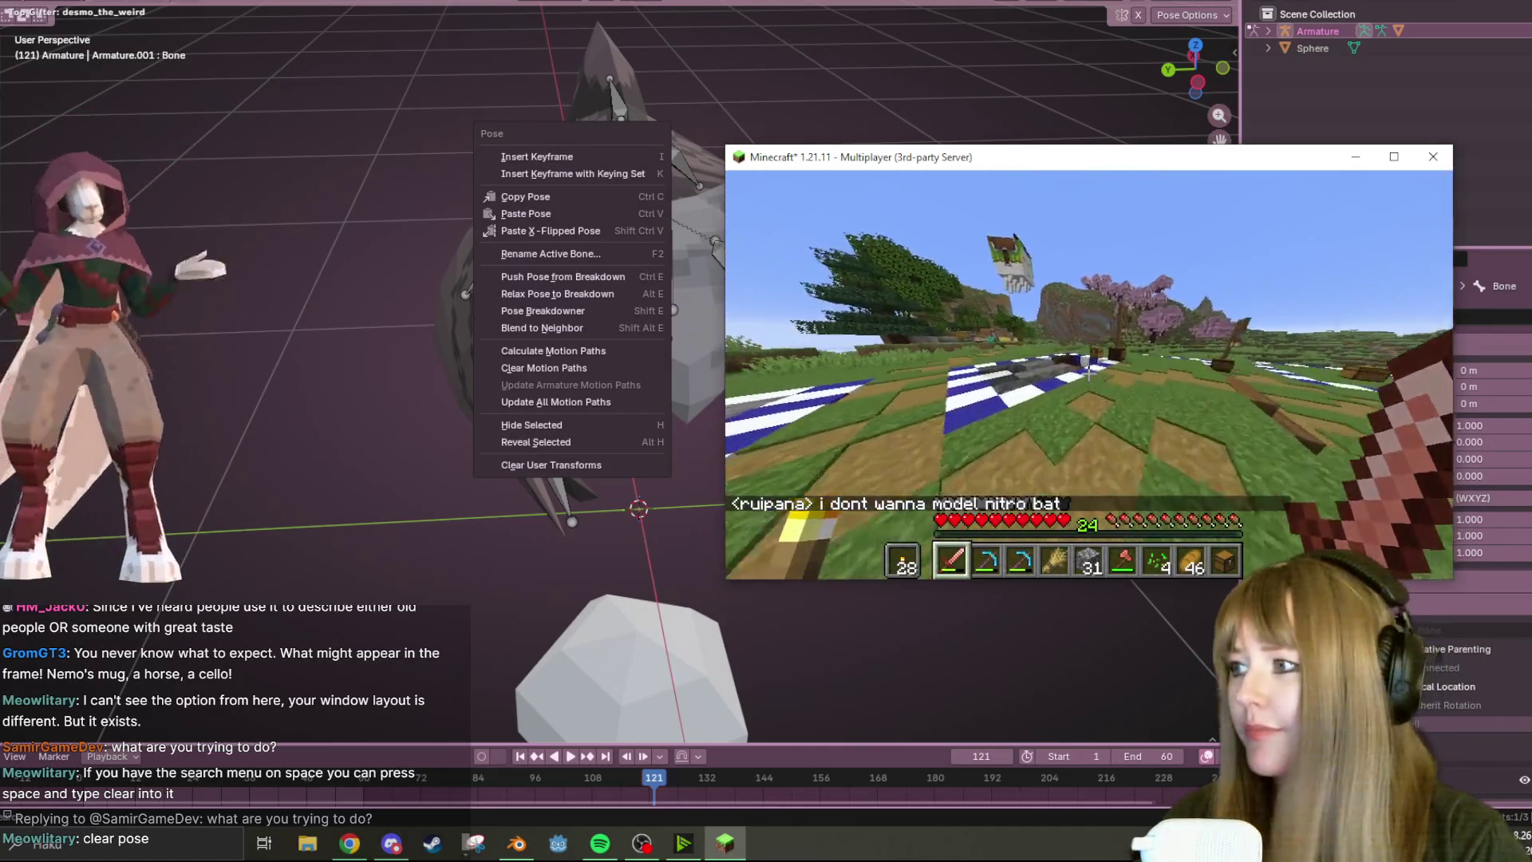
{"action": "key", "text": "w"}
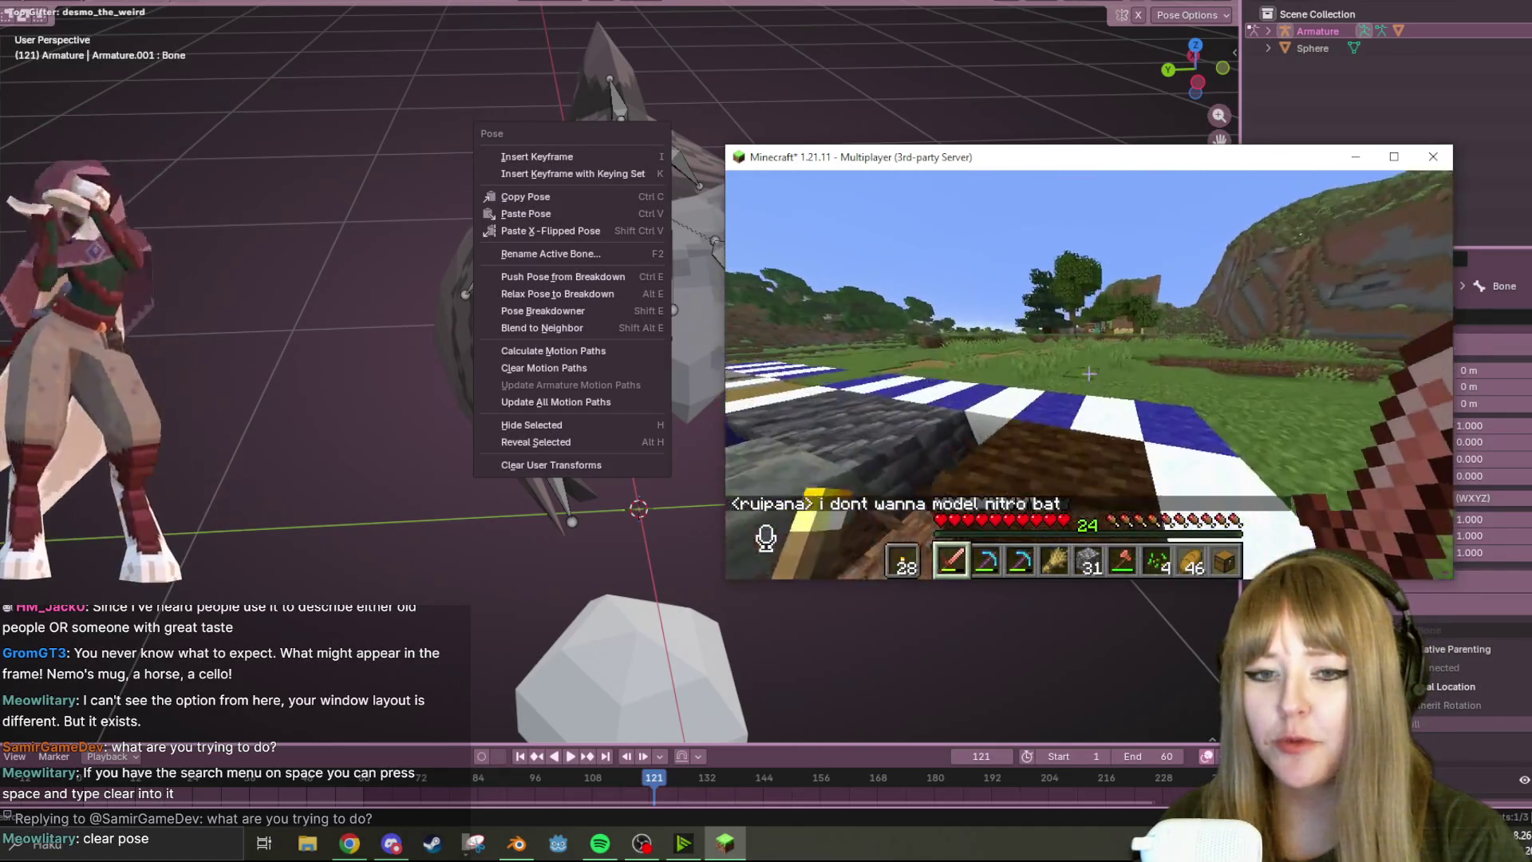
{"action": "key", "text": "w"}
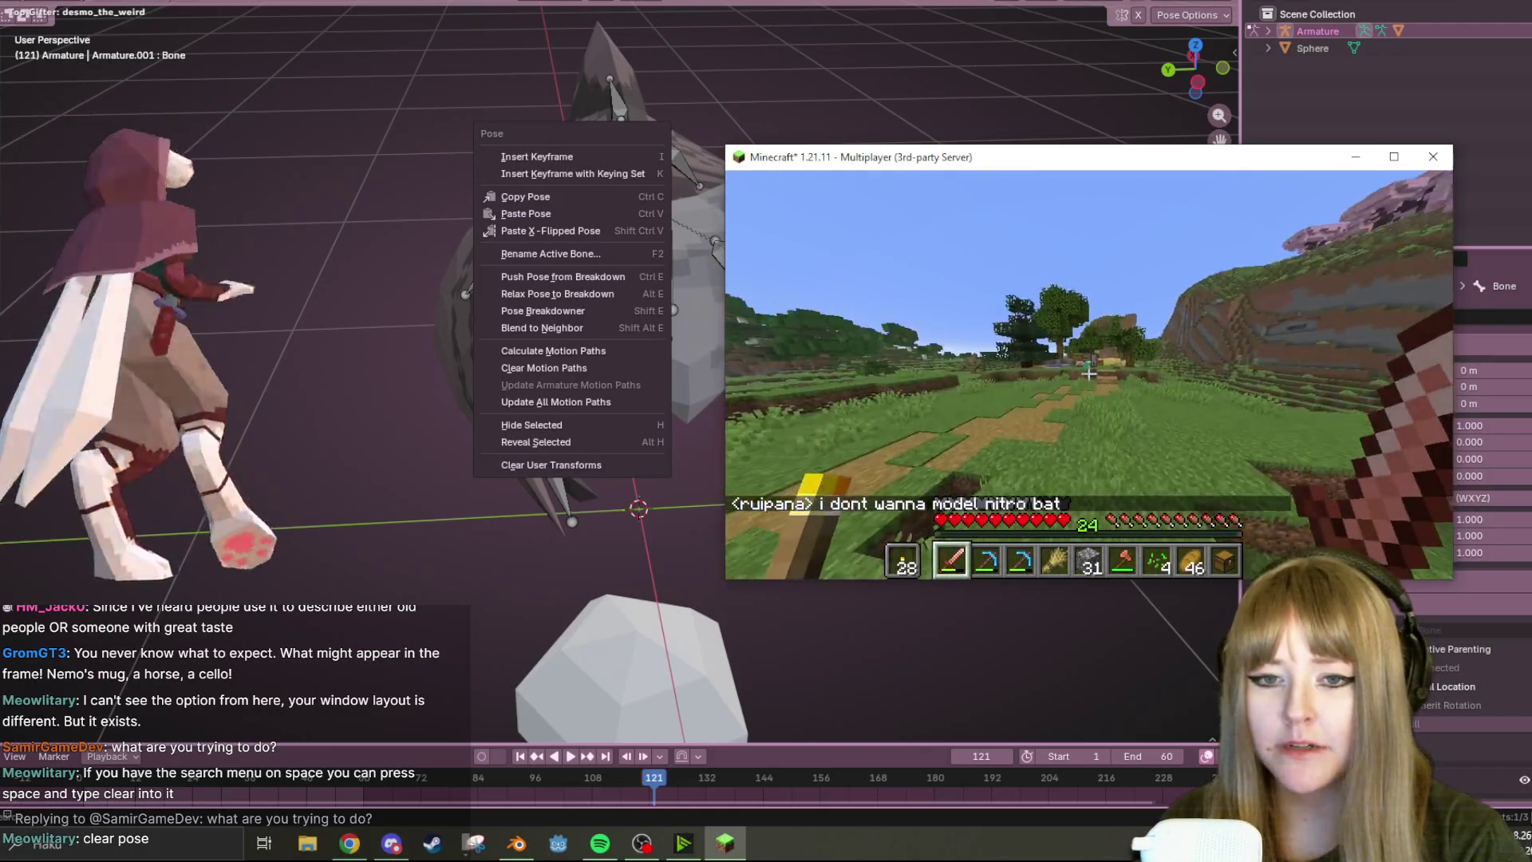
{"action": "key", "text": "w"}
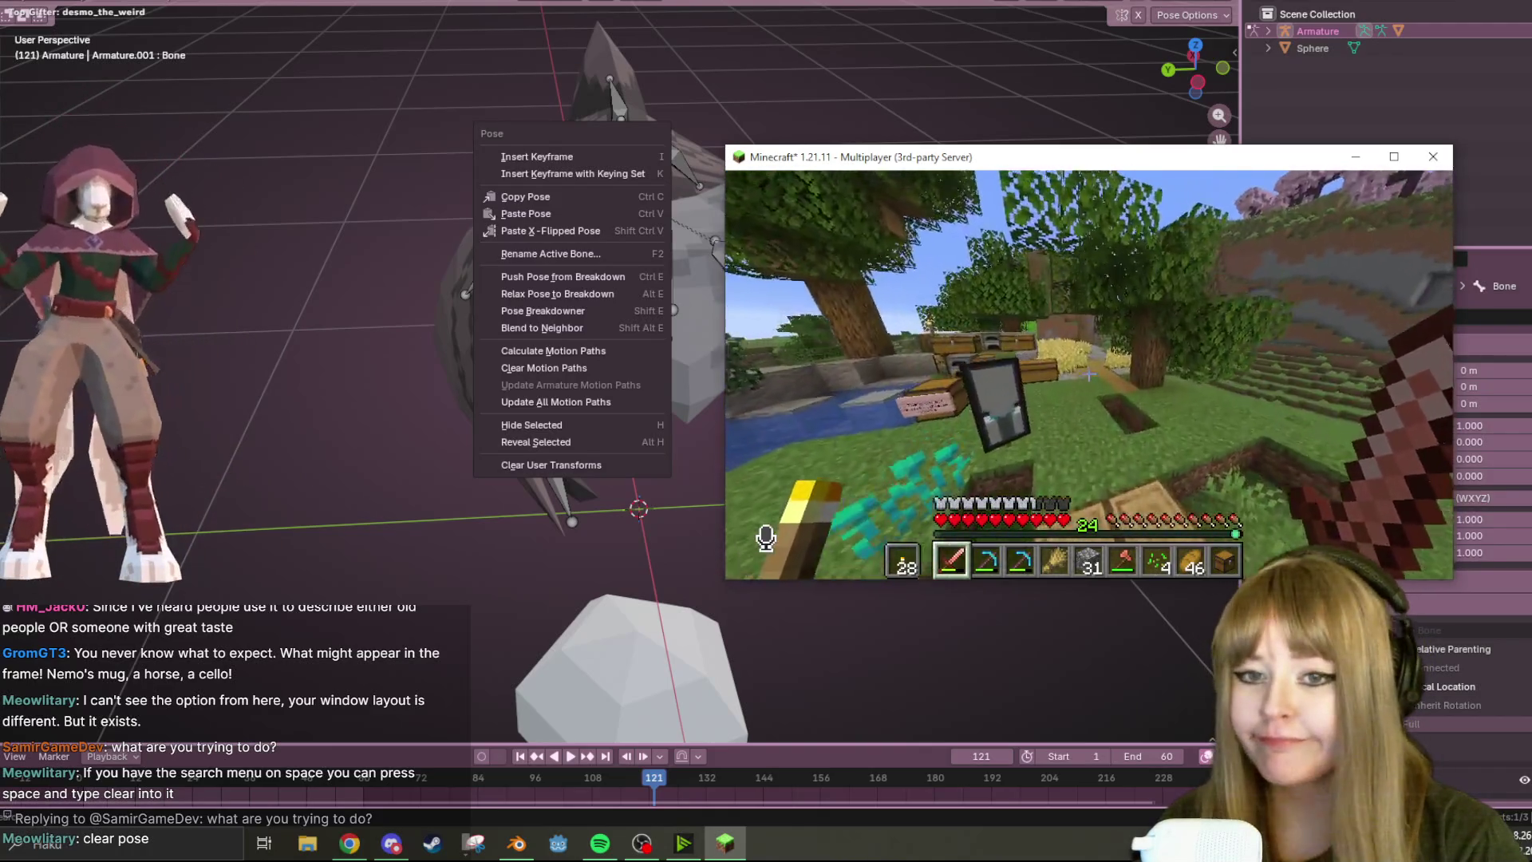
{"action": "key", "text": "w"}
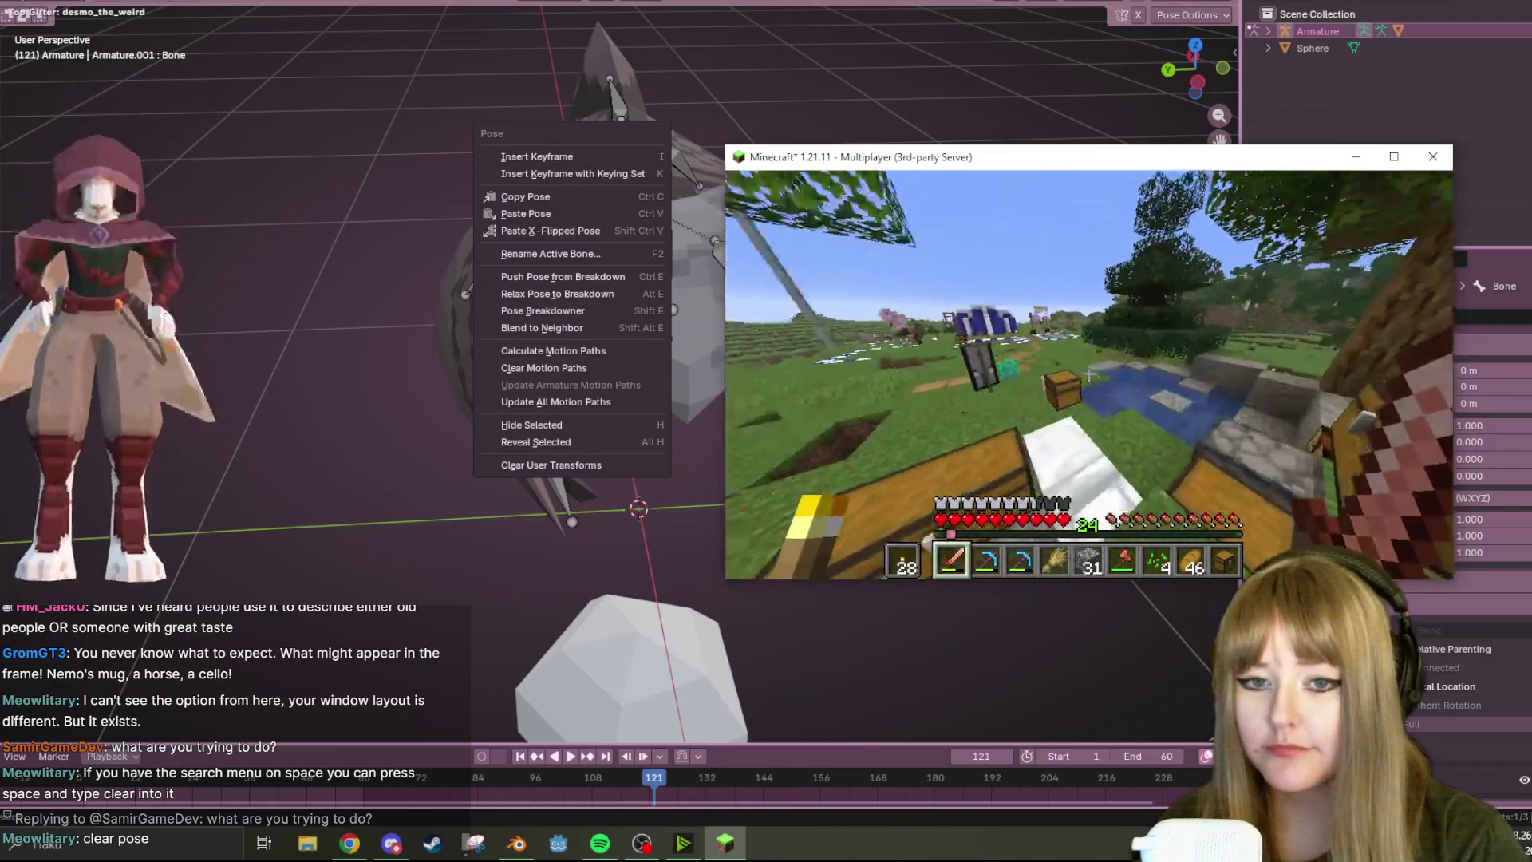
{"action": "right_click", "coordinate": [1088, 374]}
{"action": "key", "text": "e"}
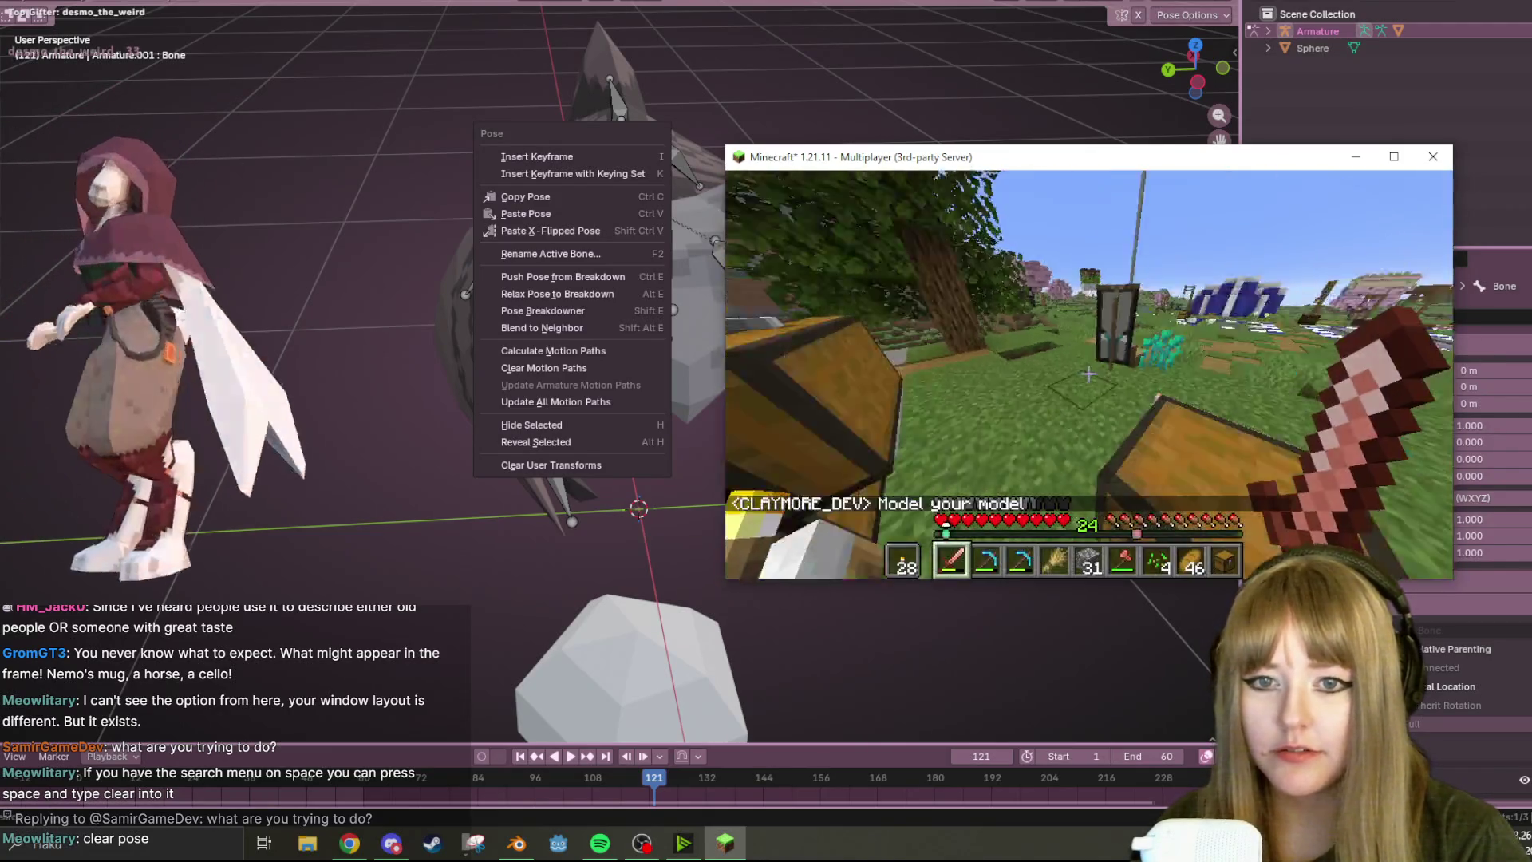
{"action": "right_click", "coordinate": [1088, 375]}
{"action": "key", "text": "e"}
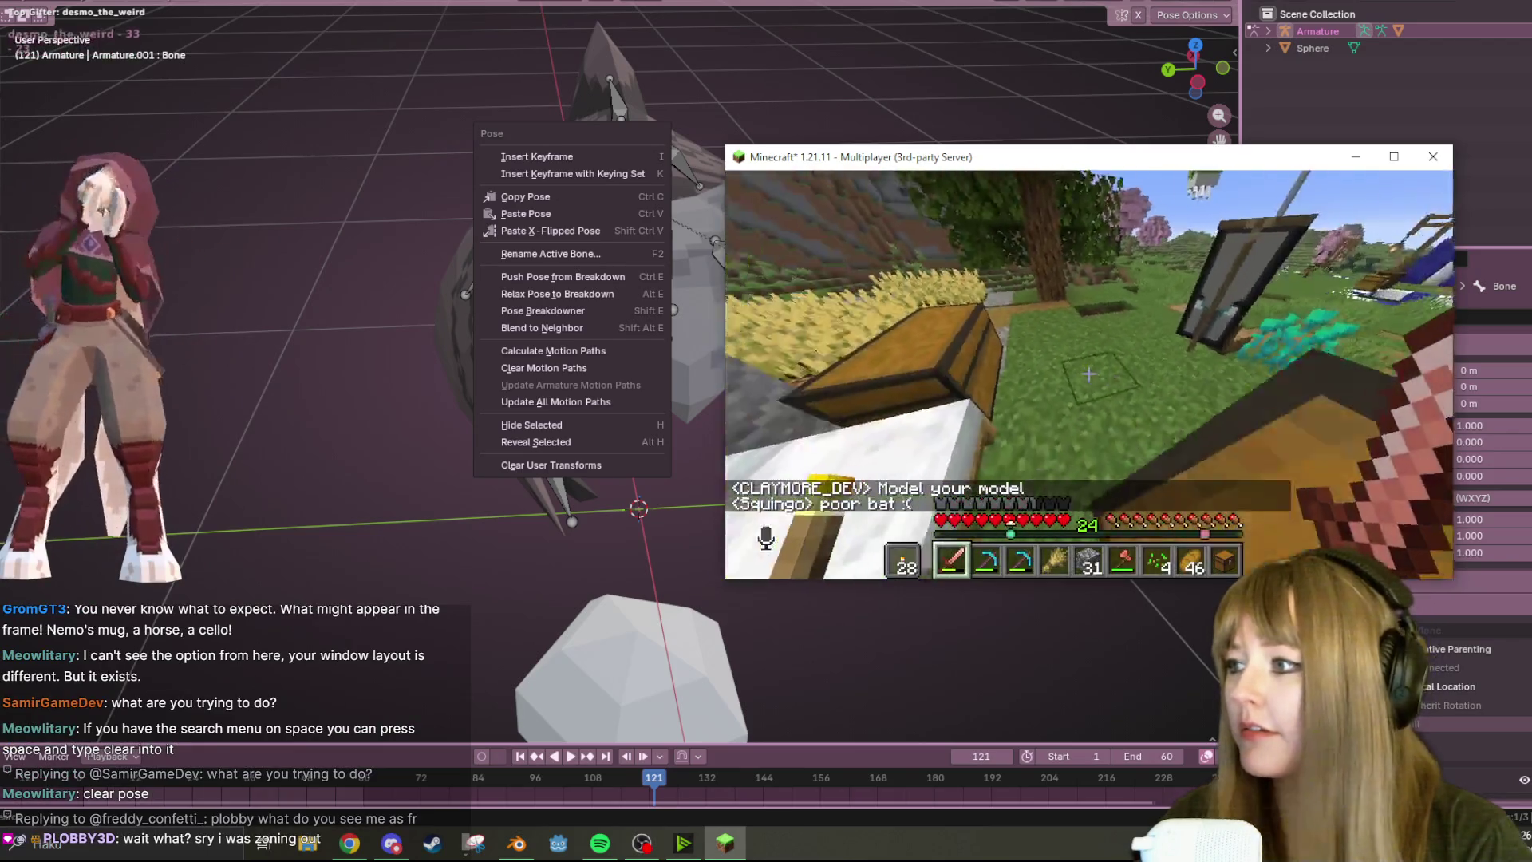
{"action": "right_click", "coordinate": [1088, 375]}
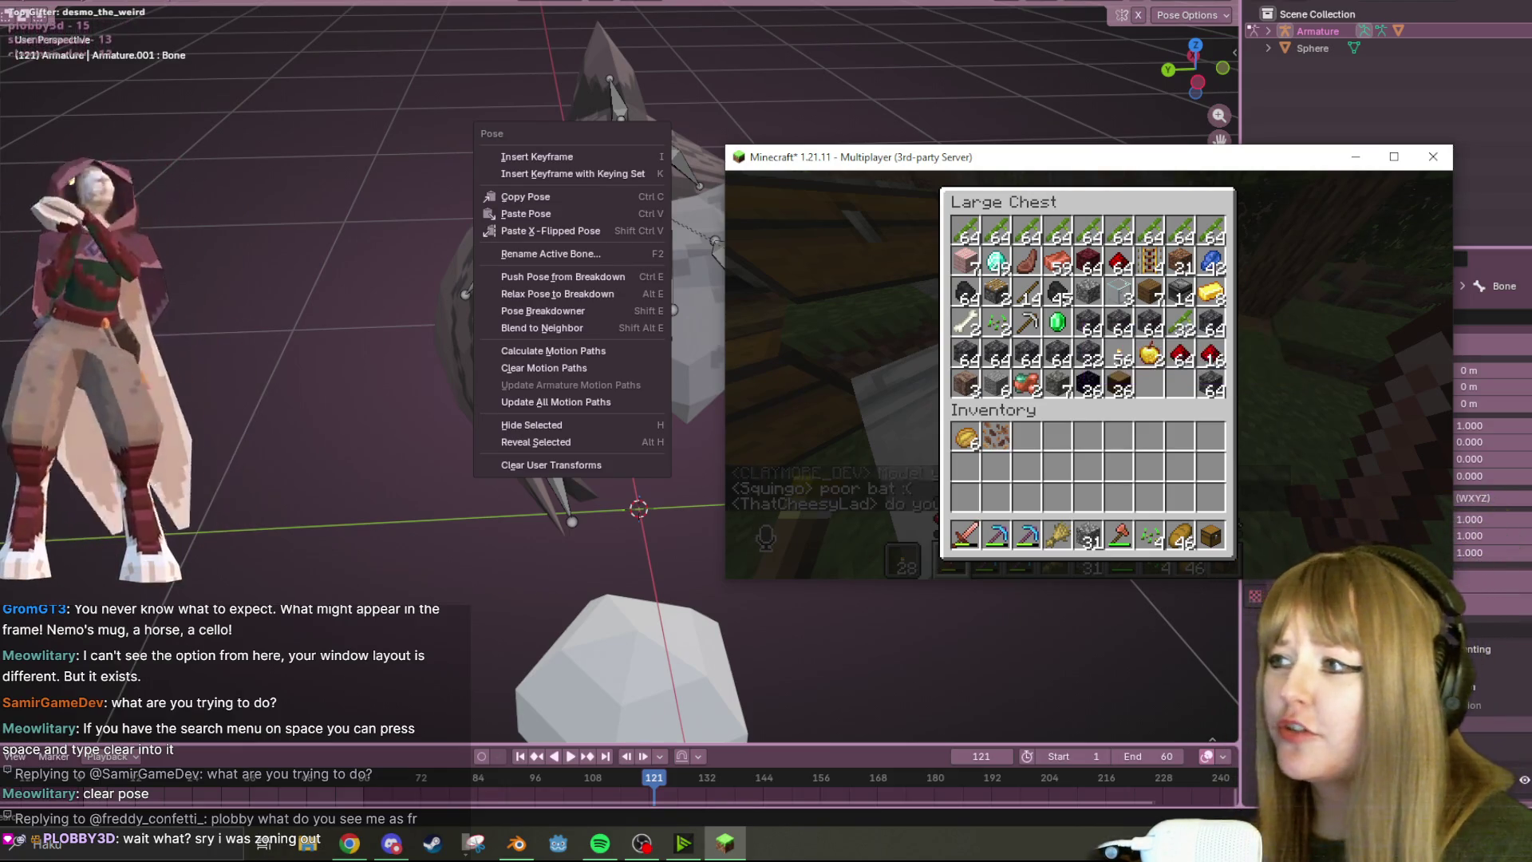
{"action": "key", "text": "e"}
{"action": "key", "text": "s"}
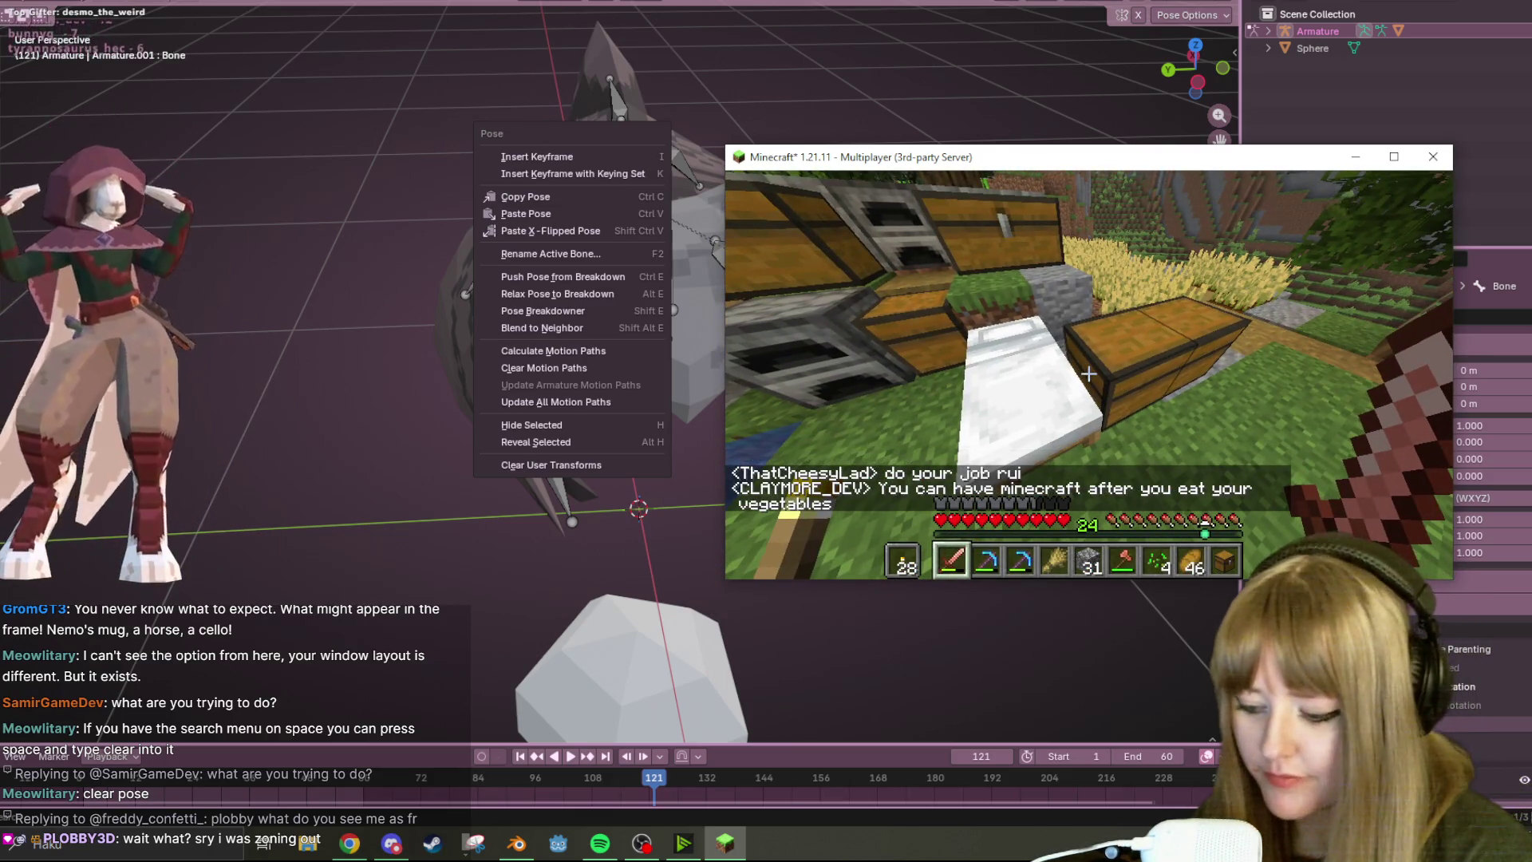
{"action": "type", "text": "t"}
{"action": "type", "text": "D:"}
- Send a last chat message, disconnect from the server and quit Minecraft back to Blender
{"action": "key", "text": "Return"}
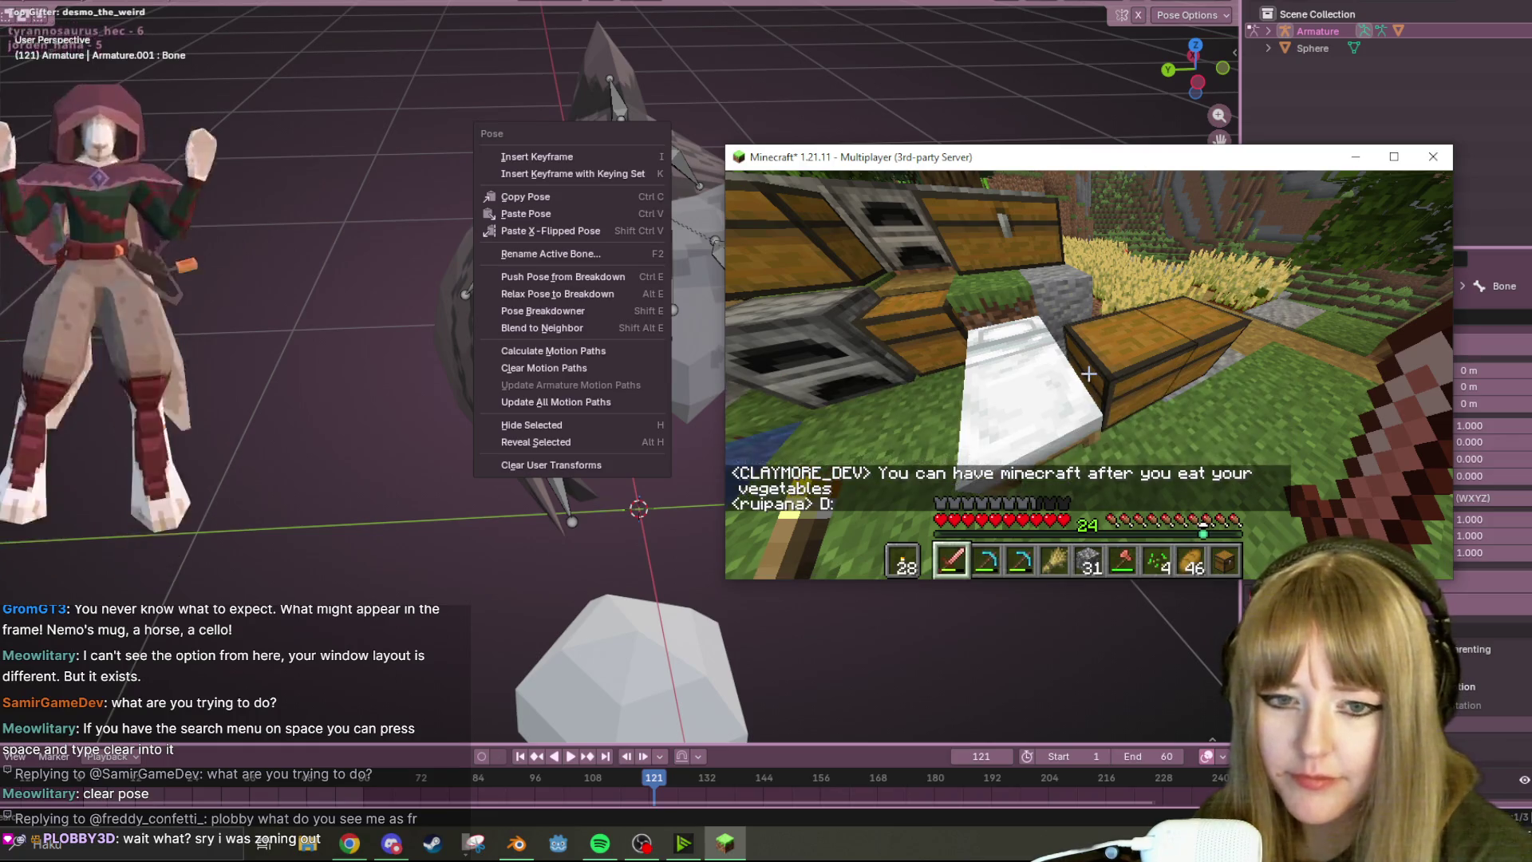
{"action": "key", "text": "Escape"}
{"action": "key", "text": "Escape"}
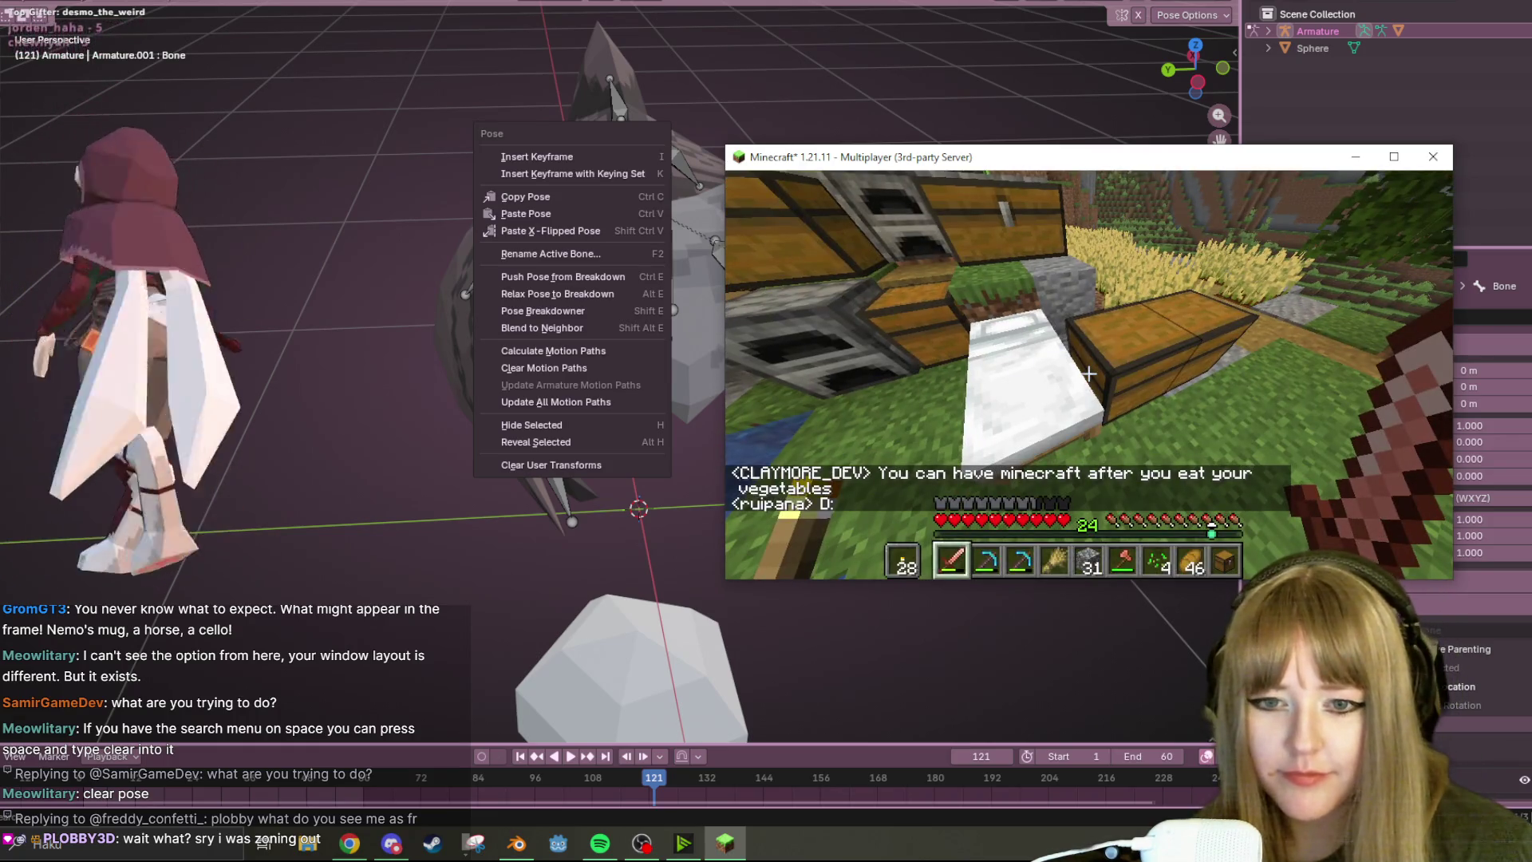
{"action": "key", "text": "Escape"}
{"action": "left_click", "coordinate": [1087, 465]}
{"action": "left_click", "coordinate": [1433, 157]}
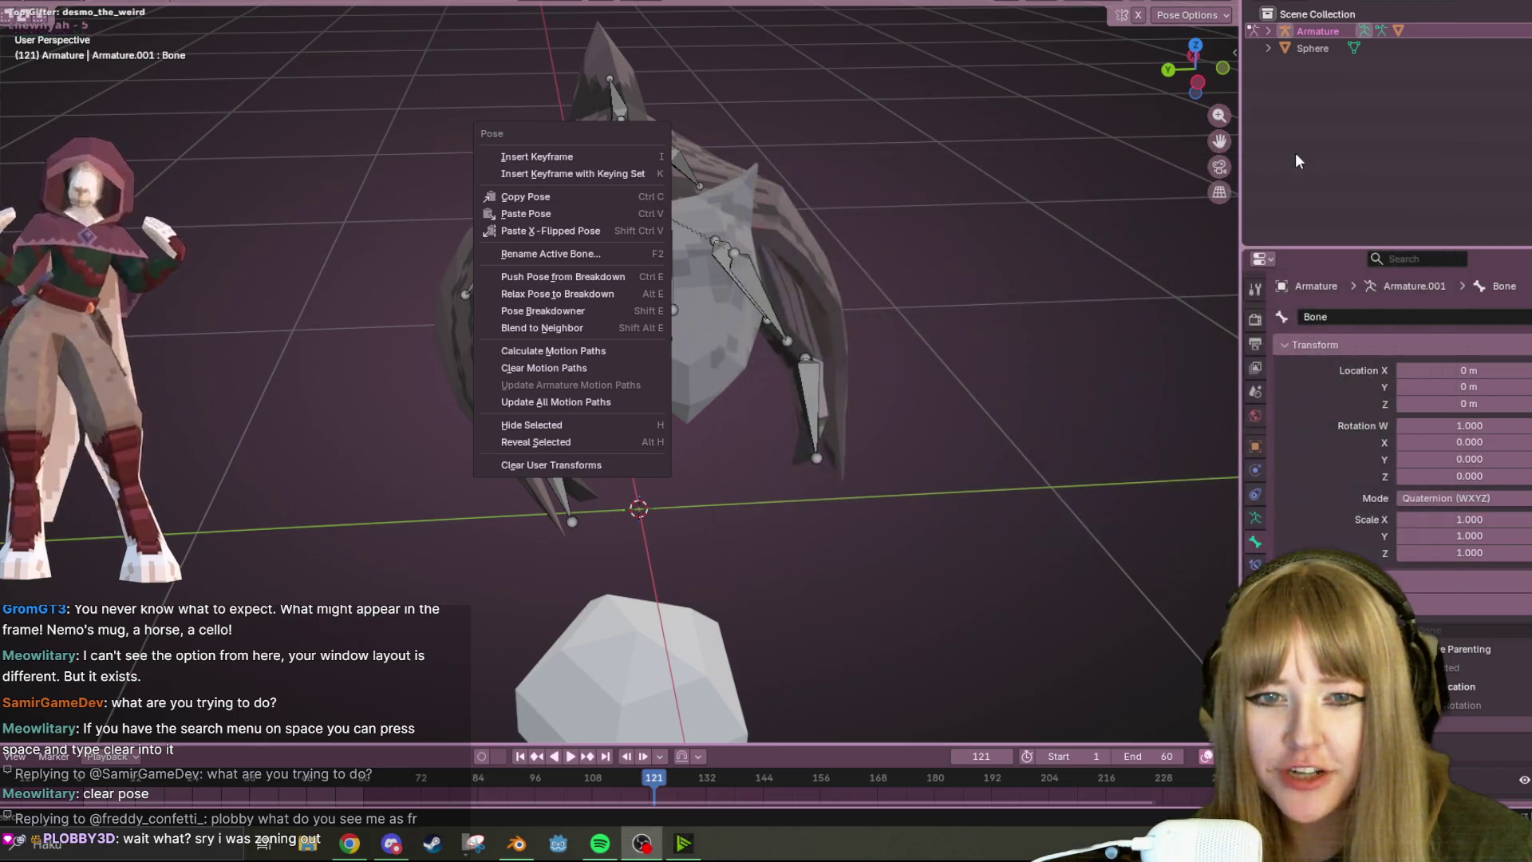
- Clear the armature's pose rotation, deselect all bones and dismiss the File menu
{"action": "key", "text": "alt+r"}
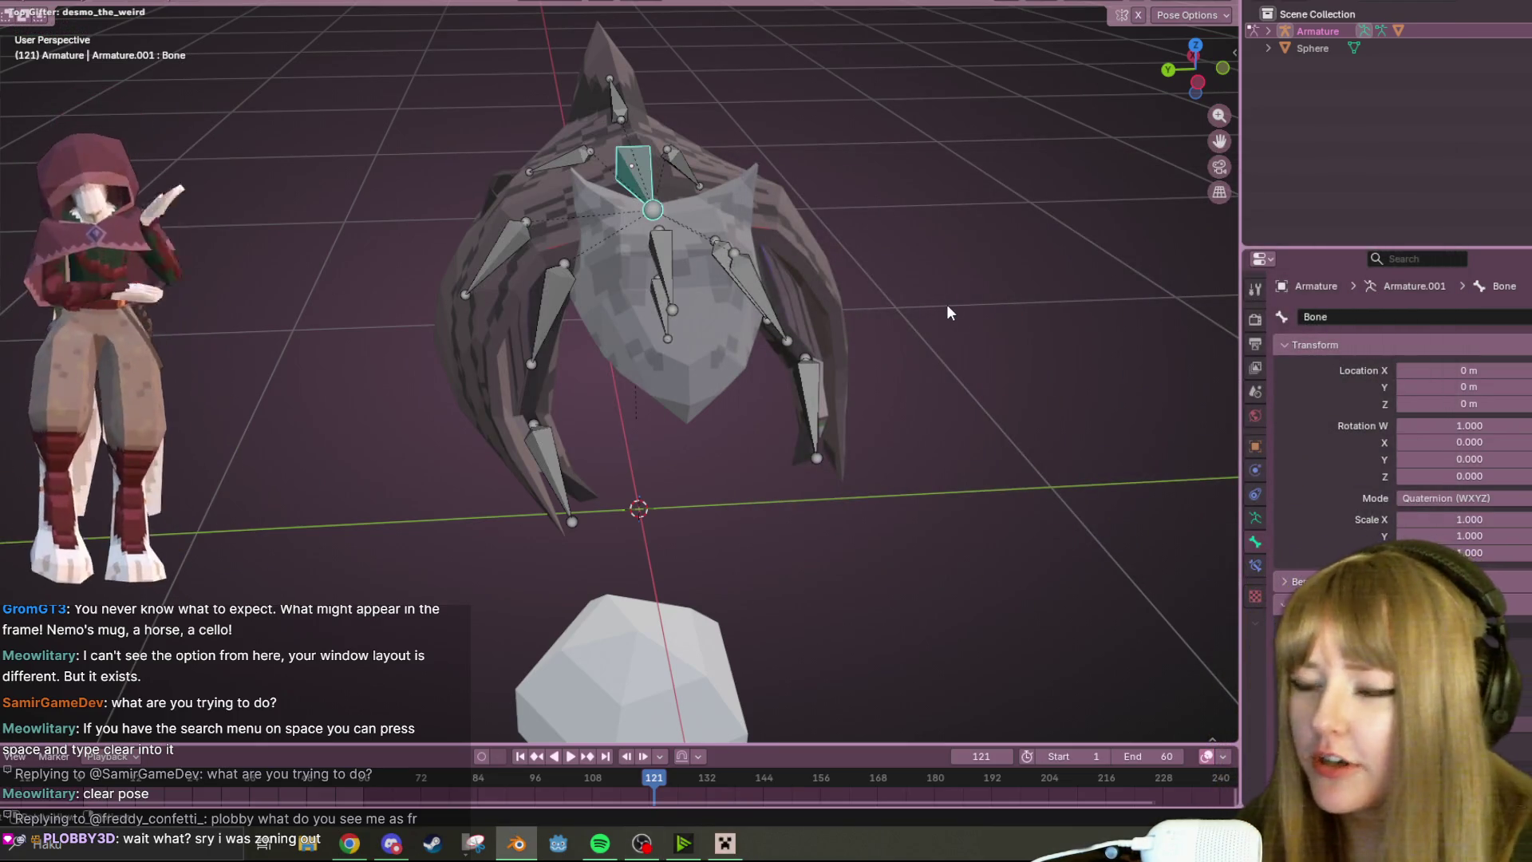
{"action": "middle_click_drag", "start_coordinate": [946, 304], "coordinate": [934, 280], "text": "shift"}
{"action": "key", "text": "alt+a"}
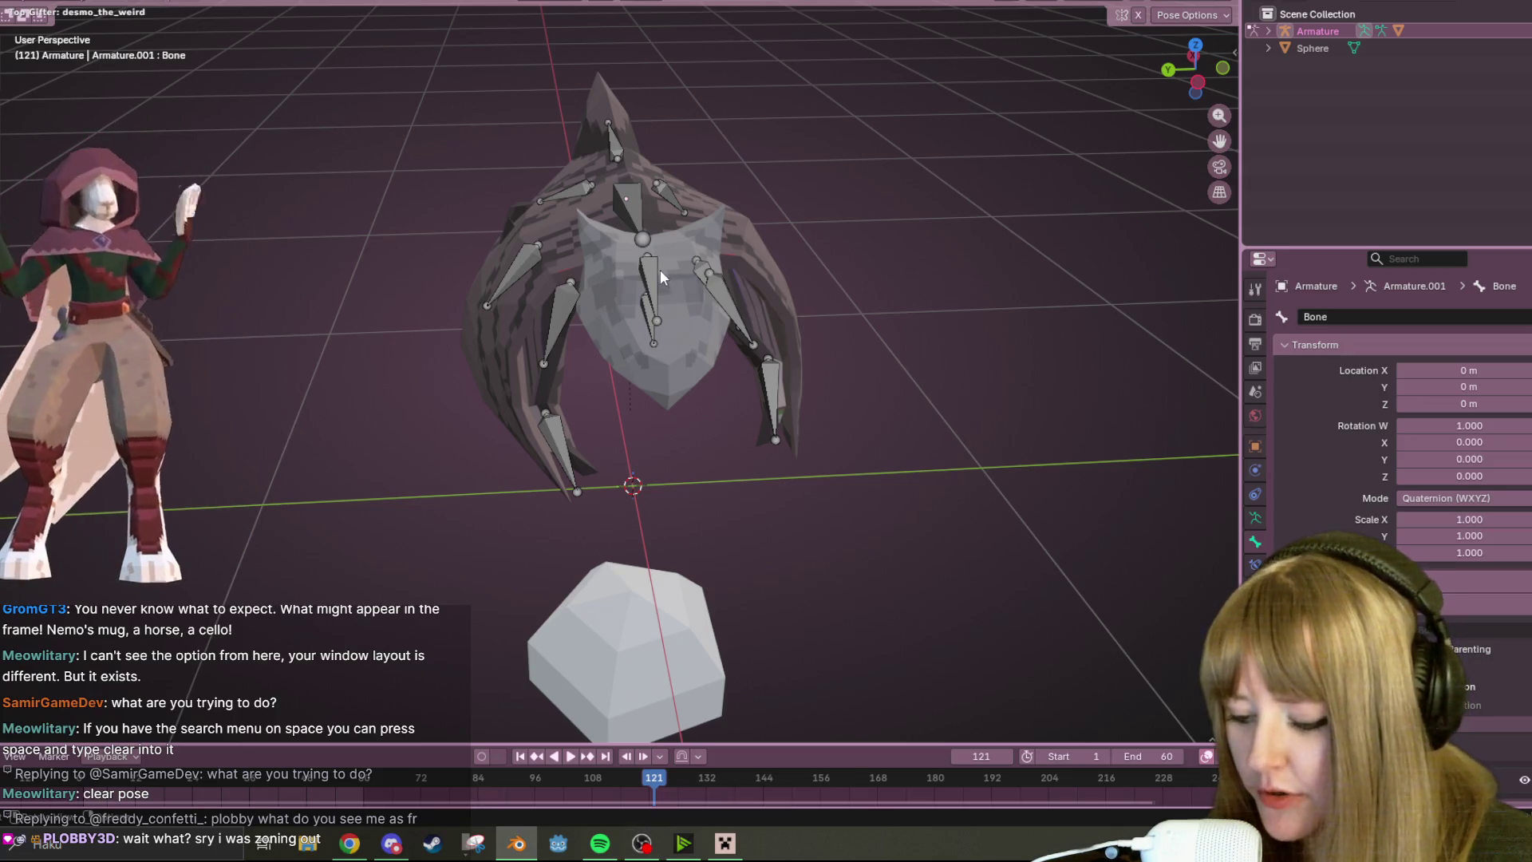
{"action": "key", "text": "F4"}
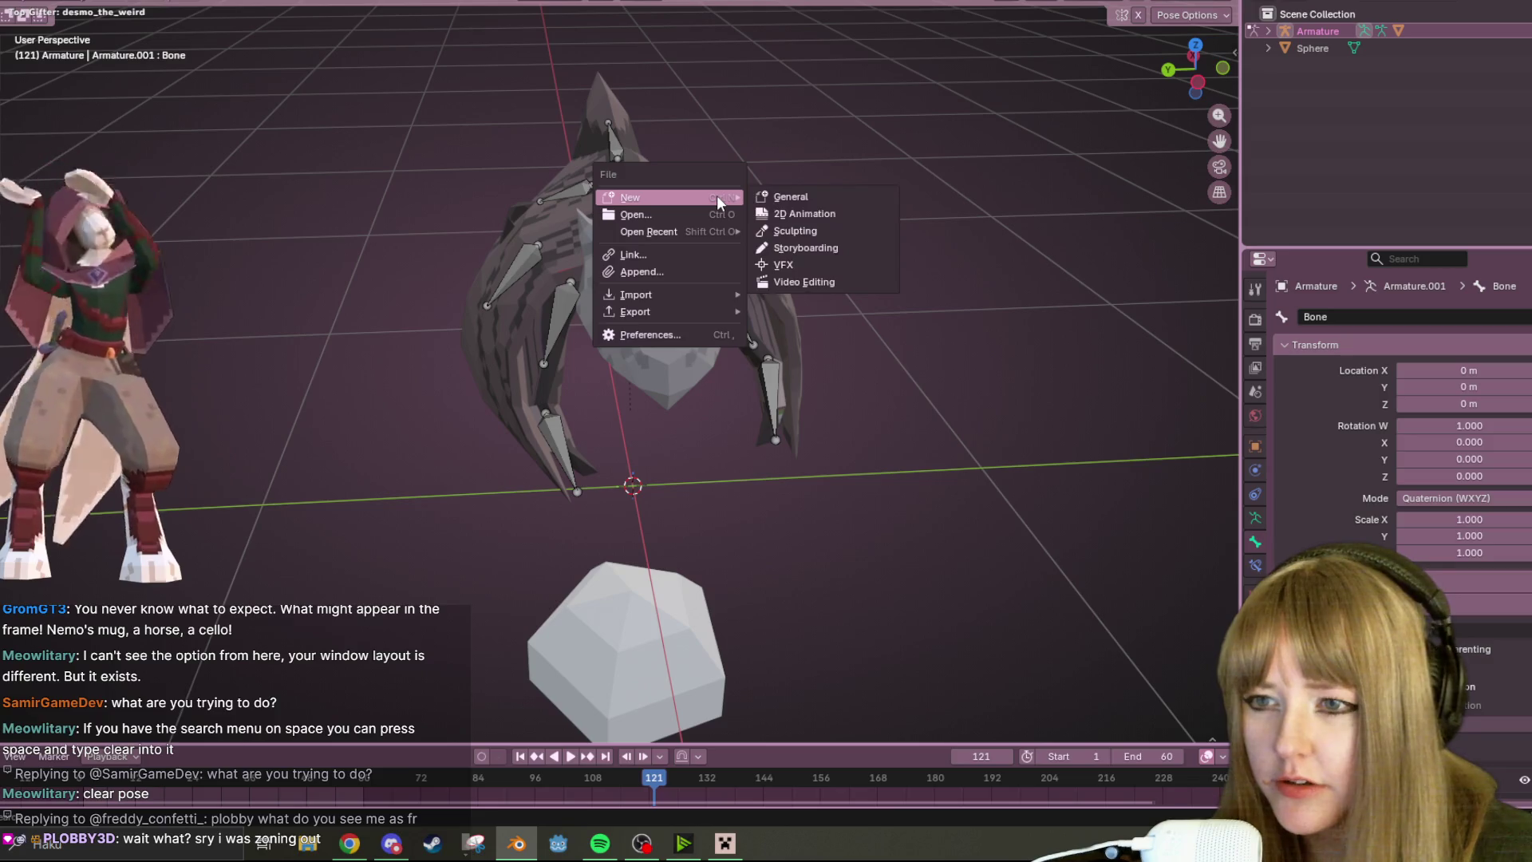
{"action": "key", "text": "Escape"}
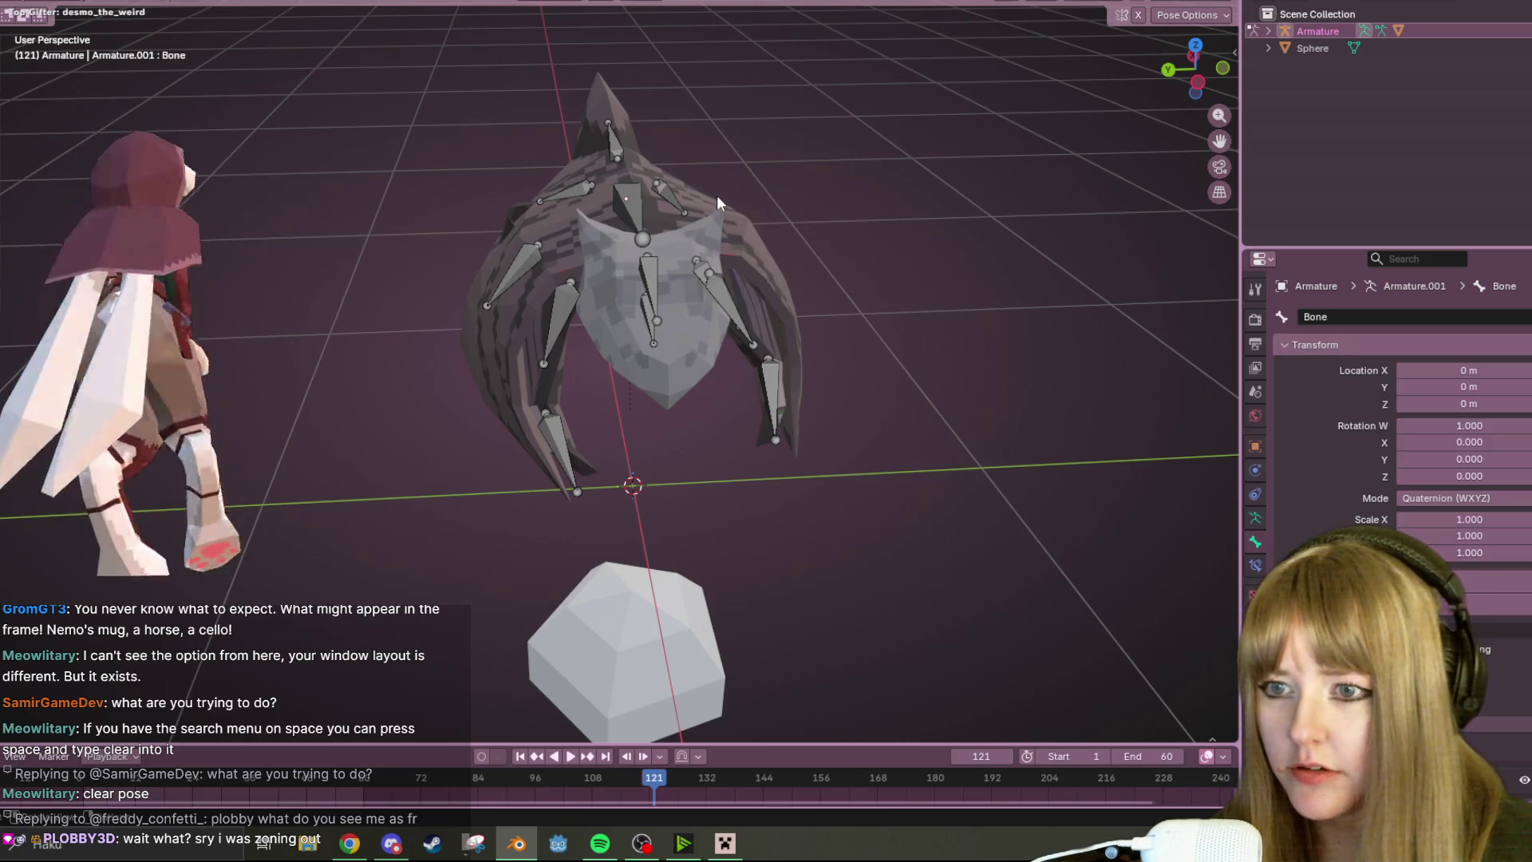
- Play the timeline animation twice and leave it stopped at frame 43
{"action": "middle_click_drag", "start_coordinate": [851, 193], "coordinate": [846, 205]}
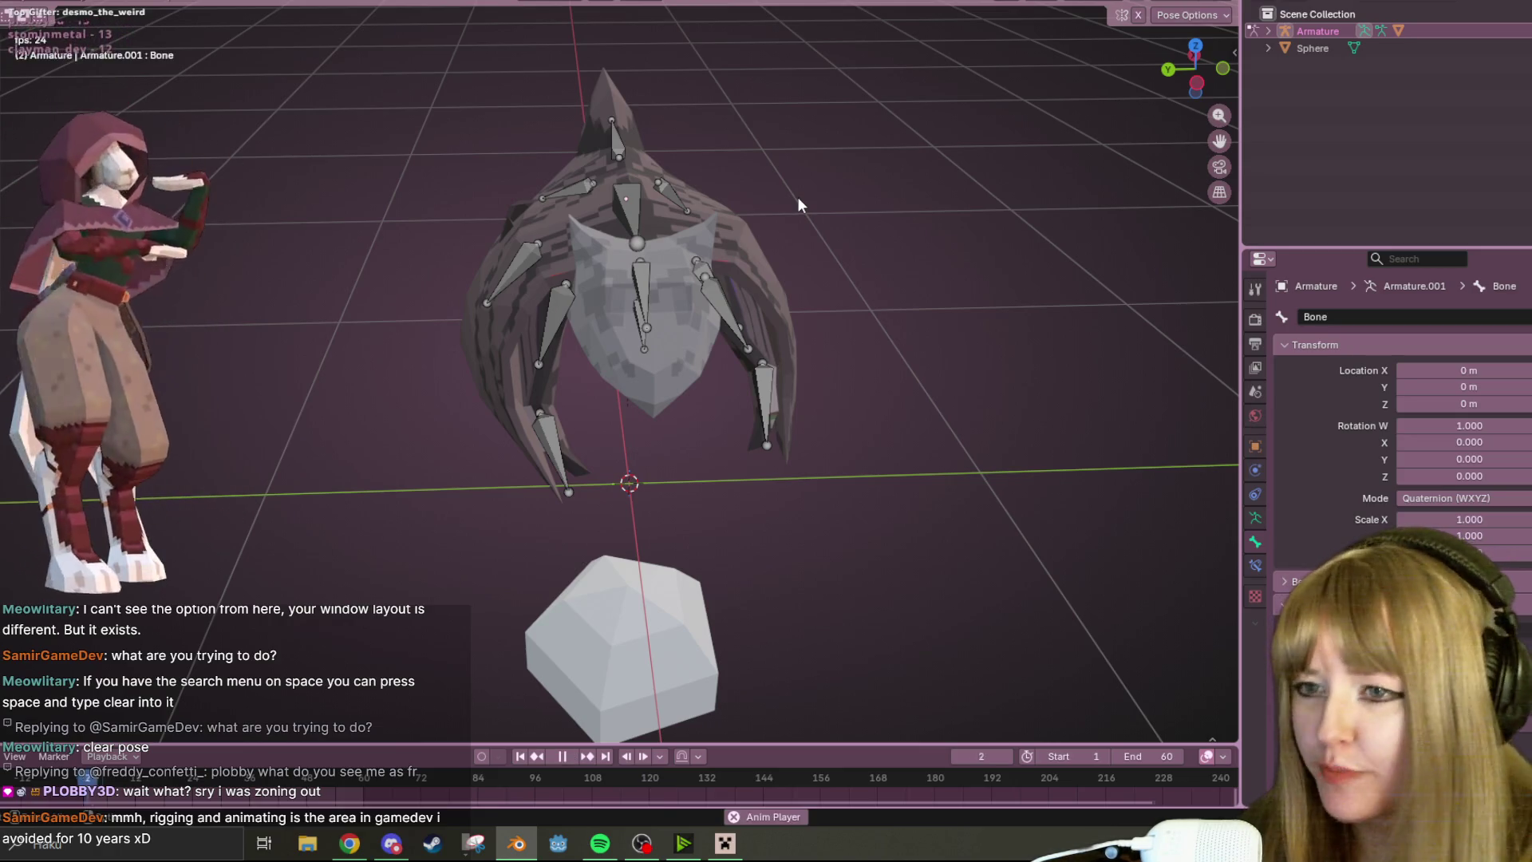
{"action": "key", "text": "space"}
{"action": "key", "text": "space"}
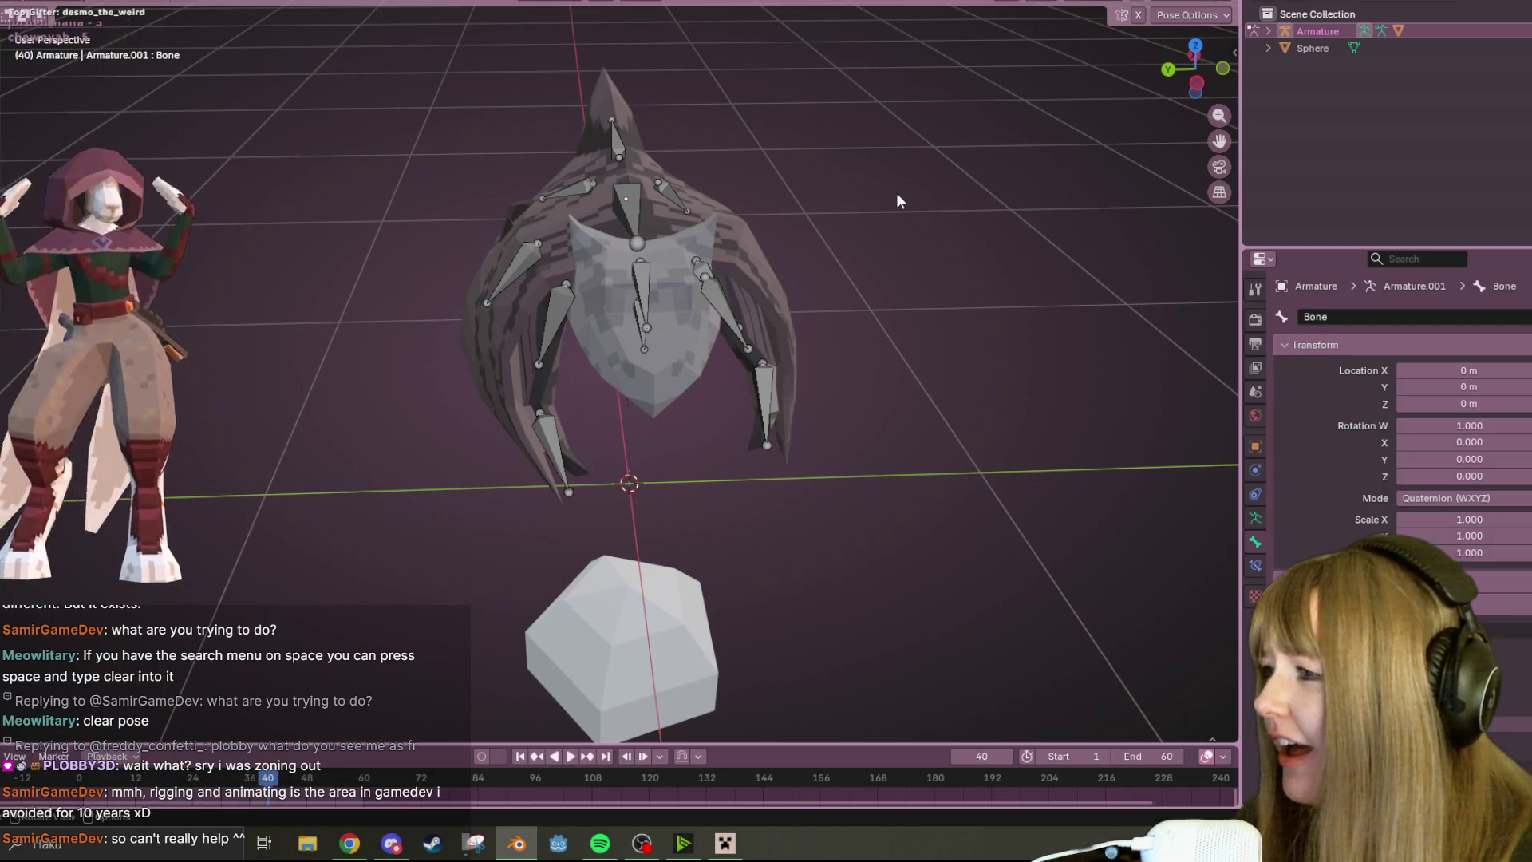
{"action": "key", "text": "space"}
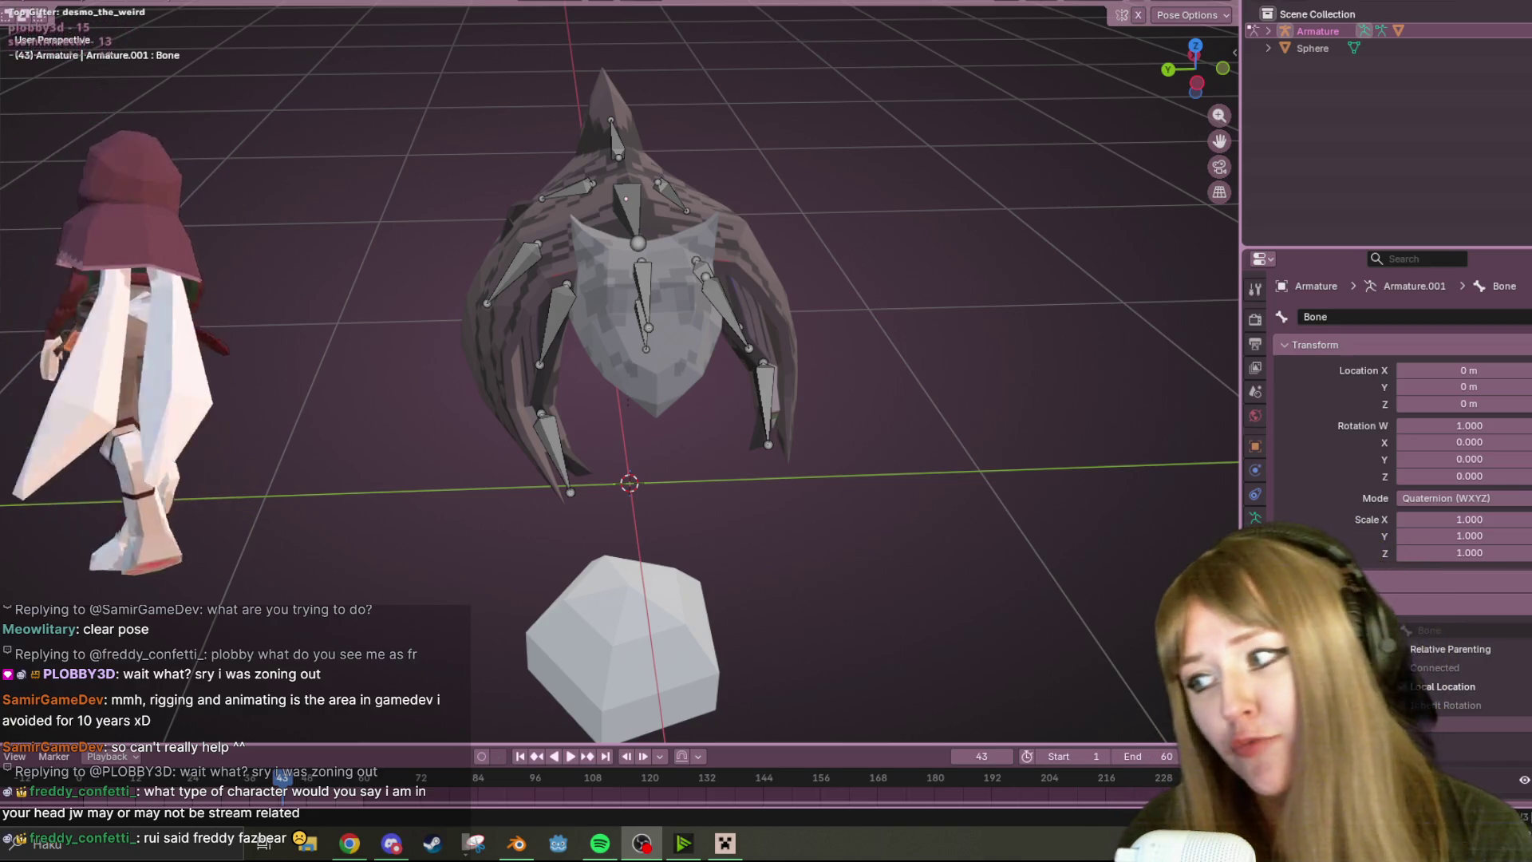
- Orbit the rig to a top-down view and back to an elevated angled perspective
{"action": "mouse_move", "coordinate": [762, 245]}
{"action": "middle_mouse_down"}
{"action": "mouse_move", "coordinate": [923, 339]}
{"action": "mouse_move", "coordinate": [880, 393]}
{"action": "mouse_move", "coordinate": [799, 299]}
{"action": "mouse_move", "coordinate": [985, 260]}
{"action": "mouse_move", "coordinate": [958, 355]}
{"action": "mouse_move", "coordinate": [621, 366]}
{"action": "mouse_move", "coordinate": [451, 260]}
{"action": "mouse_move", "coordinate": [517, 182]}
{"action": "mouse_move", "coordinate": [617, 275]}
{"action": "mouse_move", "coordinate": [635, 253]}
{"action": "mouse_move", "coordinate": [592, 240]}
{"action": "mouse_move", "coordinate": [659, 248]}
{"action": "mouse_move", "coordinate": [460, 228]}
{"action": "mouse_move", "coordinate": [411, 305]}
{"action": "mouse_move", "coordinate": [504, 131]}
{"action": "middle_mouse_up"}
{"action": "scroll", "coordinate": [540, 128], "scroll_direction": "down", "scroll_amount": 3}
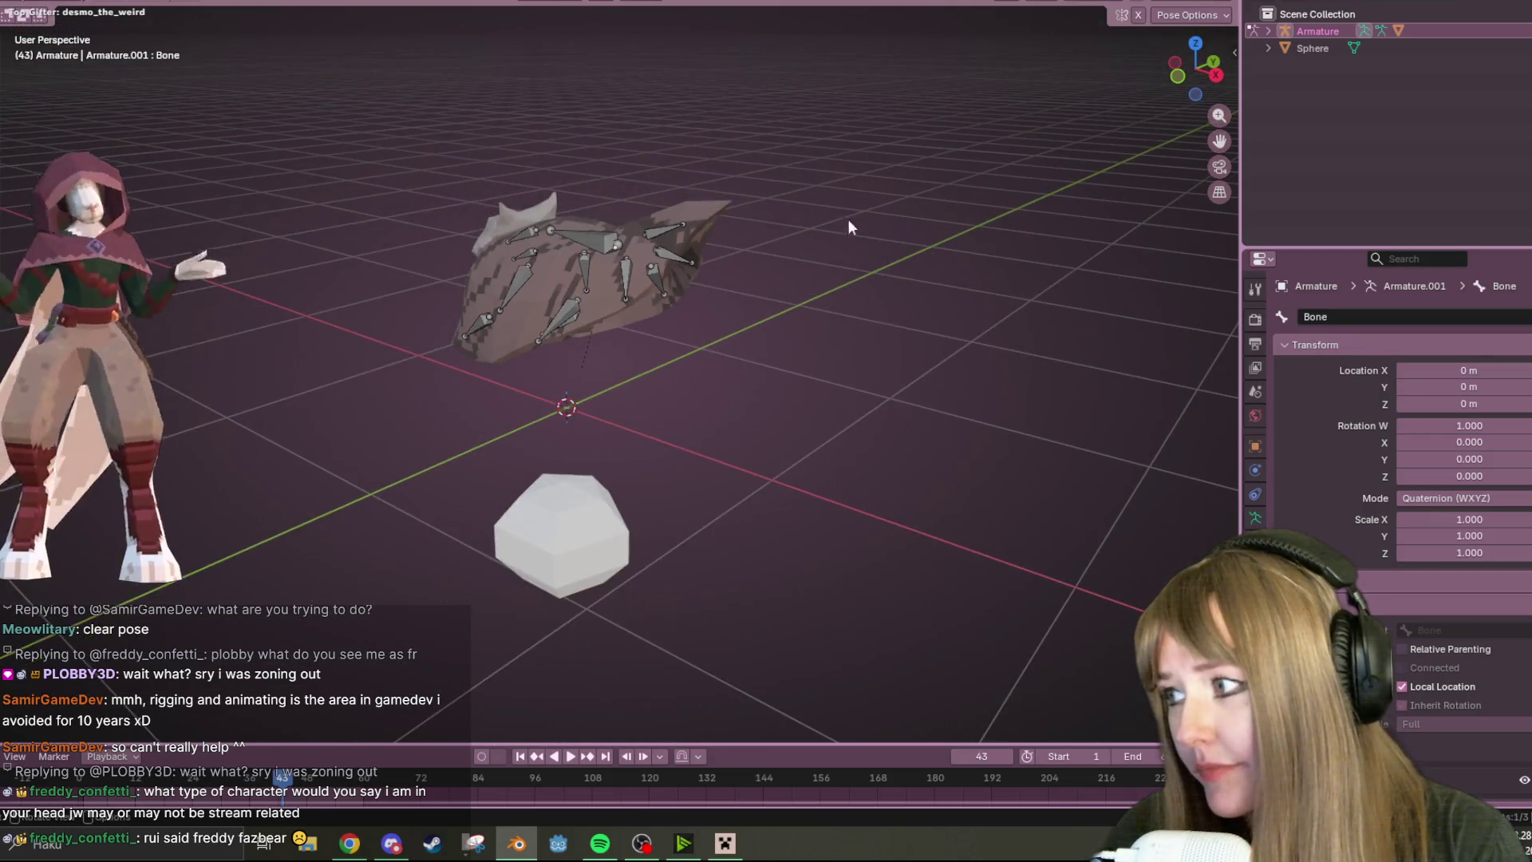
{"action": "mouse_move", "coordinate": [847, 219]}
{"action": "middle_mouse_down"}
{"action": "mouse_move", "coordinate": [796, 410]}
{"action": "mouse_move", "coordinate": [440, 248]}
{"action": "mouse_move", "coordinate": [260, 133]}
{"action": "mouse_move", "coordinate": [628, 319]}
{"action": "mouse_move", "coordinate": [340, 64]}
{"action": "mouse_move", "coordinate": [792, 392]}
{"action": "mouse_move", "coordinate": [485, 149]}
{"action": "mouse_move", "coordinate": [358, 329]}
{"action": "mouse_move", "coordinate": [750, 159]}
{"action": "mouse_move", "coordinate": [756, 3]}
{"action": "middle_mouse_up"}
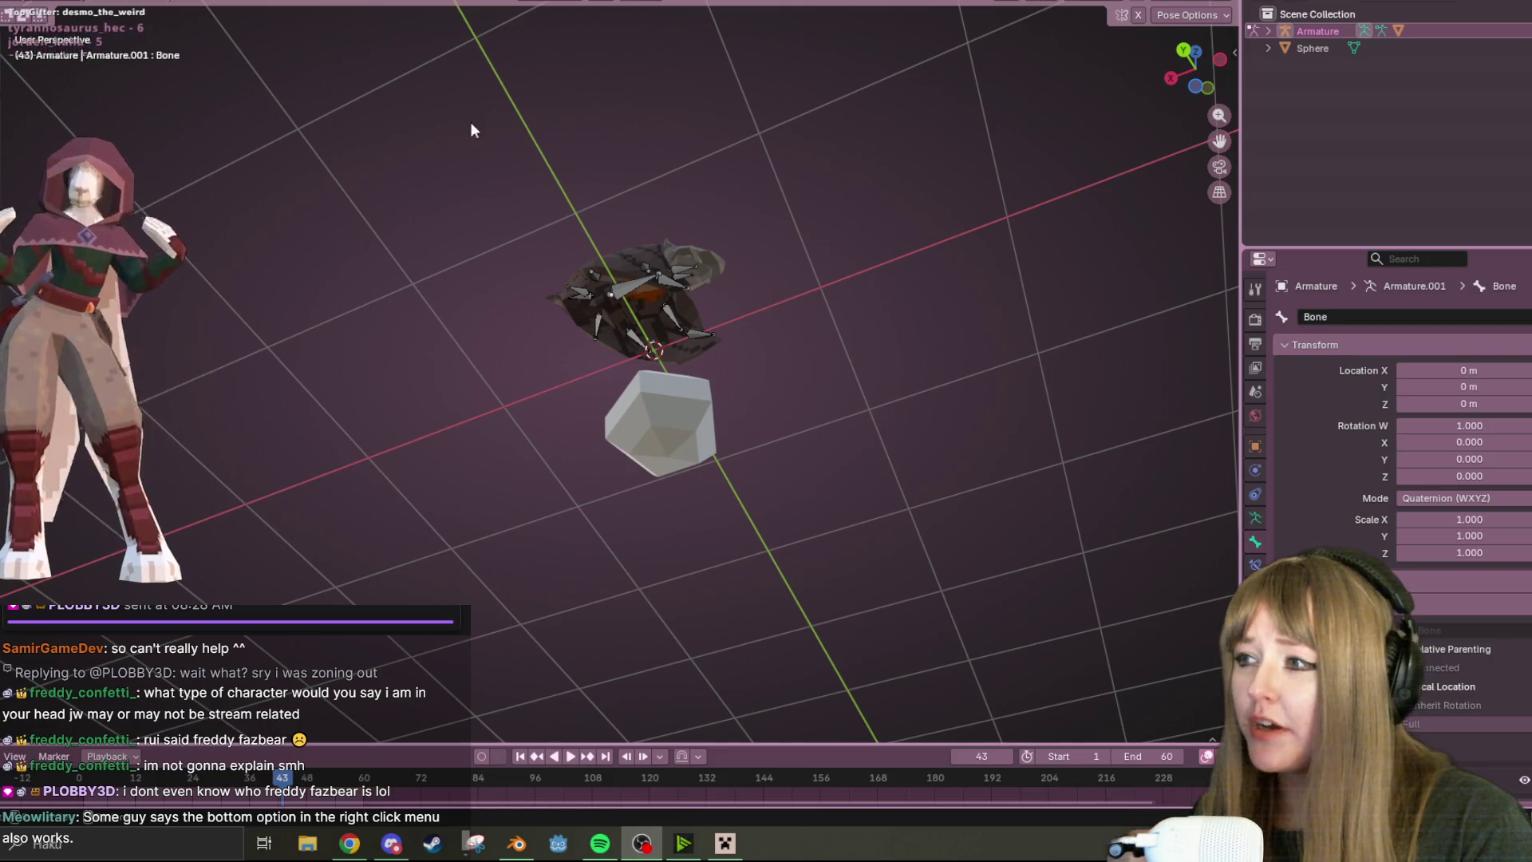
{"action": "mouse_move", "coordinate": [470, 130]}
{"action": "middle_mouse_down"}
{"action": "mouse_move", "coordinate": [839, 247]}
{"action": "mouse_move", "coordinate": [802, 402]}
{"action": "middle_mouse_up"}
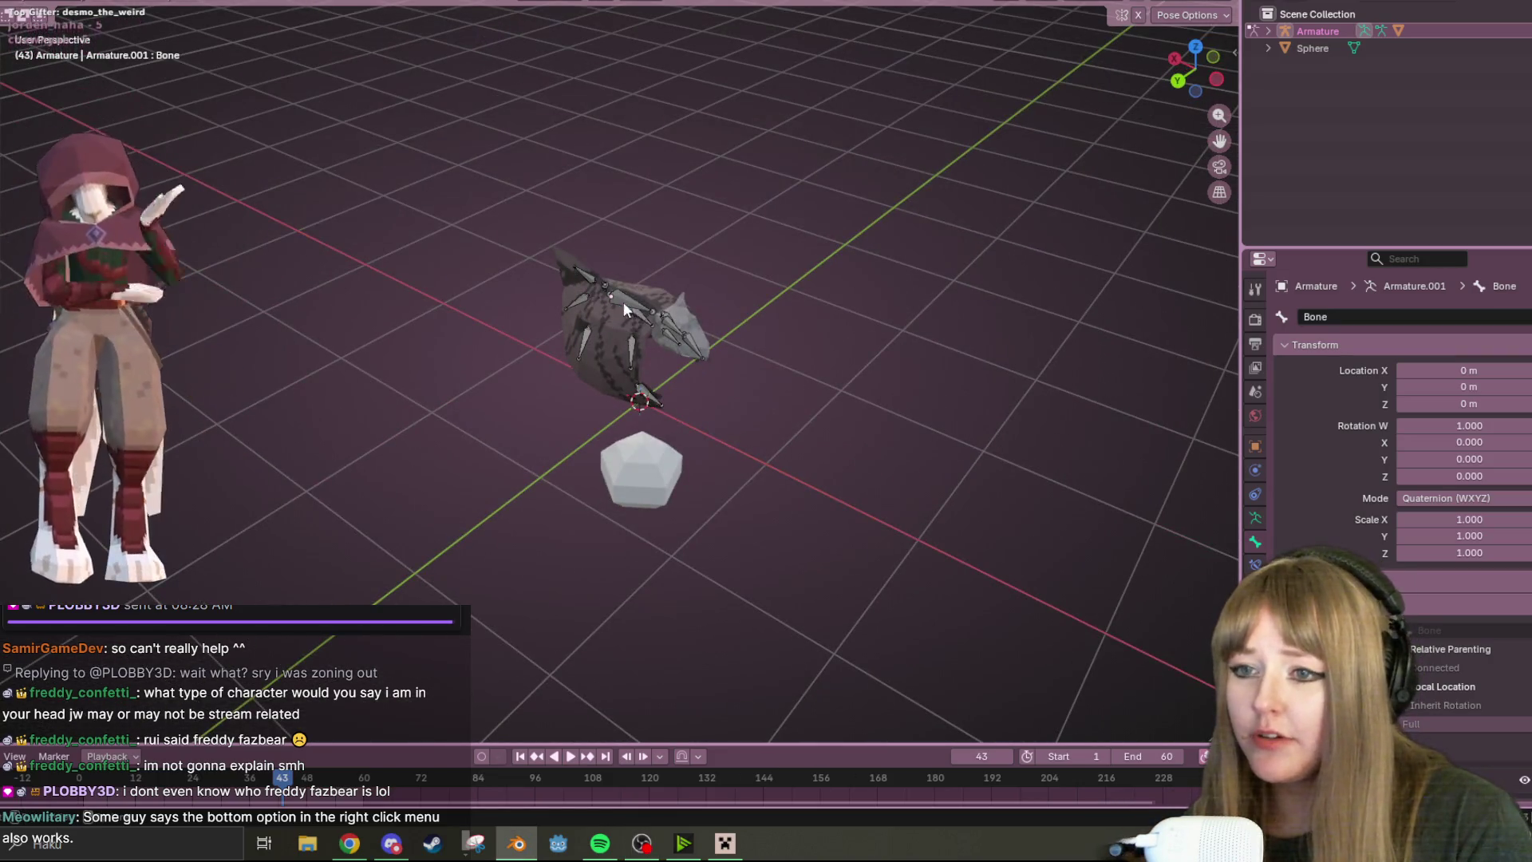
- Clear user transforms on all bones (Only Selected off) so the wings return to rest, then deselect
{"action": "right_click", "coordinate": [624, 301]}
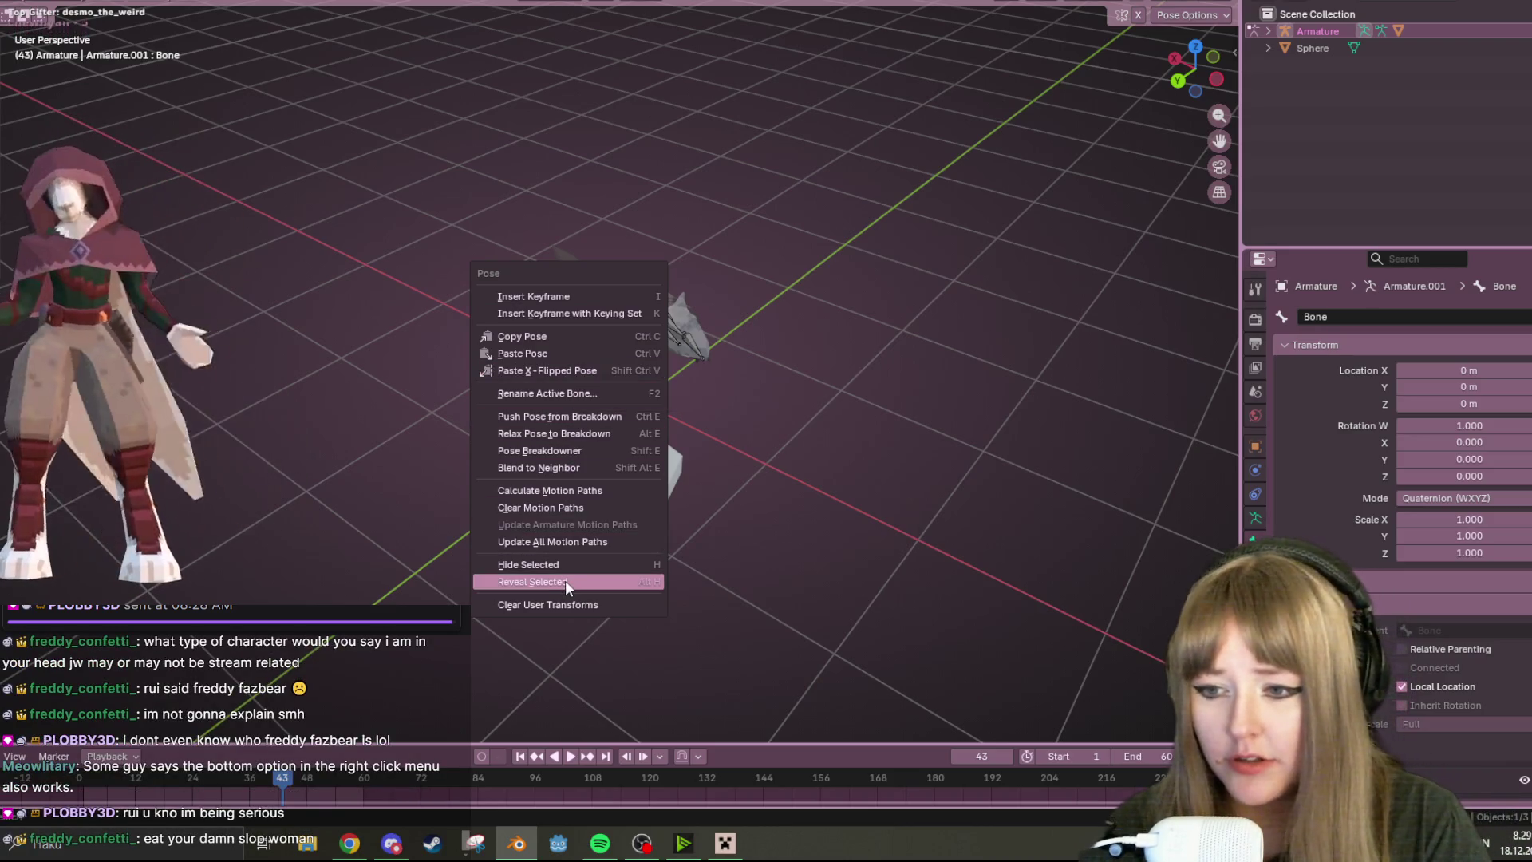
{"action": "left_click", "coordinate": [611, 609]}
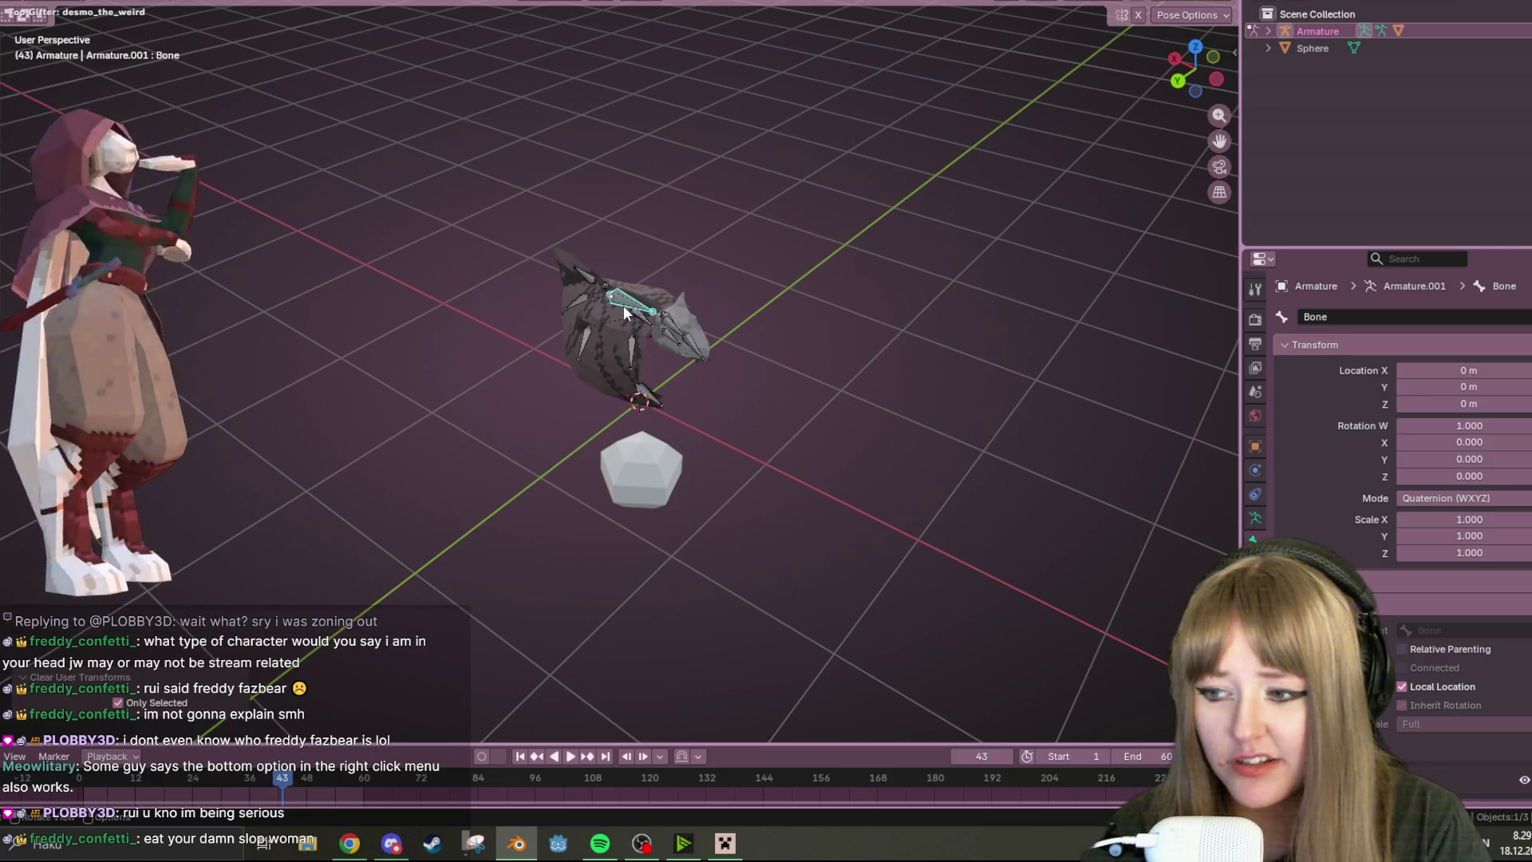
{"action": "left_click", "coordinate": [139, 710]}
{"action": "left_click", "coordinate": [811, 402]}
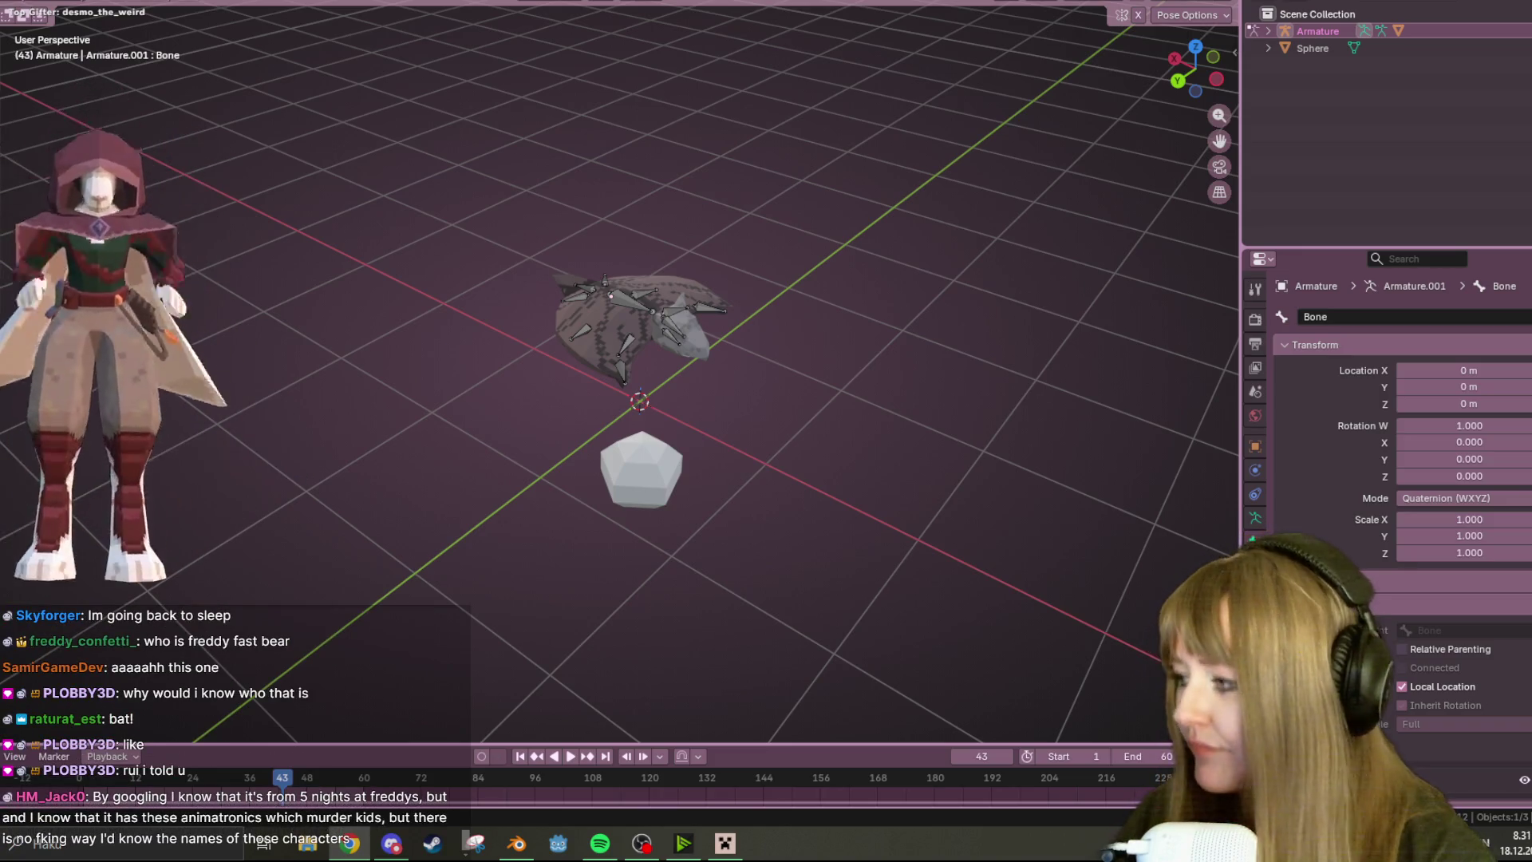
{"action": "left_click", "coordinate": [348, 842]}
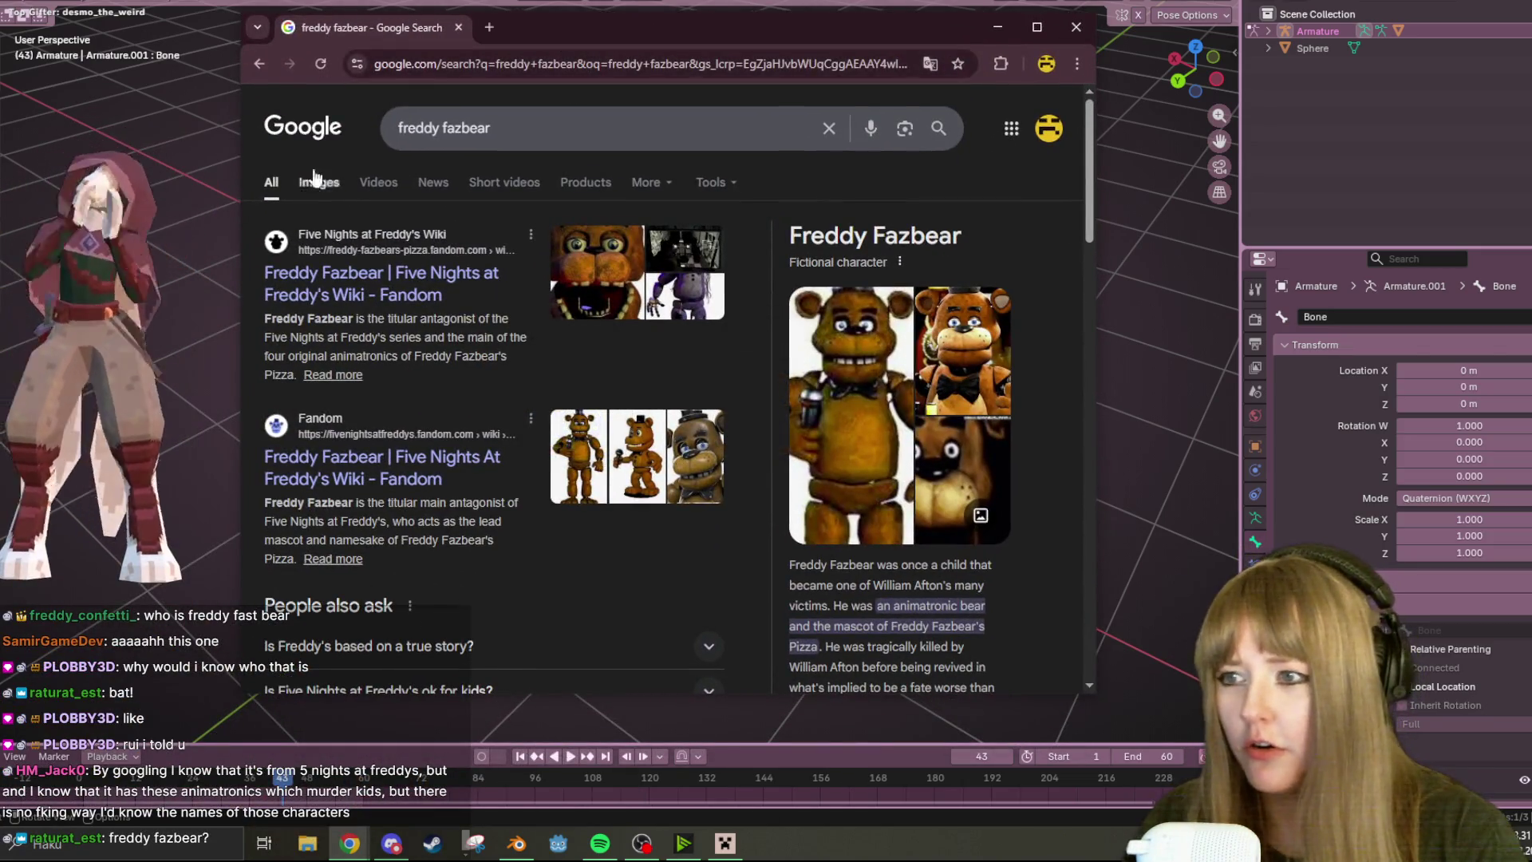
- Switch the freddy fazbear Google results to the Images view
{"action": "left_click", "coordinate": [319, 182]}
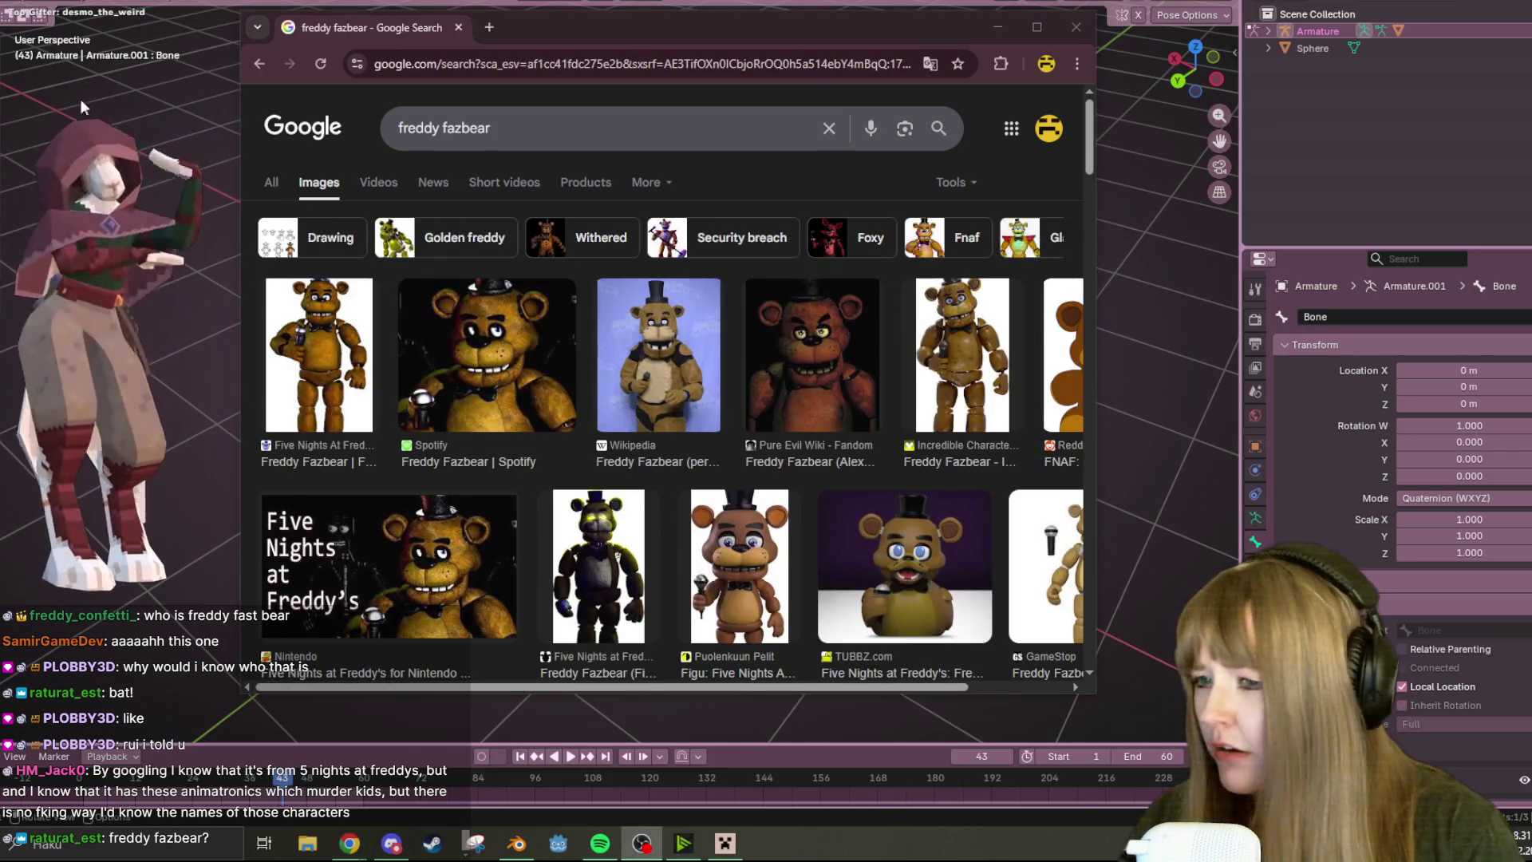
{"action": "scroll", "coordinate": [983, 371], "scroll_direction": "down", "scroll_amount": 2}
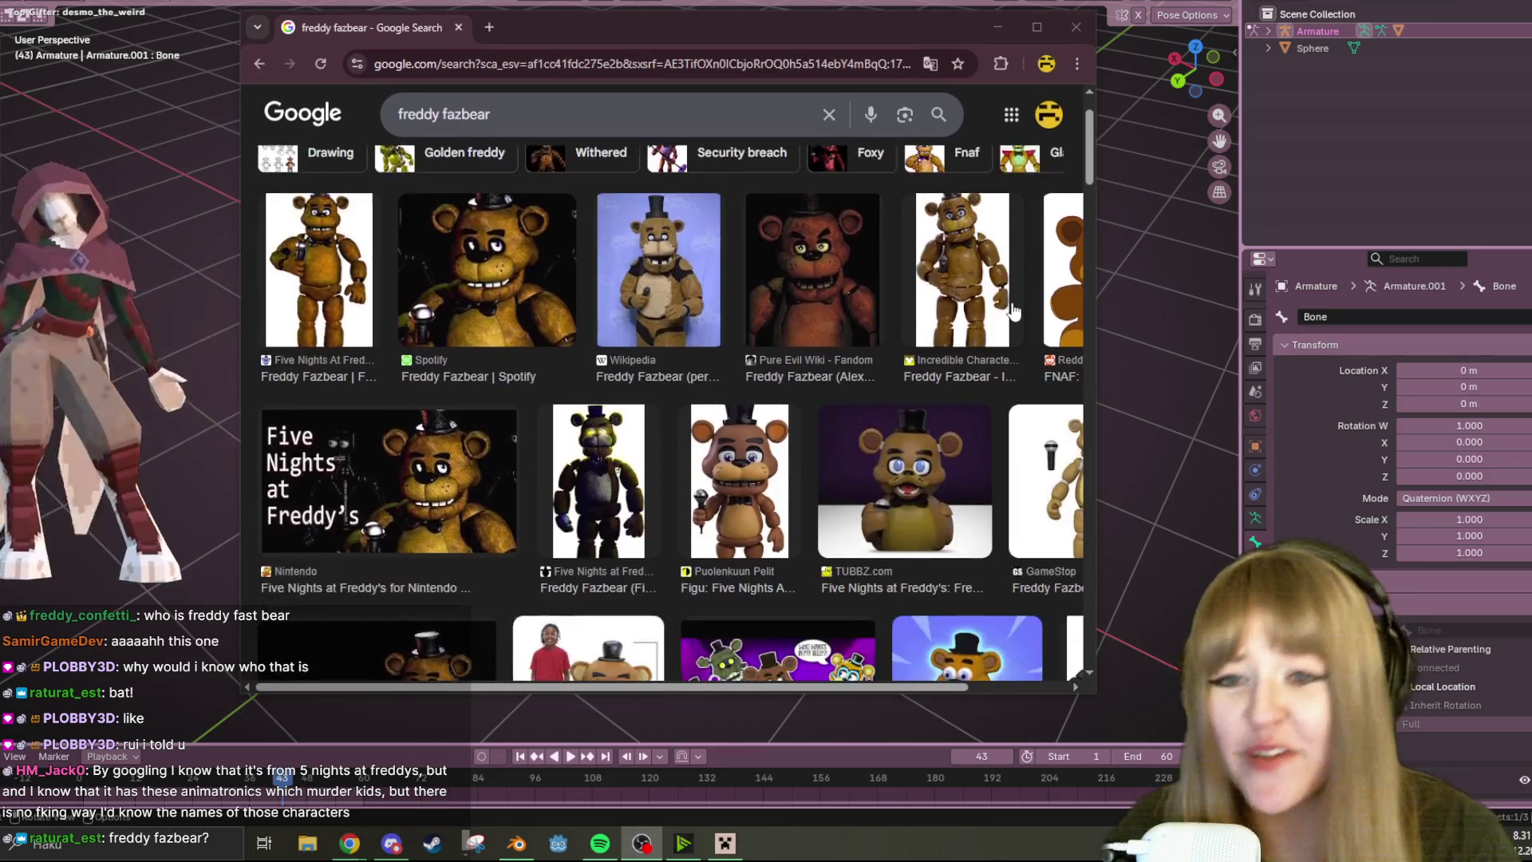
{"action": "scroll", "coordinate": [945, 368], "scroll_direction": "down", "scroll_amount": 2}
{"action": "scroll", "coordinate": [939, 359], "scroll_direction": "up", "scroll_amount": 1}
{"action": "scroll", "coordinate": [933, 347], "scroll_direction": "up", "scroll_amount": 3}
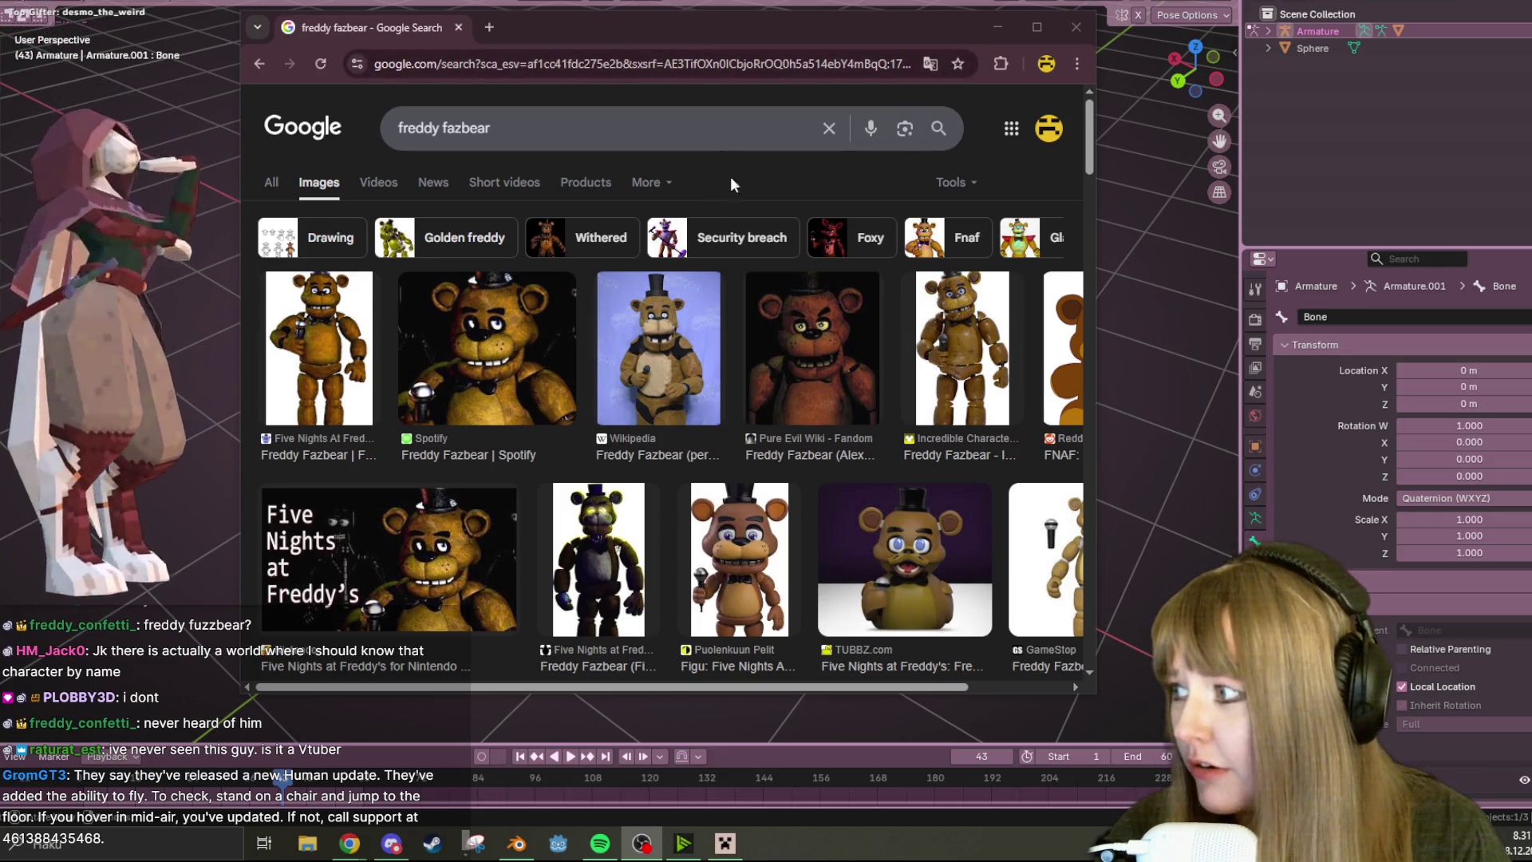
{"action": "scroll", "coordinate": [694, 360], "scroll_direction": "down", "scroll_amount": 1}
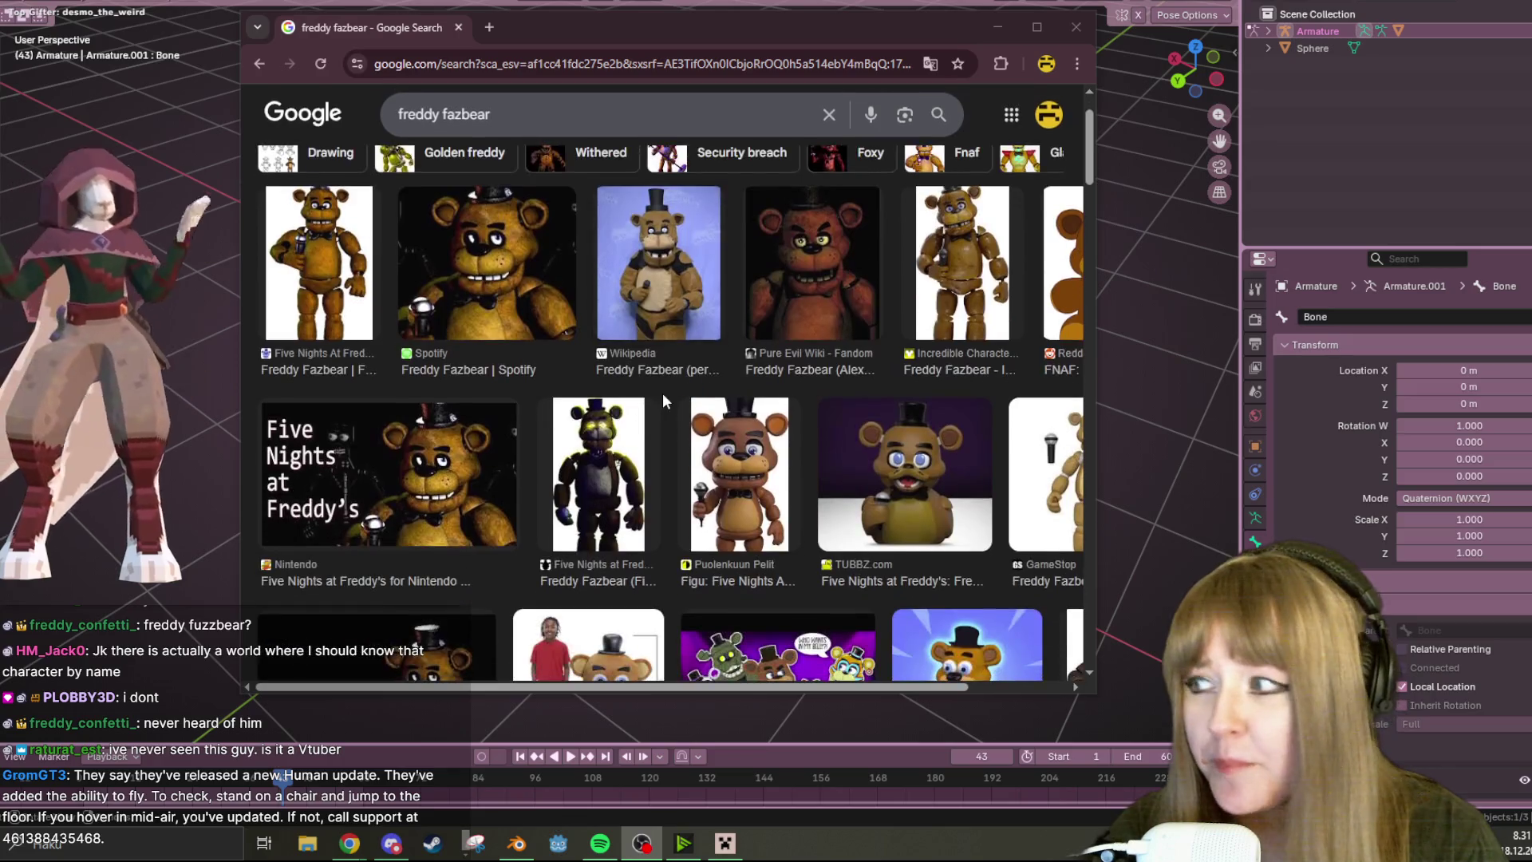
{"action": "scroll", "coordinate": [824, 463], "scroll_direction": "down", "scroll_amount": 1}
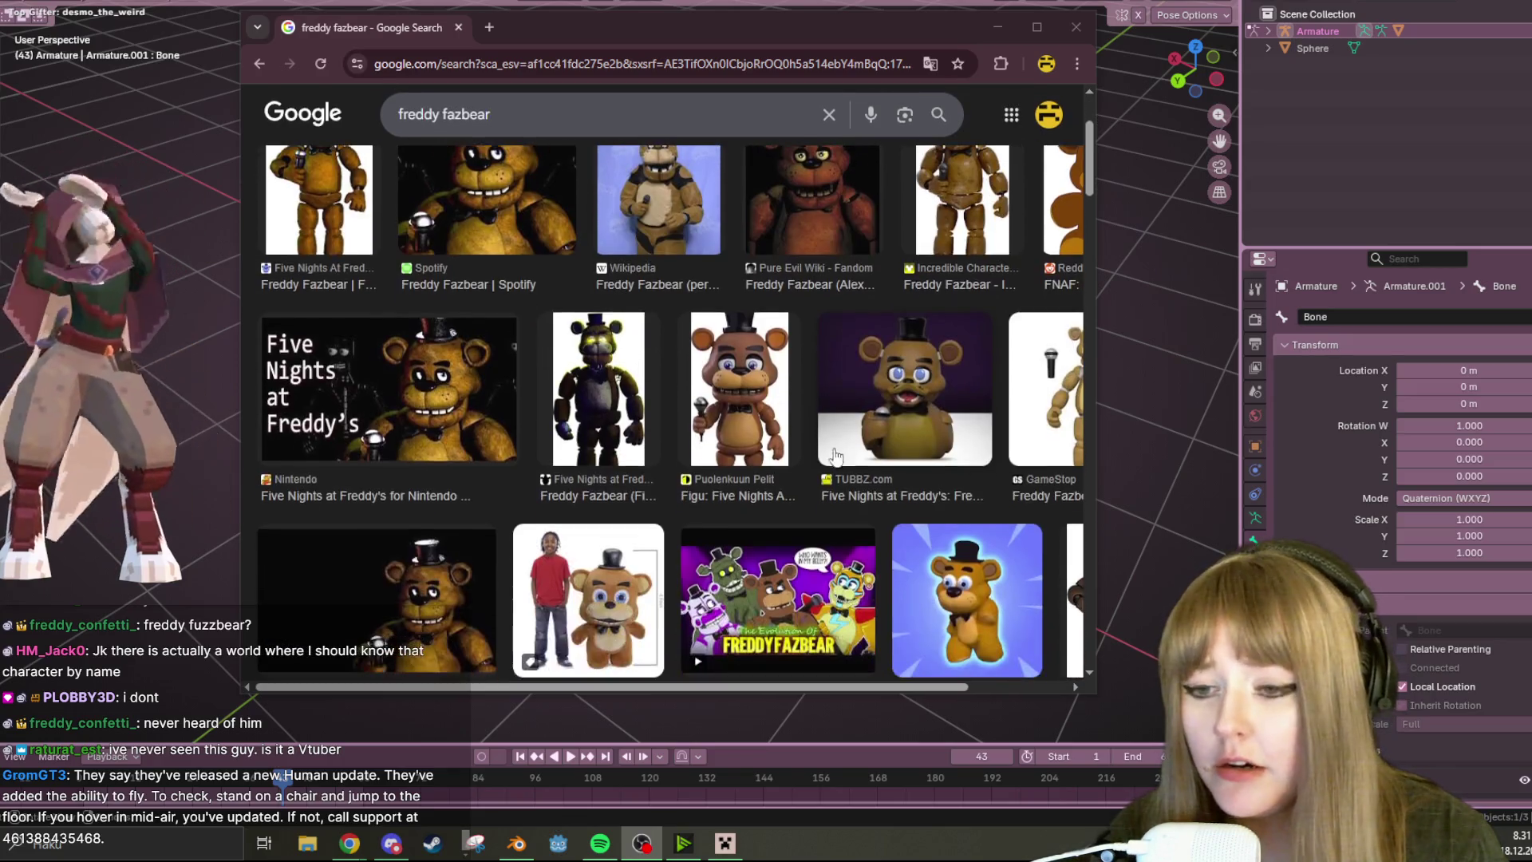
{"action": "scroll", "coordinate": [849, 460], "scroll_direction": "down", "scroll_amount": 1}
{"action": "scroll", "coordinate": [871, 456], "scroll_direction": "down", "scroll_amount": 1}
{"action": "scroll", "coordinate": [863, 449], "scroll_direction": "down", "scroll_amount": 1}
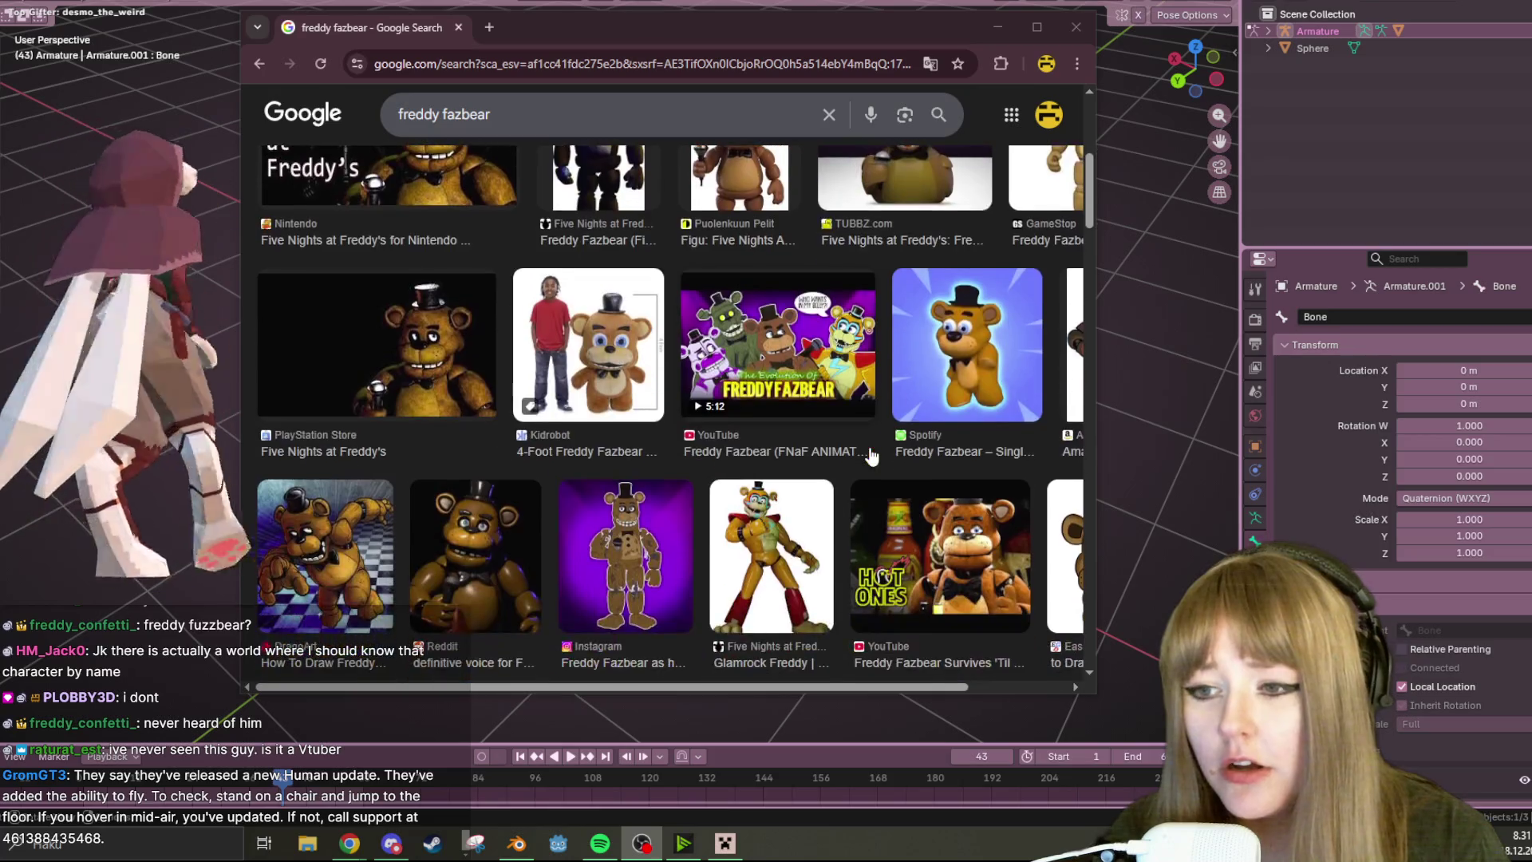
{"action": "scroll", "coordinate": [712, 379], "scroll_direction": "down", "scroll_amount": 1}
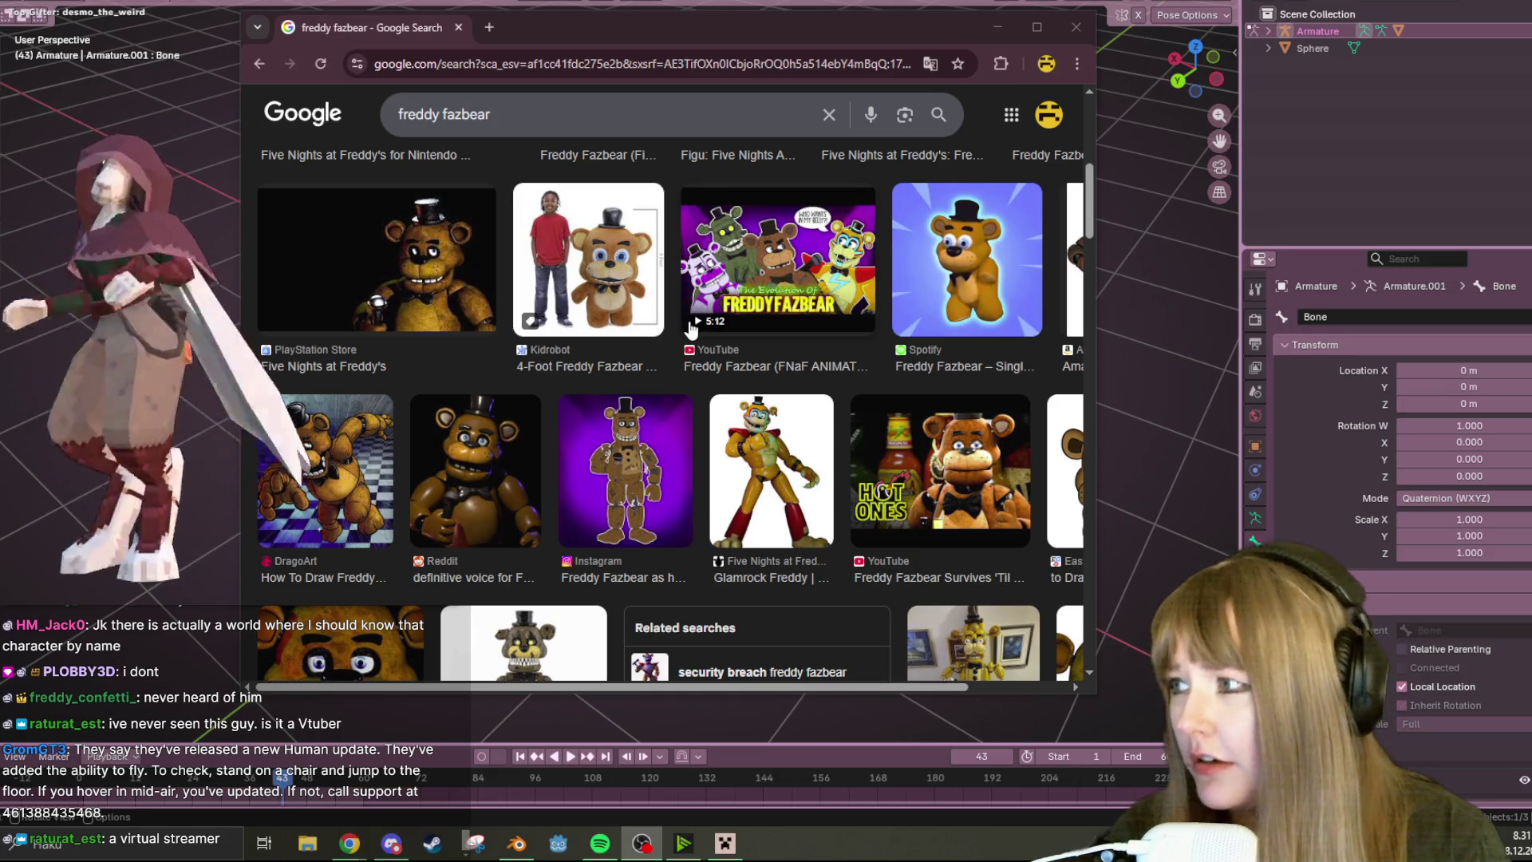
{"action": "scroll", "coordinate": [1001, 413], "scroll_direction": "down", "scroll_amount": 1}
{"action": "scroll", "coordinate": [1000, 413], "scroll_direction": "down", "scroll_amount": 3}
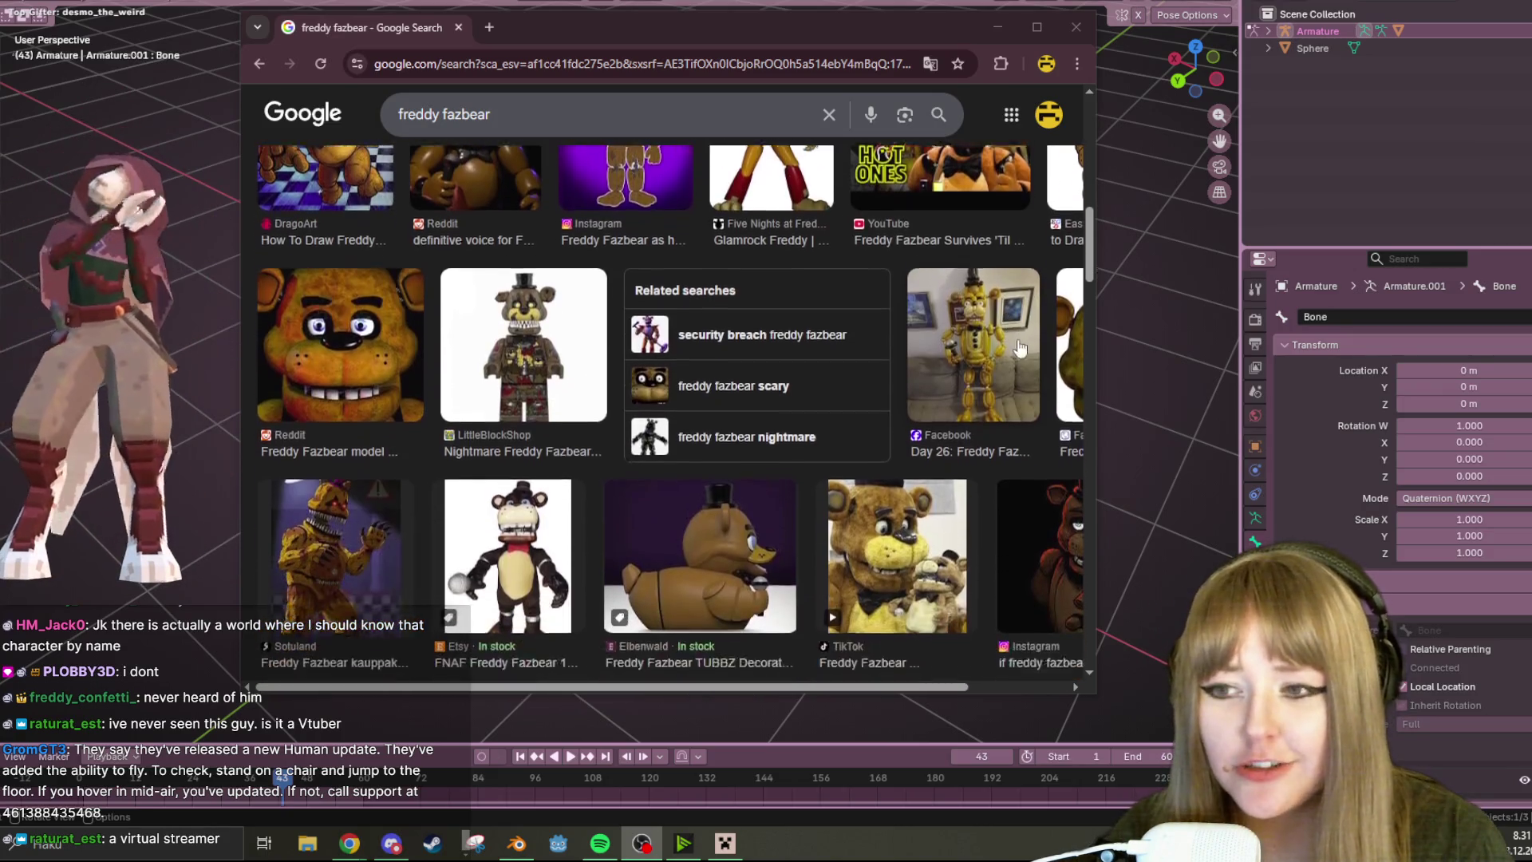
{"action": "scroll", "coordinate": [717, 293], "scroll_direction": "down", "scroll_amount": 1}
{"action": "scroll", "coordinate": [719, 294], "scroll_direction": "down", "scroll_amount": 2}
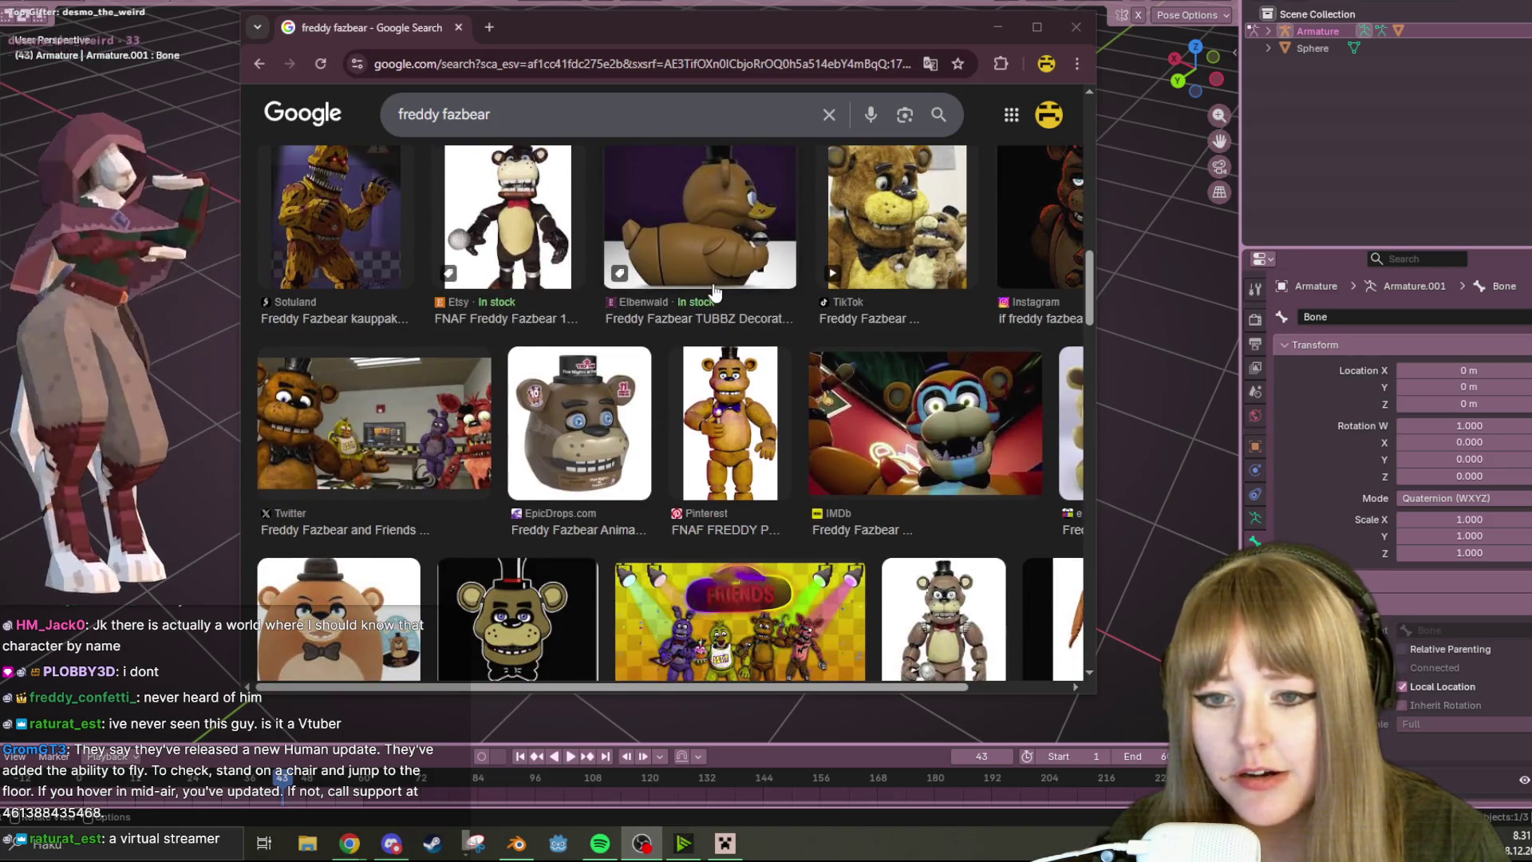
{"action": "scroll", "coordinate": [718, 293], "scroll_direction": "down", "scroll_amount": 2}
{"action": "scroll", "coordinate": [772, 239], "scroll_direction": "down", "scroll_amount": 2}
{"action": "scroll", "coordinate": [785, 274], "scroll_direction": "down", "scroll_amount": 2}
{"action": "scroll", "coordinate": [798, 269], "scroll_direction": "down", "scroll_amount": 1}
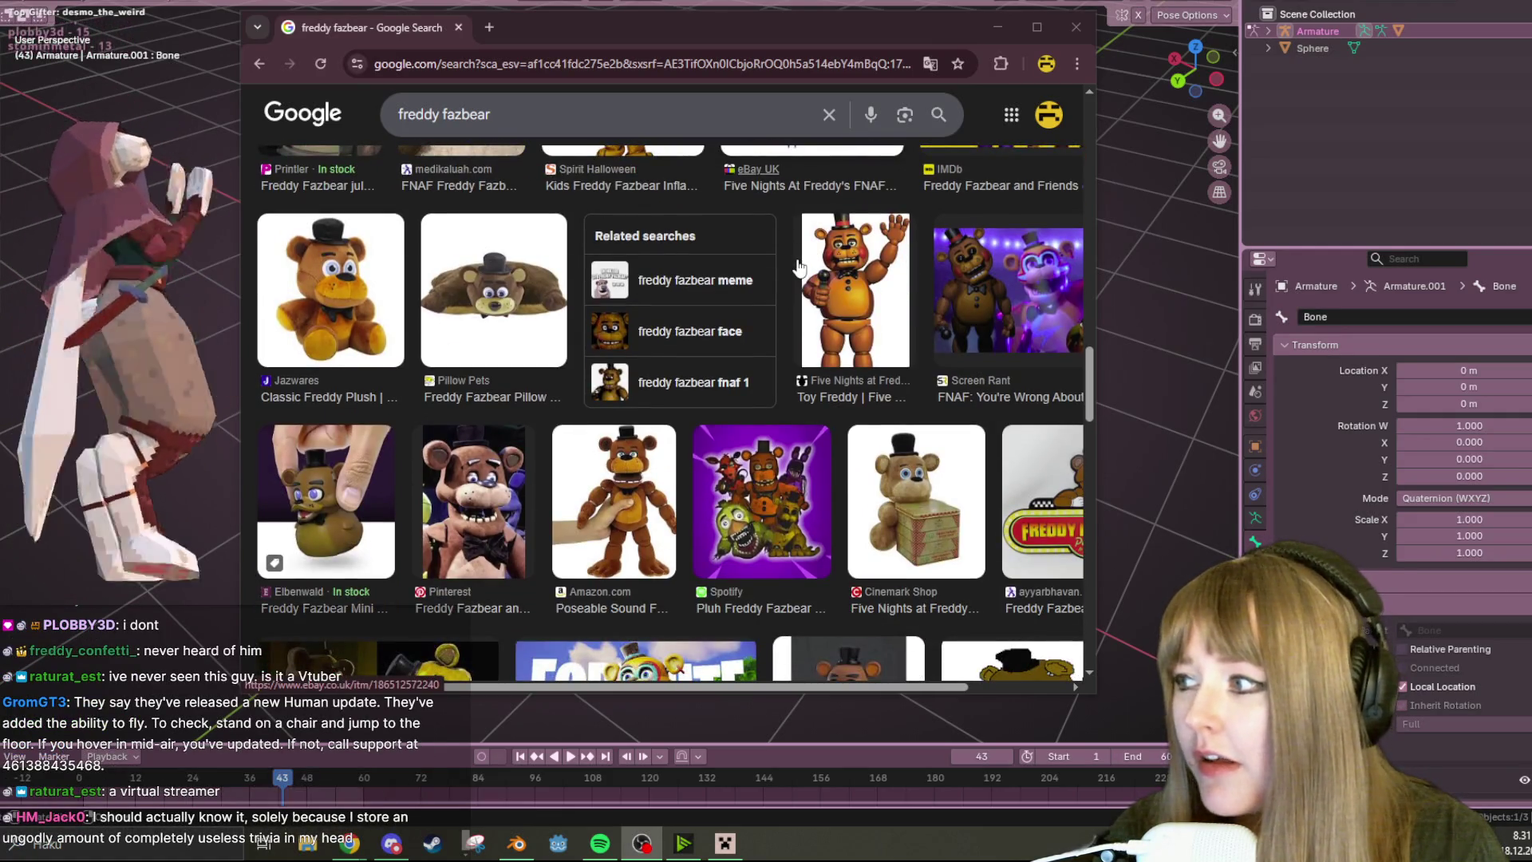
{"action": "scroll", "coordinate": [799, 268], "scroll_direction": "down", "scroll_amount": 2}
{"action": "scroll", "coordinate": [797, 265], "scroll_direction": "down", "scroll_amount": 1}
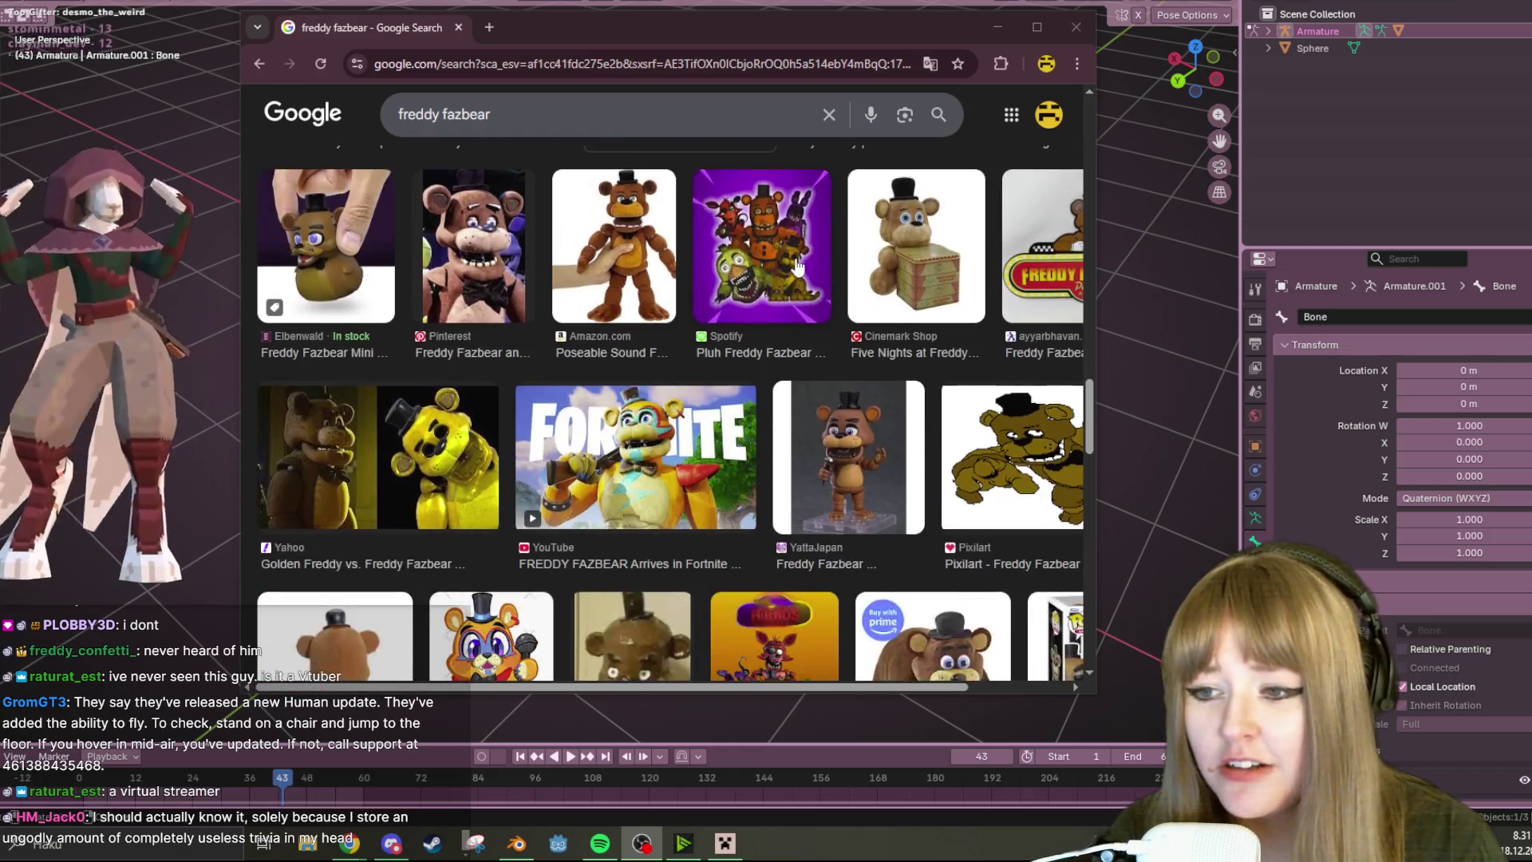
{"action": "scroll", "coordinate": [809, 261], "scroll_direction": "down", "scroll_amount": 1}
{"action": "scroll", "coordinate": [832, 252], "scroll_direction": "down", "scroll_amount": 2}
{"action": "scroll", "coordinate": [832, 252], "scroll_direction": "down", "scroll_amount": 2}
{"action": "scroll", "coordinate": [872, 212], "scroll_direction": "down", "scroll_amount": 1}
{"action": "scroll", "coordinate": [878, 349], "scroll_direction": "down", "scroll_amount": 2}
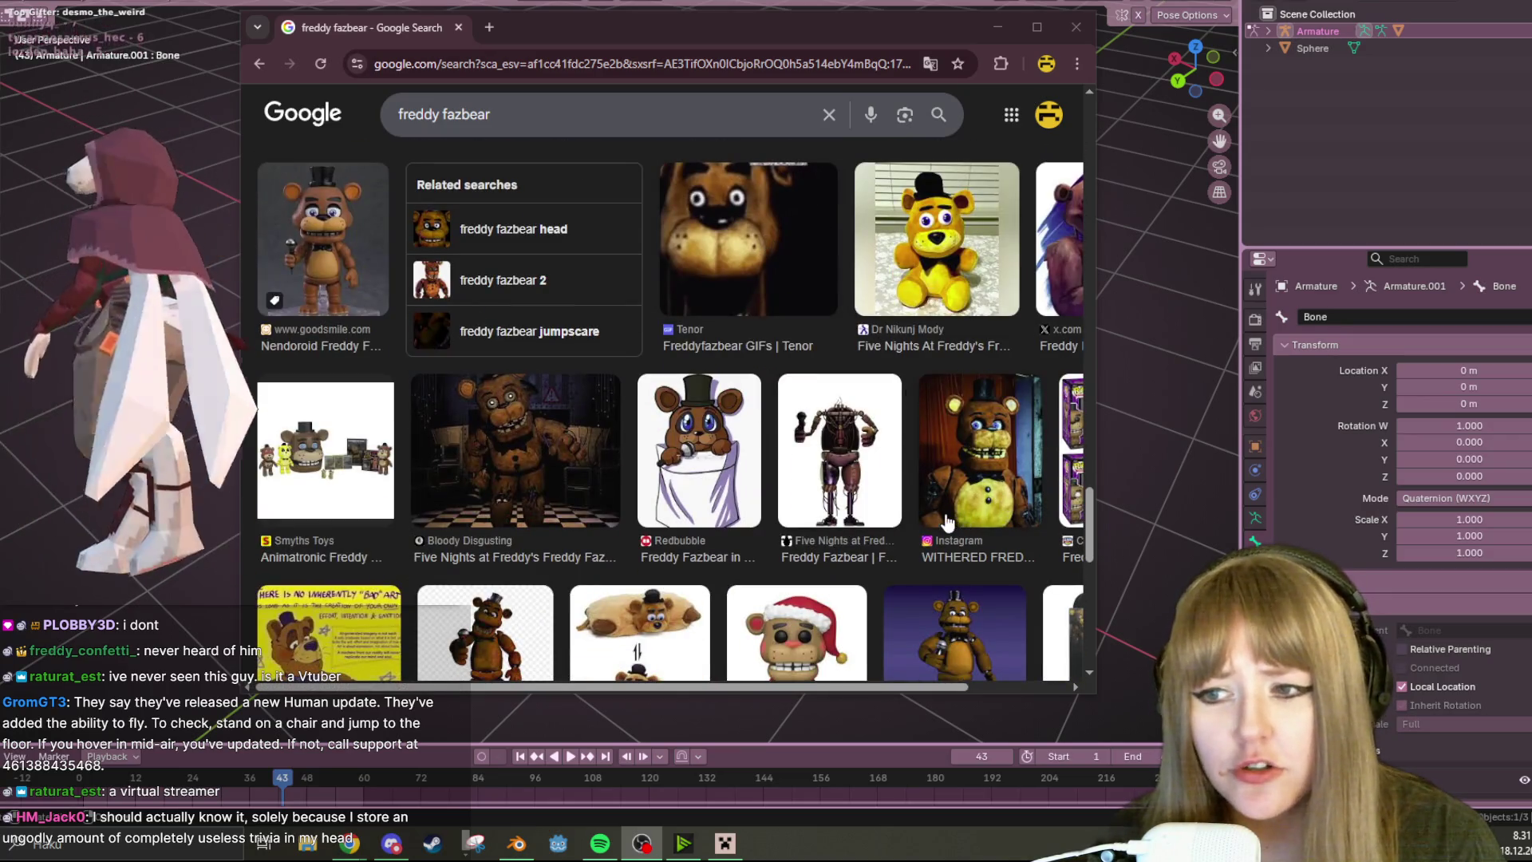
- Close the Chrome image results and return to the Blender manta-ray scene
{"action": "left_click", "coordinate": [1076, 28]}
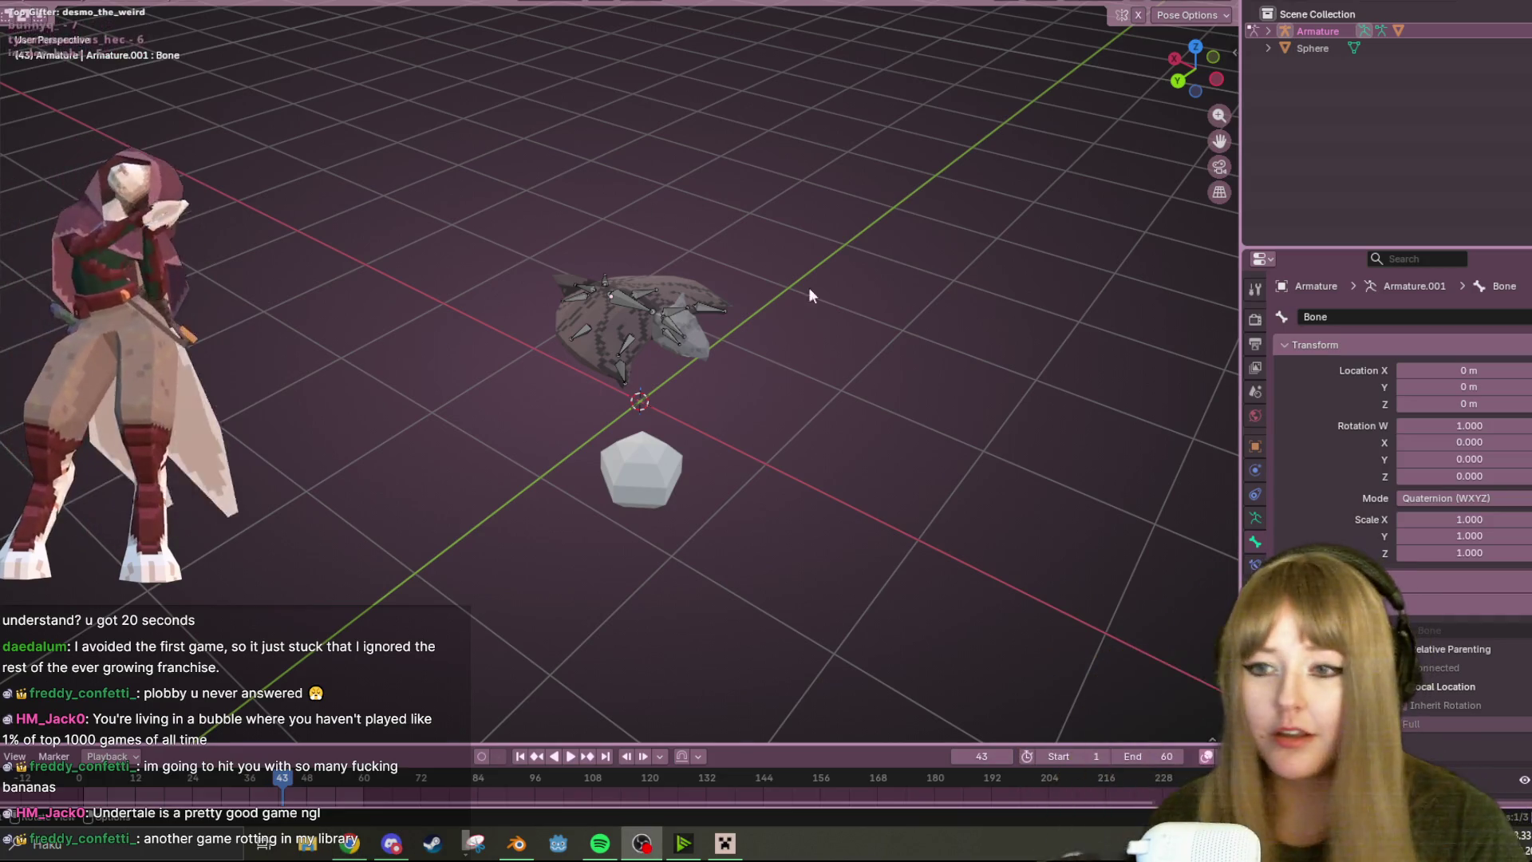
{"action": "scroll", "coordinate": [994, 371], "scroll_direction": "up", "scroll_amount": 3}
- Frame the rig from directly above and pick Bone.003, dismissing a premature Set Parent To menu
{"action": "mouse_move", "coordinate": [995, 370]}
{"action": "middle_mouse_down"}
{"action": "mouse_move", "coordinate": [854, 519]}
{"action": "mouse_move", "coordinate": [769, 378]}
{"action": "mouse_move", "coordinate": [819, 236]}
{"action": "mouse_move", "coordinate": [684, 419]}
{"action": "mouse_move", "coordinate": [649, 433]}
{"action": "middle_mouse_up"}
{"action": "scroll", "coordinate": [593, 316], "scroll_direction": "up", "scroll_amount": 2}
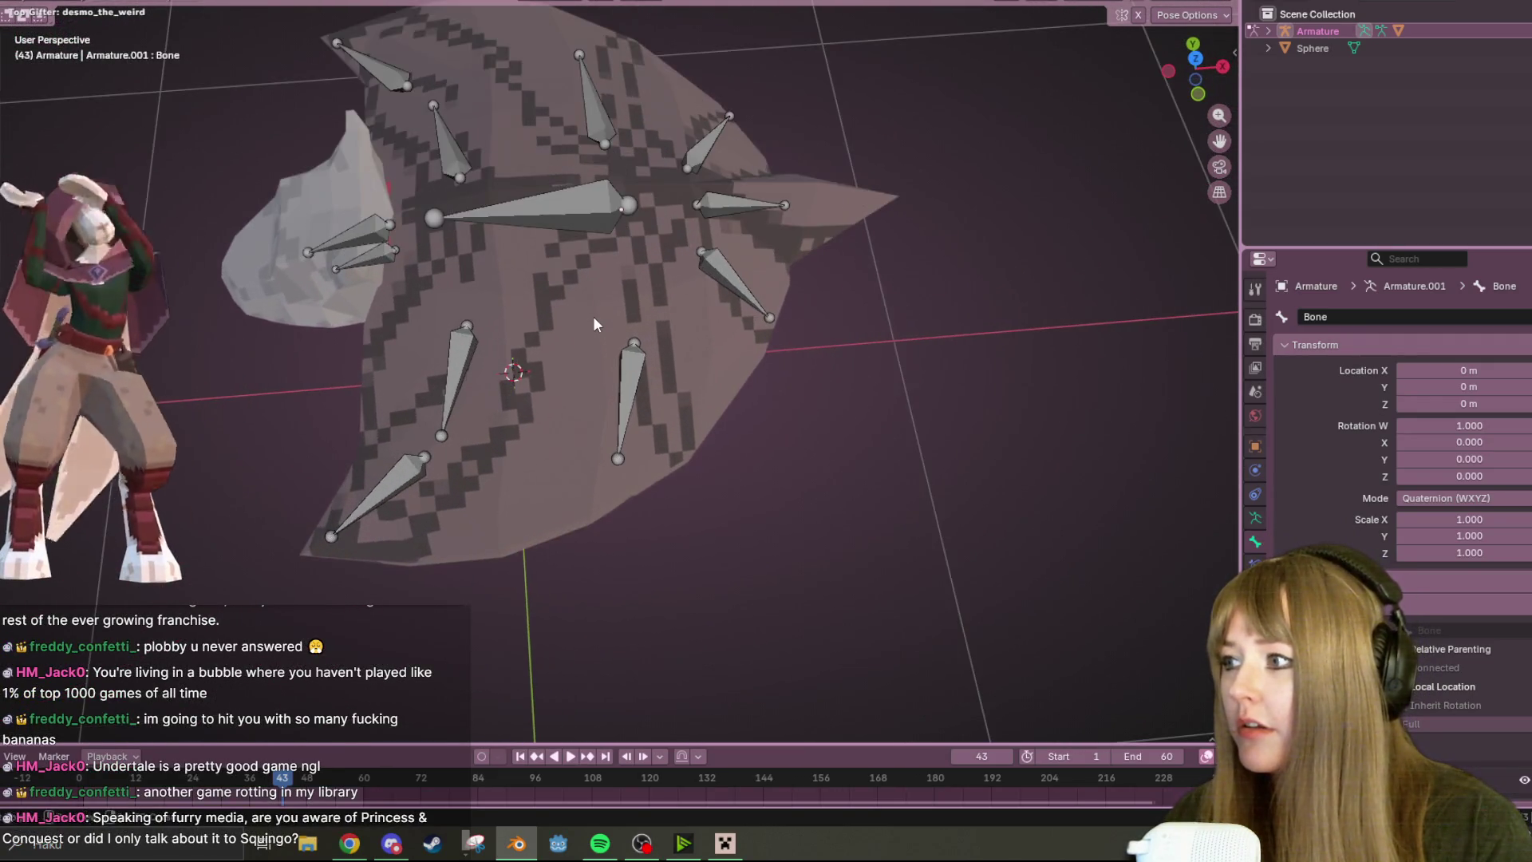
{"action": "scroll", "coordinate": [700, 241], "scroll_direction": "up", "scroll_amount": 2}
{"action": "mouse_move", "coordinate": [700, 241]}
{"action": "middle_mouse_down"}
{"action": "mouse_move", "coordinate": [737, 167]}
{"action": "mouse_move", "coordinate": [736, 206]}
{"action": "middle_mouse_up"}
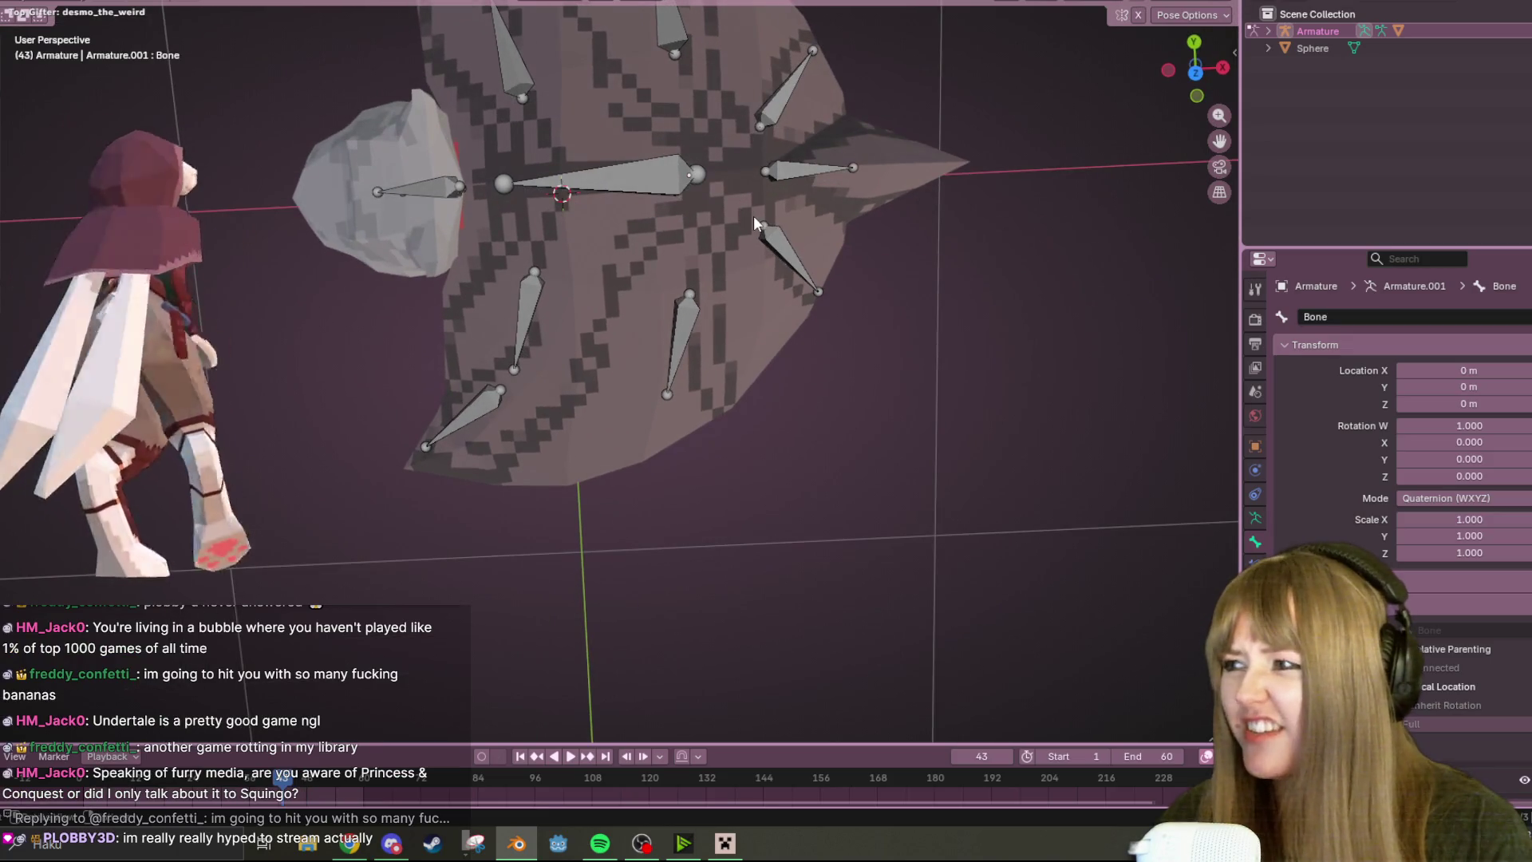
{"action": "scroll", "coordinate": [753, 216], "scroll_direction": "down", "scroll_amount": 1}
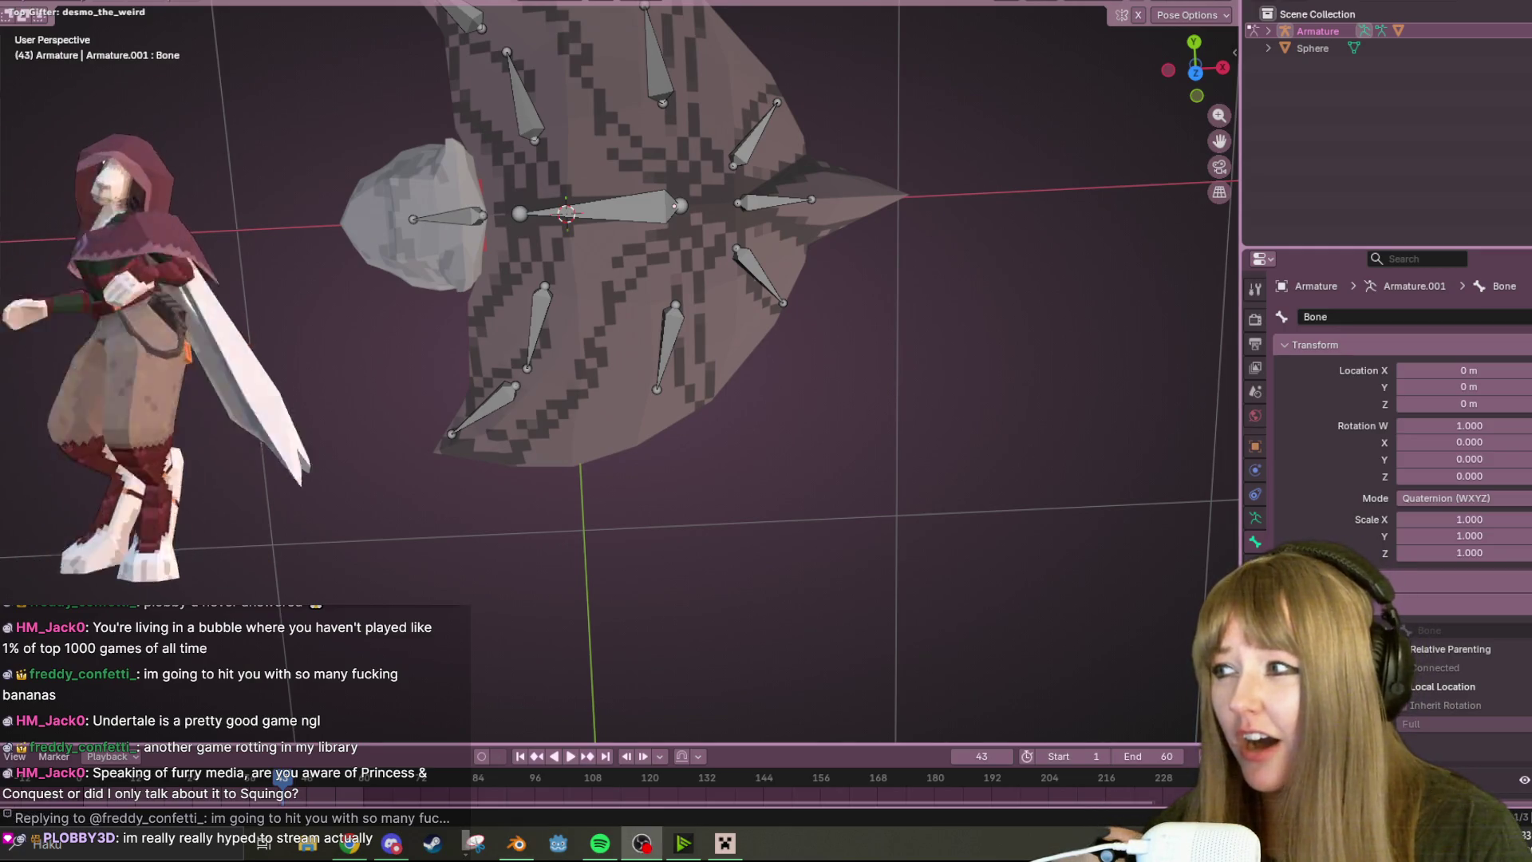
{"action": "left_click", "coordinate": [1195, 75]}
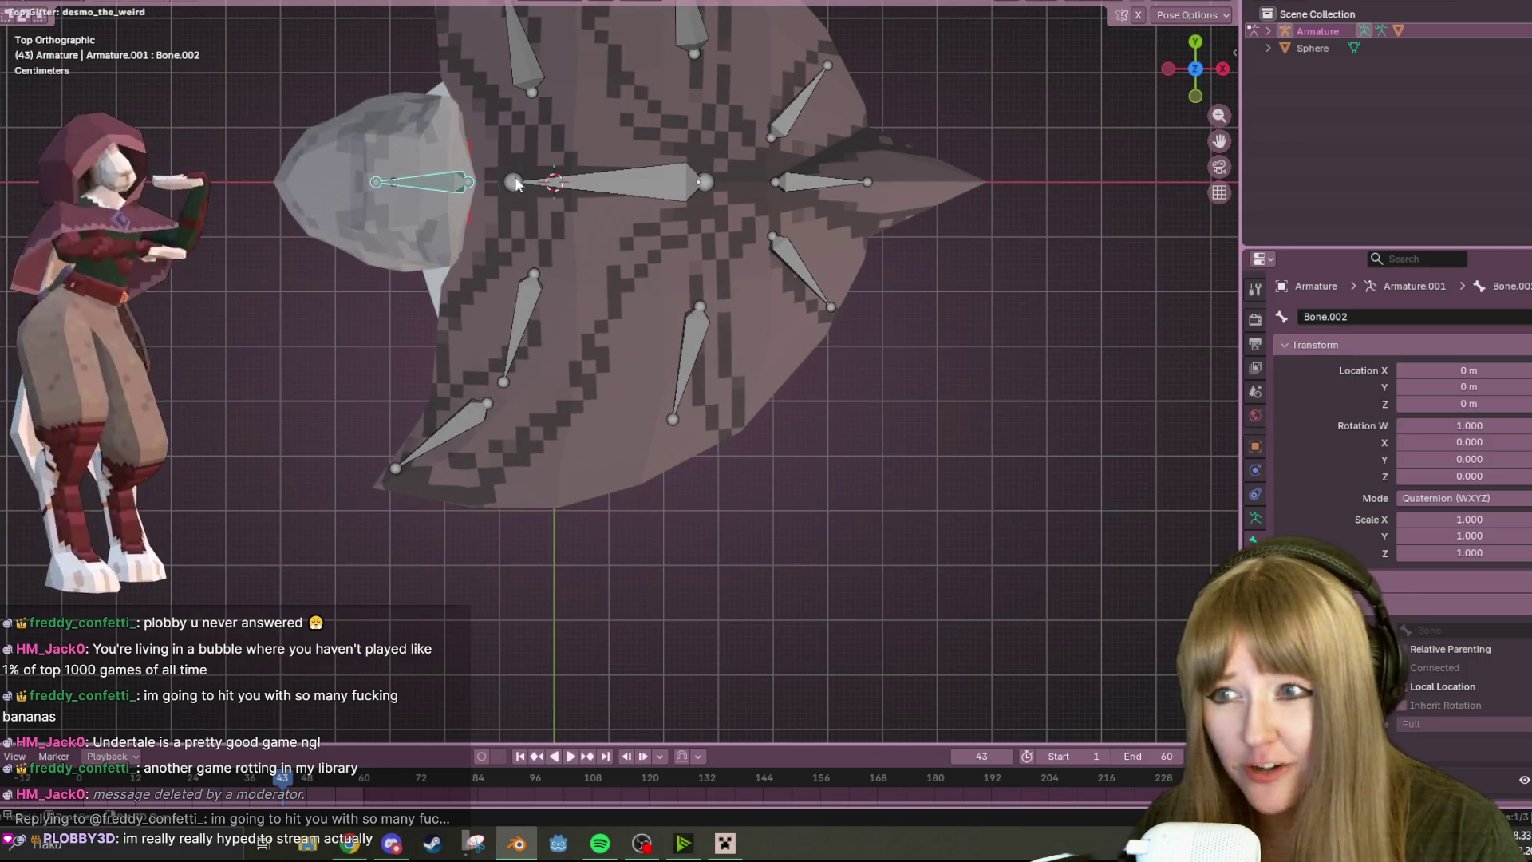
{"action": "middle_click_drag", "start_coordinate": [512, 182], "coordinate": [606, 259], "text": "shift"}
{"action": "left_click", "coordinate": [606, 258]}
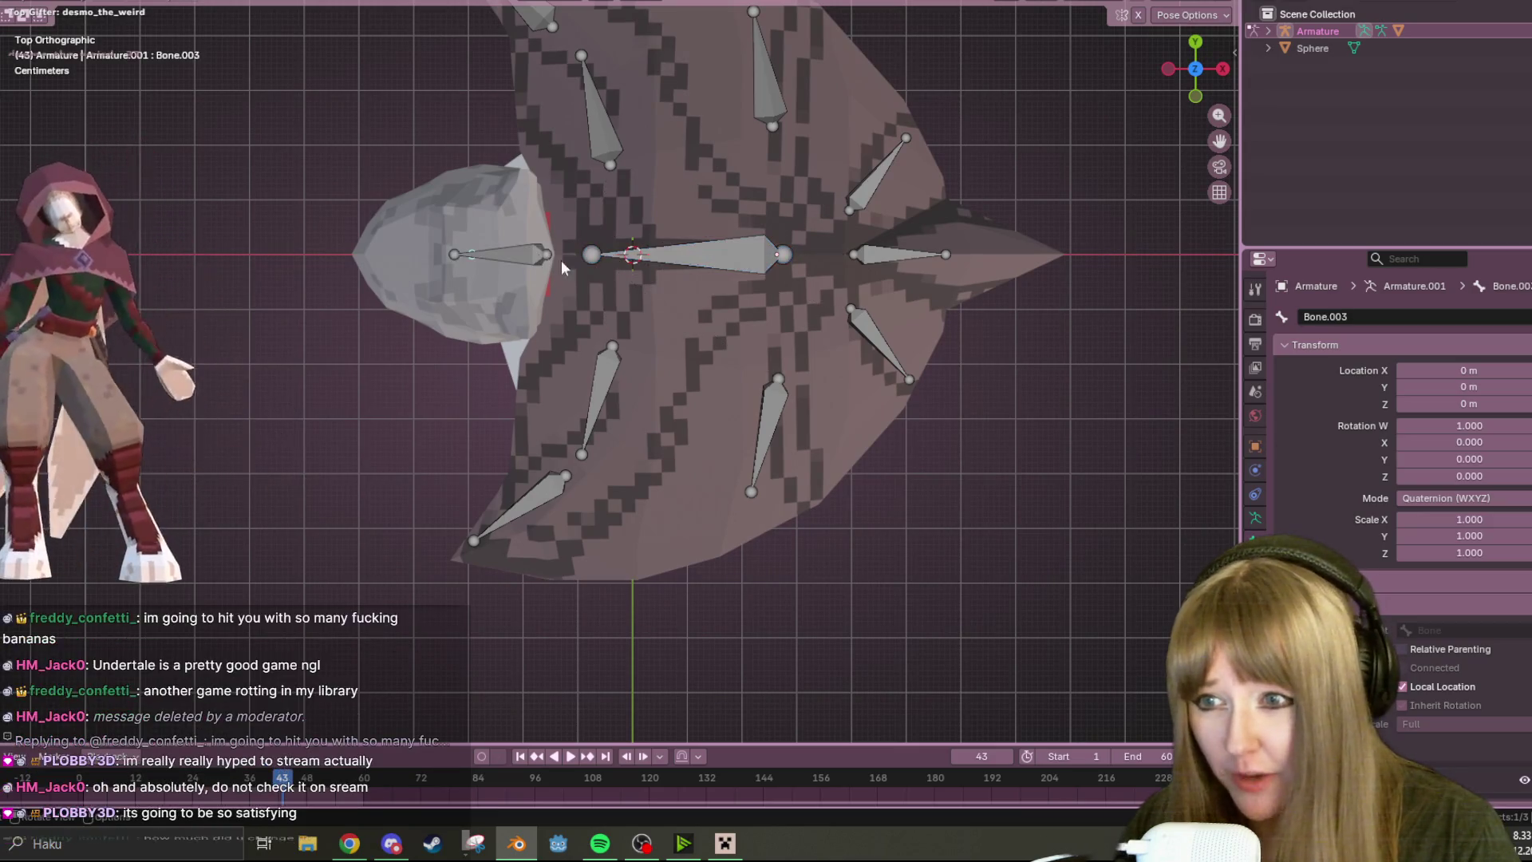
{"action": "key", "text": "ctrl+p"}
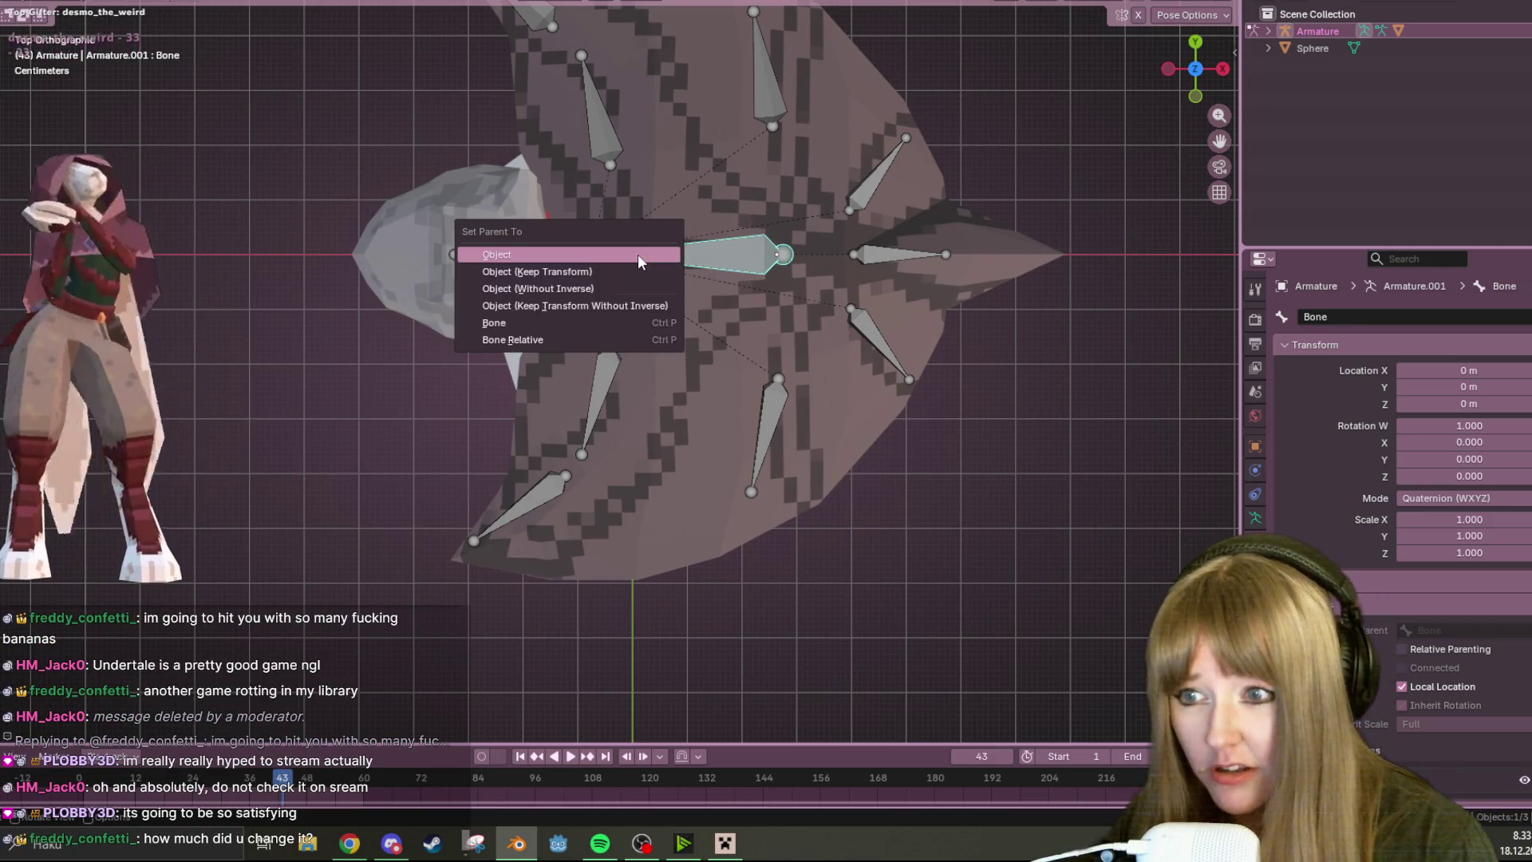
{"action": "key", "text": "Escape"}
- Select head bone Bone.002 with the central body Bone active and bring up Set Parent To
{"action": "left_click", "coordinate": [529, 258]}
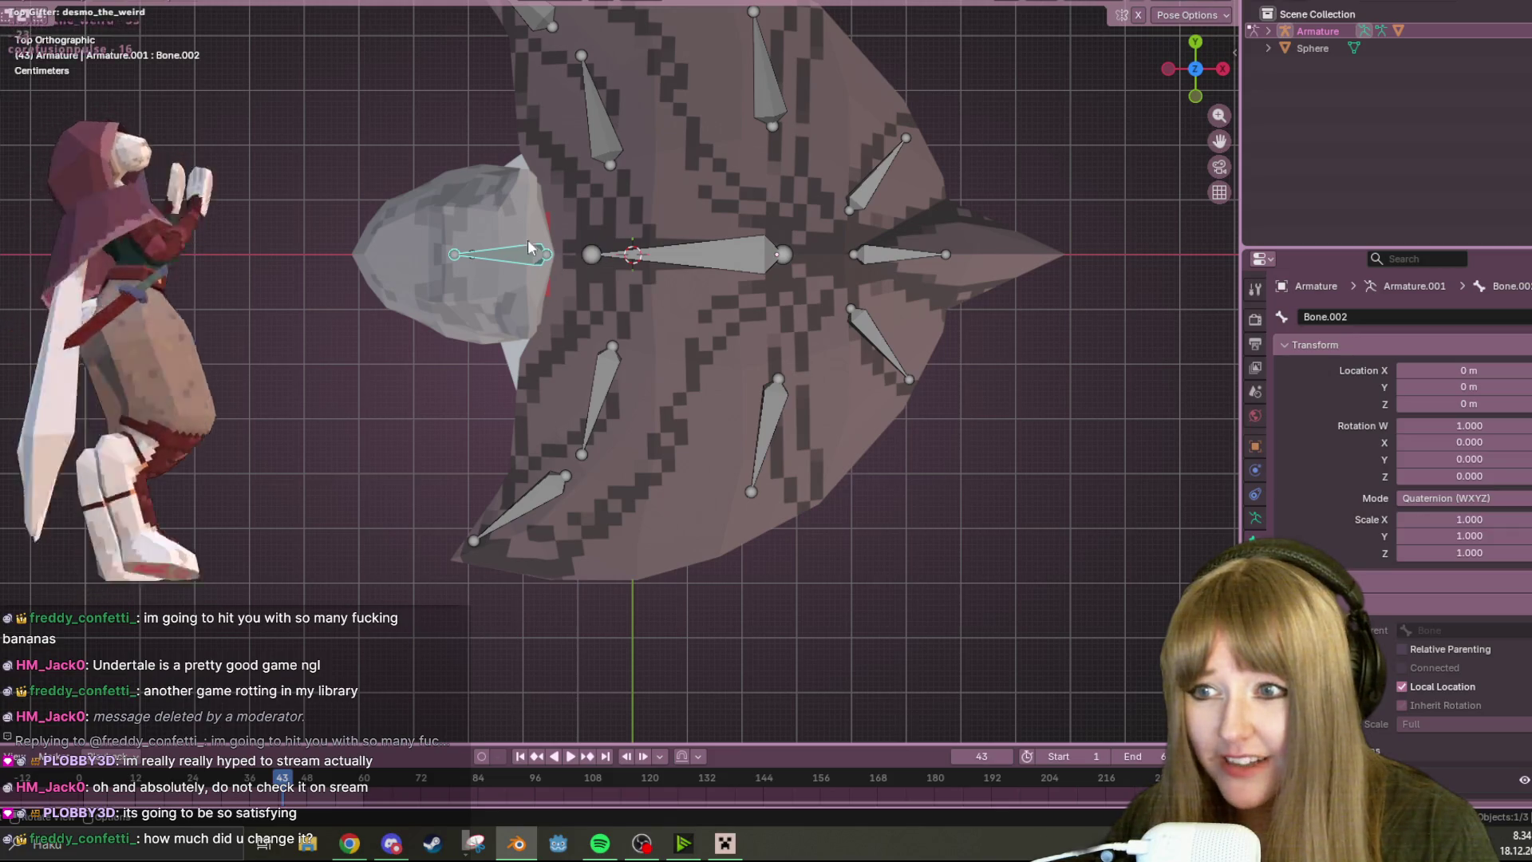
{"action": "left_click", "coordinate": [669, 254], "text": "shift"}
{"action": "key", "text": "ctrl+p"}
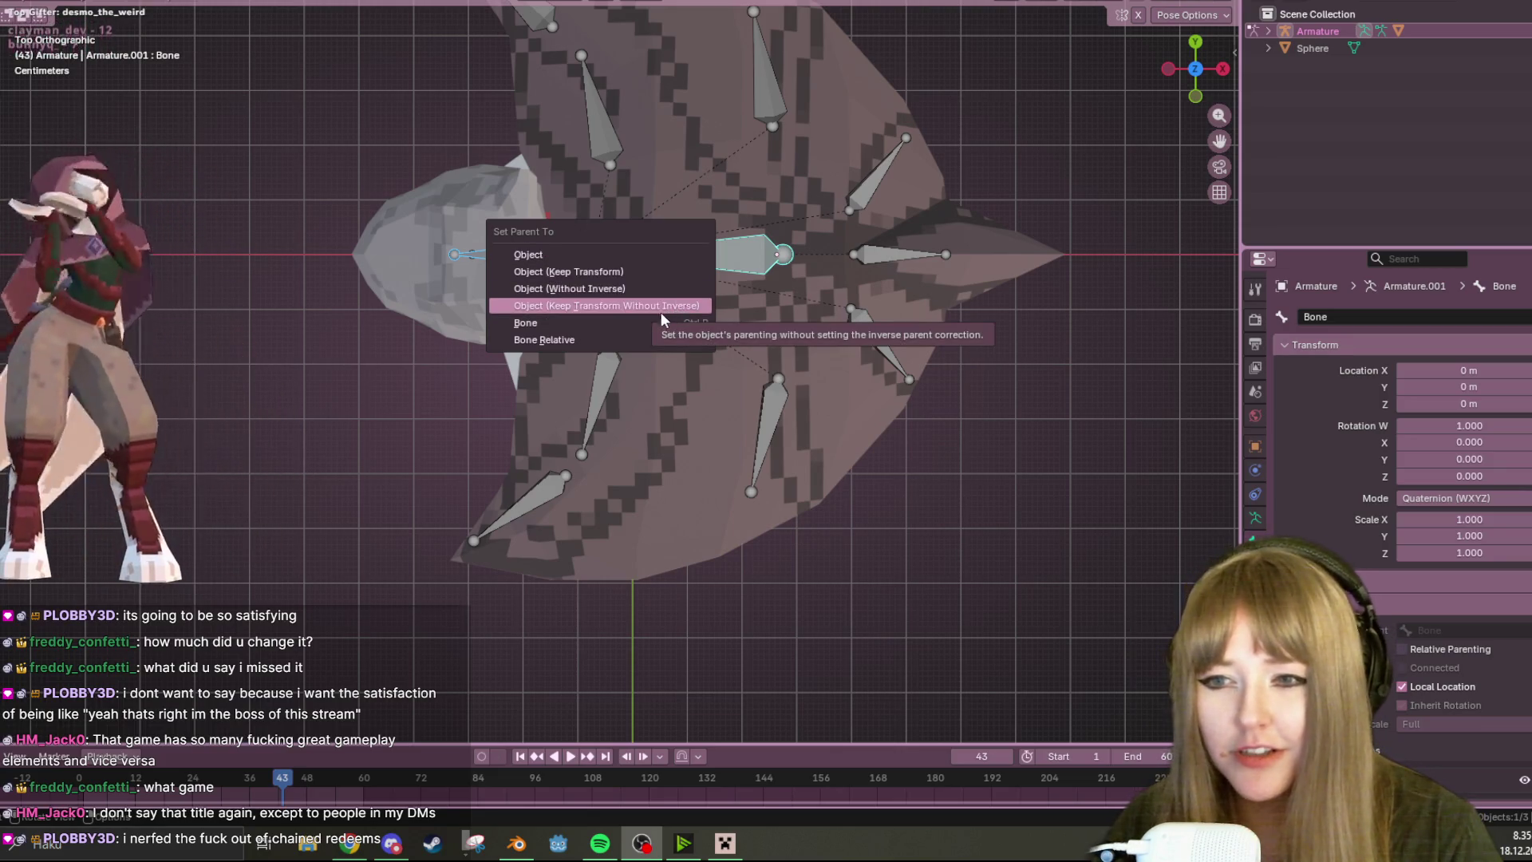
{"action": "left_click", "coordinate": [569, 271]}
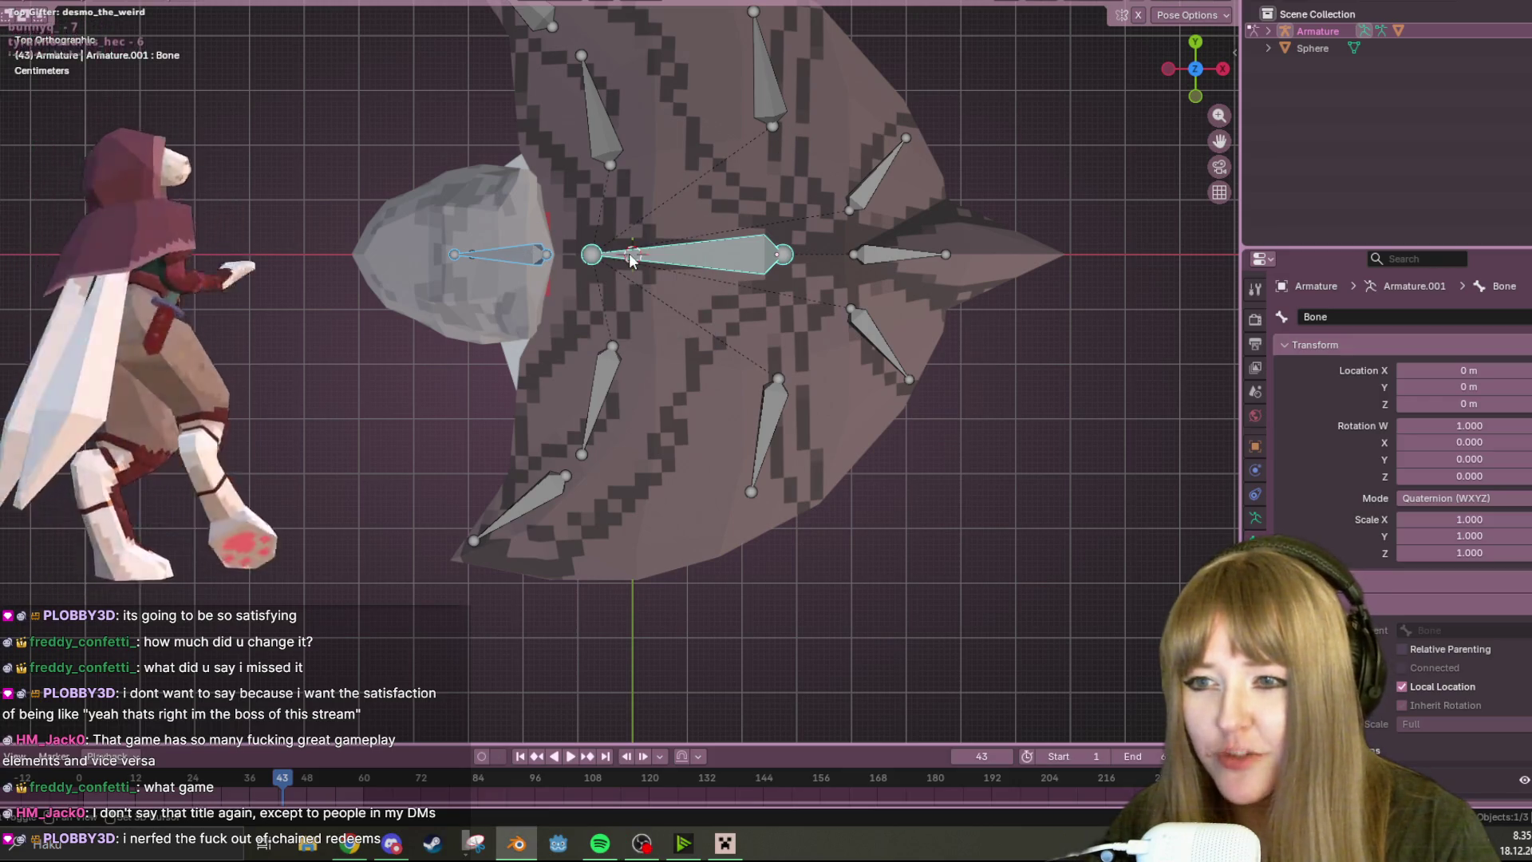
- Abandon pose-mode parenting, return to Object Mode, select the Armature and enter Edit Mode
{"action": "key", "text": "ctrl+p"}
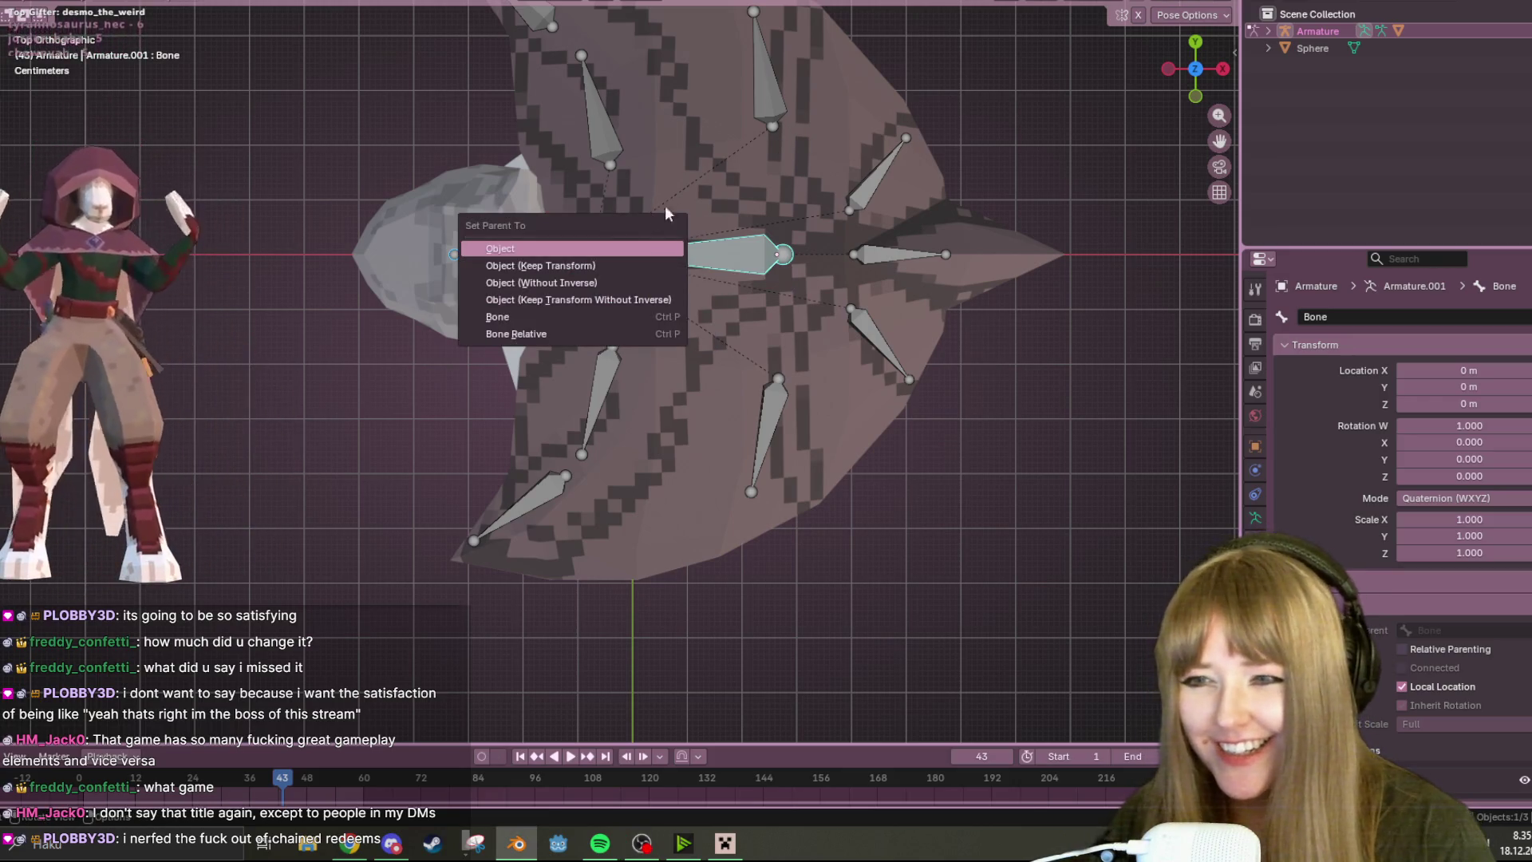
{"action": "left_click", "coordinate": [705, 200]}
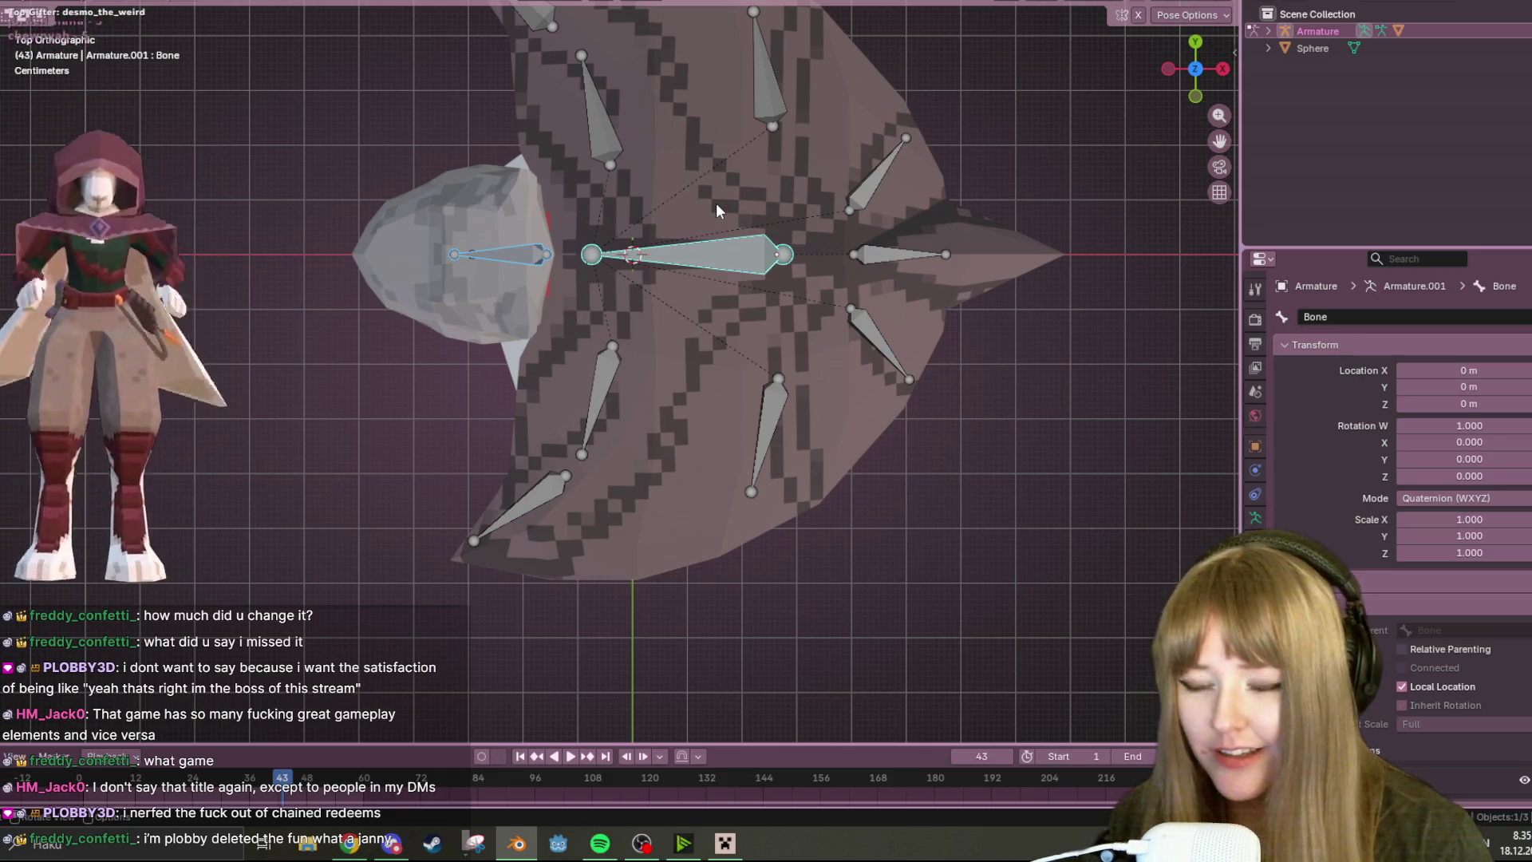
{"action": "key", "text": "ctrl+p"}
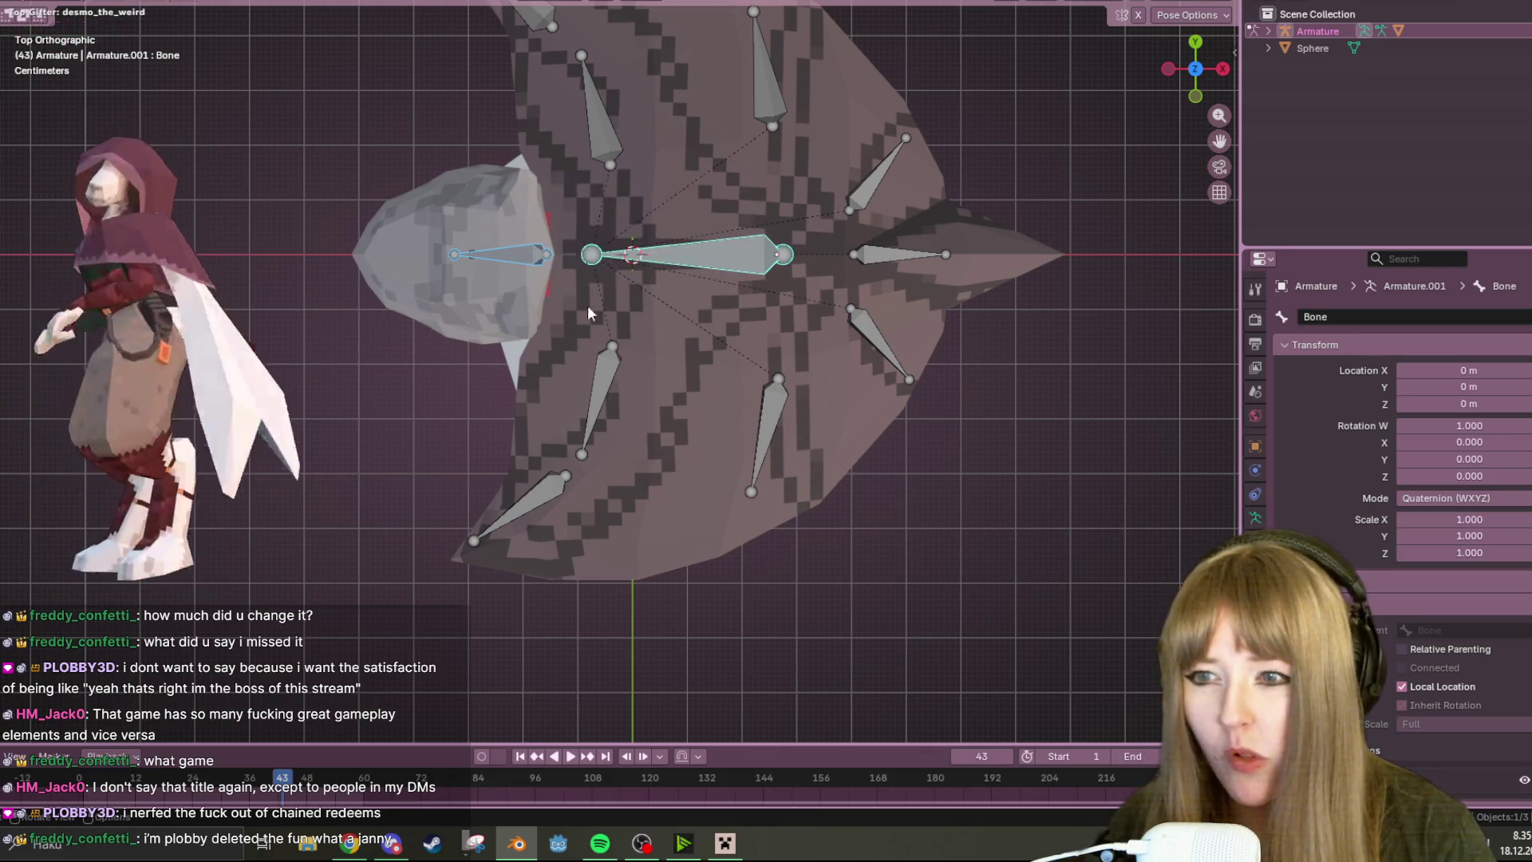
{"action": "left_click", "coordinate": [54, 10]}
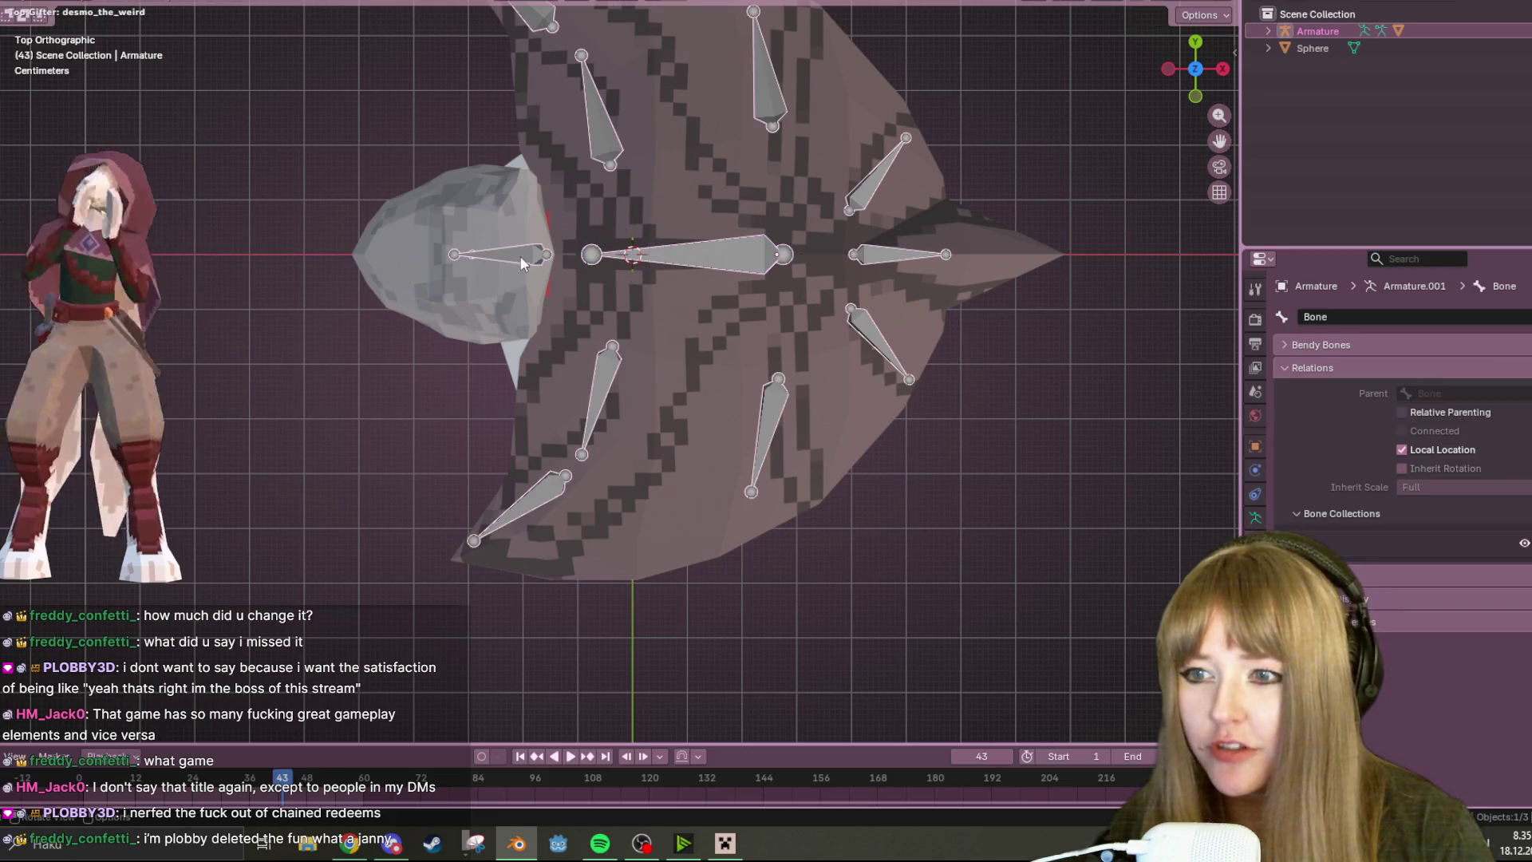
{"action": "key", "text": "alt+a"}
{"action": "left_click", "coordinate": [690, 253]}
{"action": "key", "text": "Tab"}
- Parent head bone Bone.002 to the central body Bone with Keep Offset
{"action": "left_click", "coordinate": [590, 256]}
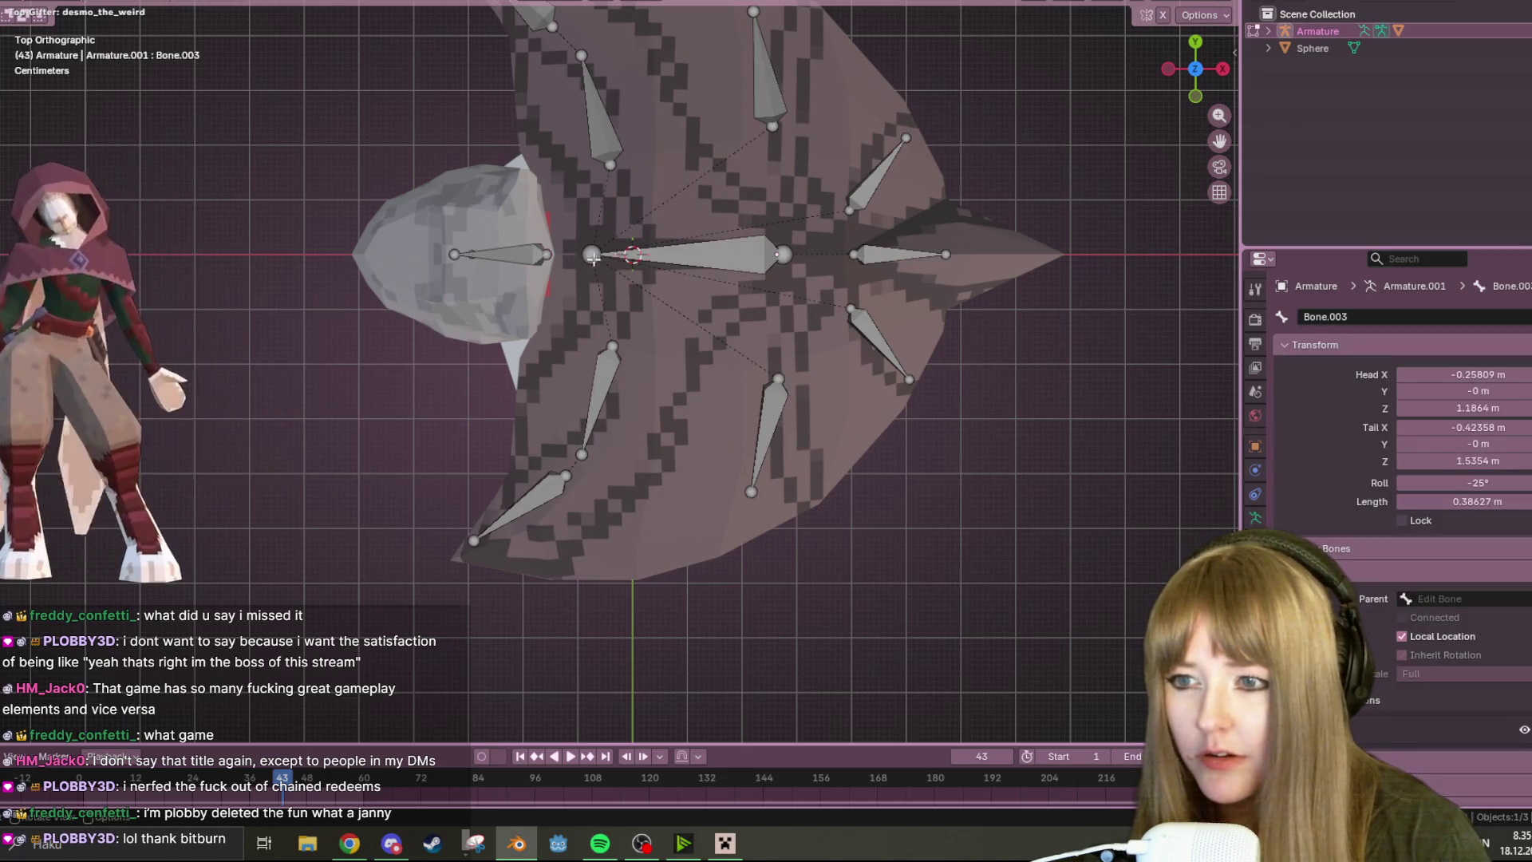
{"action": "left_click", "coordinate": [573, 264]}
{"action": "left_click", "coordinate": [690, 253], "text": "shift"}
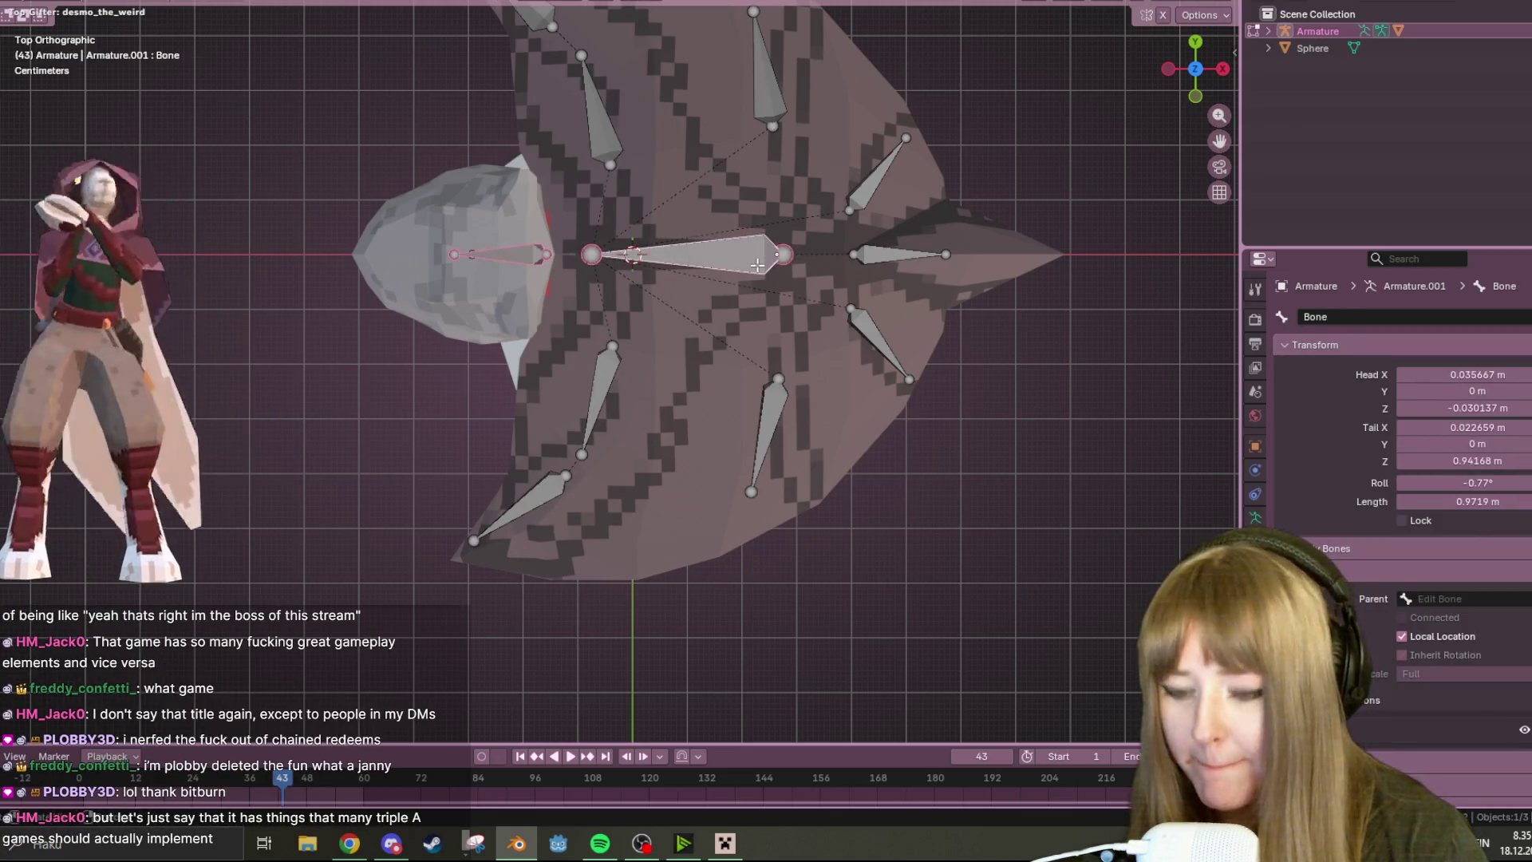
{"action": "key", "text": "ctrl+p"}
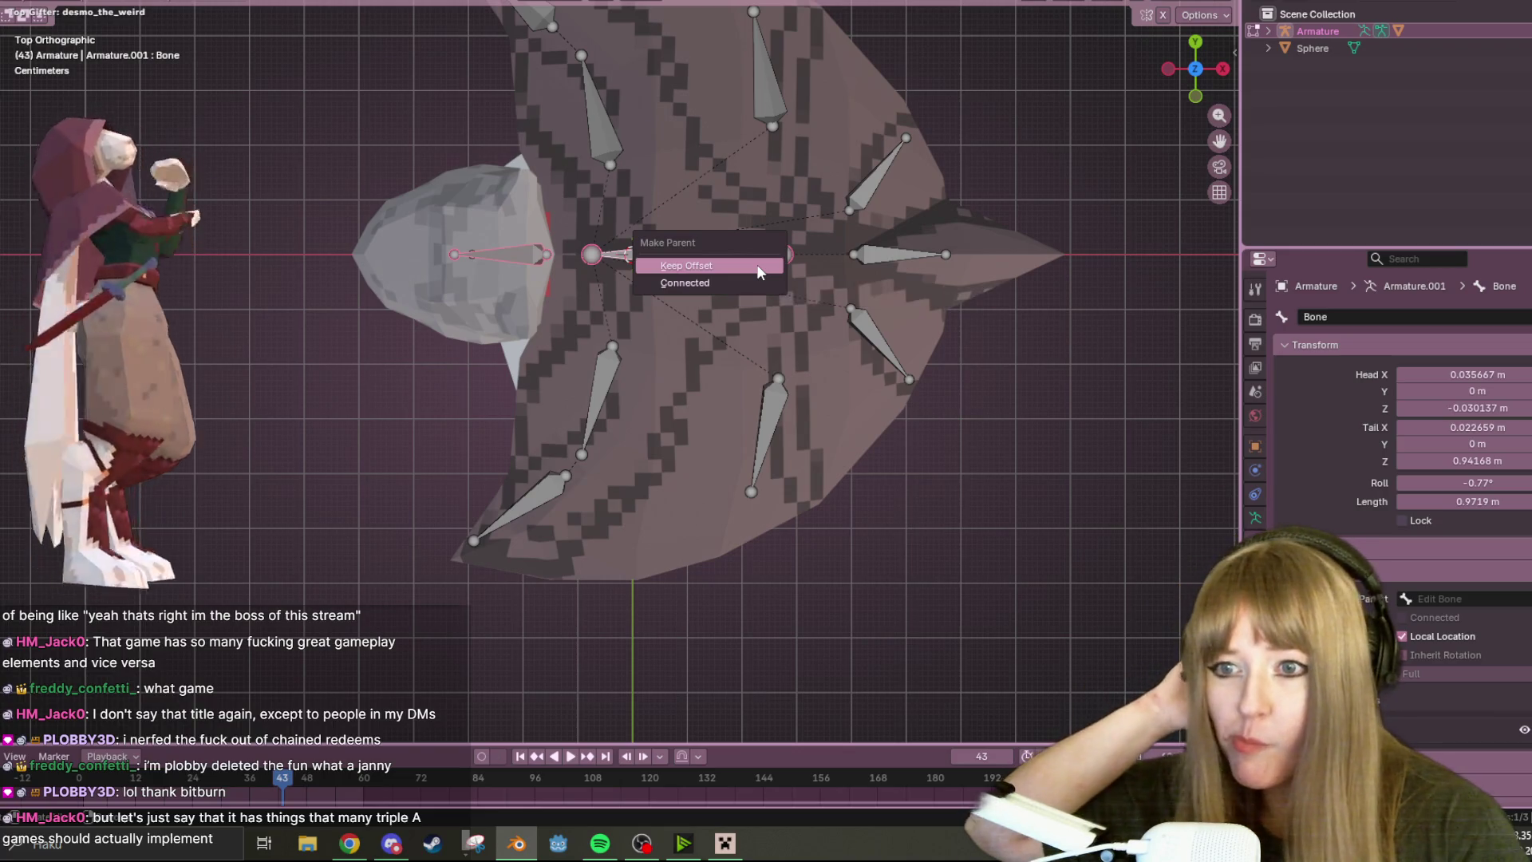
{"action": "left_click", "coordinate": [756, 265]}
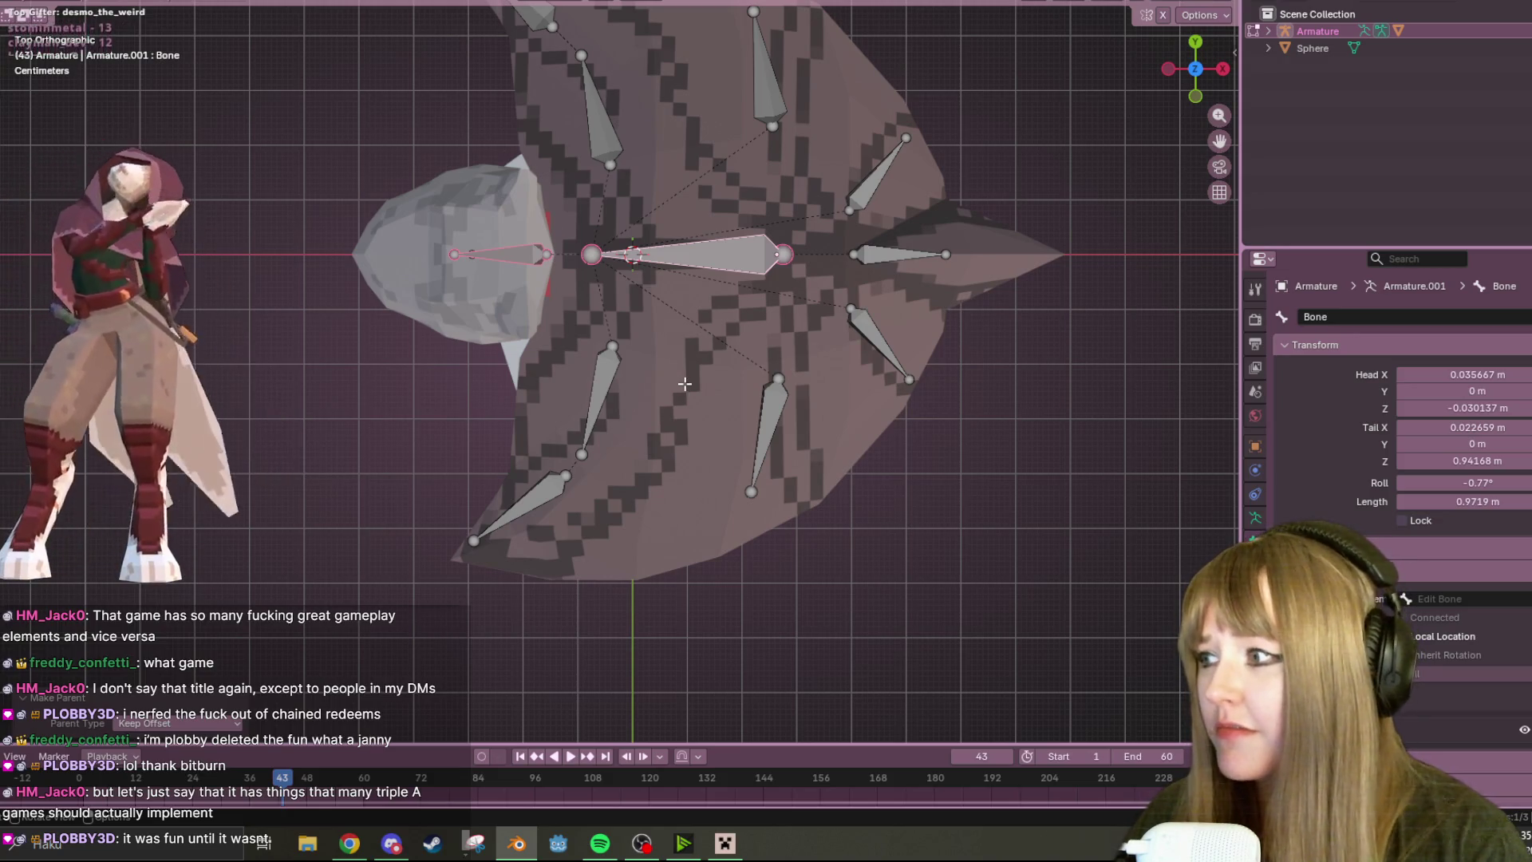
{"action": "left_click", "coordinate": [1194, 95]}
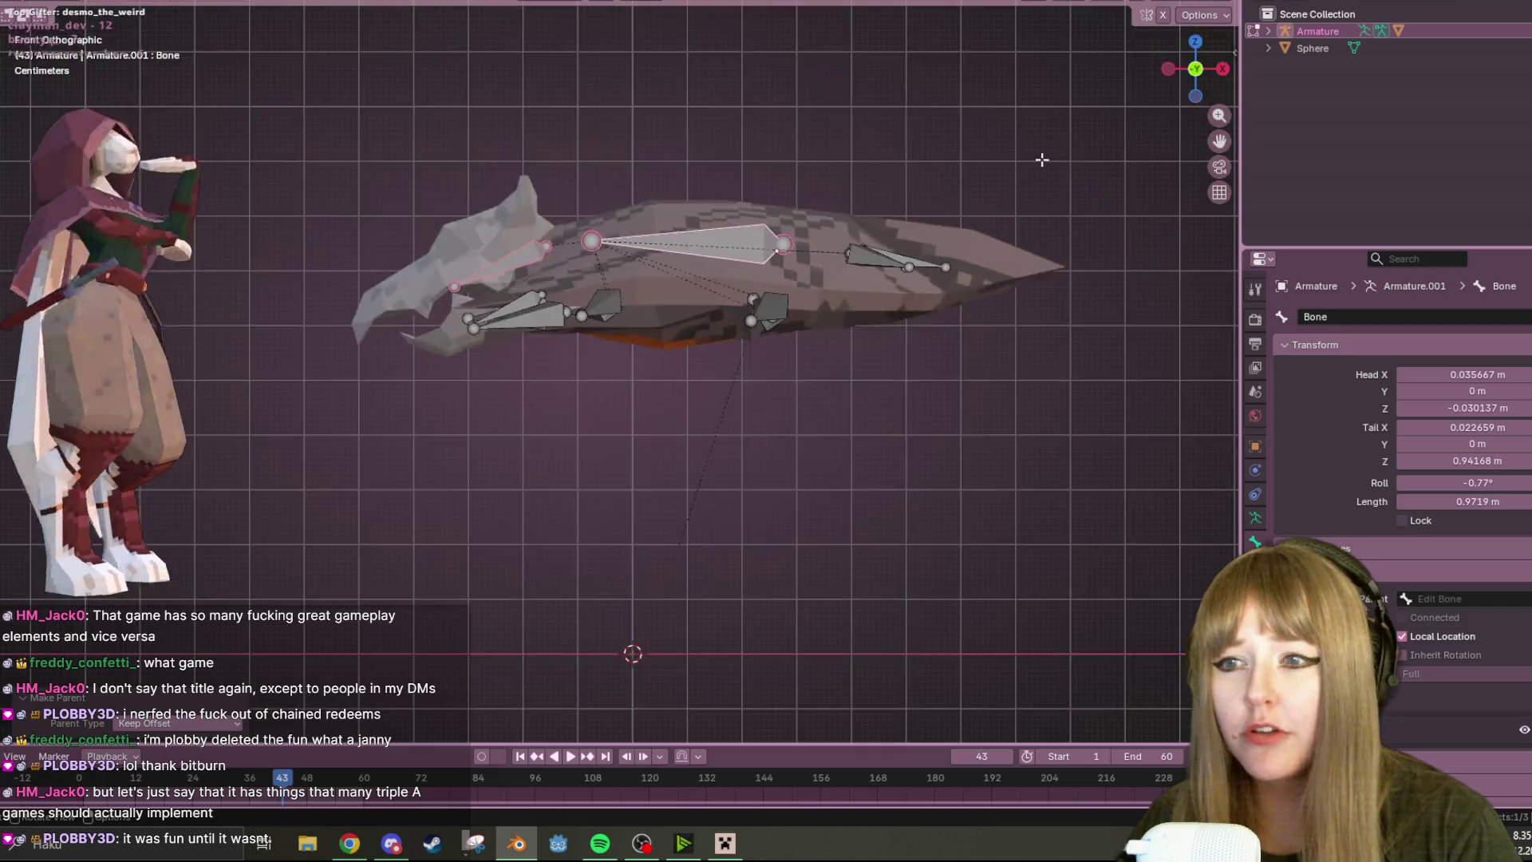
{"action": "scroll", "coordinate": [1041, 157], "scroll_direction": "up", "scroll_amount": 2}
- Parent the front head bone and the lower jaw bone Bone.003 to the body bone, keeping offset
{"action": "left_click", "coordinate": [480, 275]}
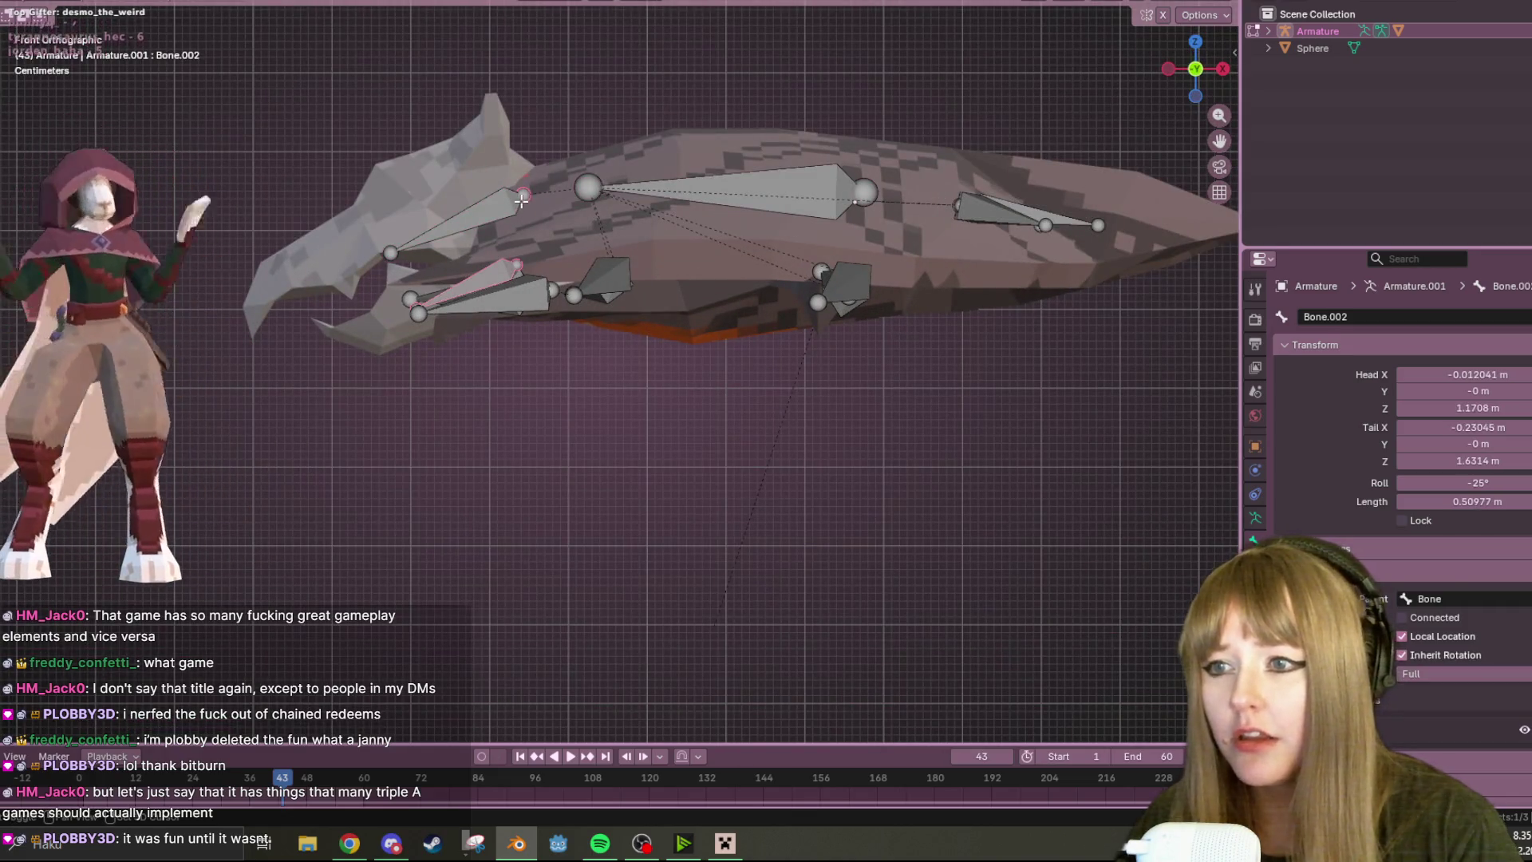
{"action": "key", "text": "ctrl+p"}
{"action": "left_click", "coordinate": [556, 203]}
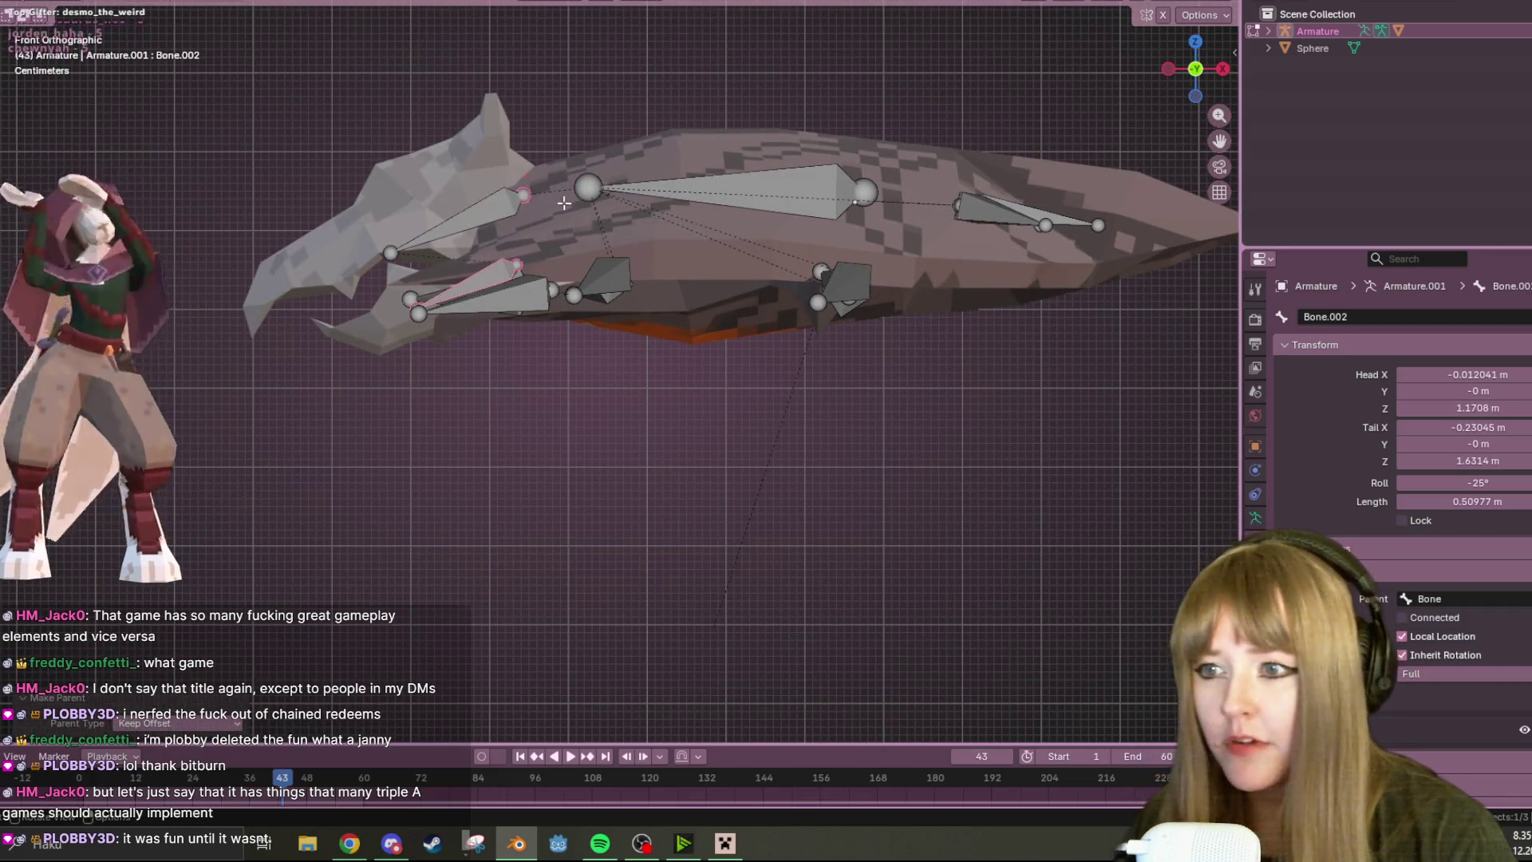
{"action": "middle_click_drag", "start_coordinate": [744, 308], "coordinate": [490, 287]}
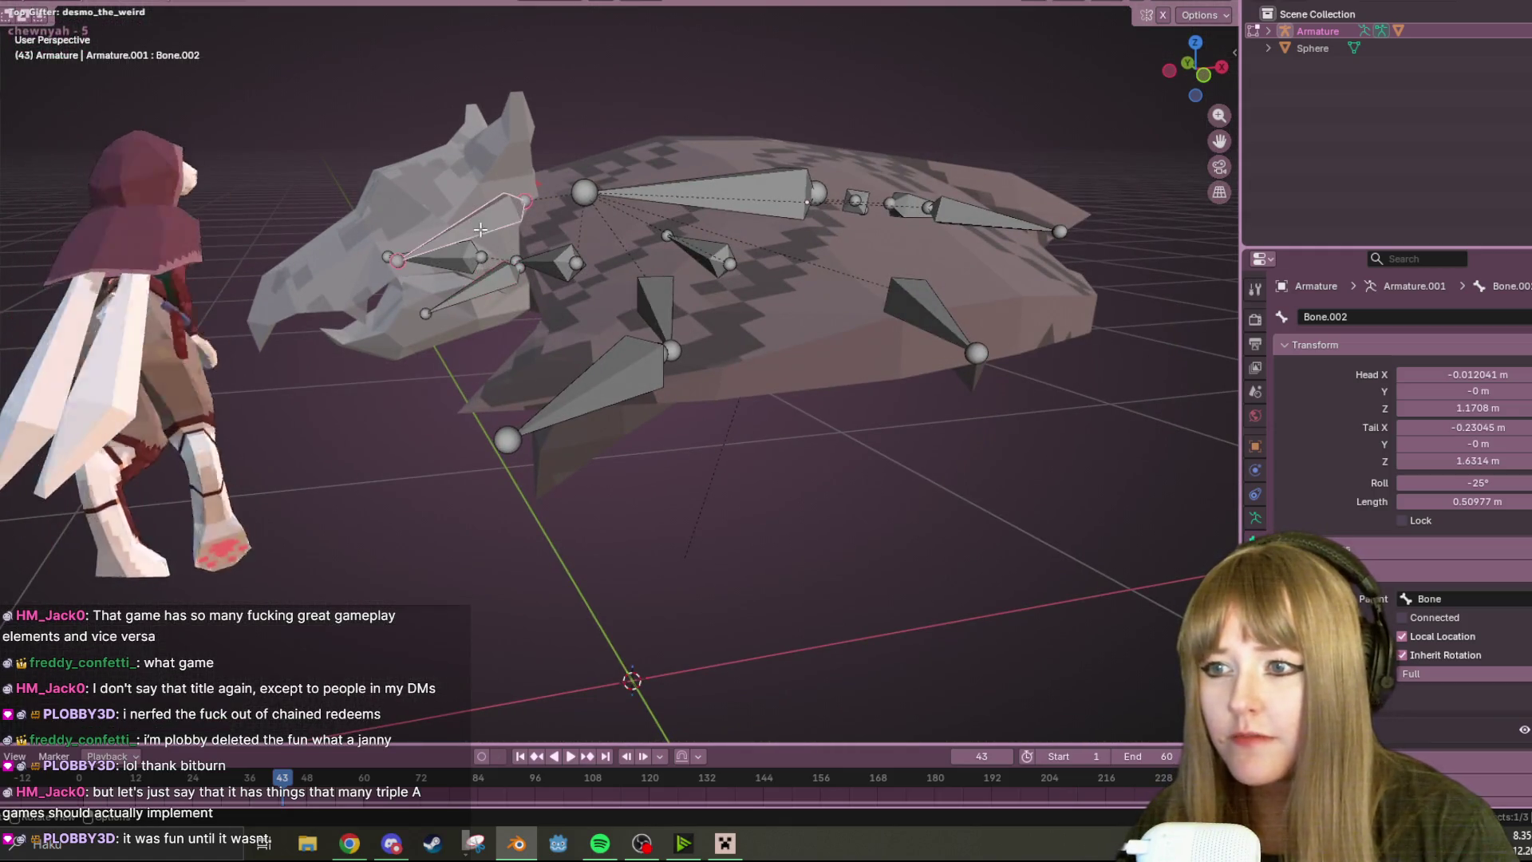
{"action": "left_click", "coordinate": [490, 287], "text": "shift"}
{"action": "key", "text": "ctrl+p"}
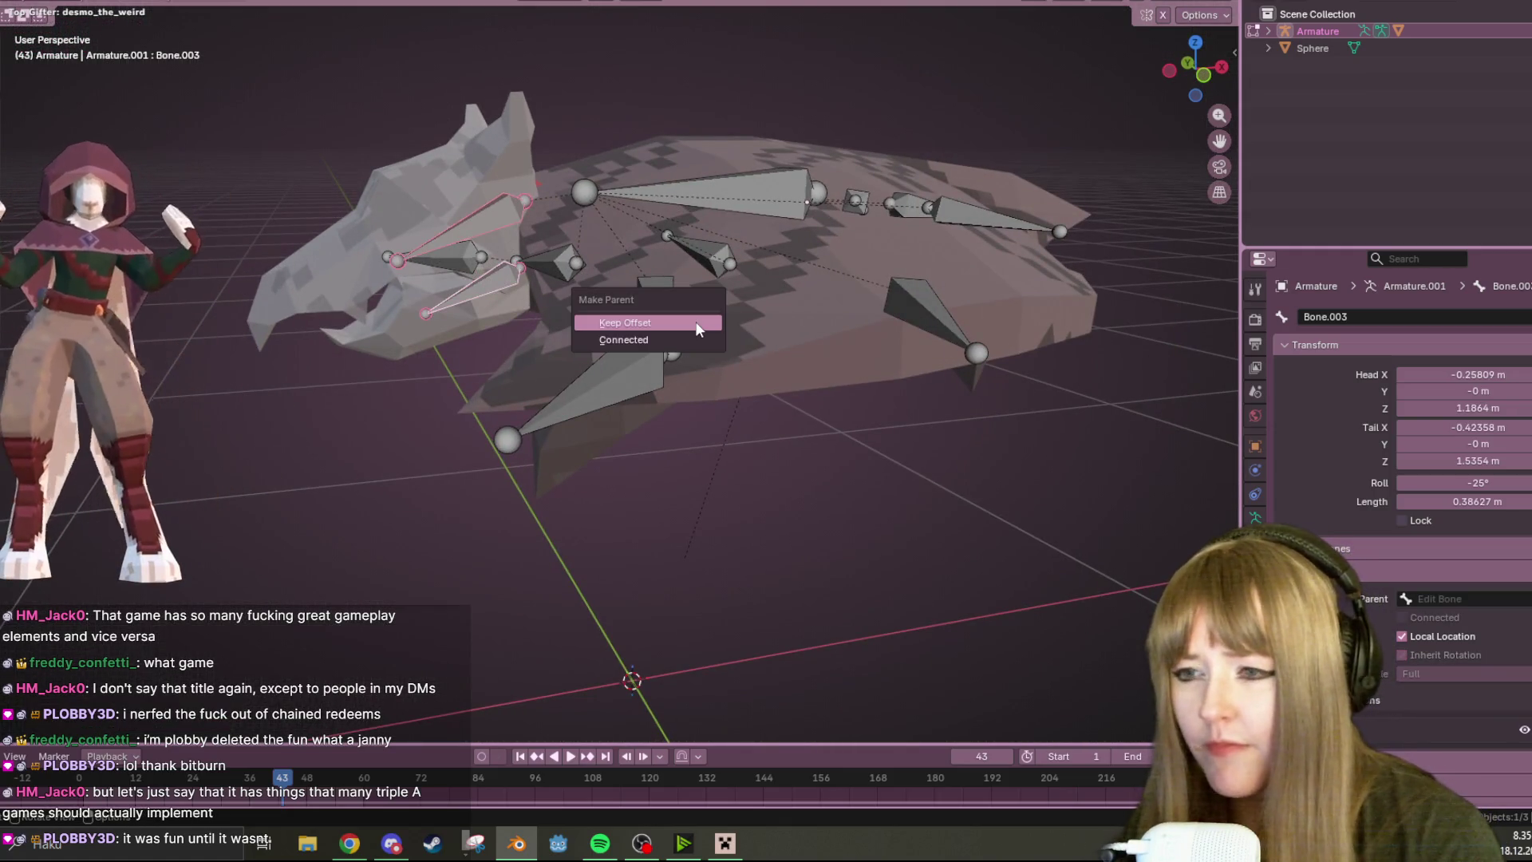
{"action": "left_click", "coordinate": [670, 338]}
- Select Bone.002 and connect it to its parent's tail in the bone properties
{"action": "mouse_move", "coordinate": [839, 538]}
{"action": "middle_mouse_down"}
{"action": "mouse_move", "coordinate": [609, 240]}
{"action": "mouse_move", "coordinate": [526, 220]}
{"action": "middle_mouse_up"}
{"action": "left_click", "coordinate": [527, 221]}
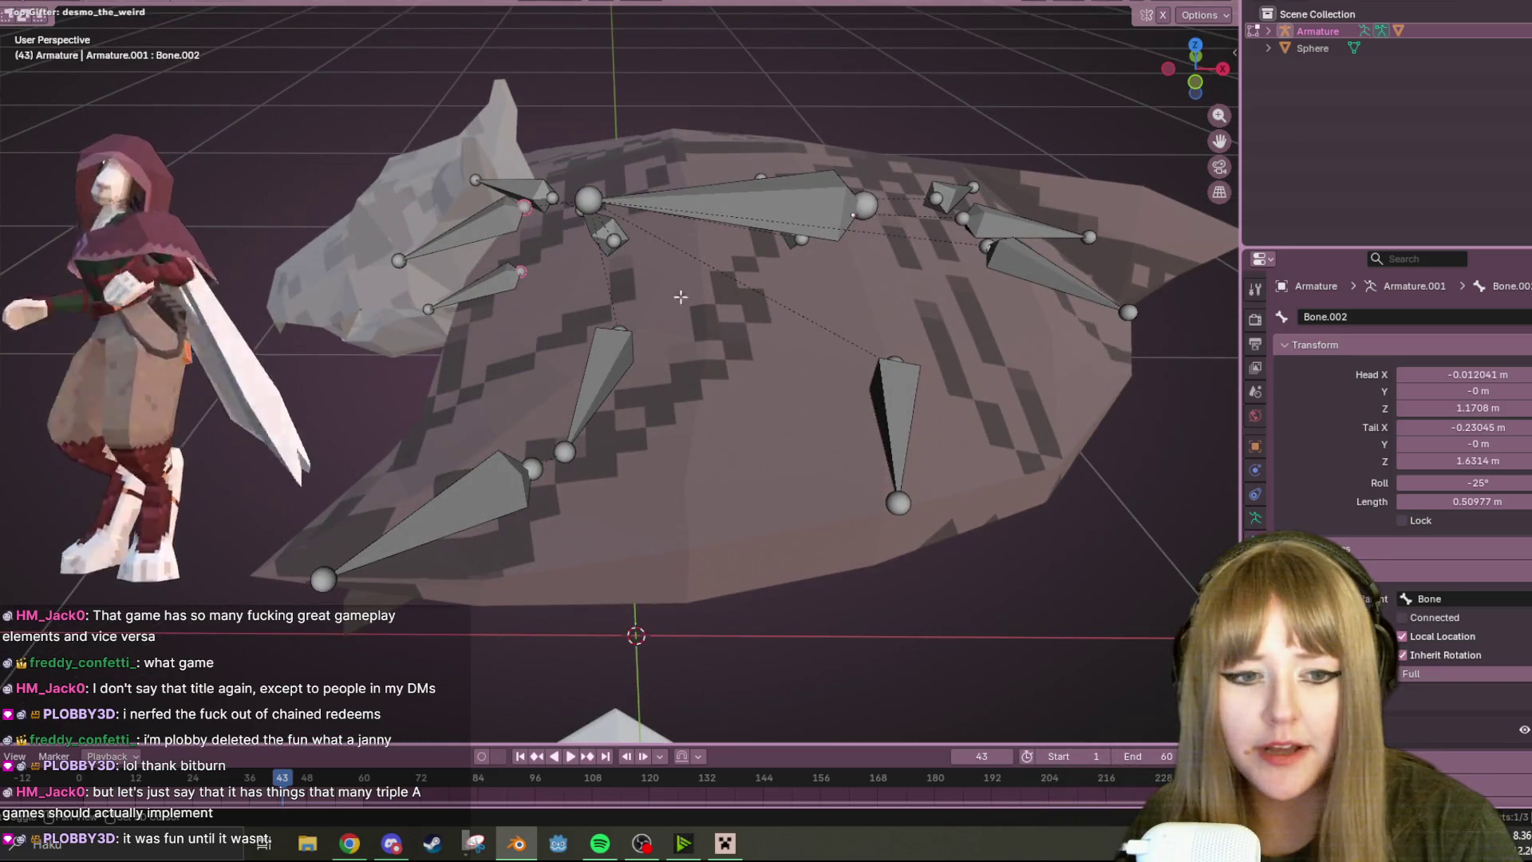
{"action": "left_click", "coordinate": [1401, 617]}
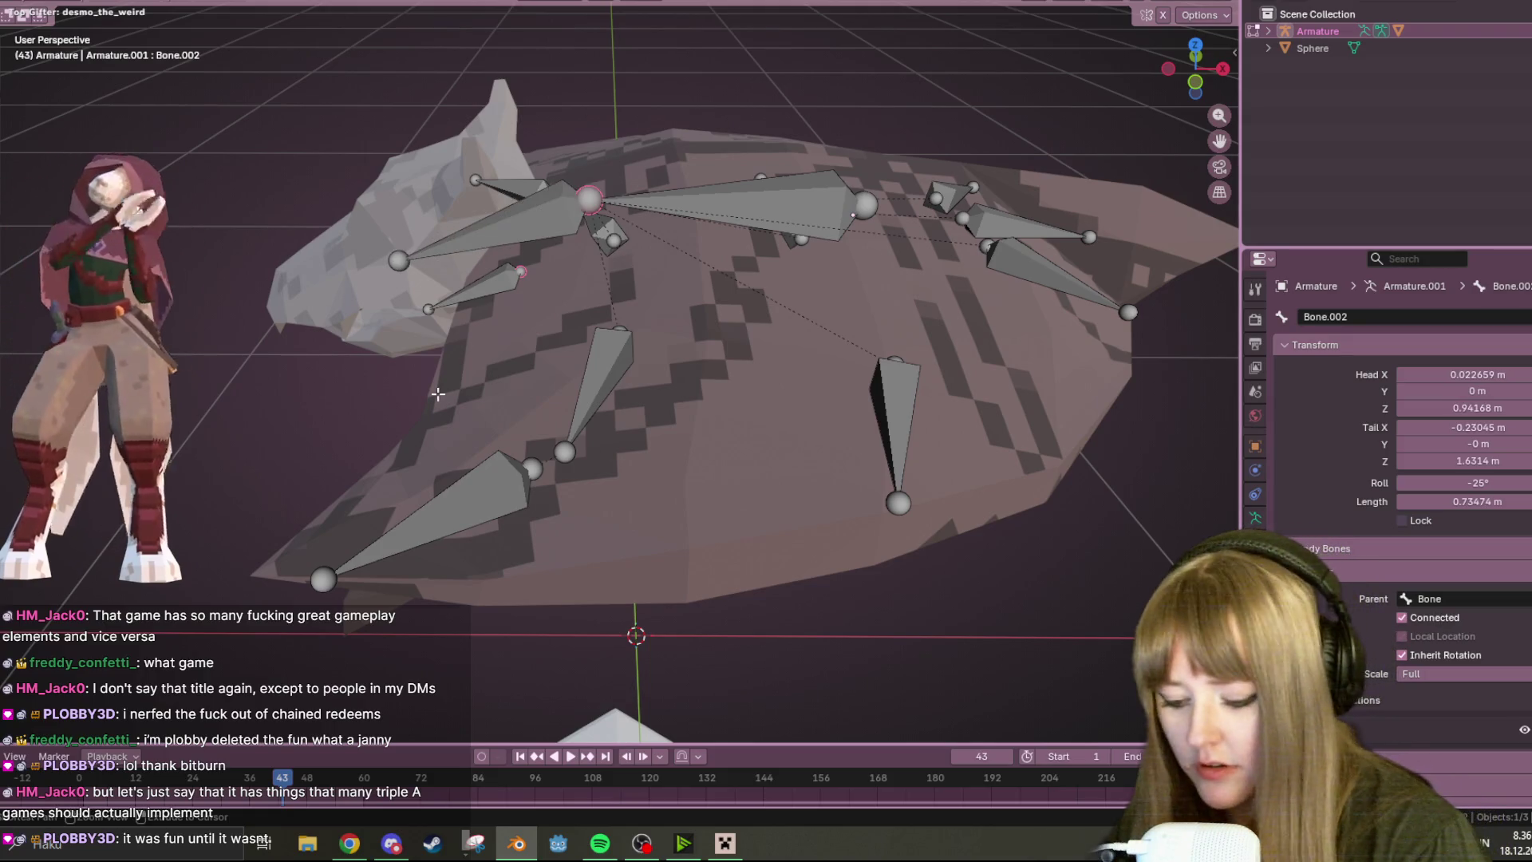
- Parent Bone.003 to the long bone named Bone with Keep Offset
{"action": "left_click", "coordinate": [489, 301]}
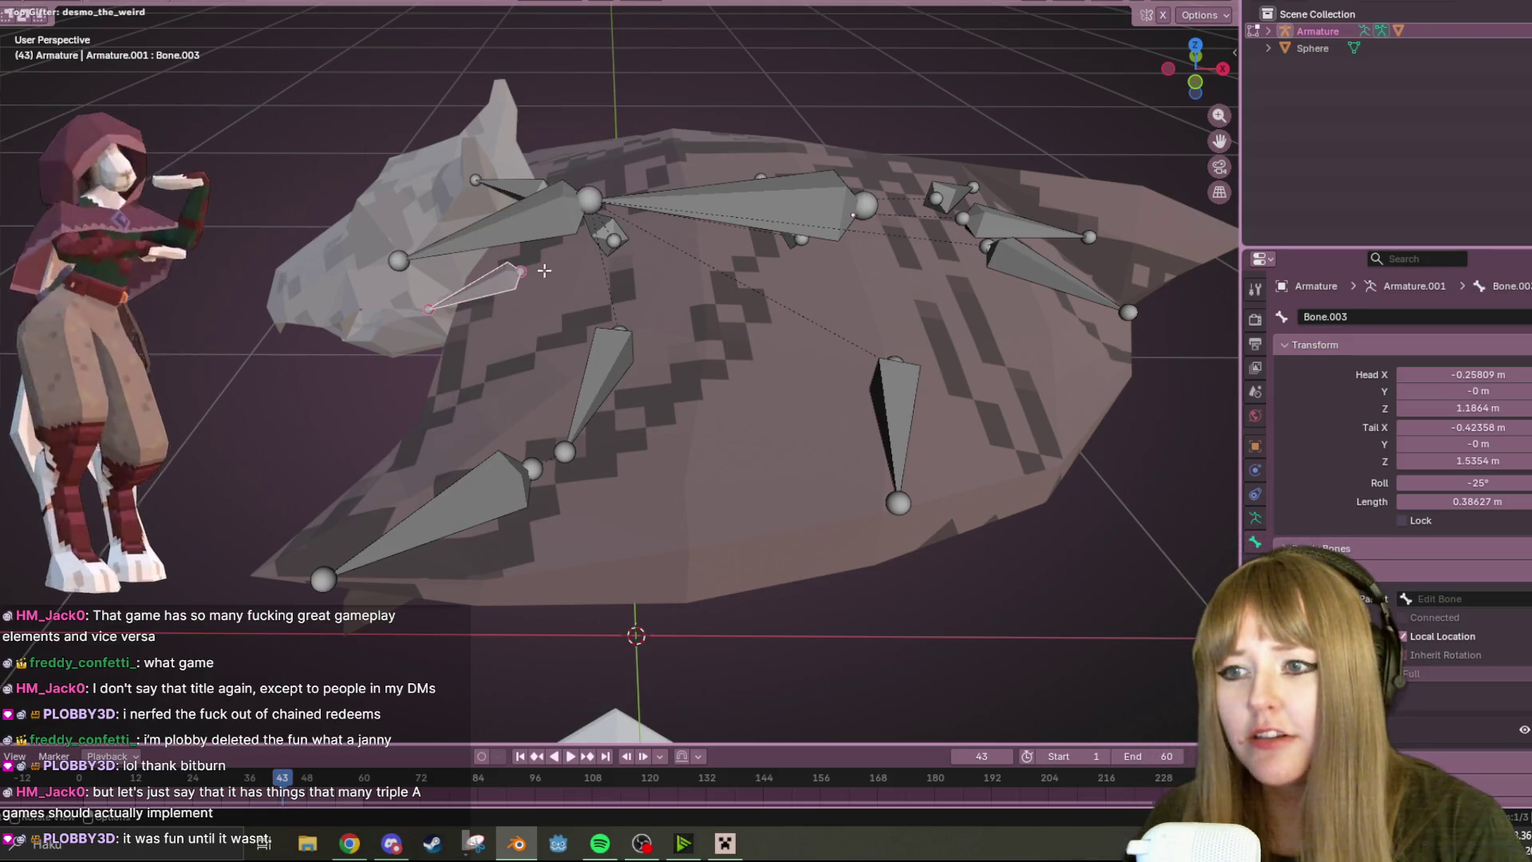
{"action": "left_click", "coordinate": [589, 198]}
{"action": "middle_click_drag", "start_coordinate": [570, 232], "coordinate": [680, 216]}
{"action": "left_click", "coordinate": [680, 216]}
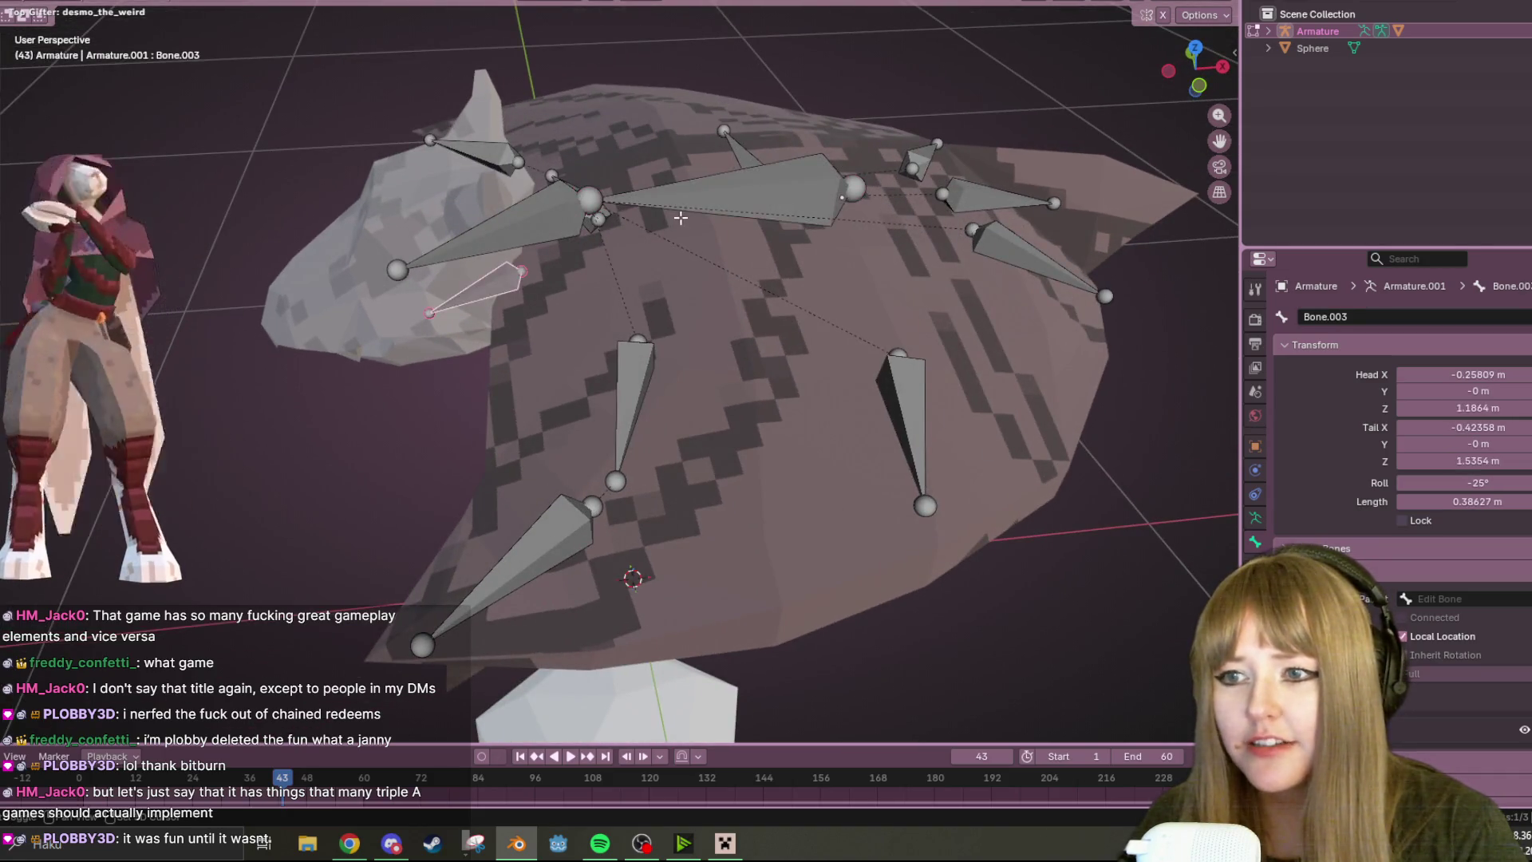
{"action": "key", "text": "ctrl+p"}
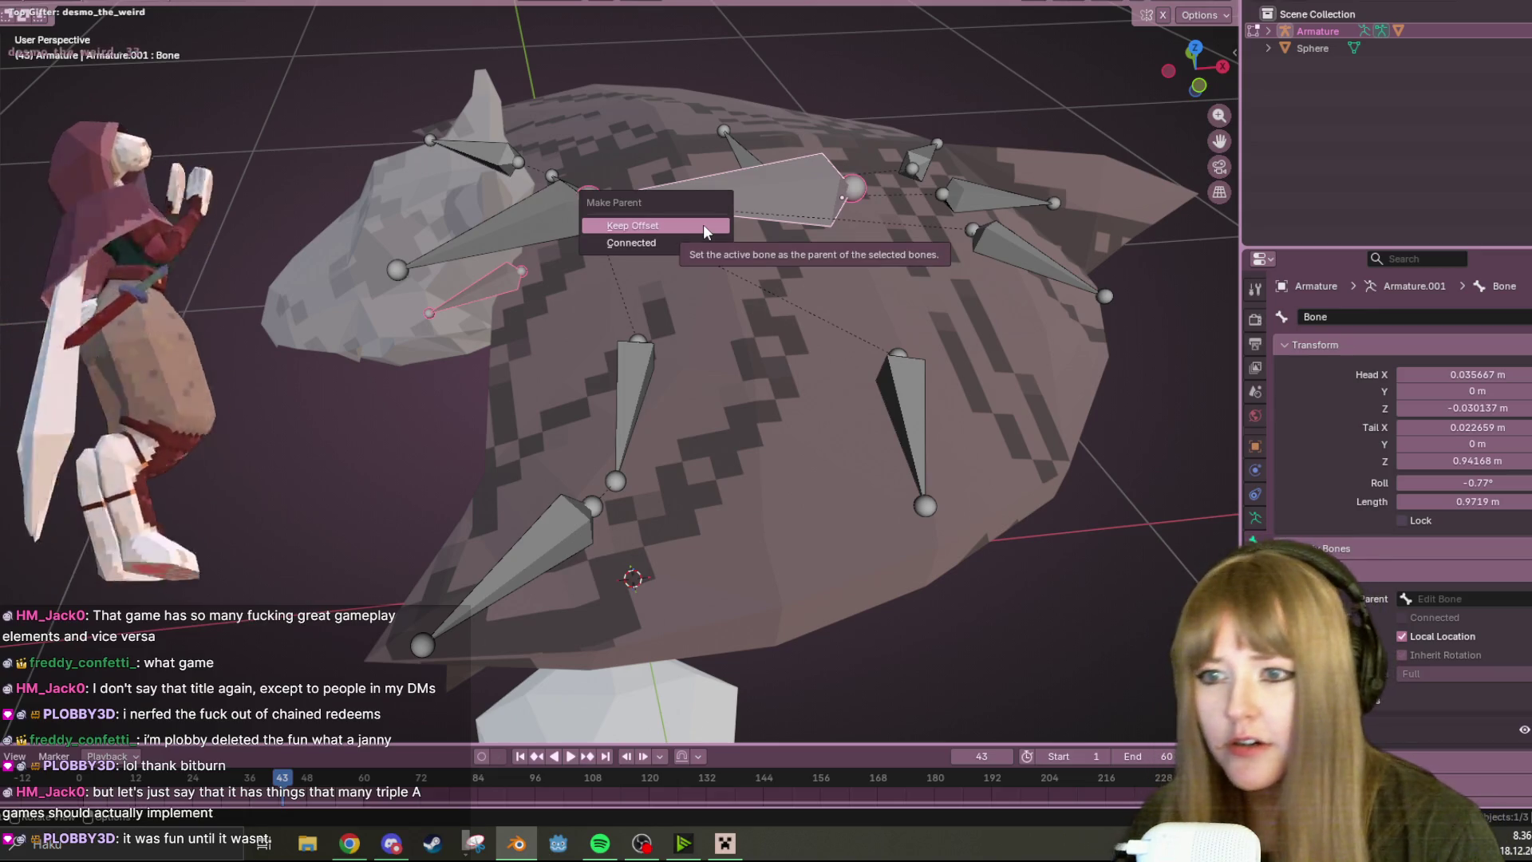
{"action": "left_click", "coordinate": [703, 224]}
{"action": "middle_click_drag", "start_coordinate": [703, 225], "coordinate": [425, 340]}
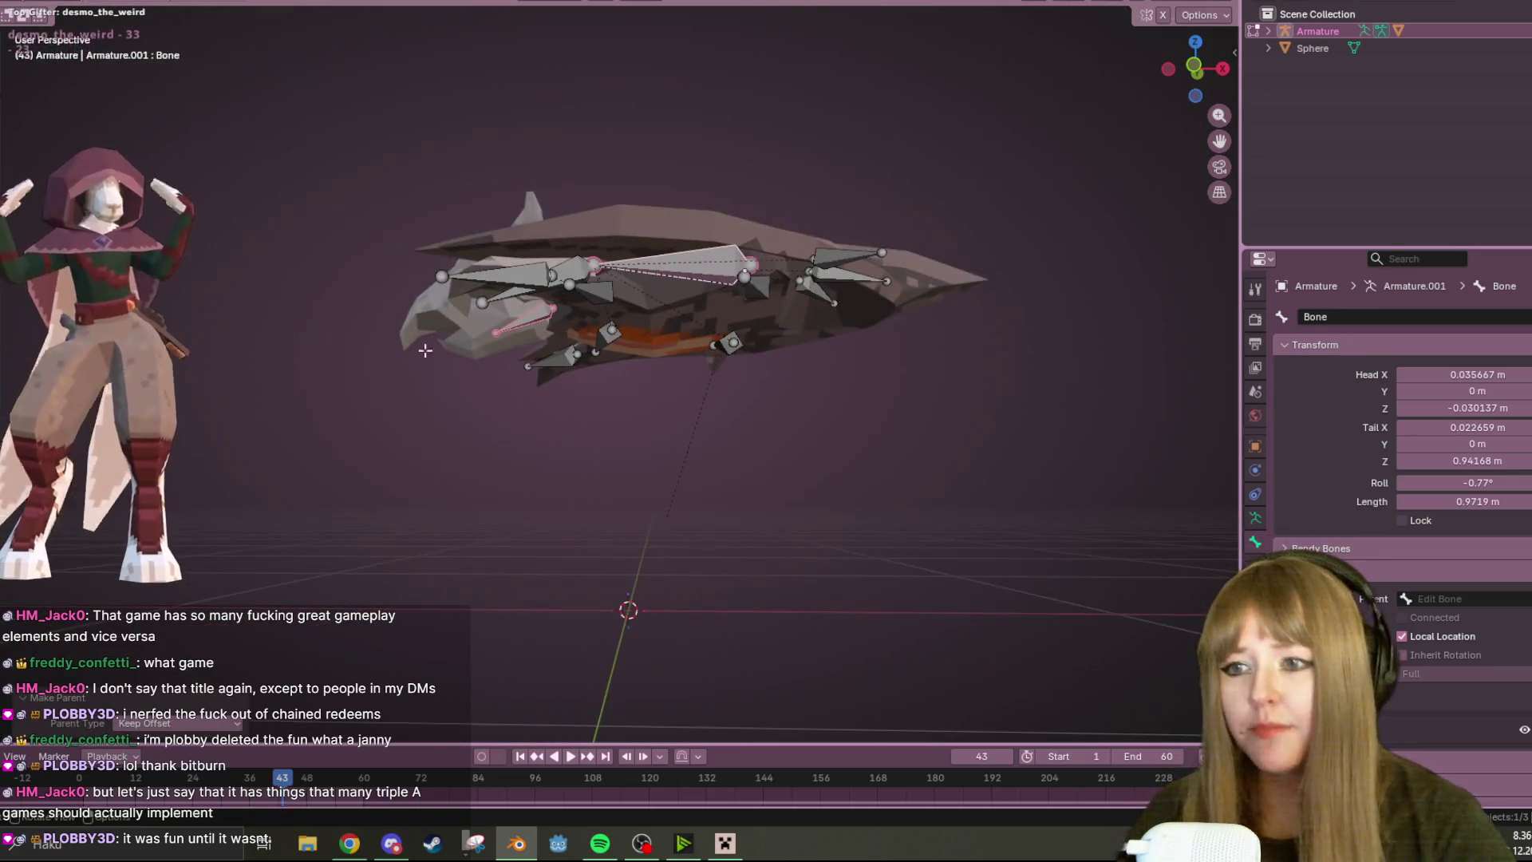
- Try rotating head bone Bone.002 in Edit Mode and cancel the rotation
{"action": "mouse_move", "coordinate": [520, 279]}
{"action": "middle_mouse_down"}
{"action": "mouse_move", "coordinate": [515, 359]}
{"action": "mouse_move", "coordinate": [504, 279]}
{"action": "middle_mouse_up"}
{"action": "left_click", "coordinate": [514, 359]}
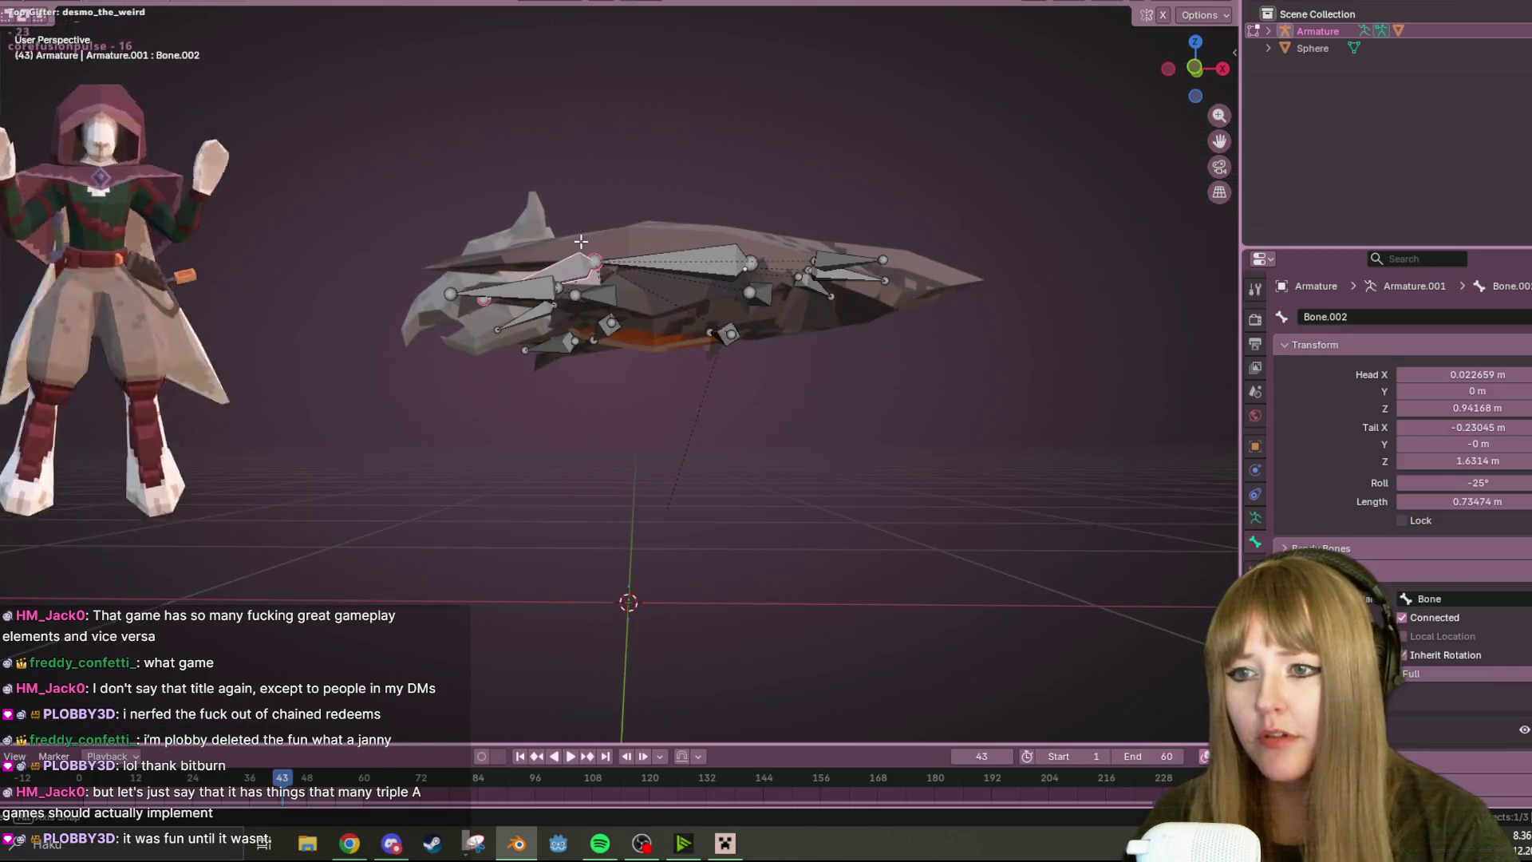
{"action": "key", "text": "r"}
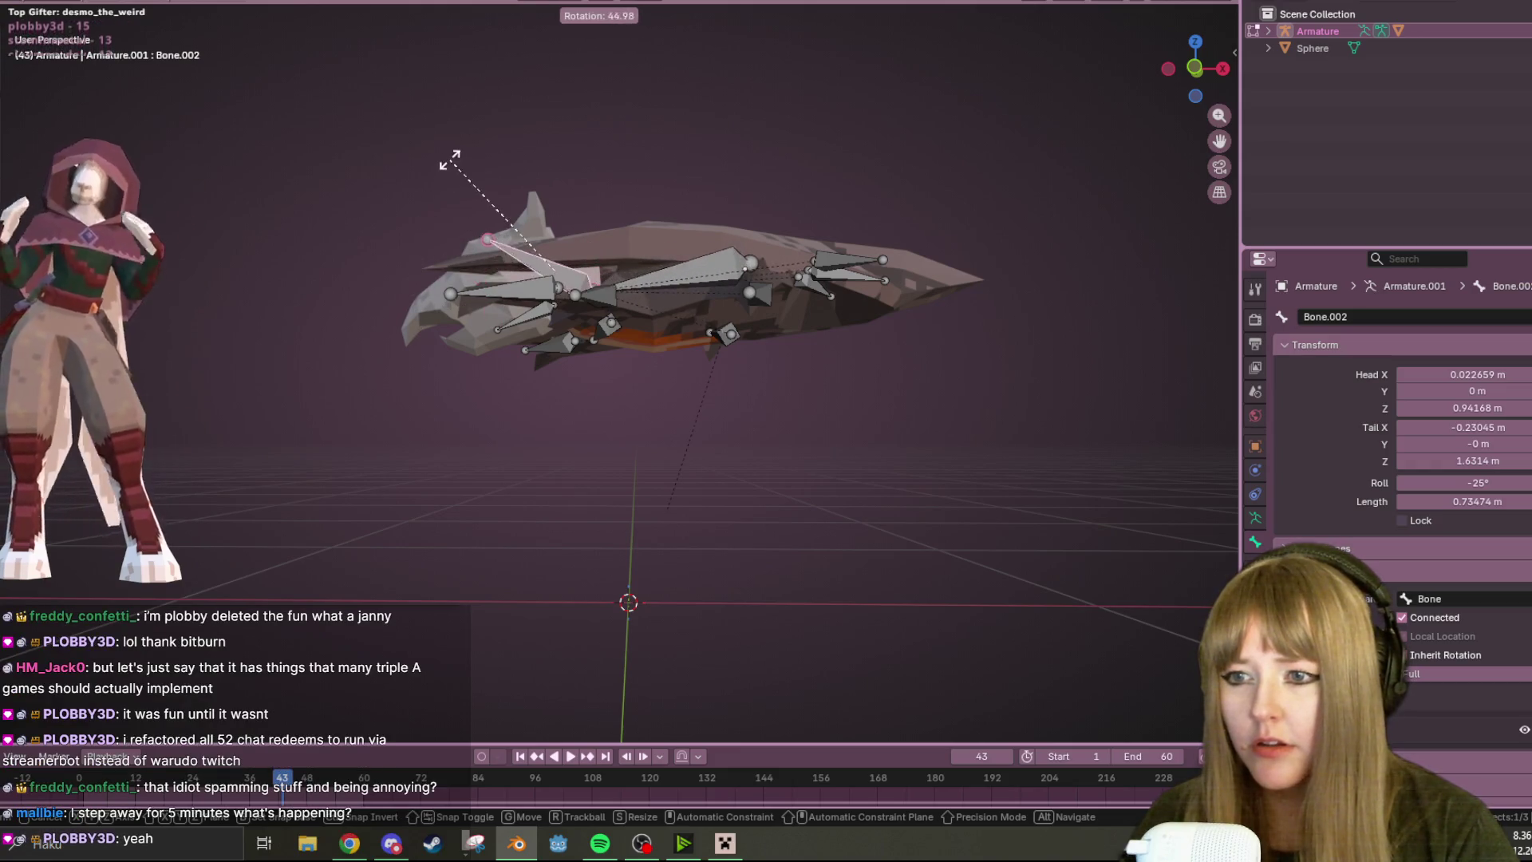
{"action": "left_click", "coordinate": [370, 343]}
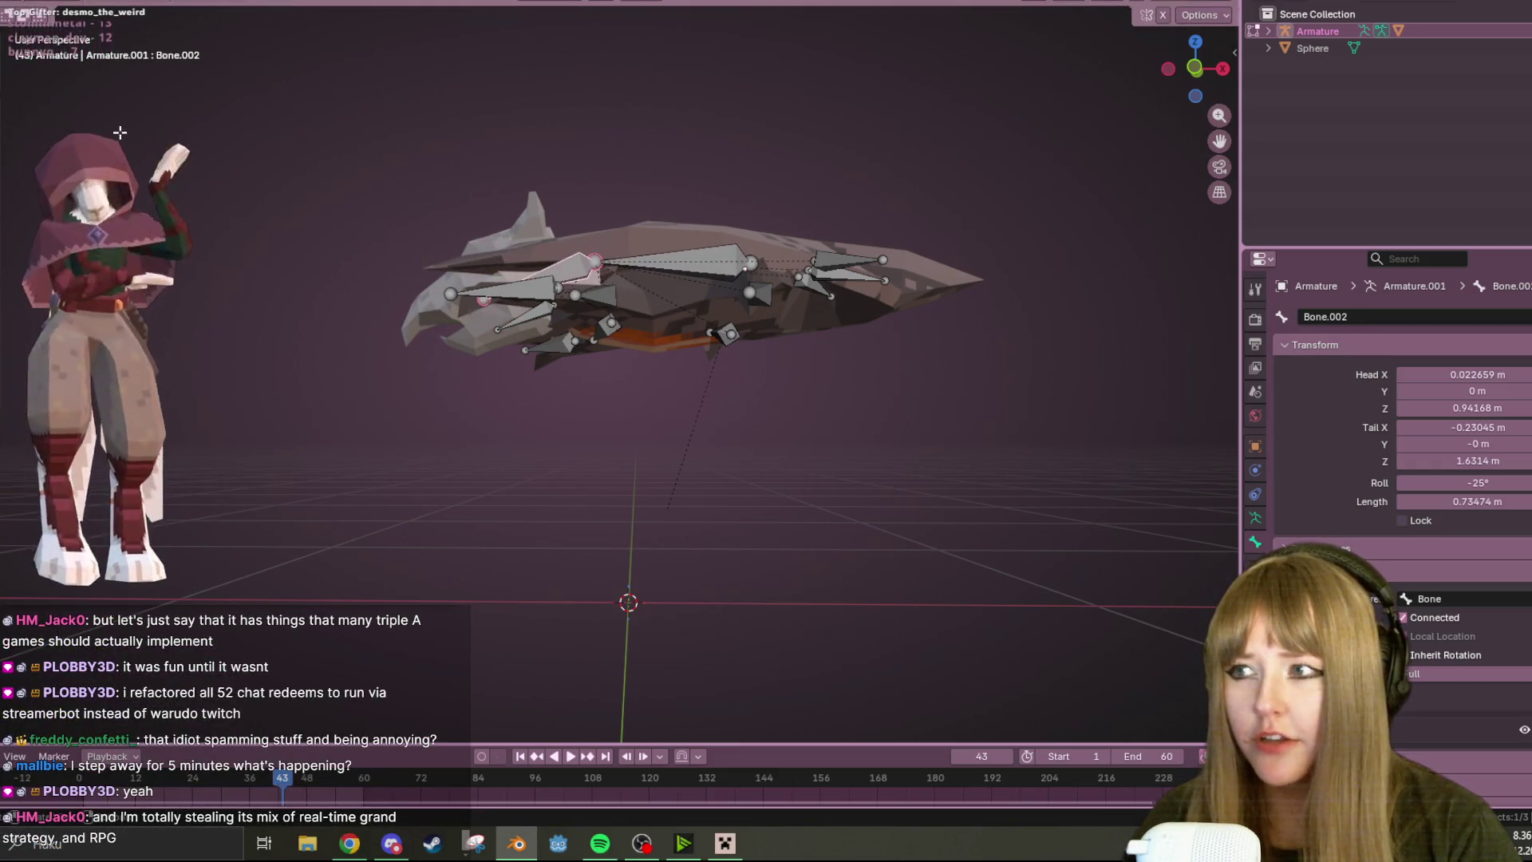
- Cycle the armature out of Edit Mode into Pose Mode and select wing bone Bone.010
{"action": "key", "text": "Tab"}
{"action": "middle_click_drag", "start_coordinate": [746, 270], "coordinate": [526, 264]}
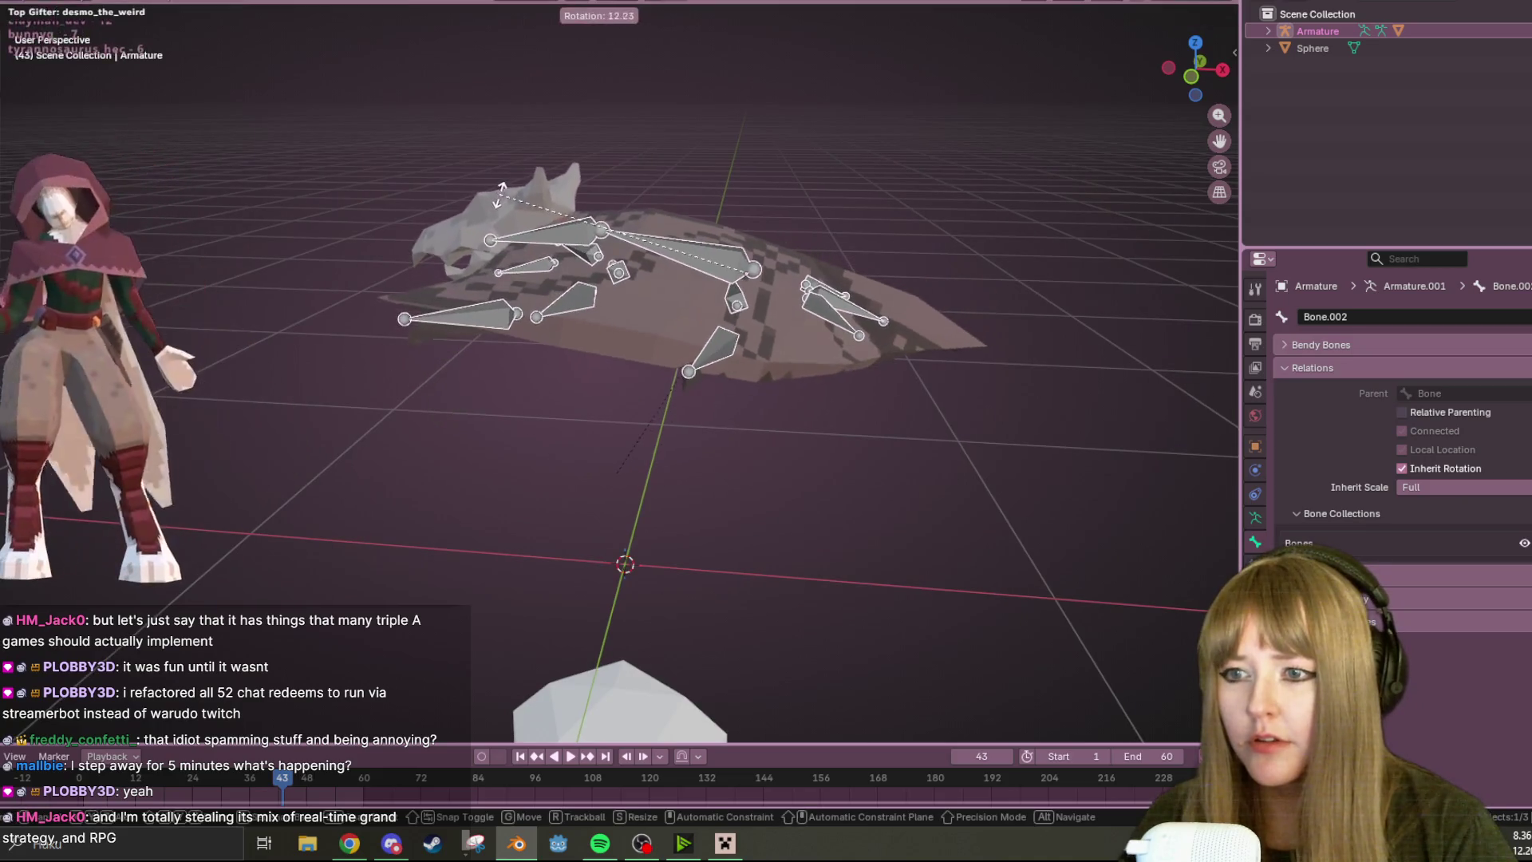
{"action": "key", "text": "Tab"}
{"action": "key", "text": "Tab"}
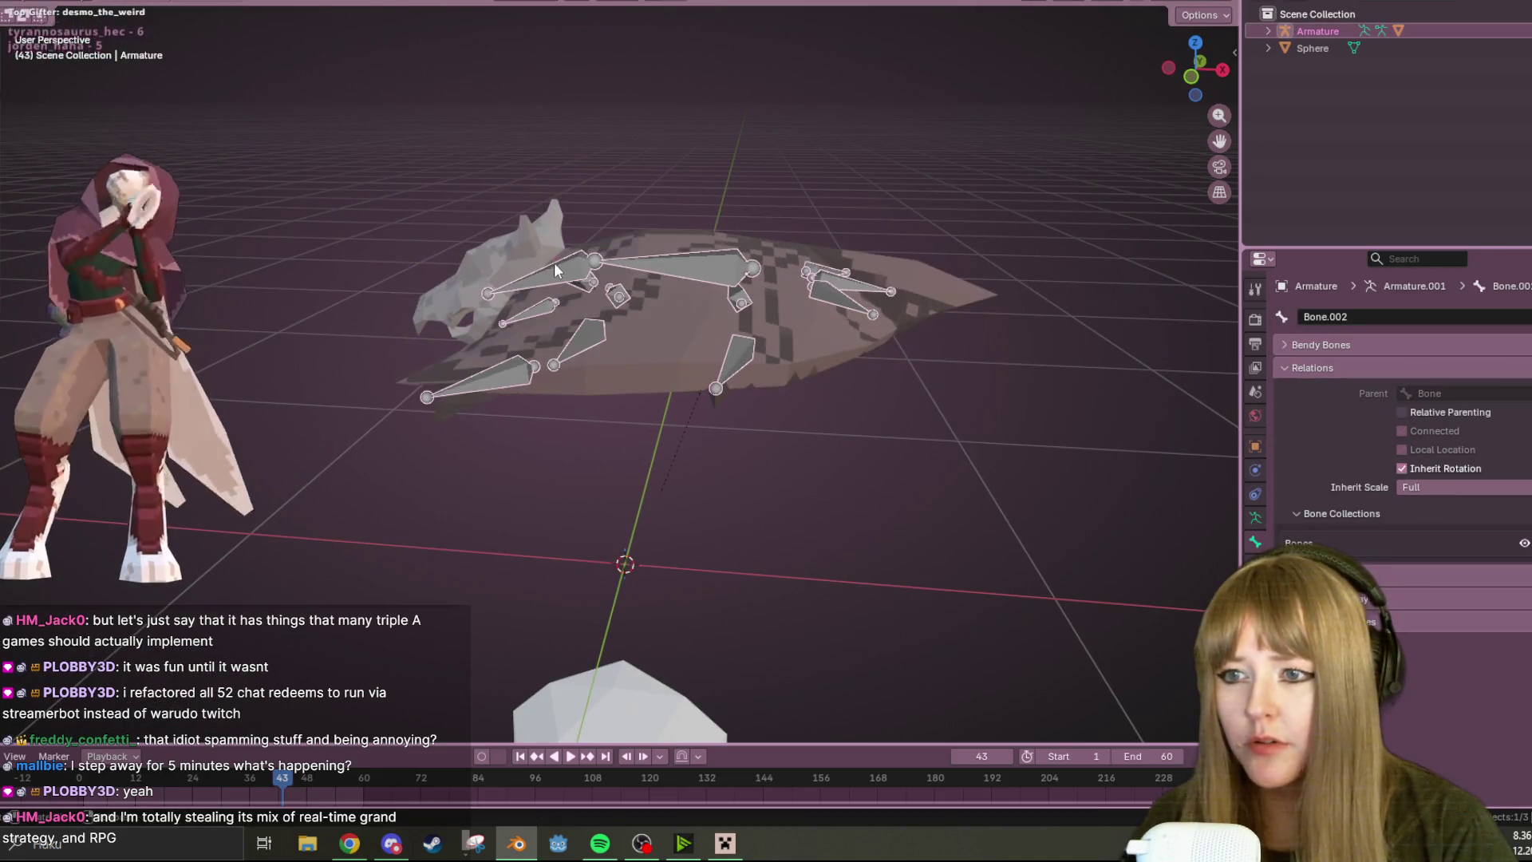
{"action": "key", "text": "Tab"}
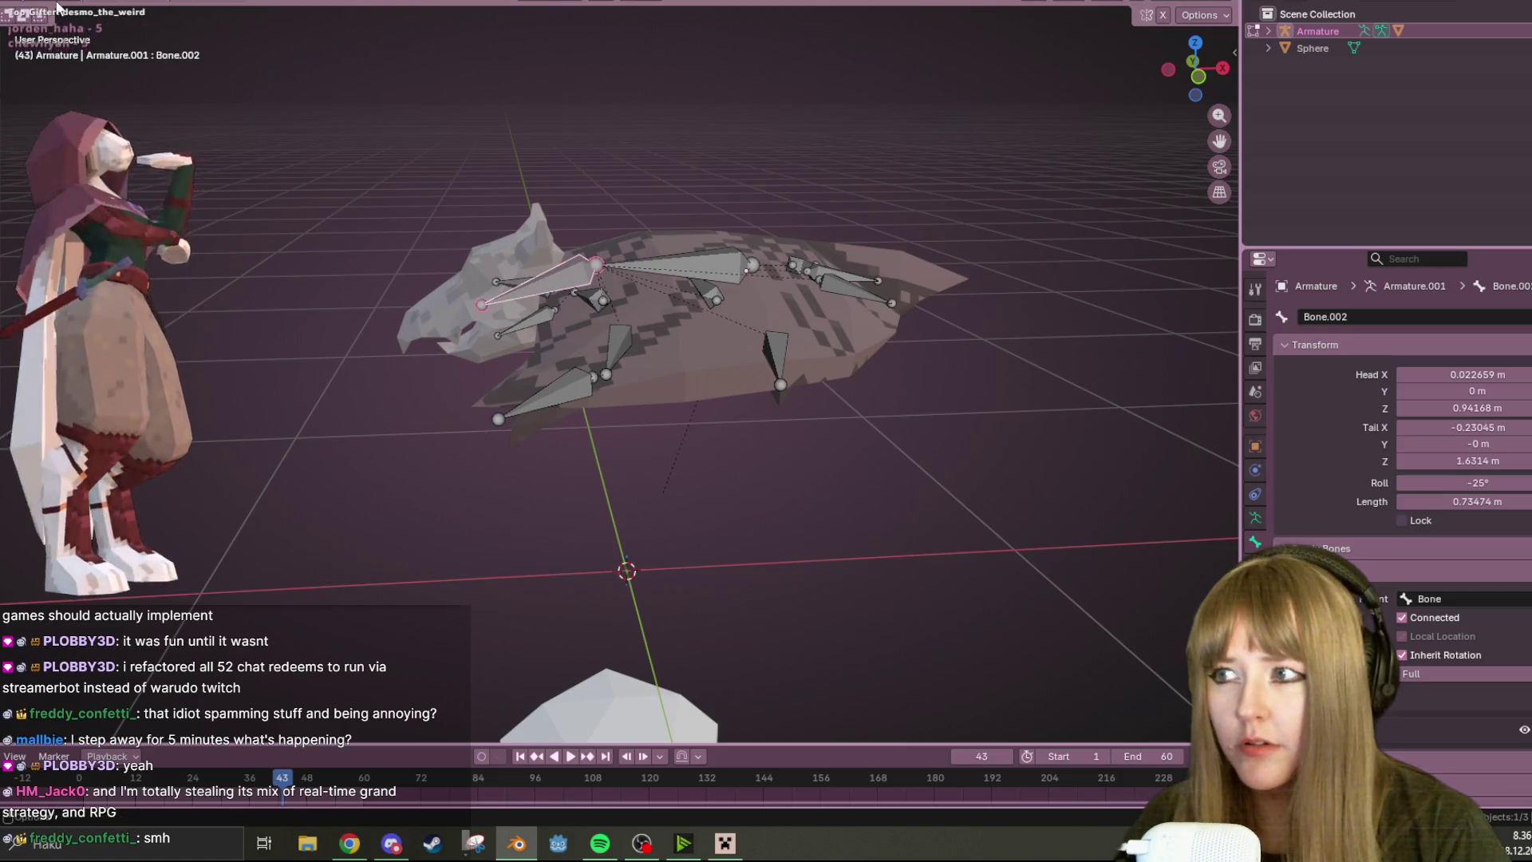
{"action": "key", "text": "Tab"}
{"action": "left_click", "coordinate": [549, 281]}
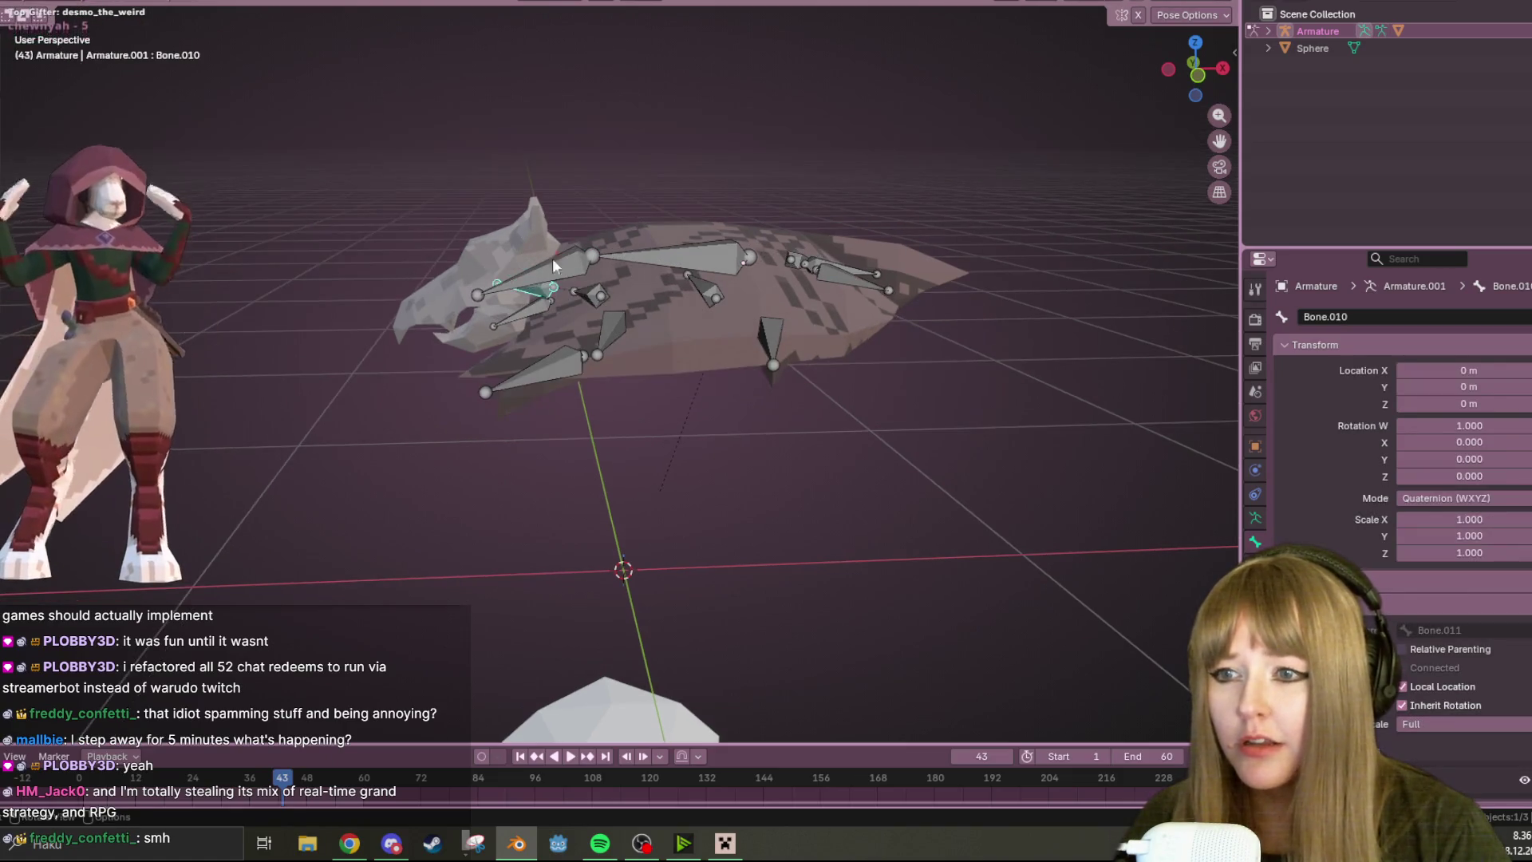
- In front view, test-rotate Bone.002, Bone.003 and the body Bone to deform the head
{"action": "key", "text": "KP_1"}
{"action": "left_click", "coordinate": [543, 244]}
{"action": "key", "text": "r"}
{"action": "left_click", "coordinate": [489, 96]}
{"action": "left_click", "coordinate": [539, 311]}
{"action": "key", "text": "r"}
{"action": "left_click", "coordinate": [521, 309]}
{"action": "left_click", "coordinate": [637, 257]}
{"action": "key", "text": "r"}
{"action": "left_click", "coordinate": [604, 276]}
{"action": "mouse_move", "coordinate": [604, 276]}
{"action": "middle_mouse_down"}
{"action": "mouse_move", "coordinate": [615, 377]}
{"action": "mouse_move", "coordinate": [703, 354]}
{"action": "mouse_move", "coordinate": [670, 311]}
{"action": "mouse_move", "coordinate": [623, 377]}
{"action": "mouse_move", "coordinate": [628, 418]}
{"action": "mouse_move", "coordinate": [548, 348]}
{"action": "middle_mouse_up"}
- Further move and rotate Bone.002 and Bone.003 for the test pose, then return to Edit Mode
{"action": "left_click", "coordinate": [553, 280]}
{"action": "middle_click_drag", "start_coordinate": [553, 280], "coordinate": [840, 152]}
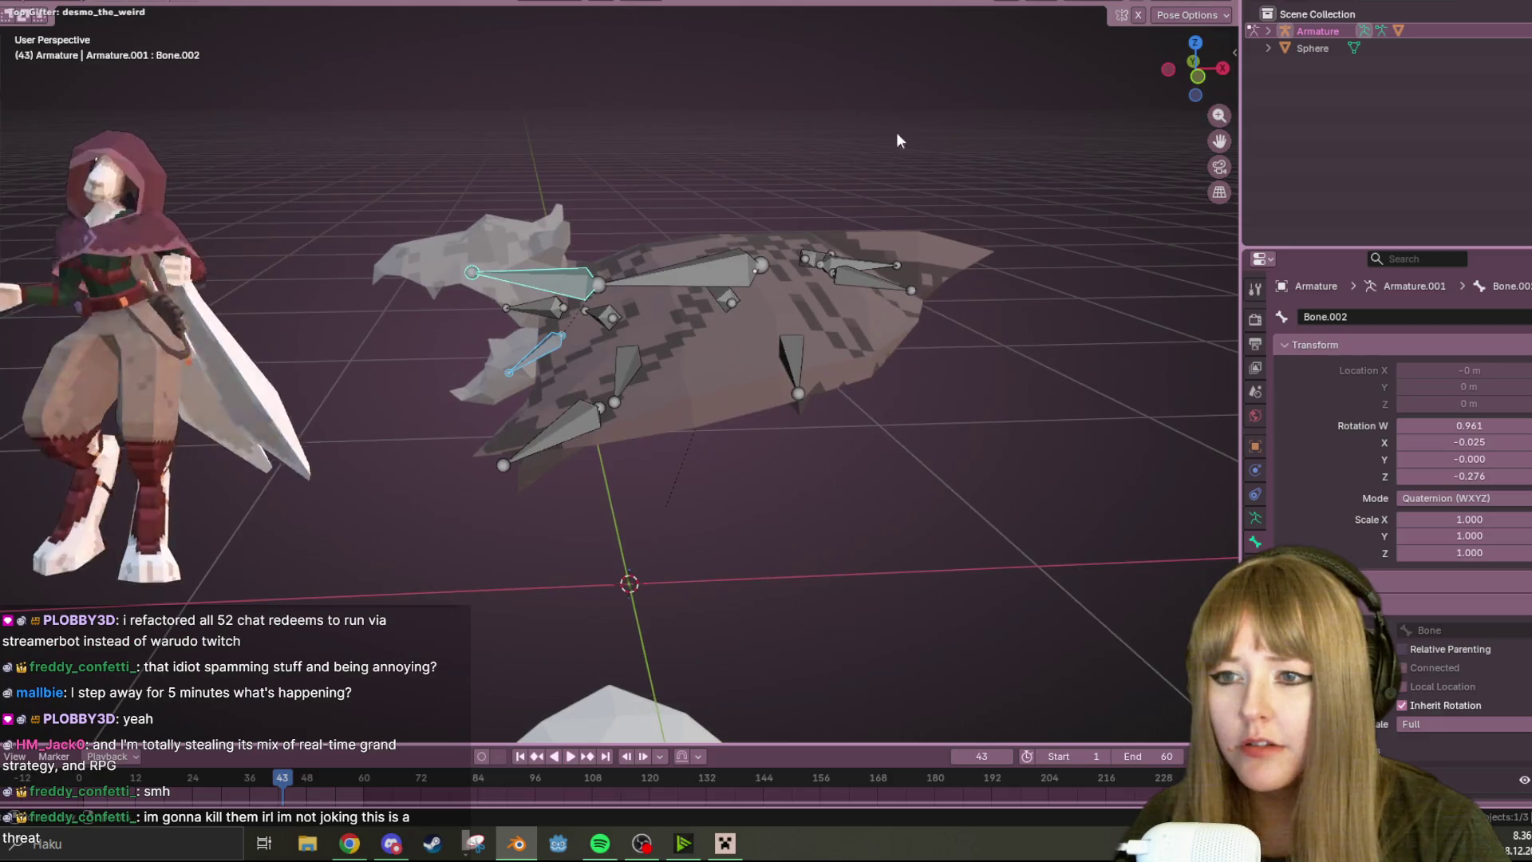
{"action": "left_click", "coordinate": [1195, 69]}
{"action": "key", "text": "g"}
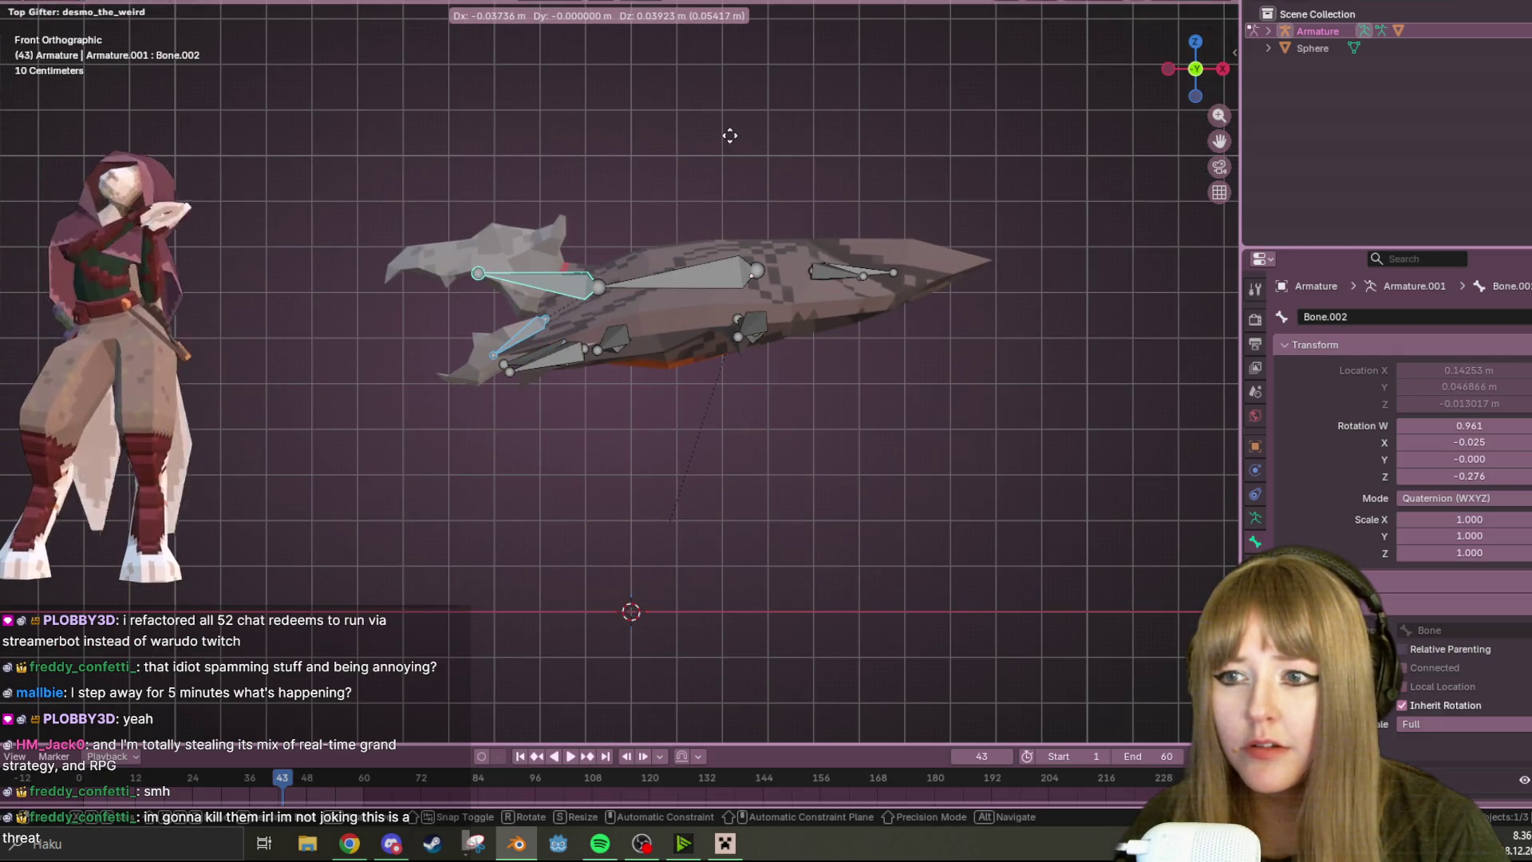
{"action": "key", "text": "r"}
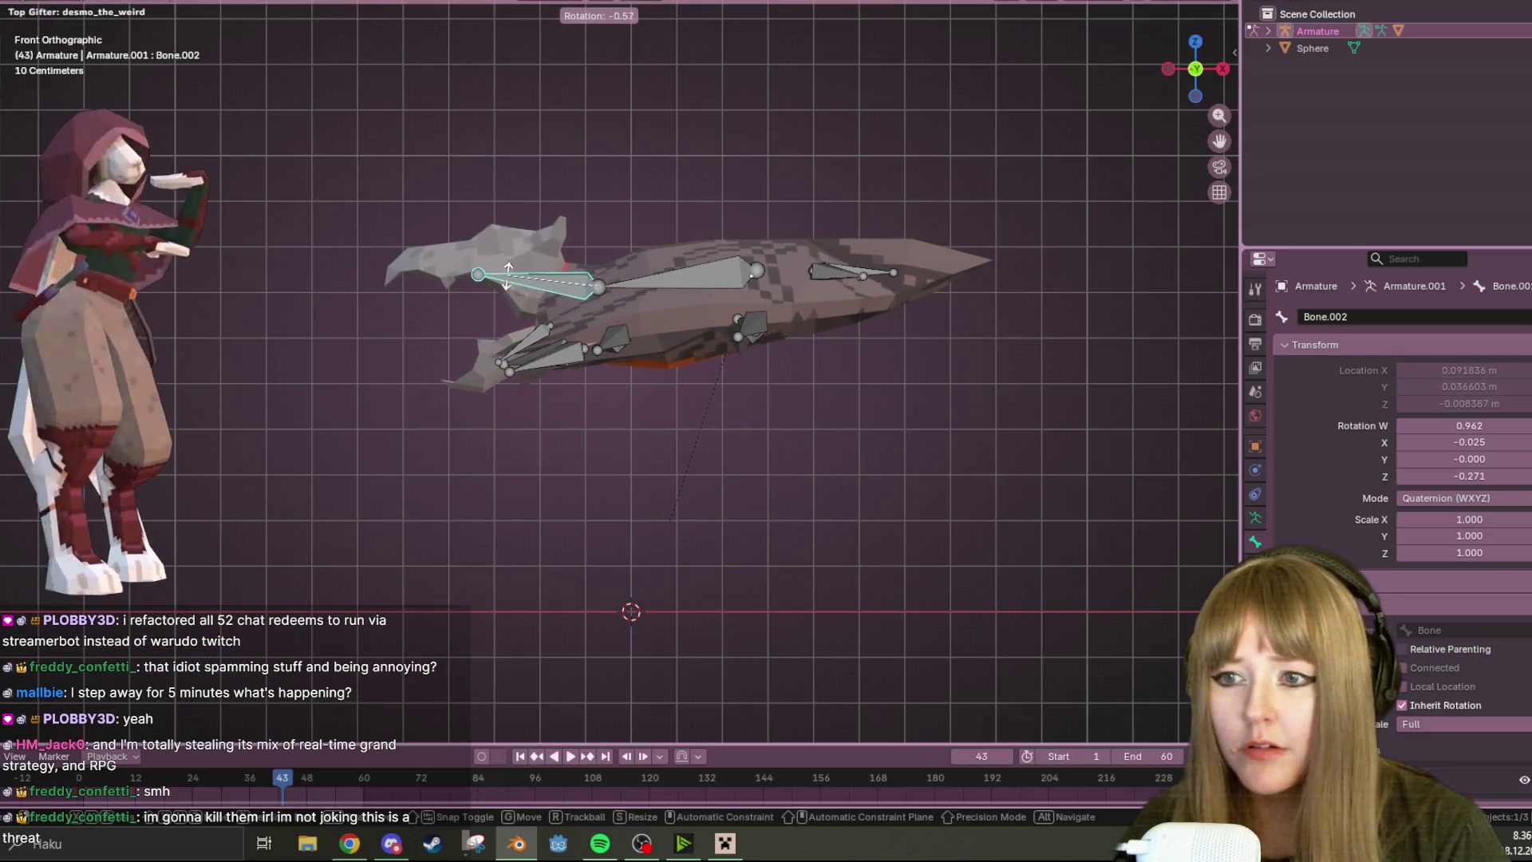
{"action": "left_click", "coordinate": [509, 341]}
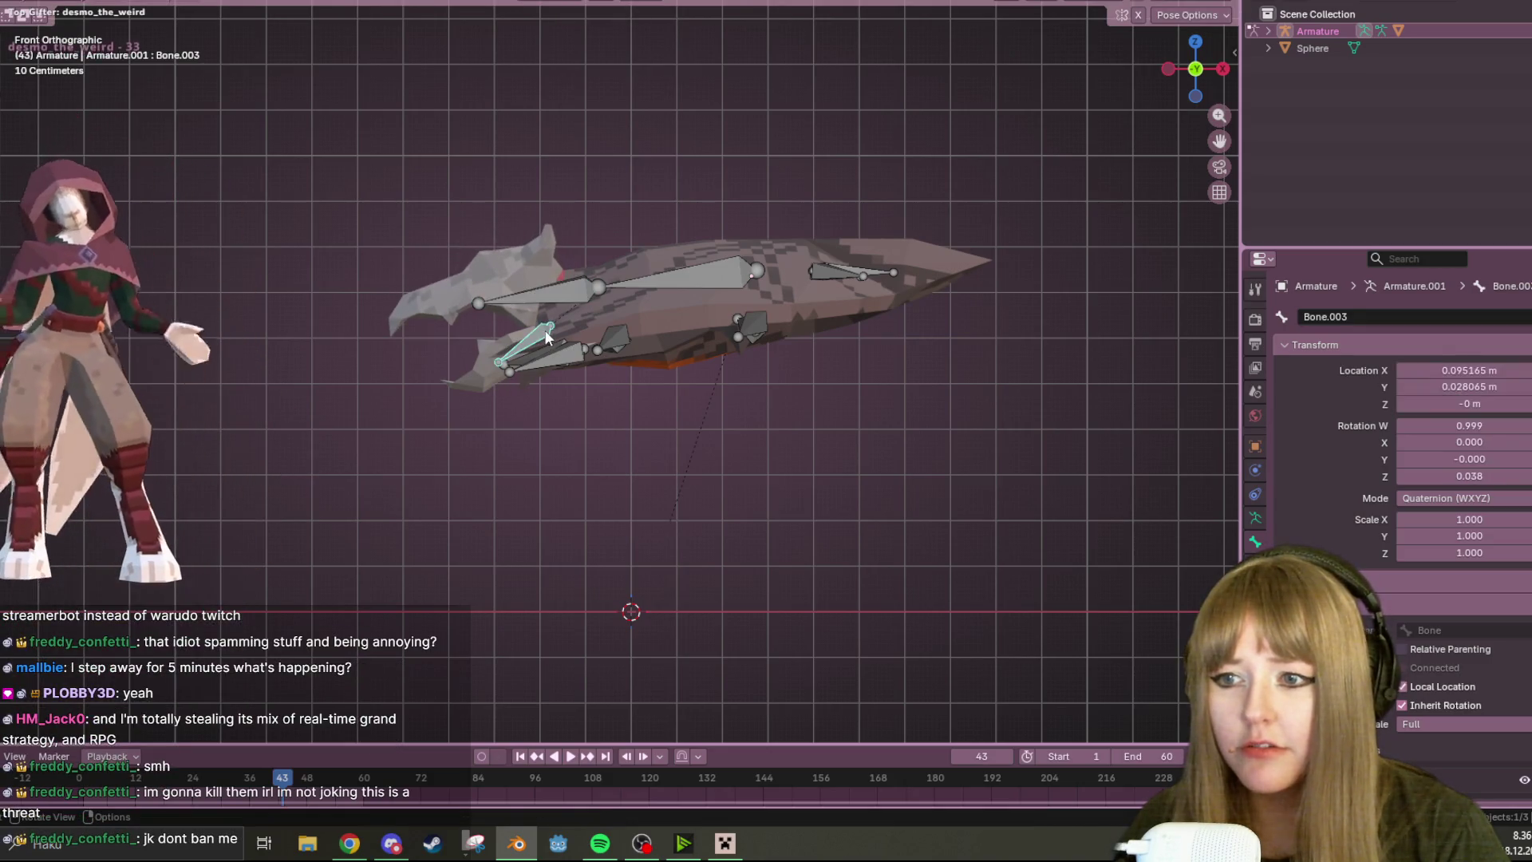
{"action": "key", "text": "g"}
{"action": "left_click", "coordinate": [571, 319]}
{"action": "mouse_move", "coordinate": [571, 318]}
{"action": "middle_mouse_down"}
{"action": "mouse_move", "coordinate": [748, 321]}
{"action": "mouse_move", "coordinate": [842, 363]}
{"action": "mouse_move", "coordinate": [931, 326]}
{"action": "mouse_move", "coordinate": [931, 265]}
{"action": "middle_mouse_up"}
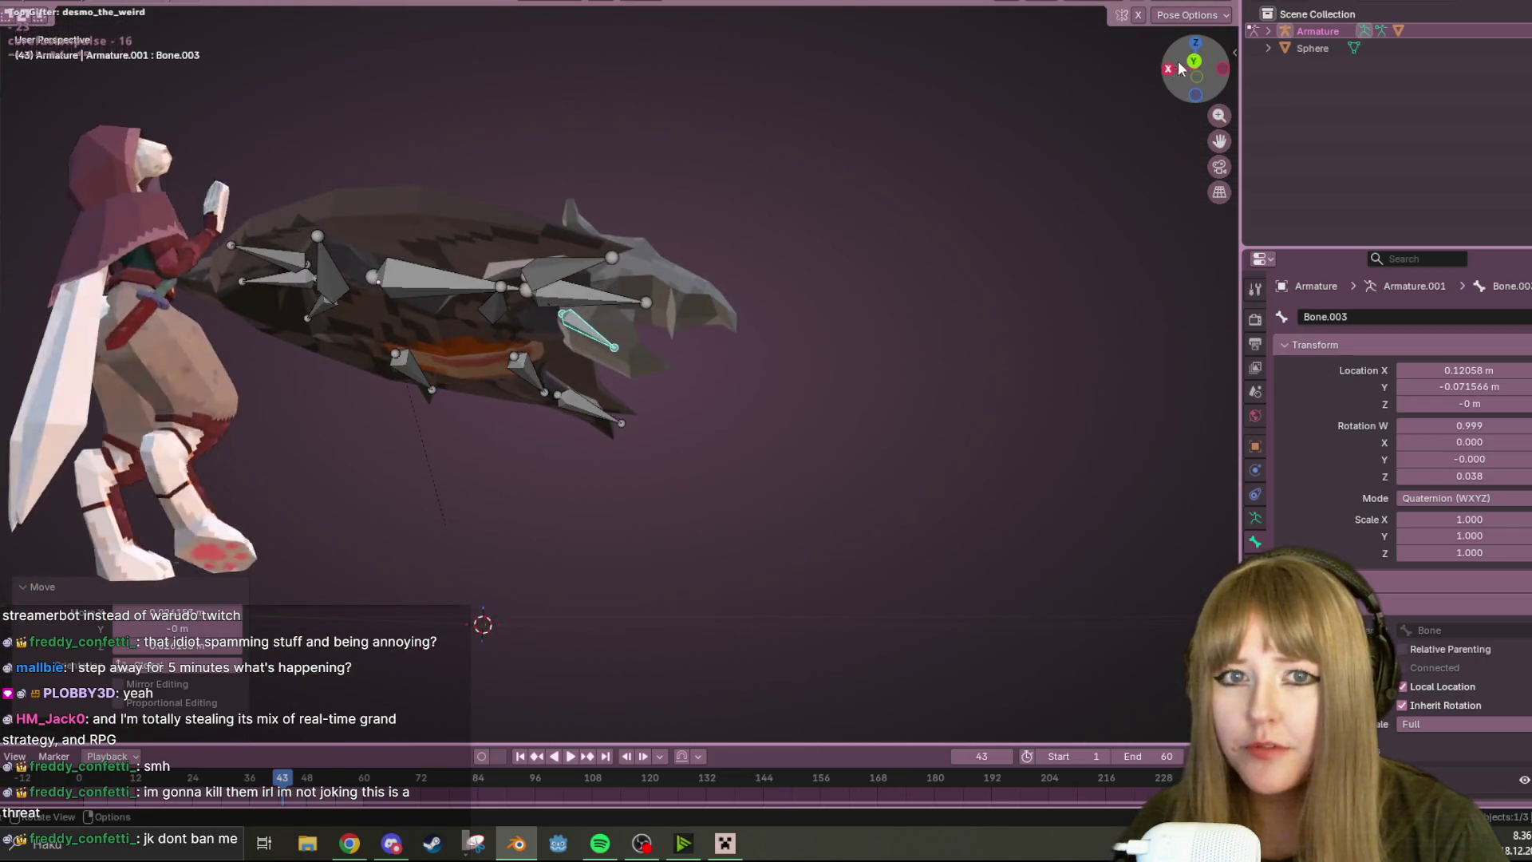
{"action": "key", "text": "r"}
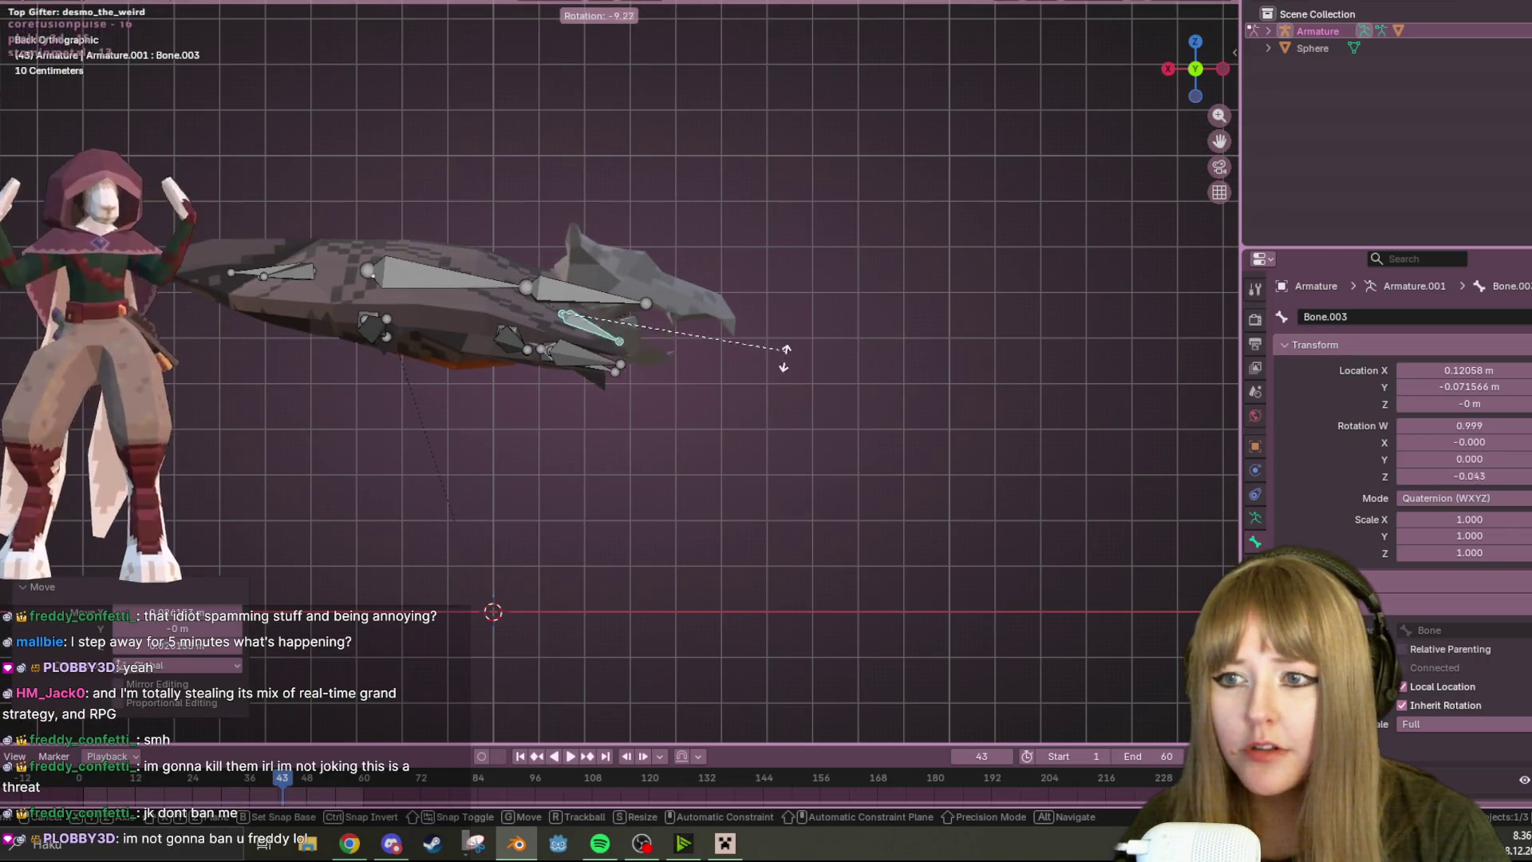
{"action": "left_click", "coordinate": [805, 310]}
{"action": "mouse_move", "coordinate": [806, 309]}
{"action": "middle_mouse_down"}
{"action": "mouse_move", "coordinate": [731, 435]}
{"action": "mouse_move", "coordinate": [618, 296]}
{"action": "mouse_move", "coordinate": [664, 224]}
{"action": "mouse_move", "coordinate": [624, 429]}
{"action": "middle_mouse_up"}
{"action": "key", "text": "Tab"}
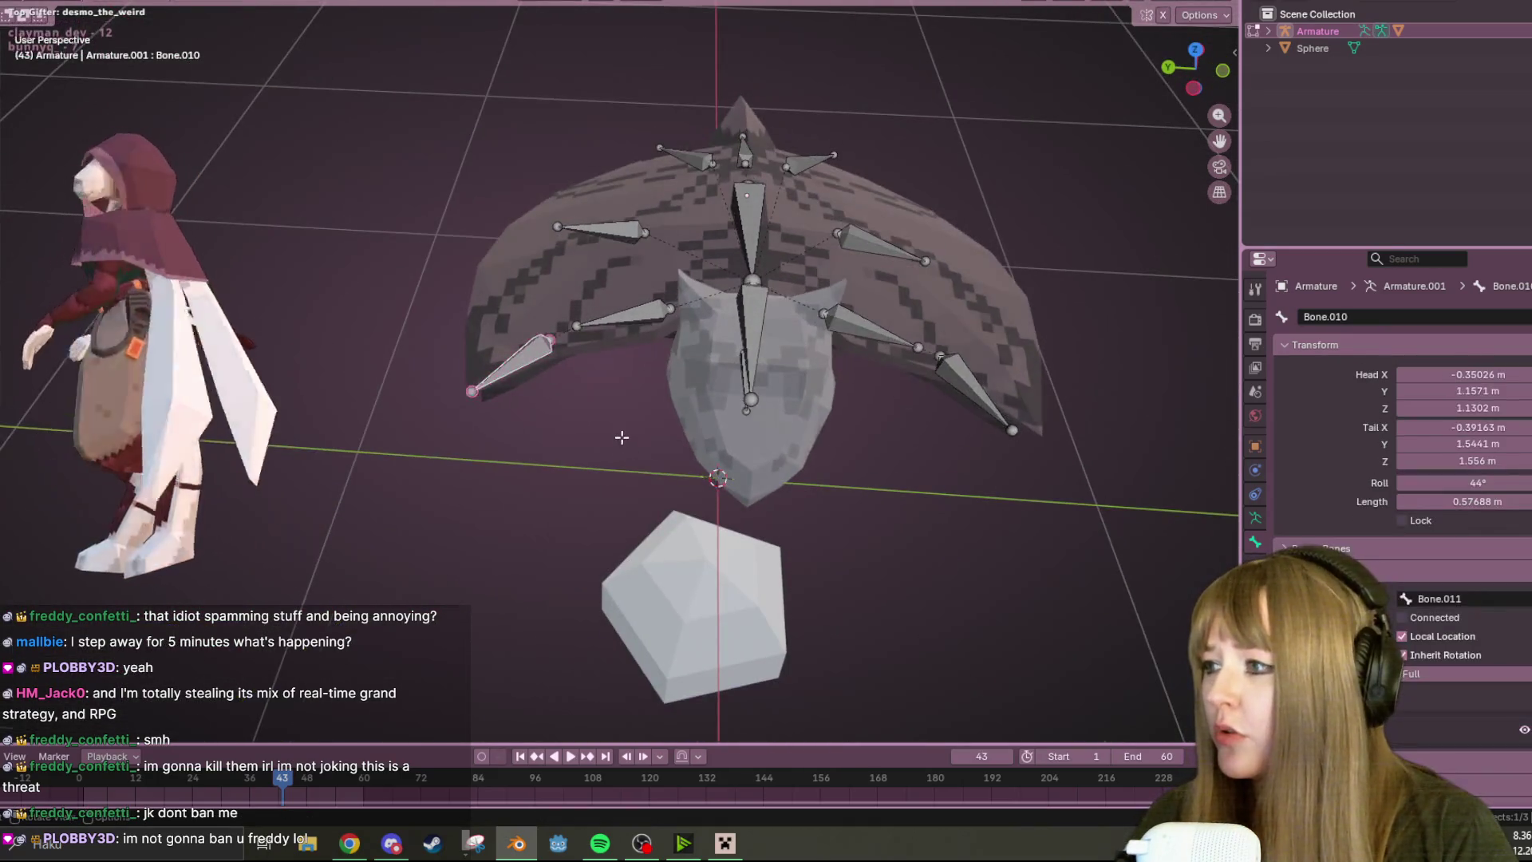
{"action": "scroll", "coordinate": [761, 305], "scroll_direction": "down", "scroll_amount": 3}
{"action": "middle_click_drag", "start_coordinate": [761, 304], "coordinate": [792, 371]}
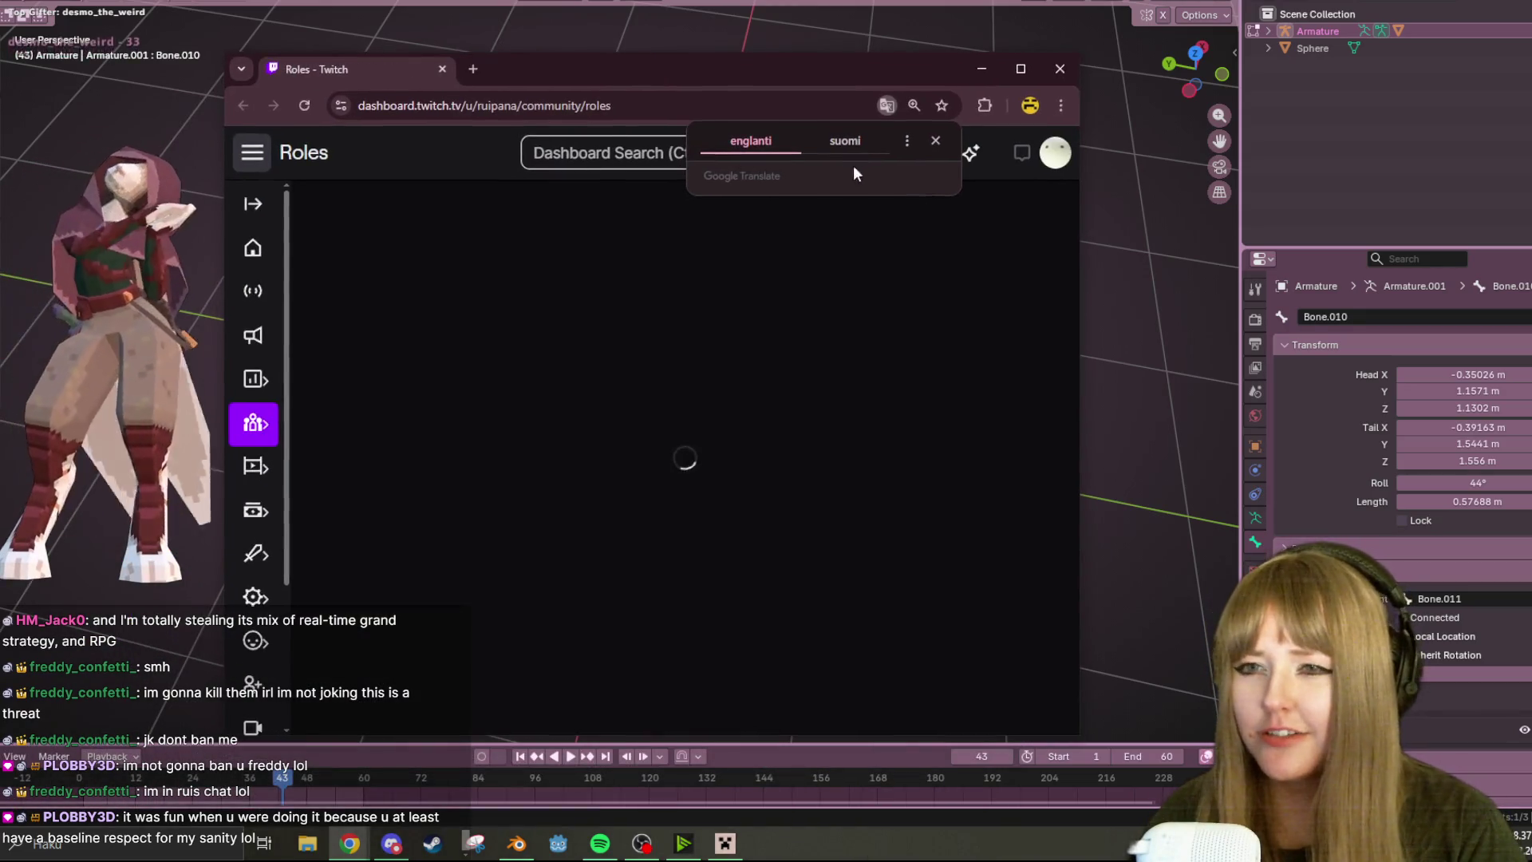
- On the Twitch Roles page, start and cancel adding a new user, then briefly view a listed viewer's channel
{"action": "left_click", "coordinate": [934, 140]}
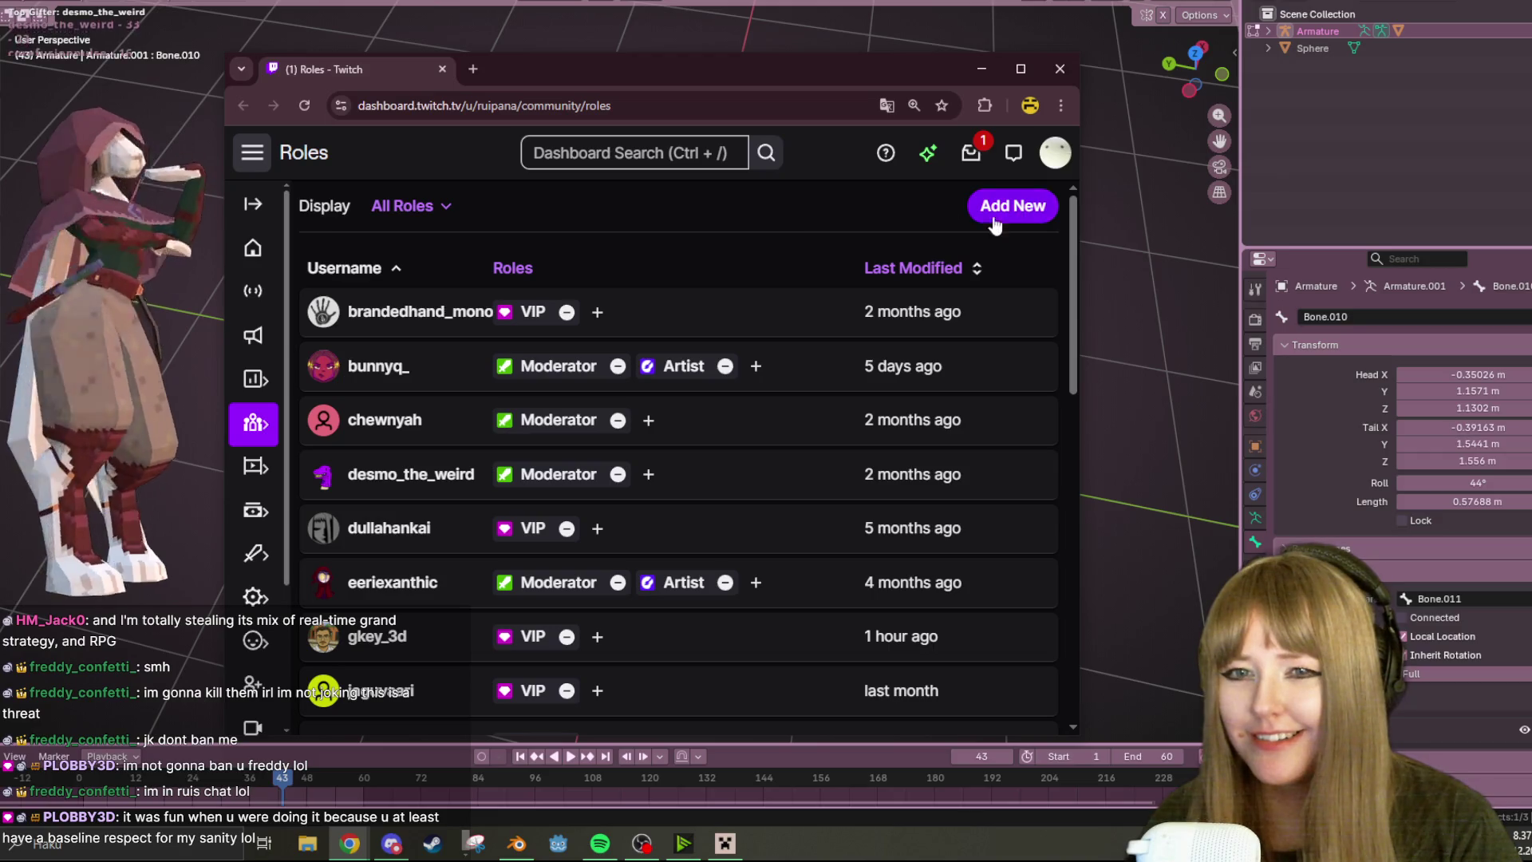
{"action": "left_click", "coordinate": [993, 215]}
{"action": "type", "text": "plobb"}
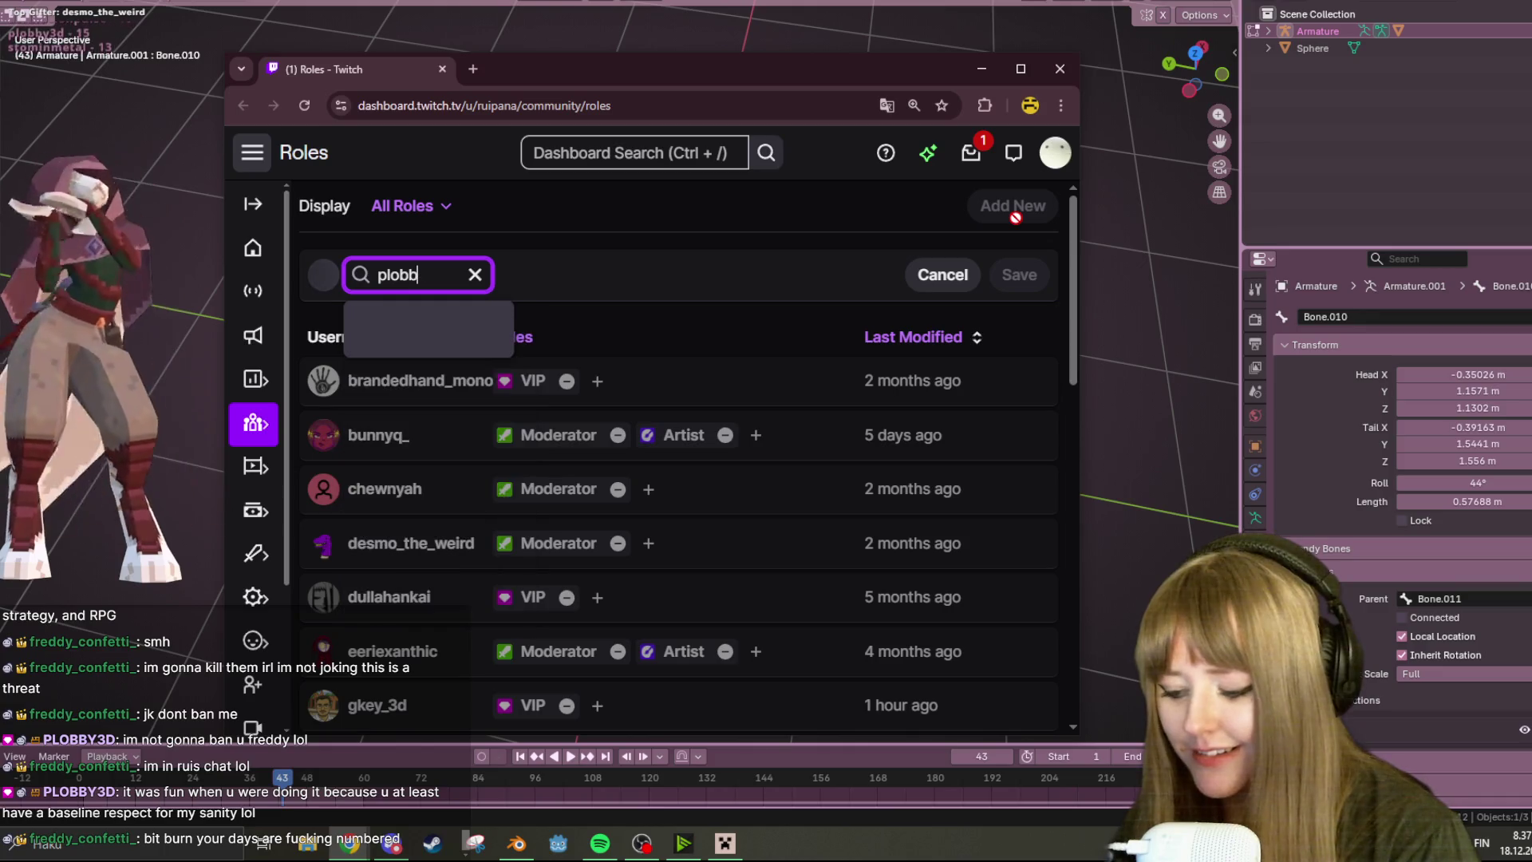
{"action": "type", "text": "y"}
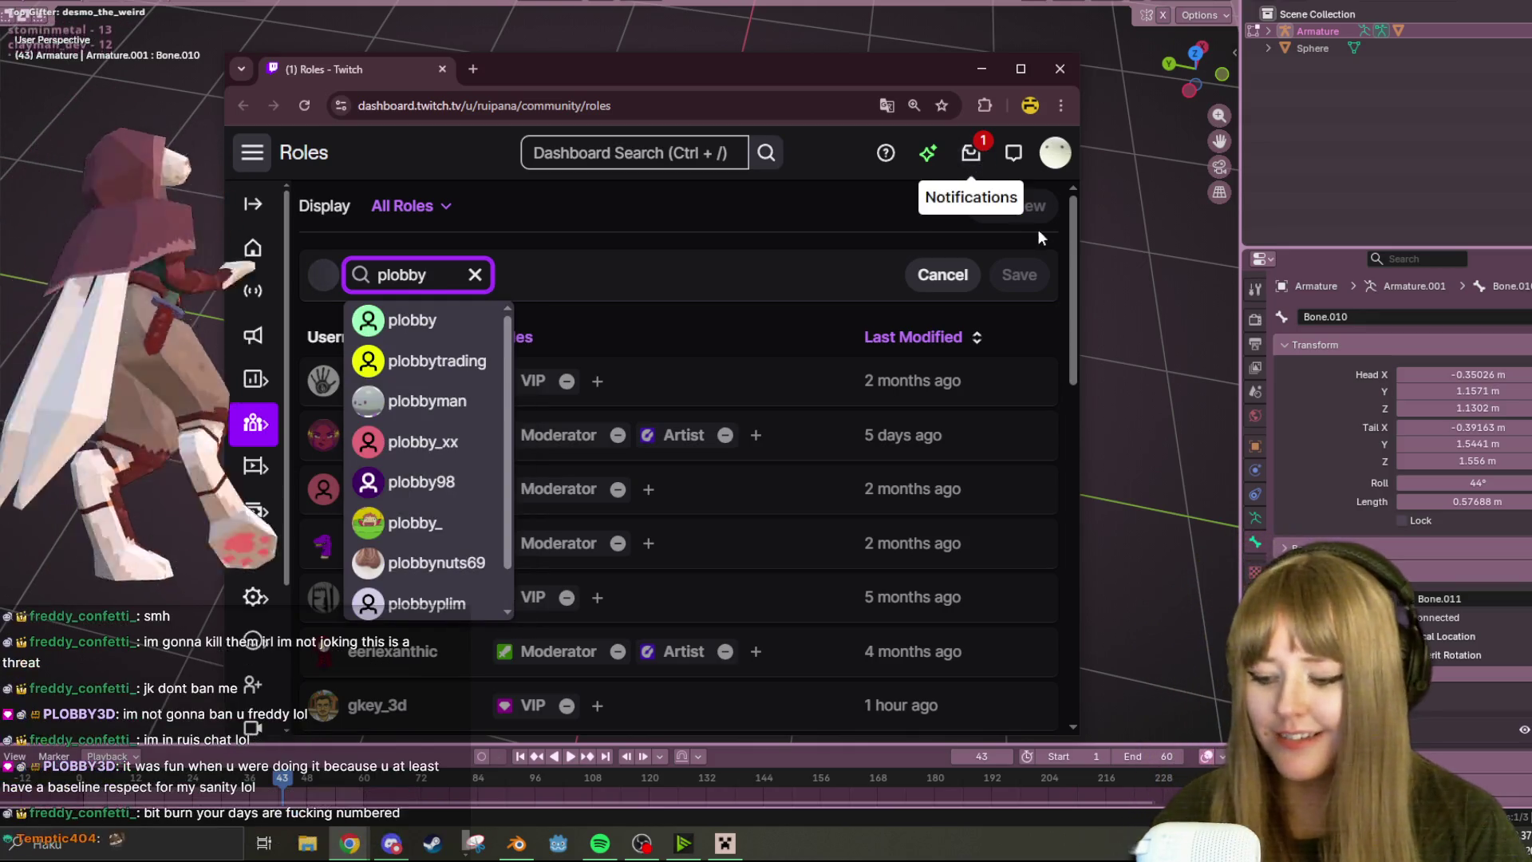
{"action": "type", "text": "3d"}
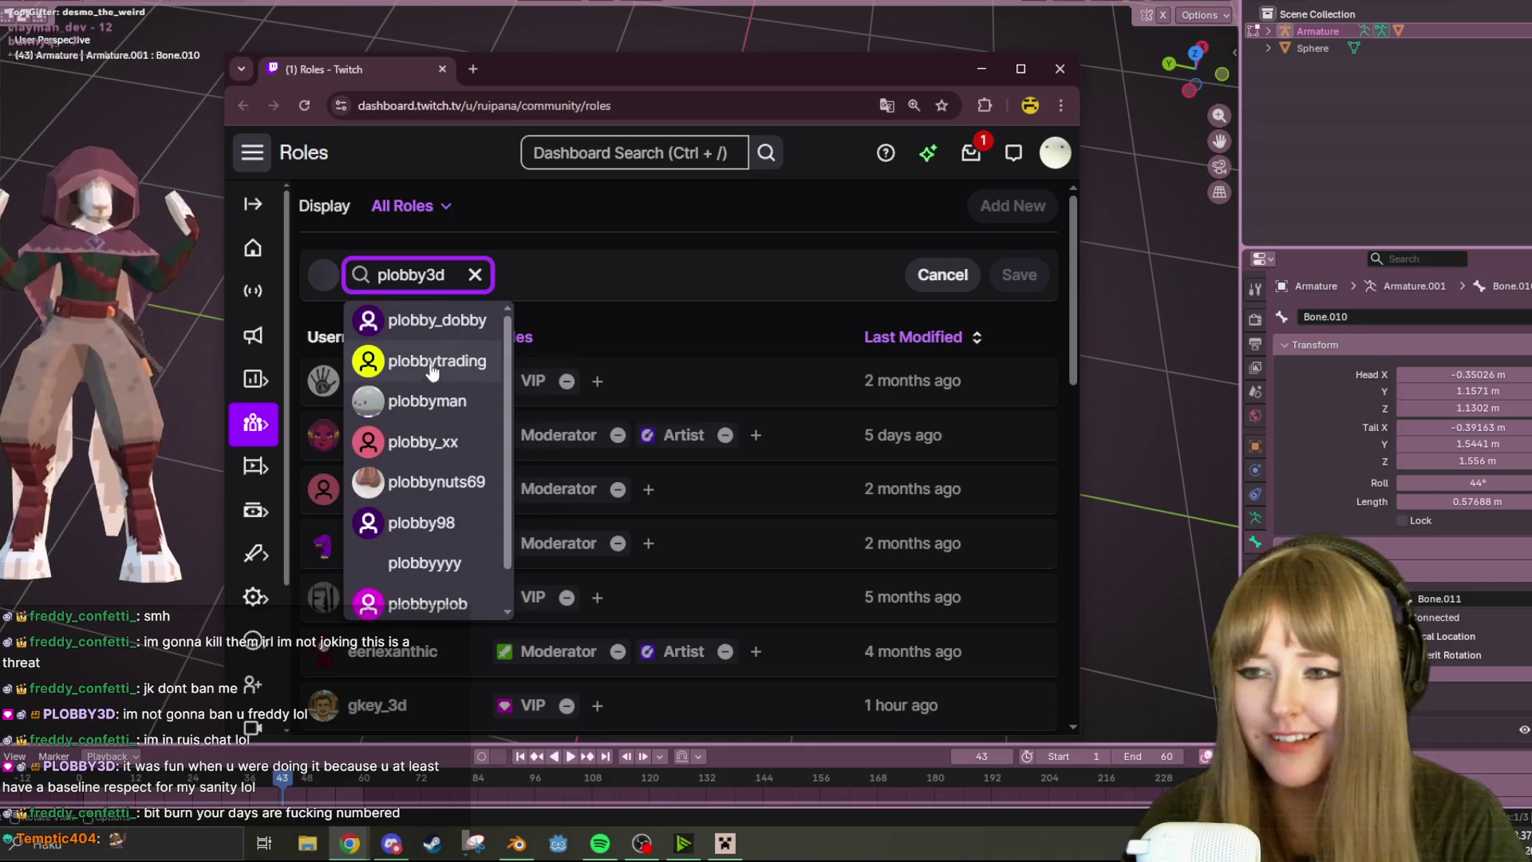
{"action": "left_click", "coordinate": [724, 301]}
{"action": "scroll", "coordinate": [716, 312], "scroll_direction": "down", "scroll_amount": 2}
{"action": "scroll", "coordinate": [716, 318], "scroll_direction": "down", "scroll_amount": 3}
{"action": "scroll", "coordinate": [742, 314], "scroll_direction": "up", "scroll_amount": 5}
{"action": "scroll", "coordinate": [898, 342], "scroll_direction": "down", "scroll_amount": 3}
{"action": "scroll", "coordinate": [550, 467], "scroll_direction": "down", "scroll_amount": 1}
{"action": "scroll", "coordinate": [633, 438], "scroll_direction": "down", "scroll_amount": 2}
{"action": "scroll", "coordinate": [585, 445], "scroll_direction": "down", "scroll_amount": 2}
{"action": "scroll", "coordinate": [513, 505], "scroll_direction": "down", "scroll_amount": 3}
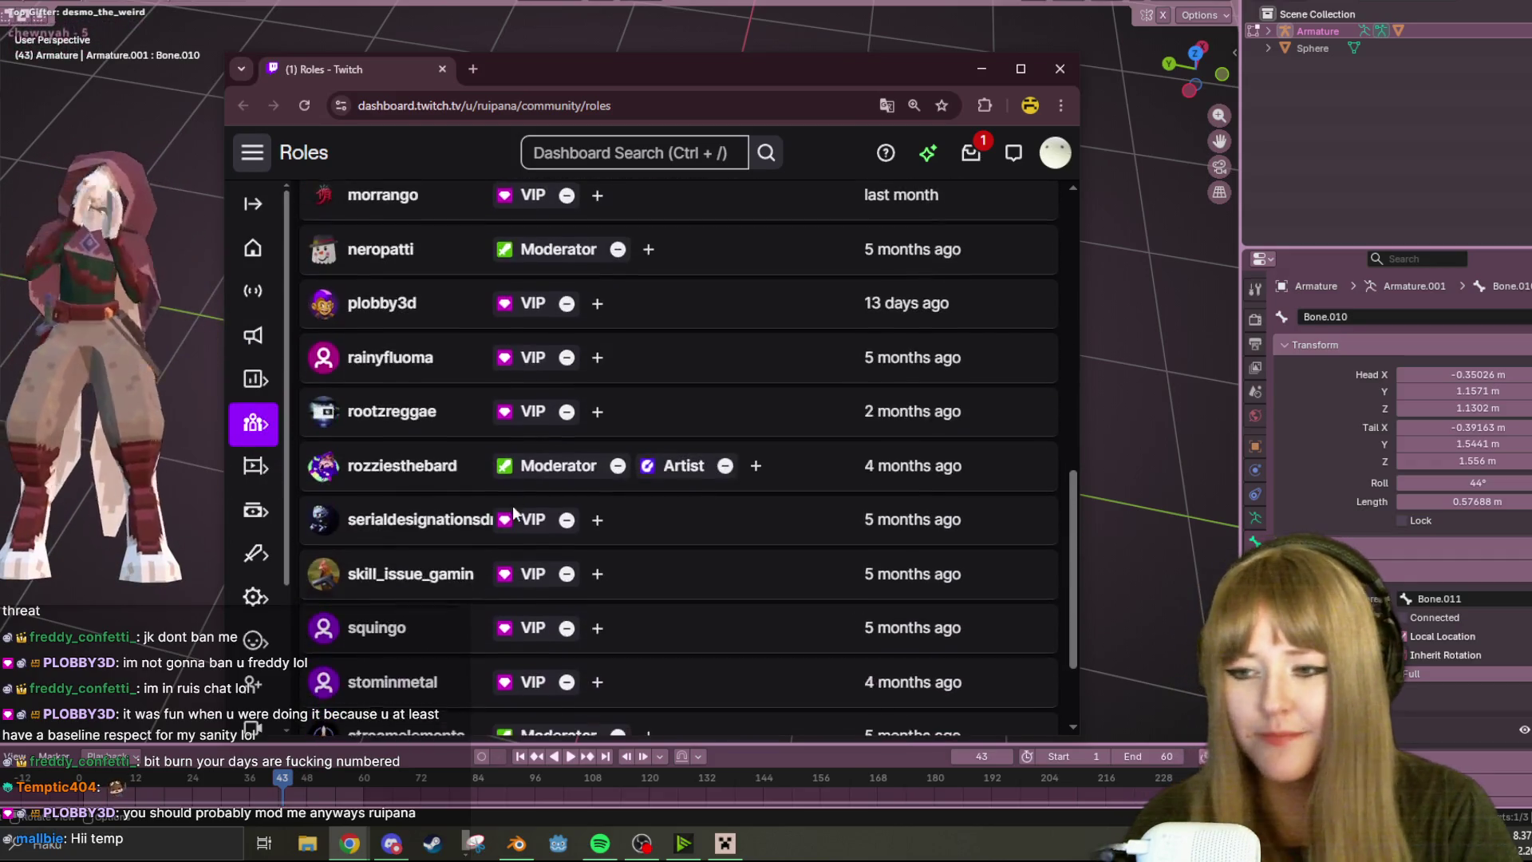
{"action": "scroll", "coordinate": [503, 496], "scroll_direction": "down", "scroll_amount": 3}
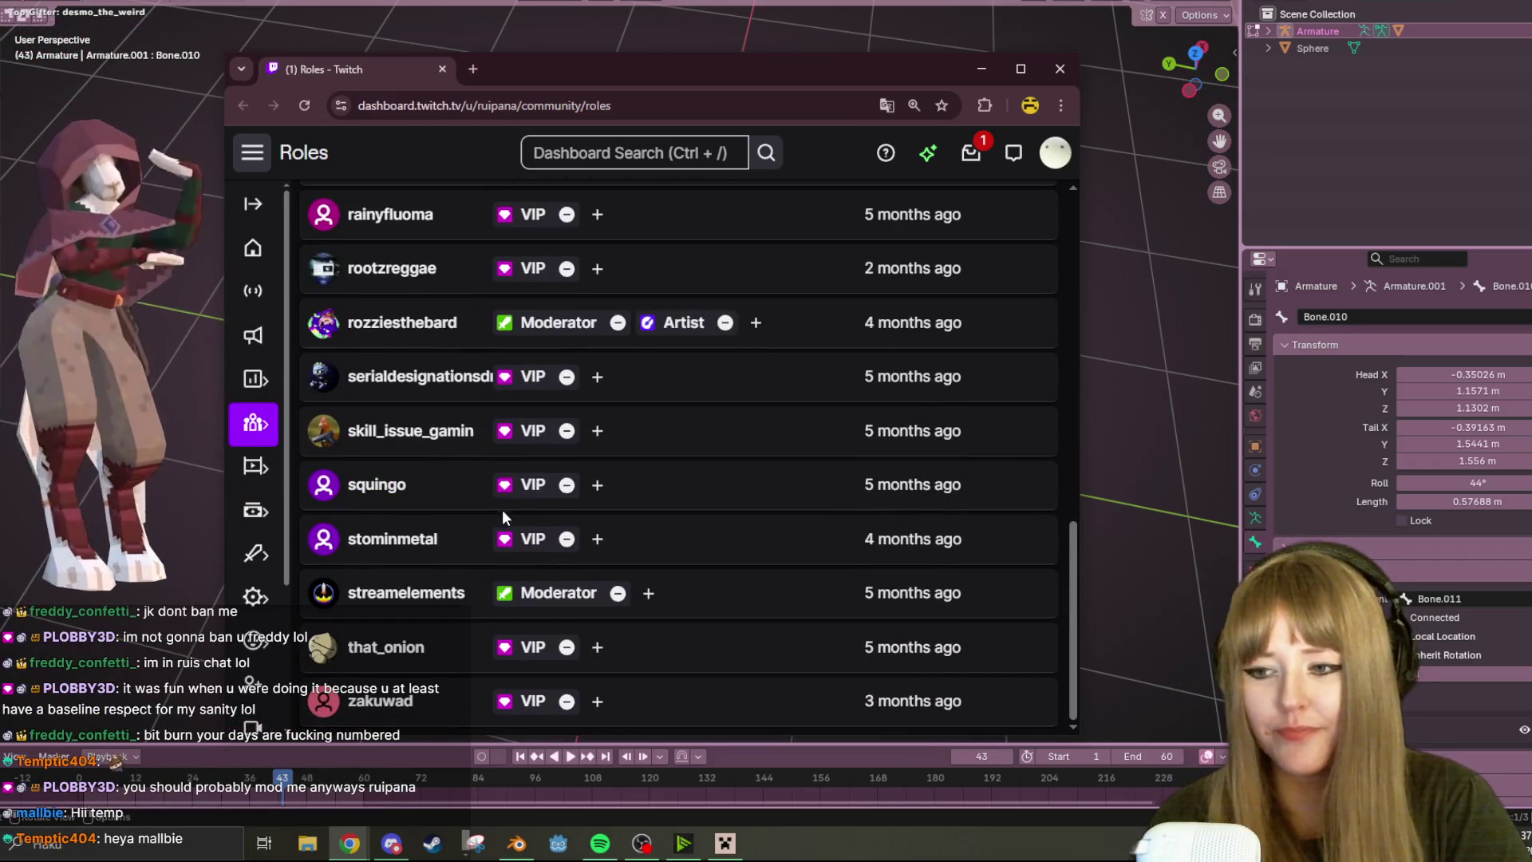
{"action": "scroll", "coordinate": [527, 550], "scroll_direction": "up", "scroll_amount": 3}
{"action": "scroll", "coordinate": [529, 556], "scroll_direction": "up", "scroll_amount": 3}
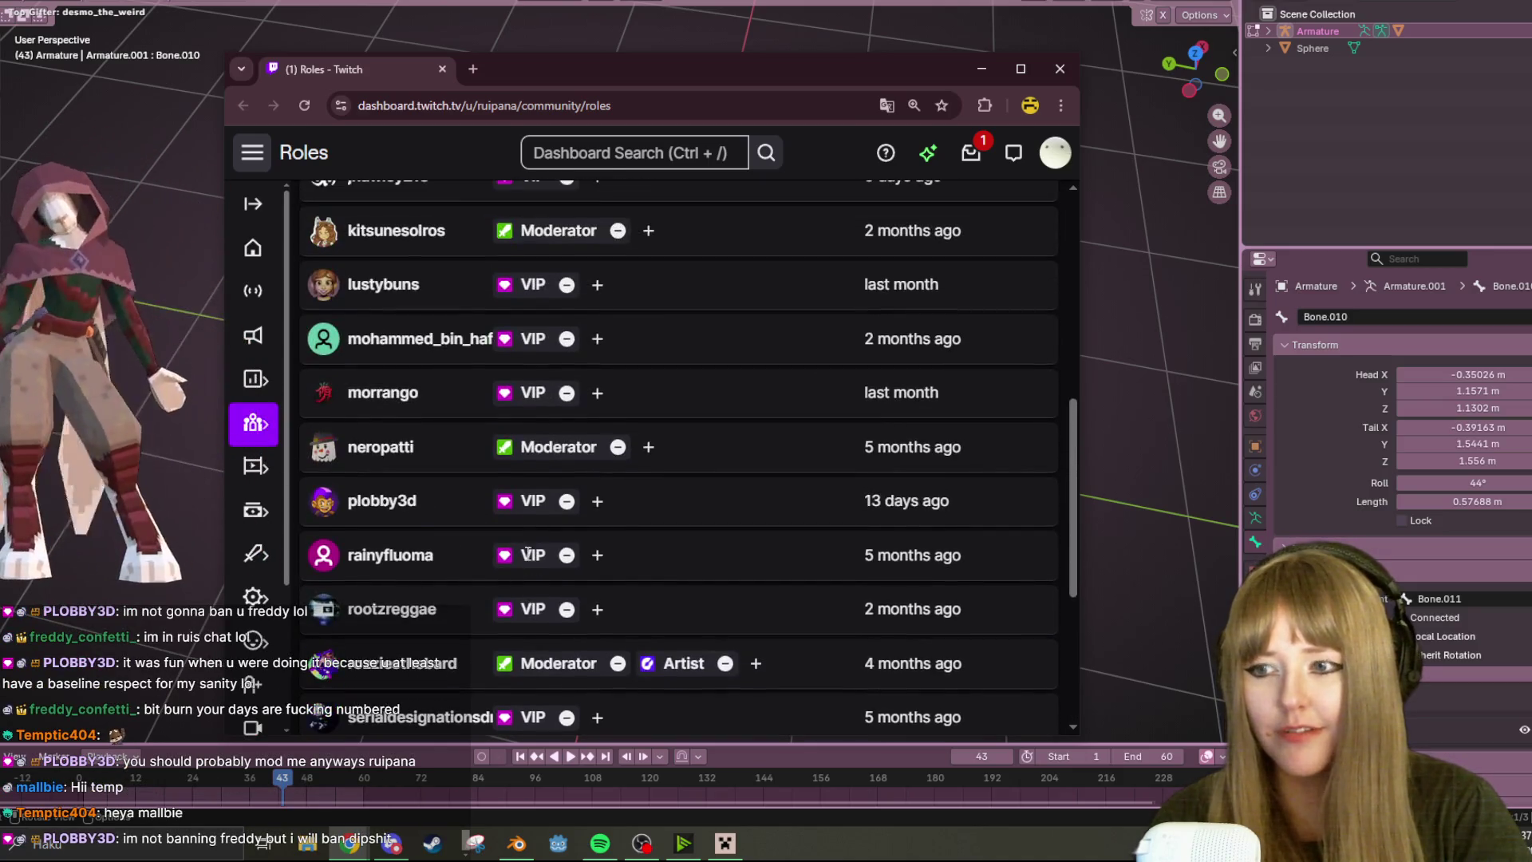
{"action": "left_click", "coordinate": [382, 500]}
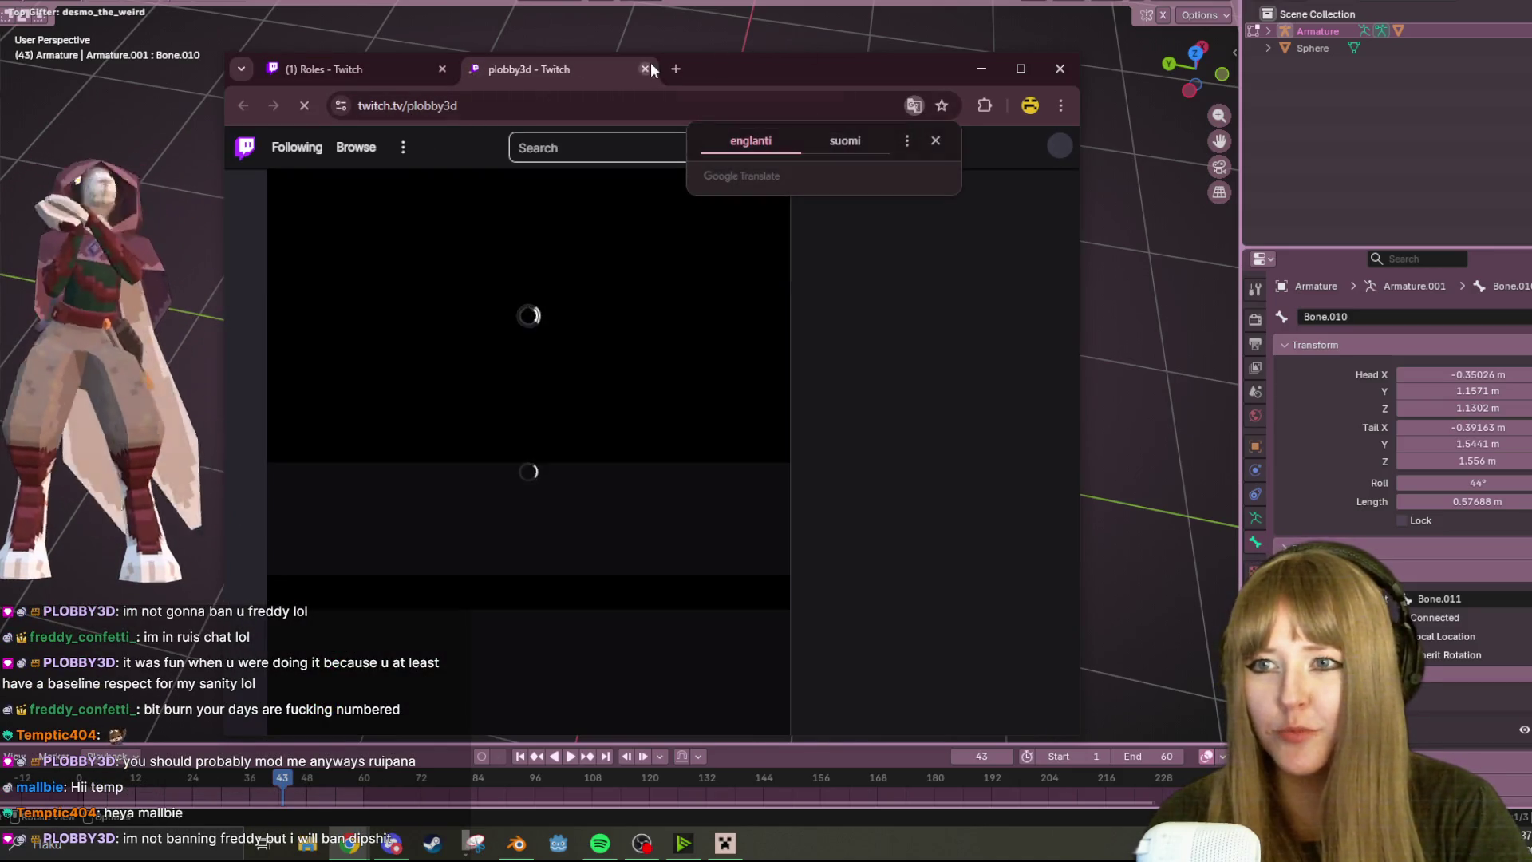
{"action": "left_click", "coordinate": [646, 68]}
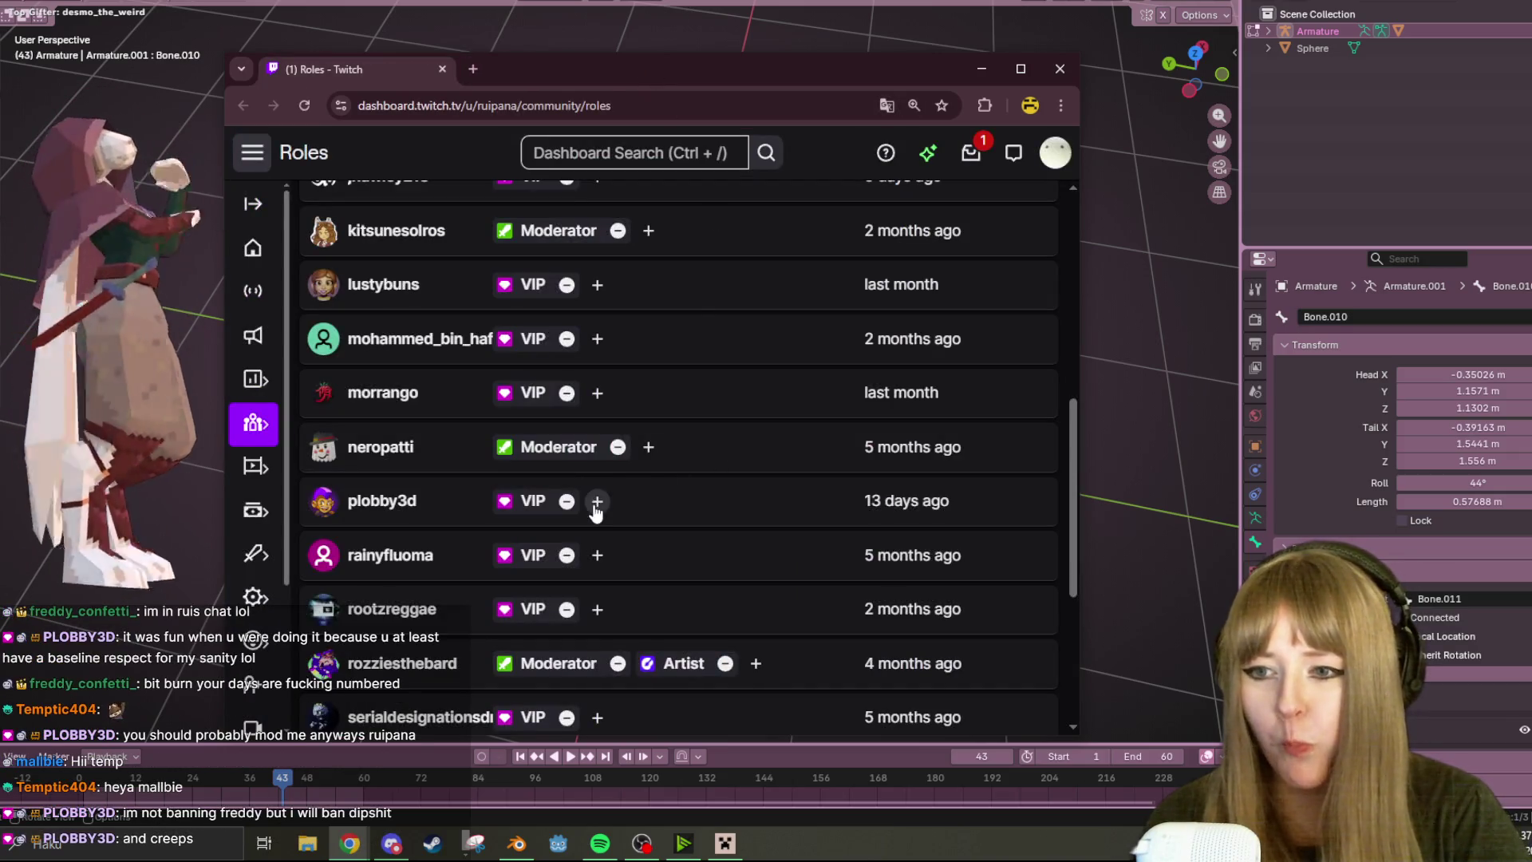
- Give the newest community member the Moderator role and close the Twitch roles window
{"action": "left_click", "coordinate": [597, 502]}
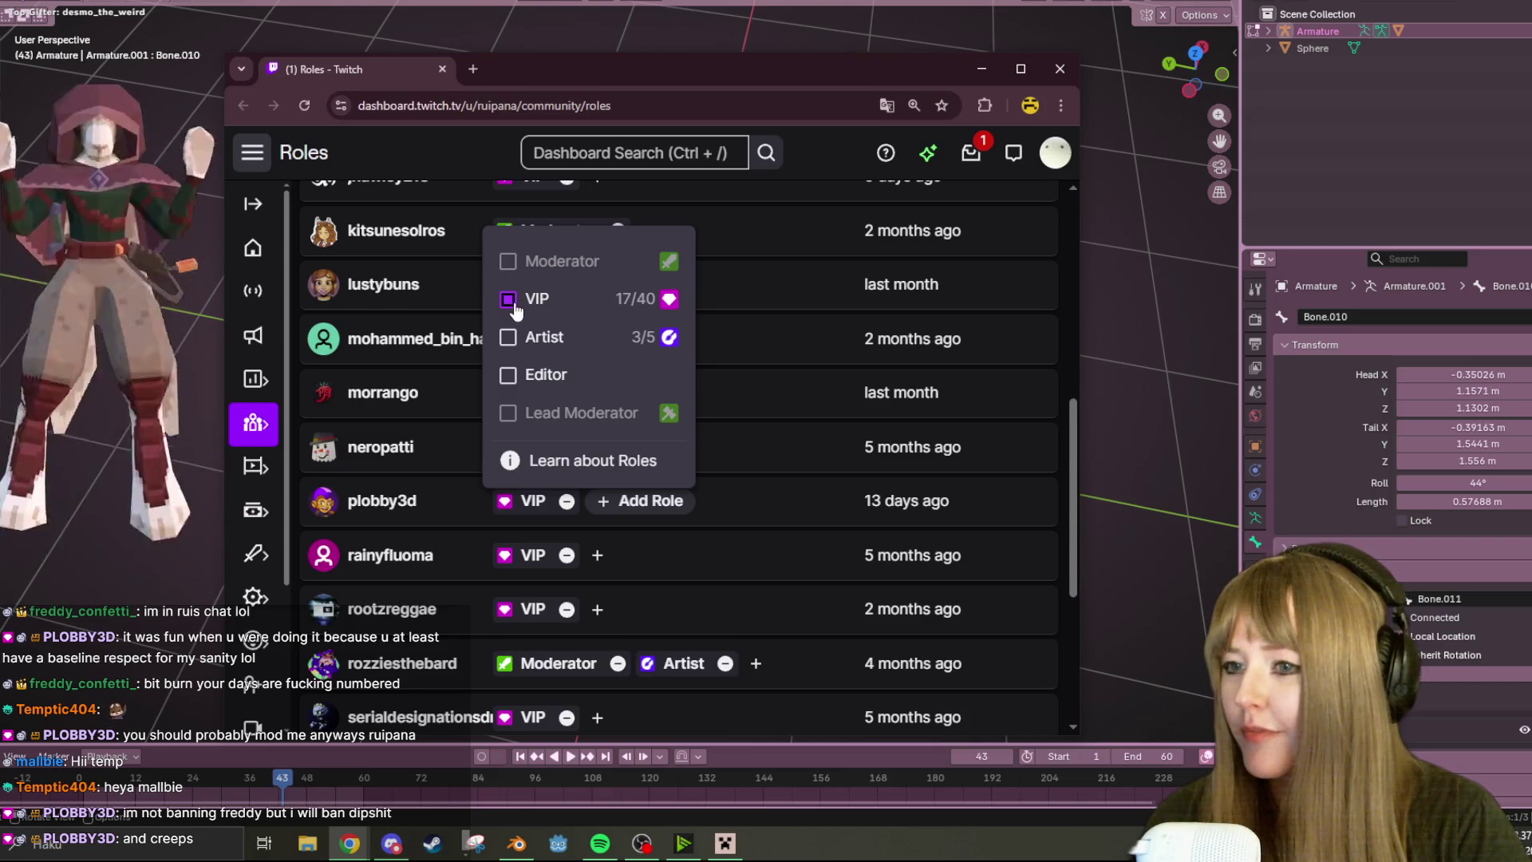
{"action": "left_click", "coordinate": [509, 262]}
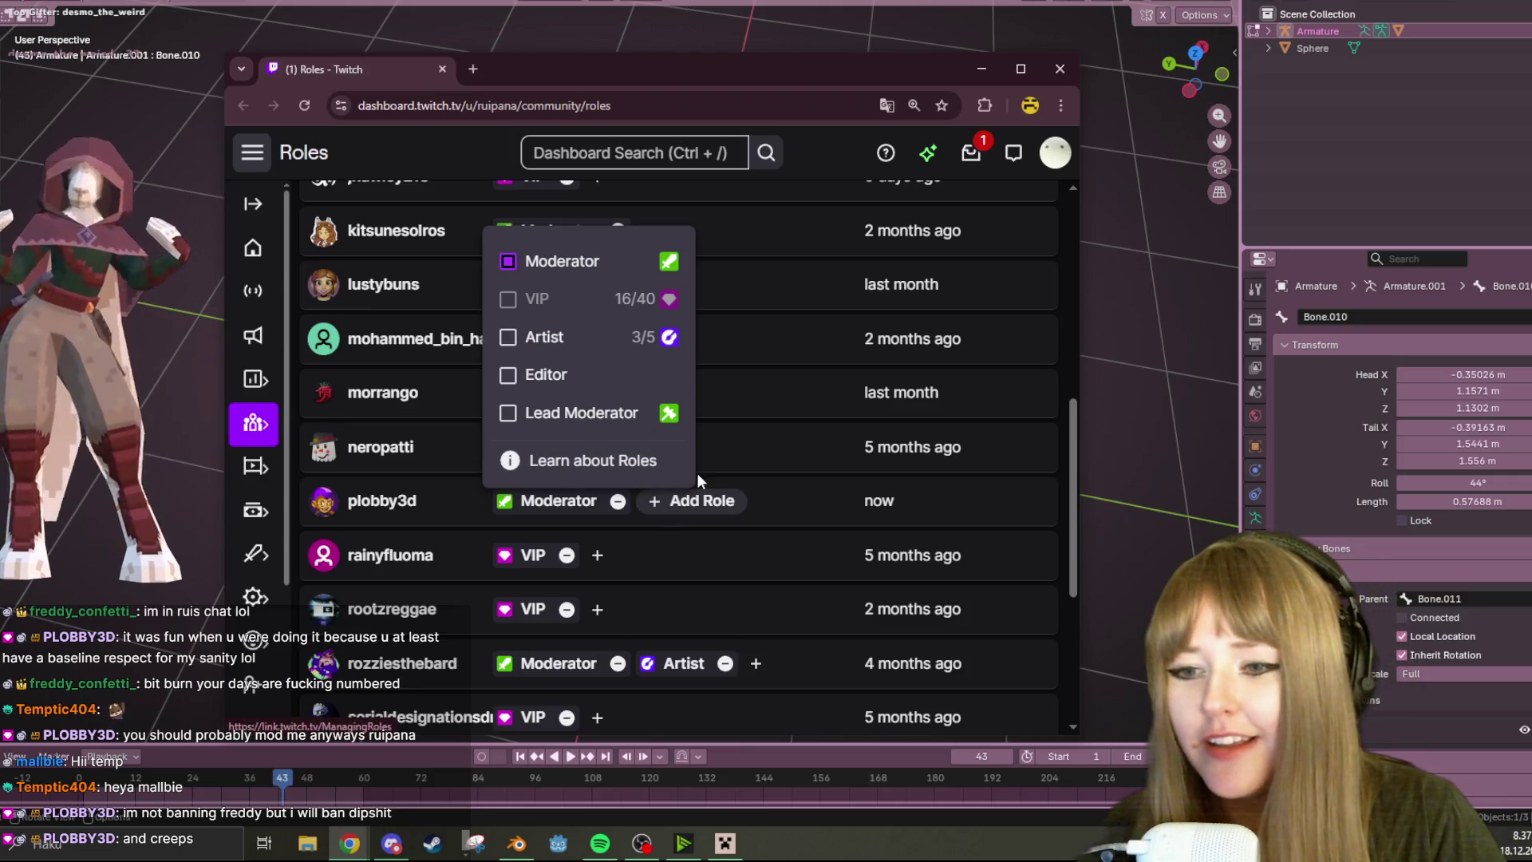
{"action": "left_click", "coordinate": [785, 495]}
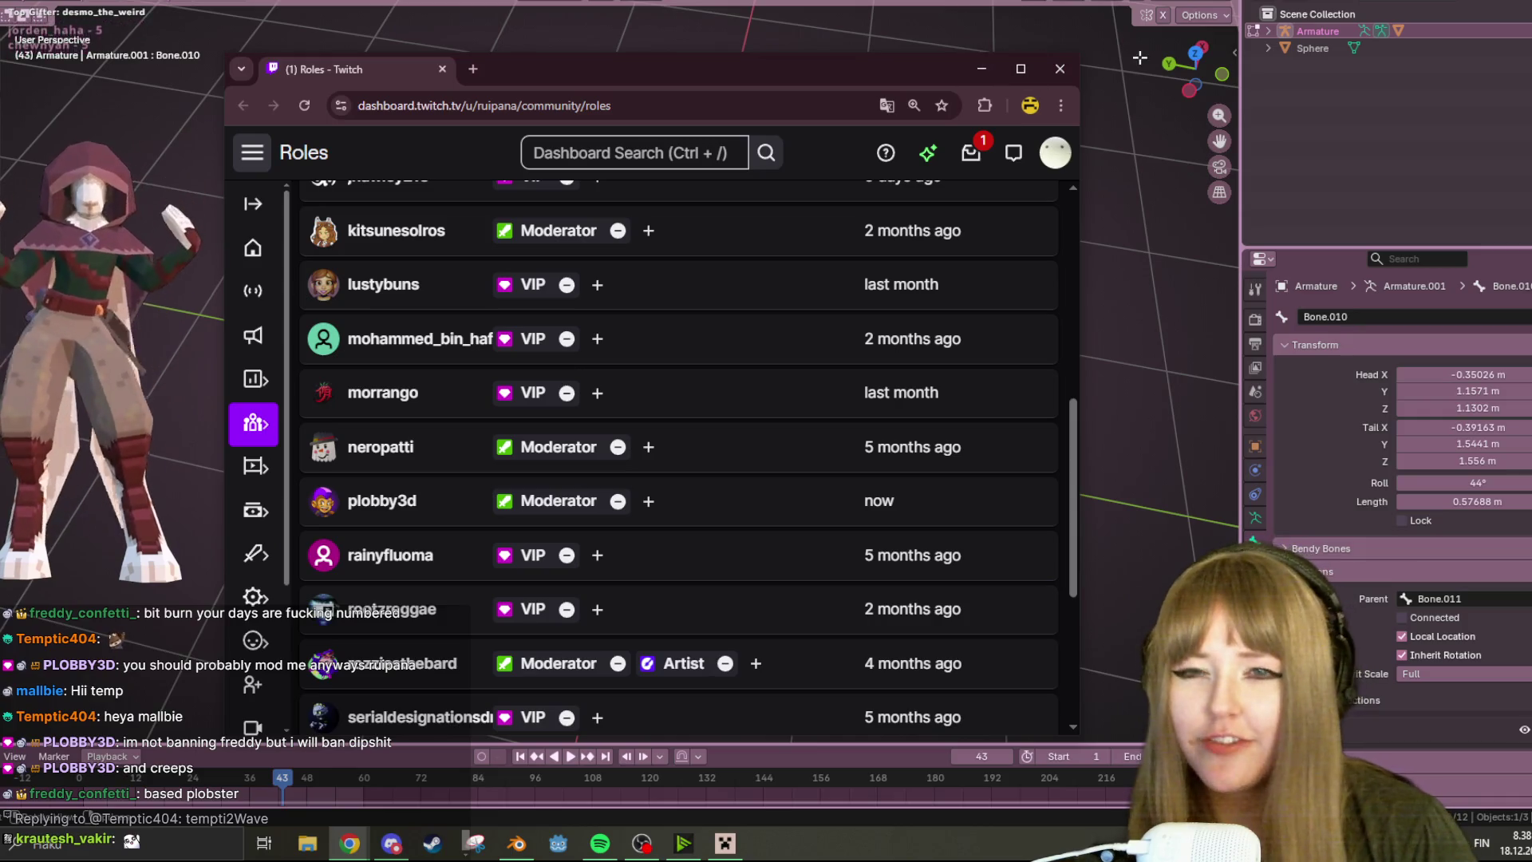
{"action": "left_click", "coordinate": [1062, 70]}
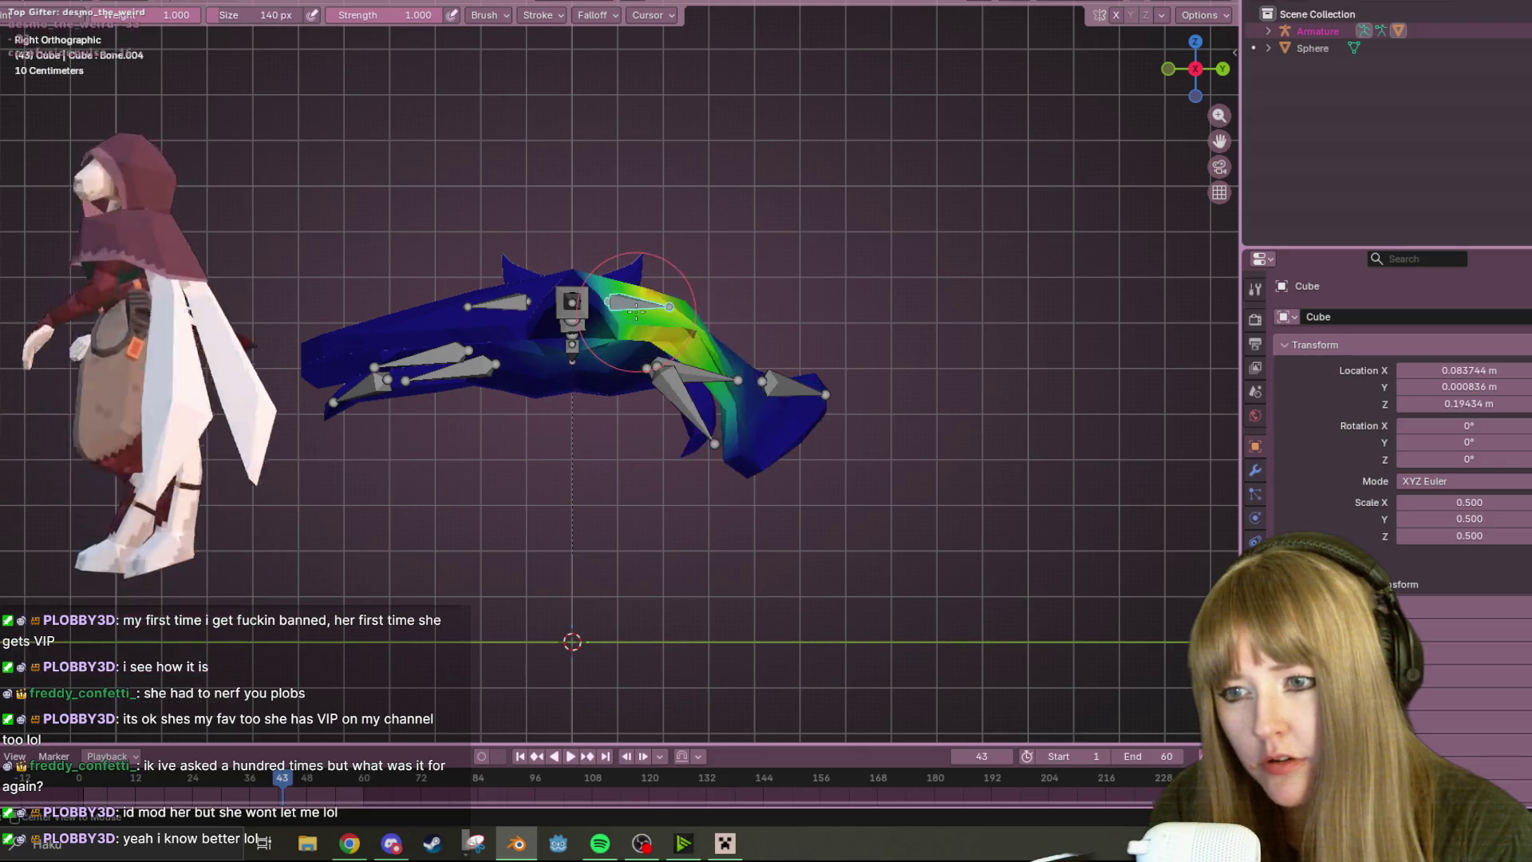
- Test-rotate the active bone, then make Bone.012 the bone being weight-painted
{"action": "key", "text": "r"}
{"action": "left_click", "coordinate": [650, 530]}
{"action": "mouse_move", "coordinate": [650, 531]}
{"action": "middle_mouse_down"}
{"action": "mouse_move", "coordinate": [810, 323]}
{"action": "mouse_move", "coordinate": [532, 324]}
{"action": "mouse_move", "coordinate": [618, 314]}
{"action": "mouse_move", "coordinate": [541, 338]}
{"action": "middle_mouse_up"}
{"action": "left_click", "coordinate": [544, 319], "text": "ctrl"}
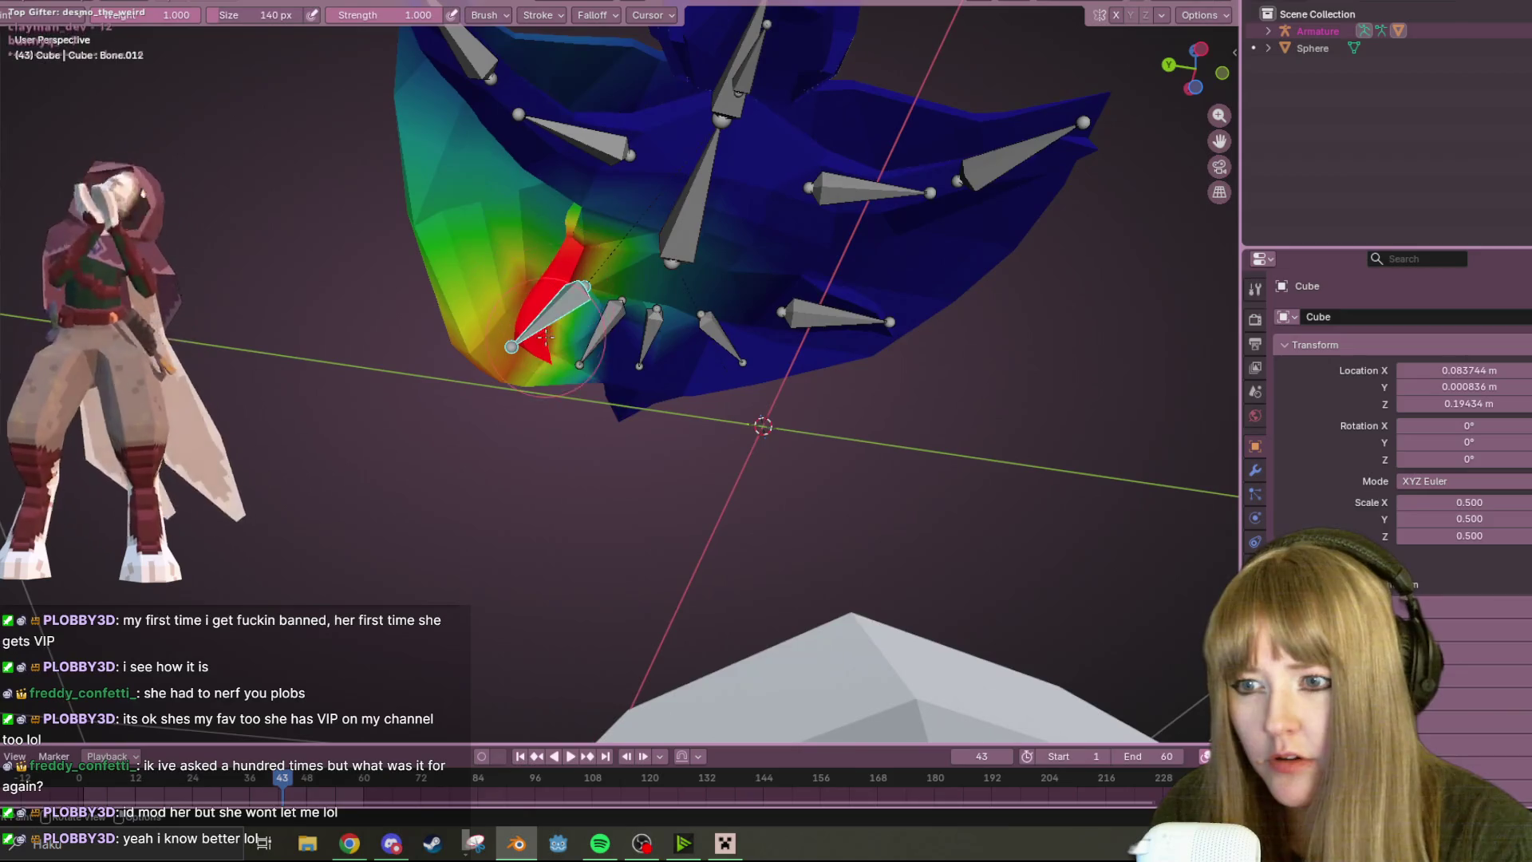
- Paint stronger Bone.012 weight along the left body edge, then switch painting to Bone.011
{"action": "middle_click_drag", "start_coordinate": [575, 287], "coordinate": [563, 395]}
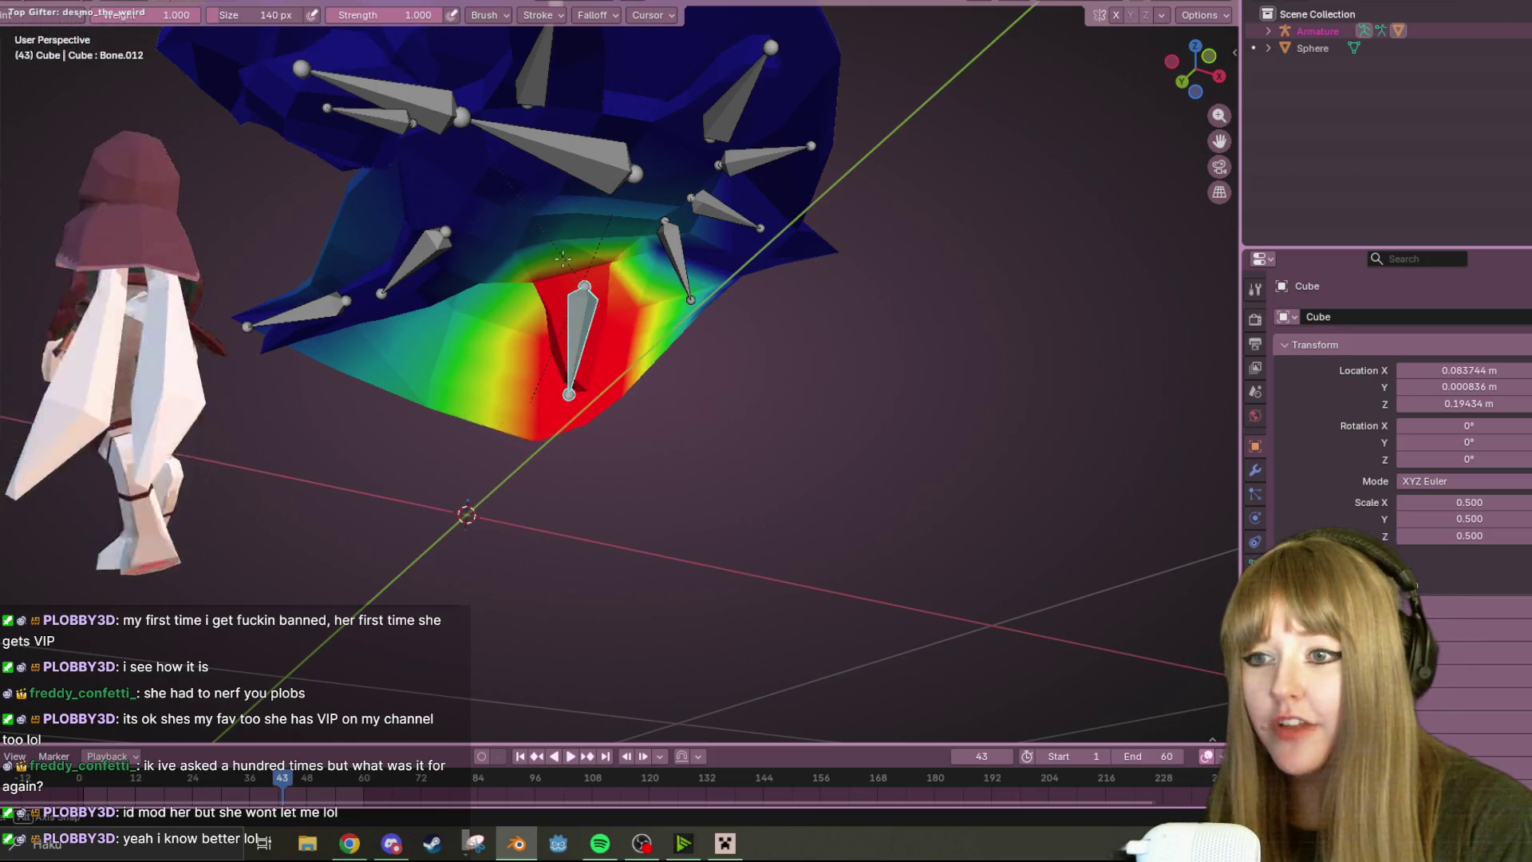
{"action": "middle_click_drag", "start_coordinate": [520, 392], "coordinate": [532, 321]}
{"action": "left_click_drag", "start_coordinate": [500, 314], "coordinate": [529, 308]}
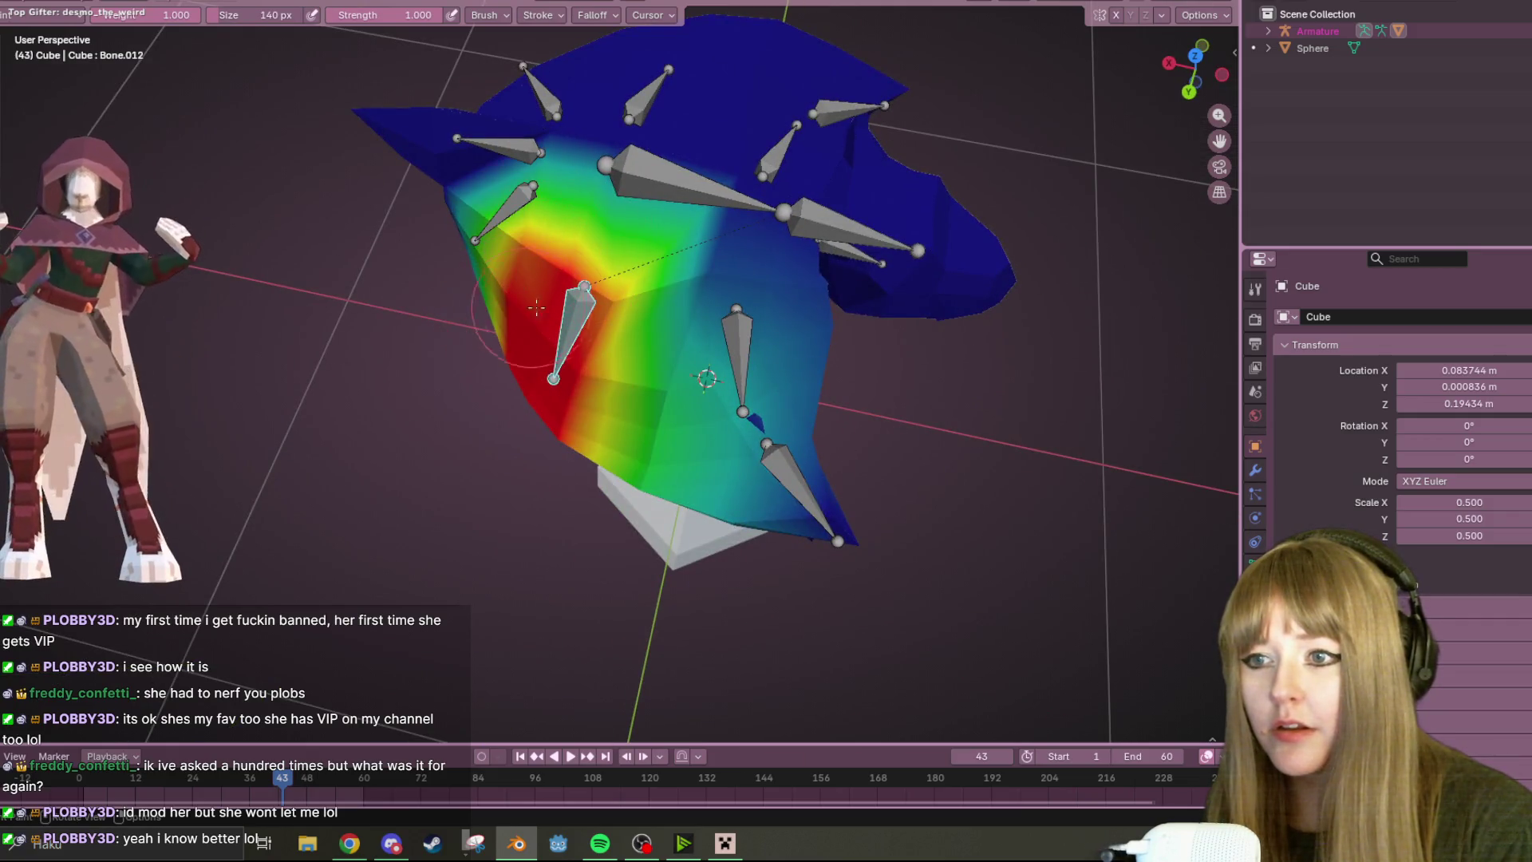
{"action": "middle_click_drag", "start_coordinate": [564, 466], "coordinate": [725, 125]}
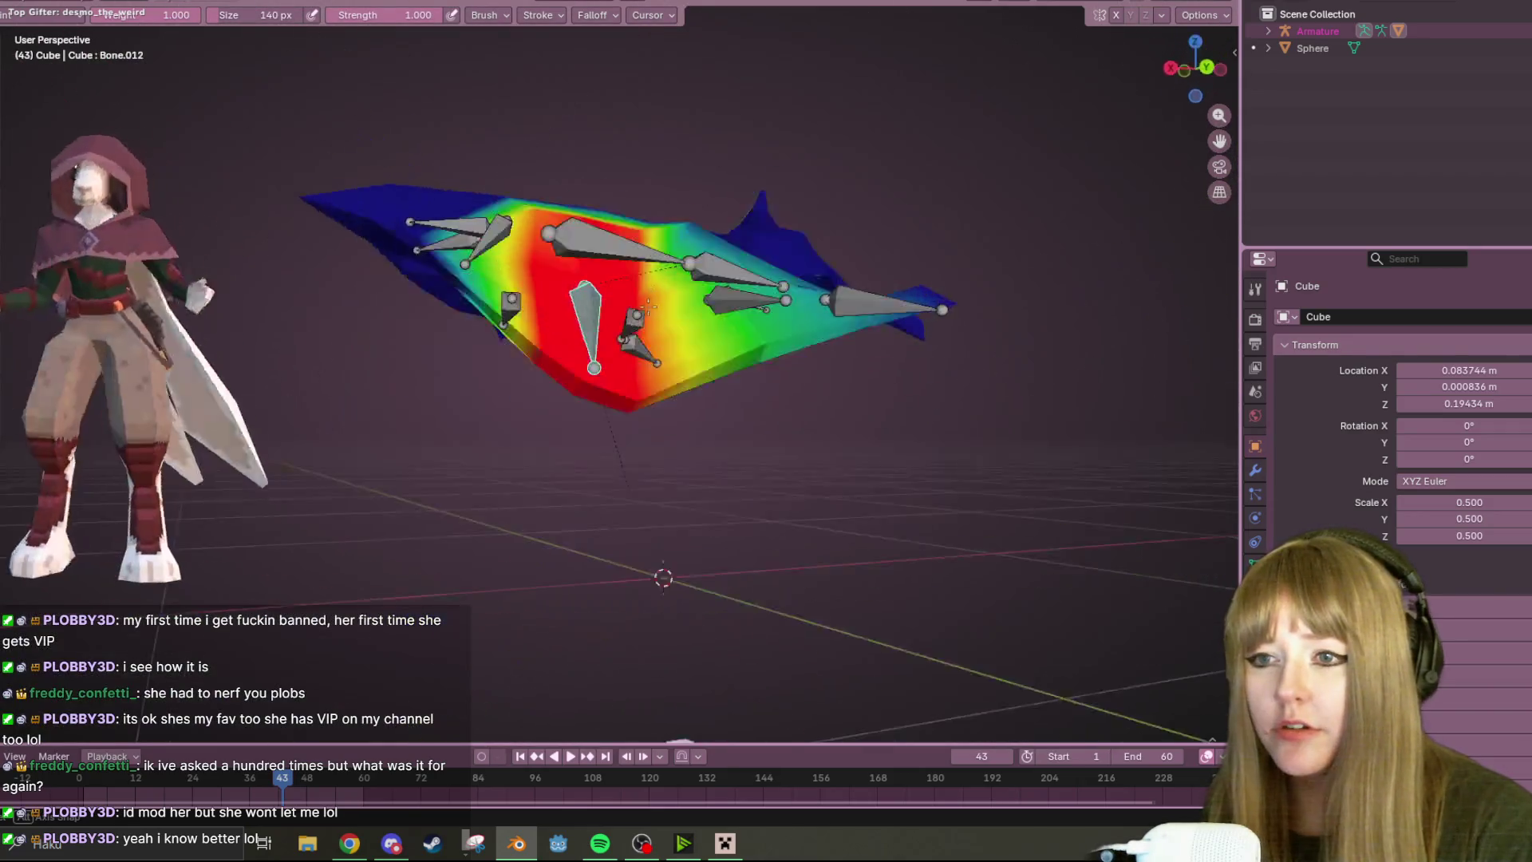
{"action": "middle_click_drag", "start_coordinate": [725, 126], "coordinate": [603, 280]}
{"action": "mouse_move", "coordinate": [904, 305]}
{"action": "middle_mouse_down"}
{"action": "mouse_move", "coordinate": [754, 319]}
{"action": "mouse_move", "coordinate": [678, 282]}
{"action": "middle_mouse_up"}
{"action": "left_click", "coordinate": [754, 319], "text": "ctrl"}
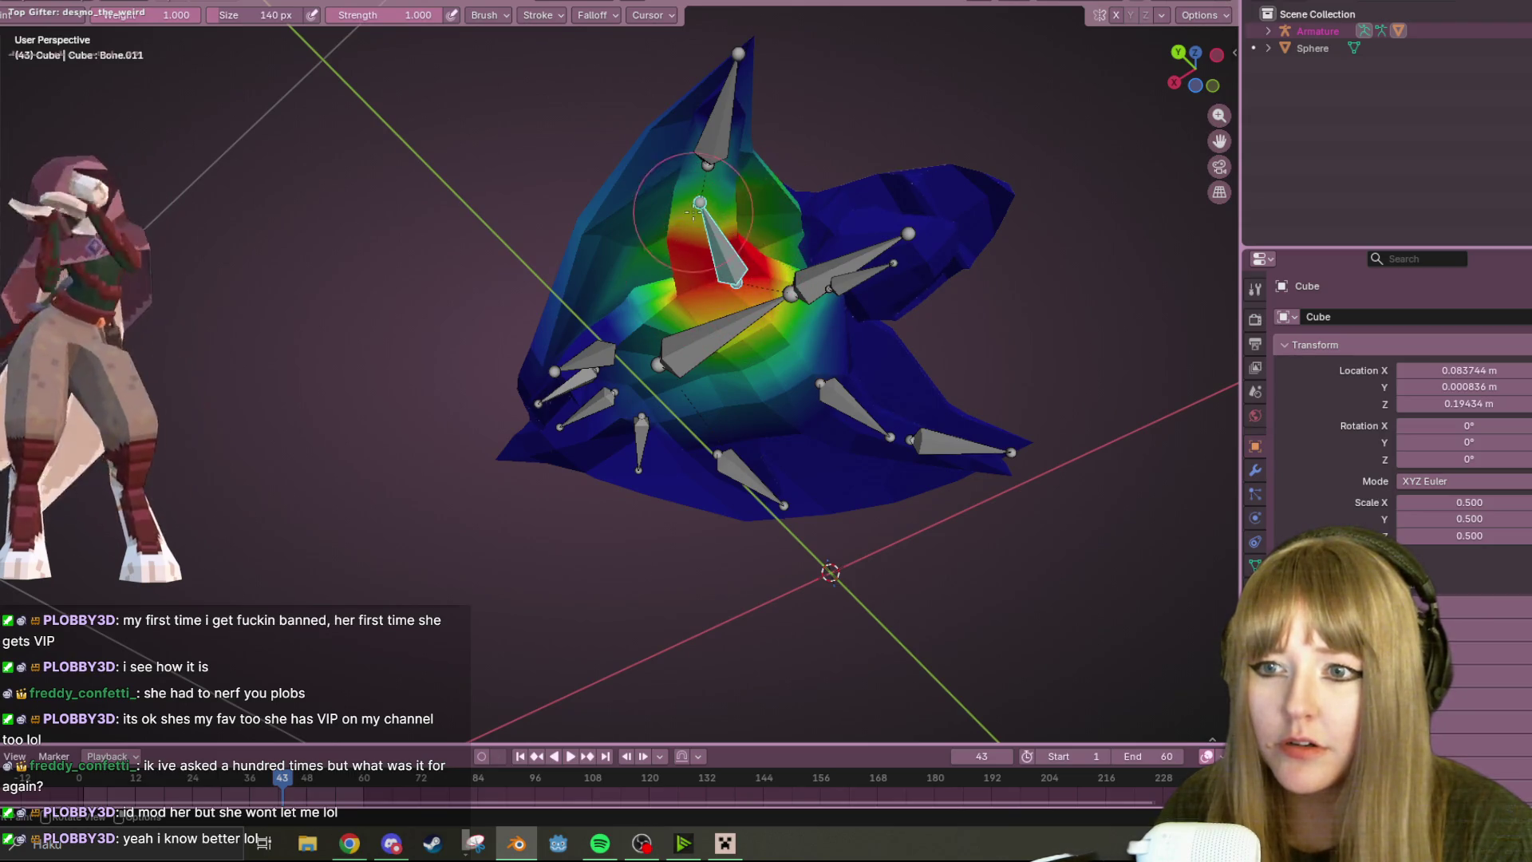
- Paint full red weight for Bone.011 around the bone and over the lower-left area
{"action": "middle_click_drag", "start_coordinate": [692, 213], "coordinate": [719, 276]}
{"action": "mouse_move", "coordinate": [719, 276]}
{"action": "left_mouse_down"}
{"action": "mouse_move", "coordinate": [678, 297]}
{"action": "mouse_move", "coordinate": [710, 228]}
{"action": "left_mouse_up"}
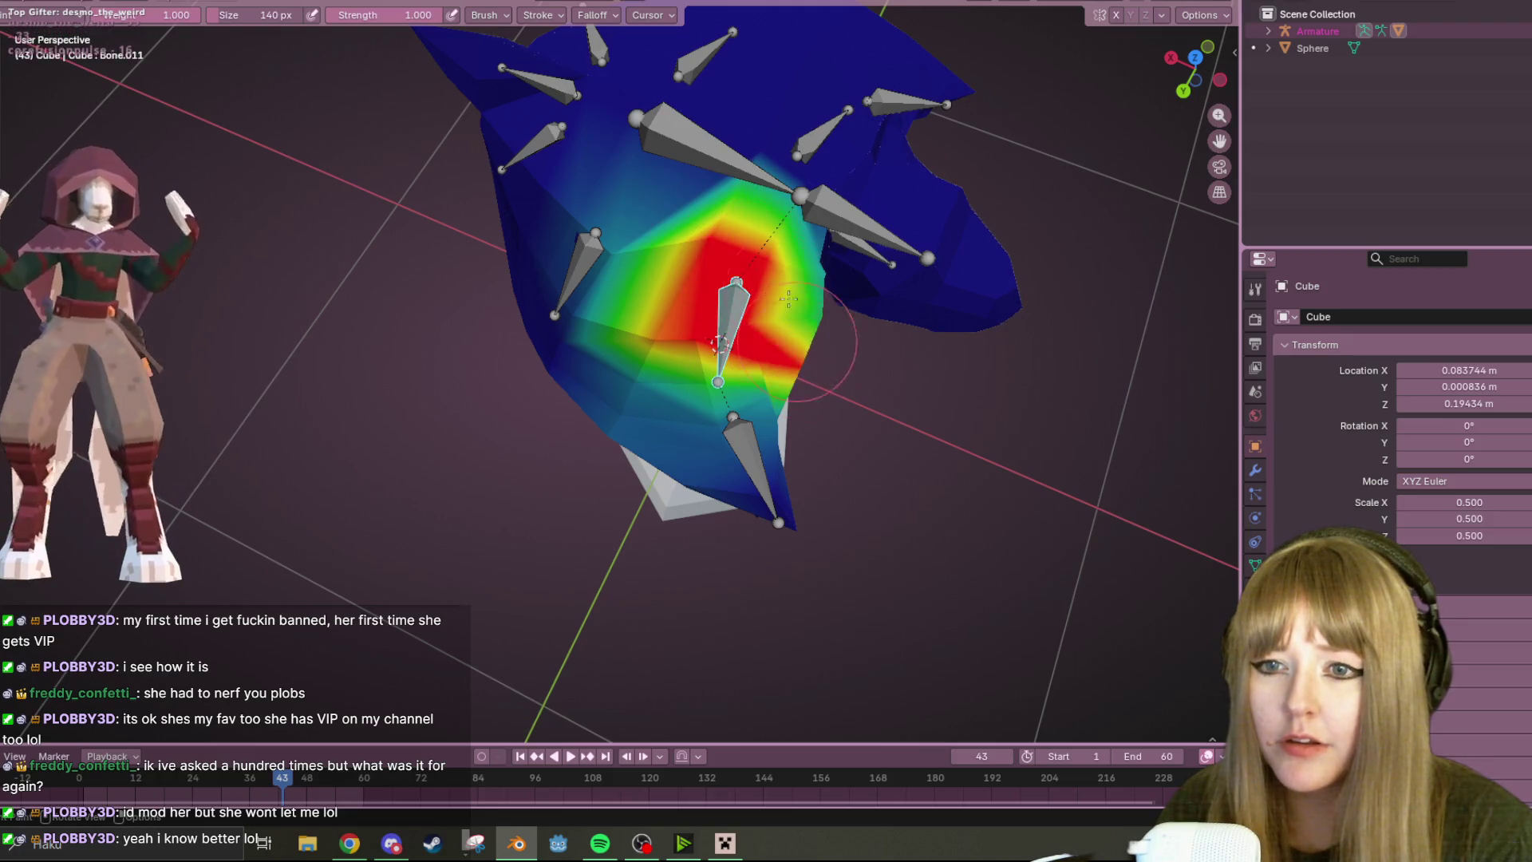
{"action": "left_click_drag", "start_coordinate": [685, 318], "coordinate": [713, 223]}
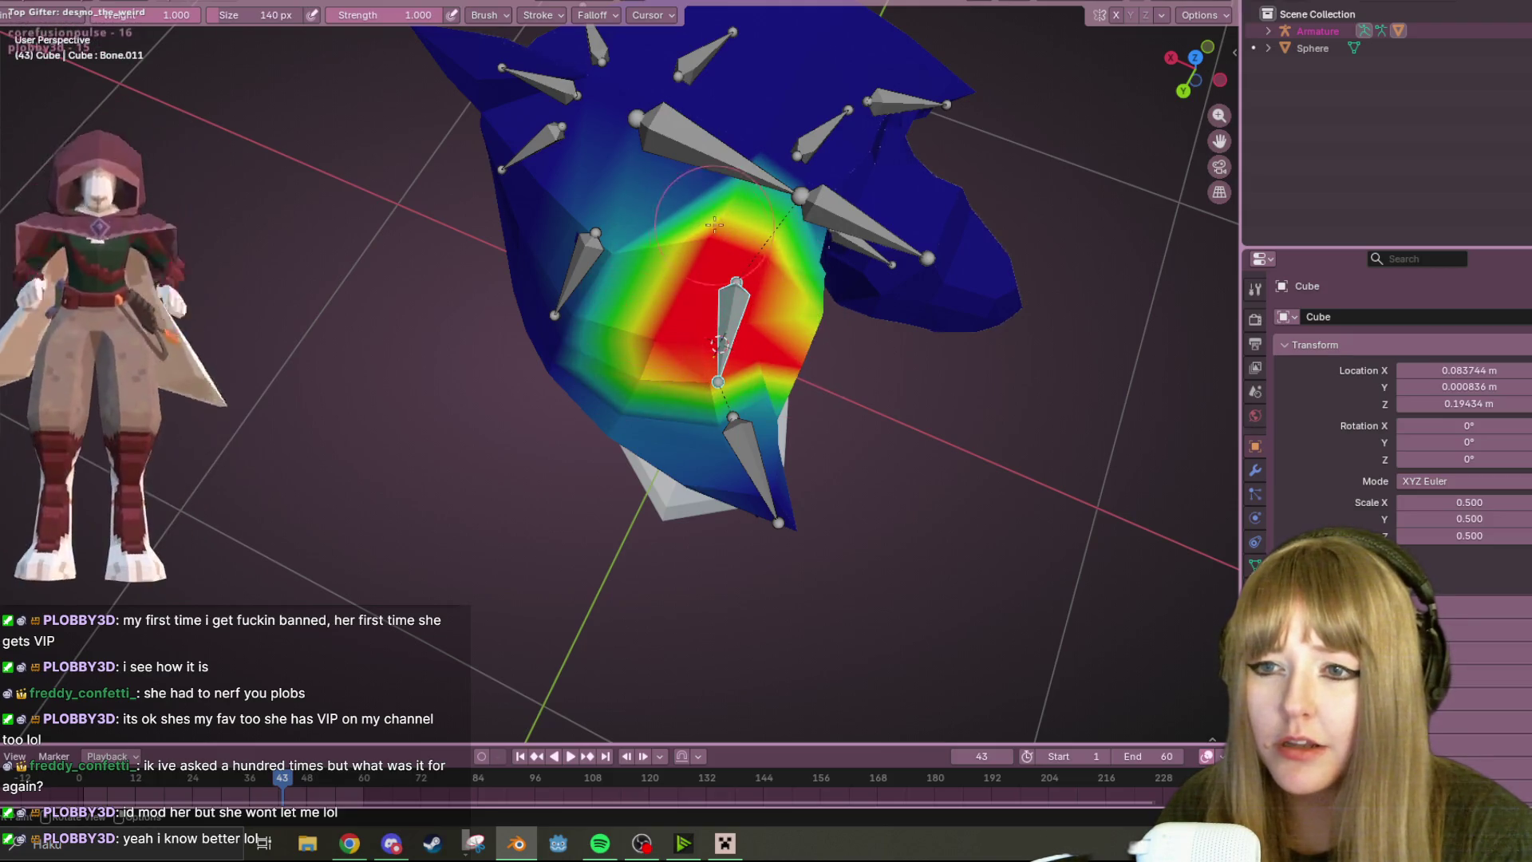
{"action": "left_click_drag", "start_coordinate": [643, 362], "coordinate": [826, 351]}
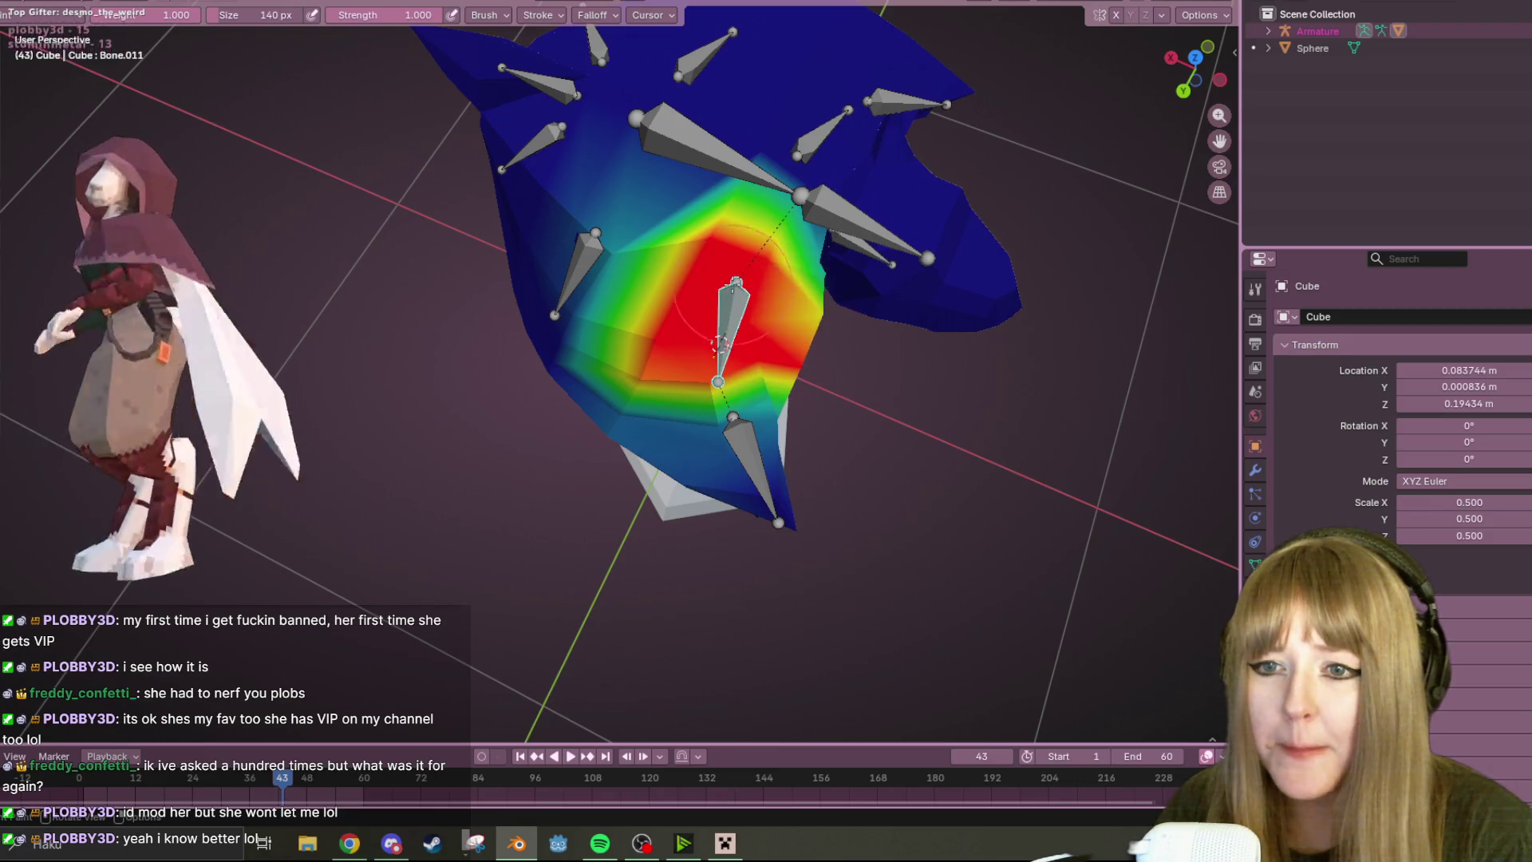
{"action": "left_click_drag", "start_coordinate": [707, 355], "coordinate": [719, 344]}
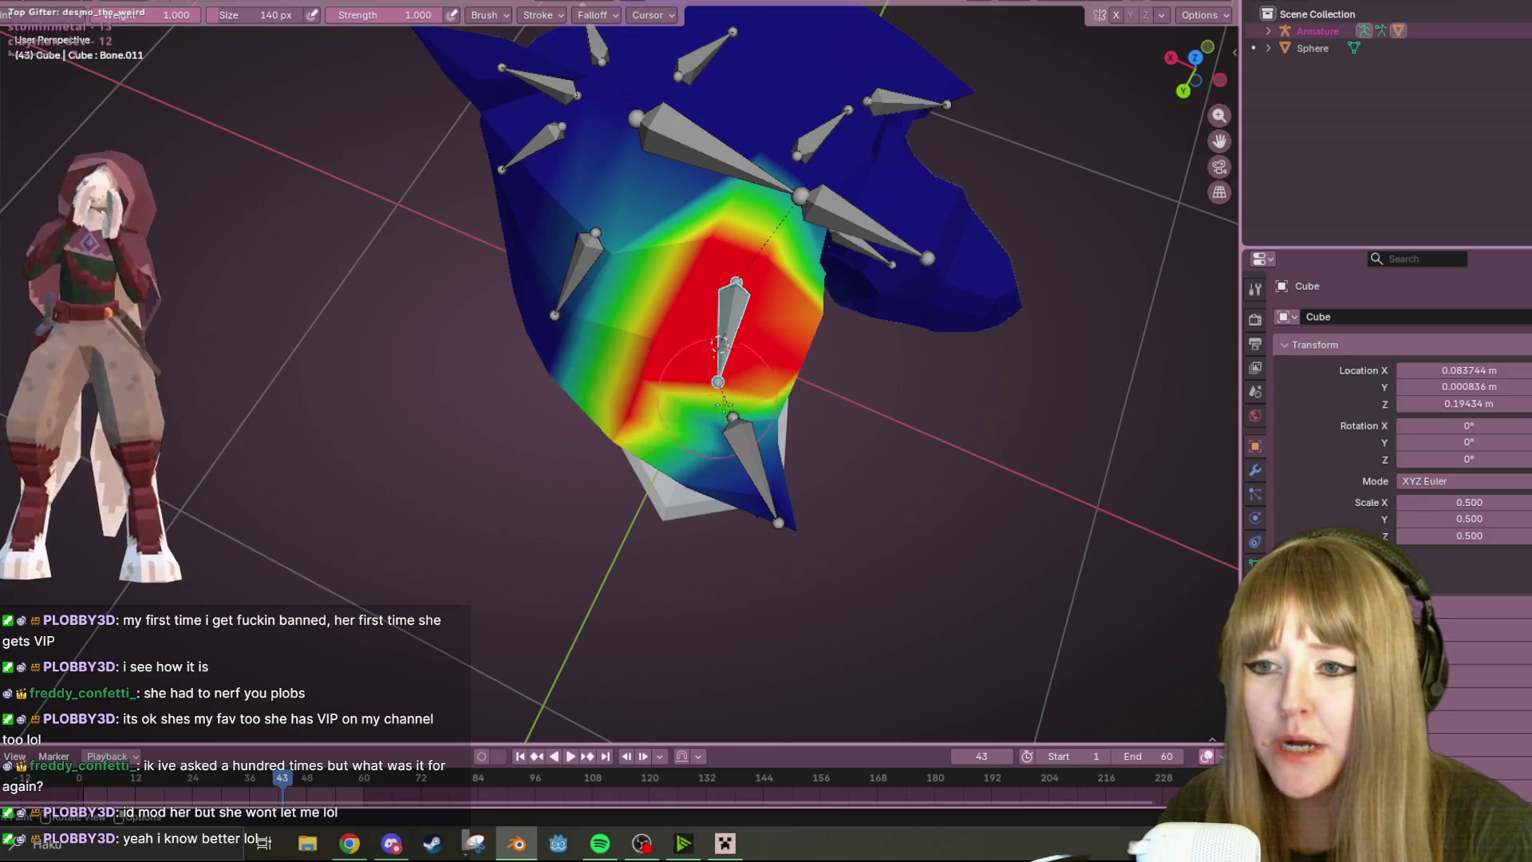
- Check Bone.011's weights from several angles, then make Bone.010 the painted bone
{"action": "middle_click_drag", "start_coordinate": [840, 201], "coordinate": [828, 127]}
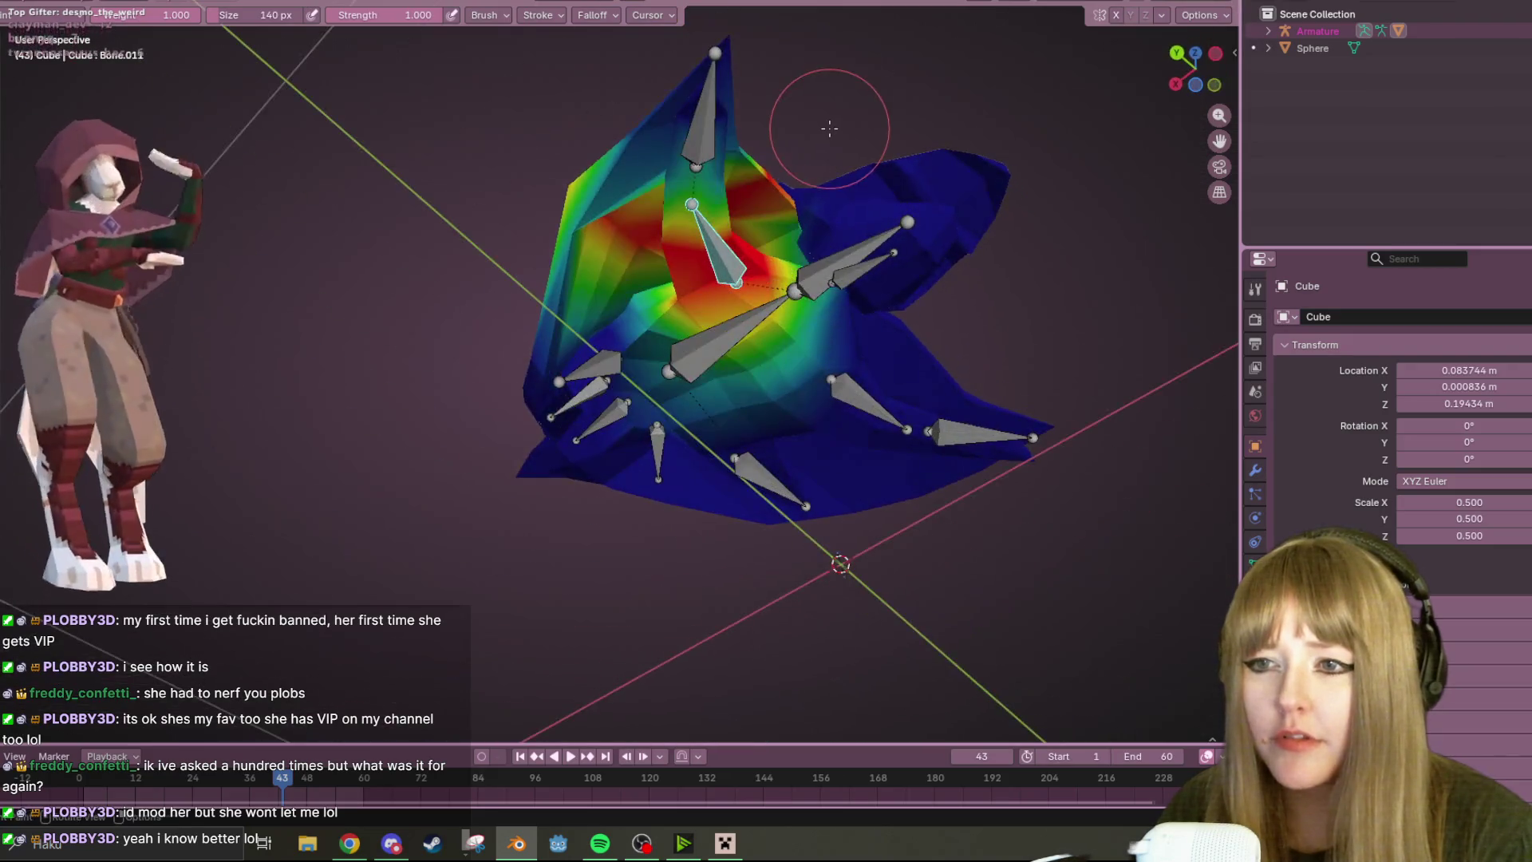
{"action": "middle_click_drag", "start_coordinate": [779, 211], "coordinate": [765, 299]}
{"action": "scroll", "coordinate": [751, 331], "scroll_direction": "up", "scroll_amount": 5}
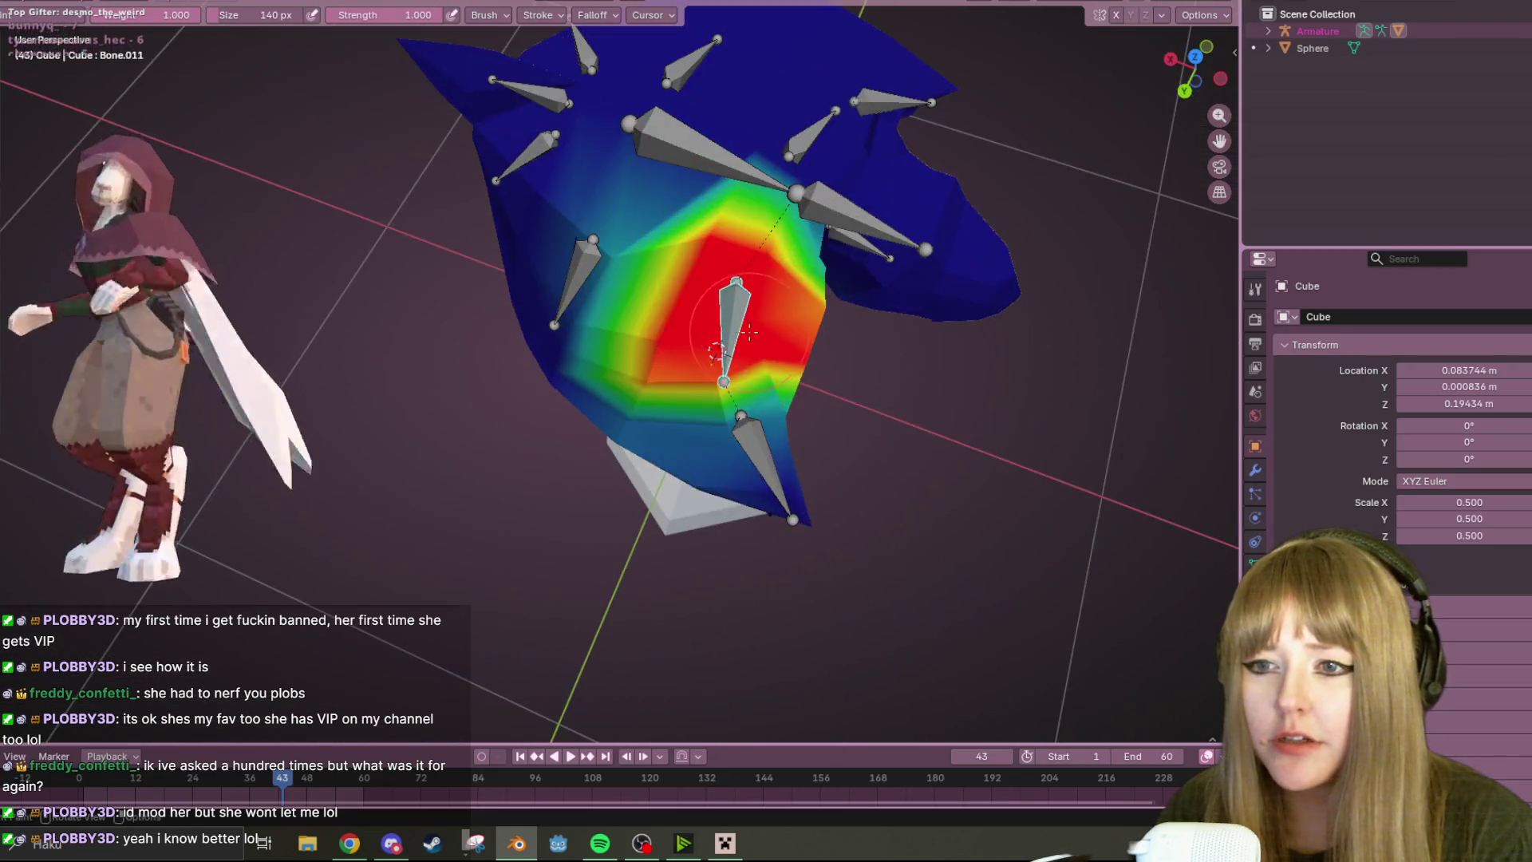
{"action": "left_click", "coordinate": [727, 408], "text": "ctrl"}
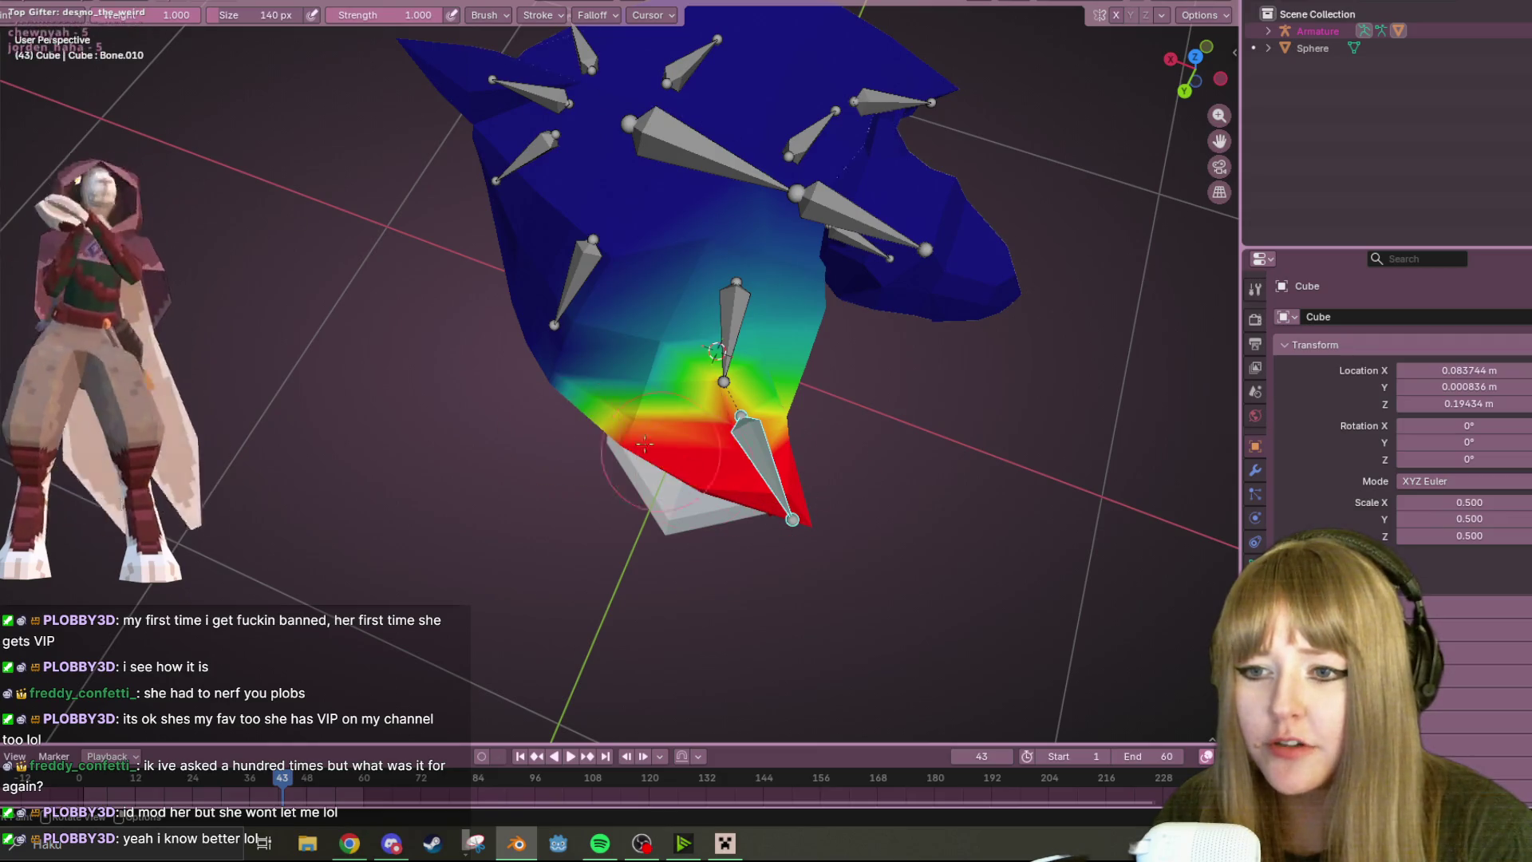
{"action": "middle_click_drag", "start_coordinate": [855, 416], "coordinate": [873, 223]}
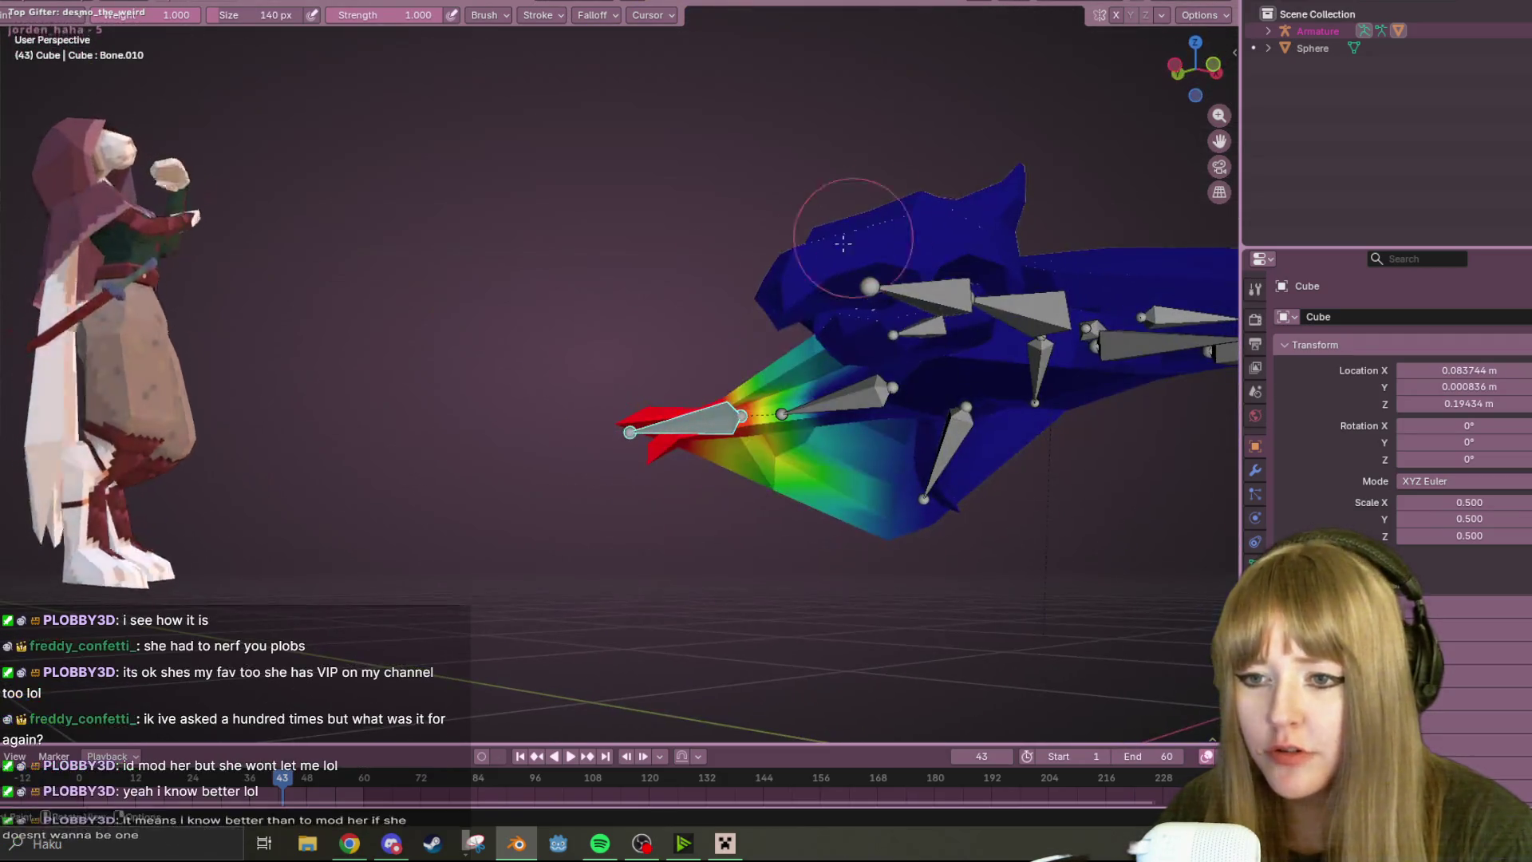
- Rotate Bone.010 and then Bone.011 downward to test how the fin mesh follows
{"action": "key", "text": "r"}
{"action": "left_click", "coordinate": [643, 480]}
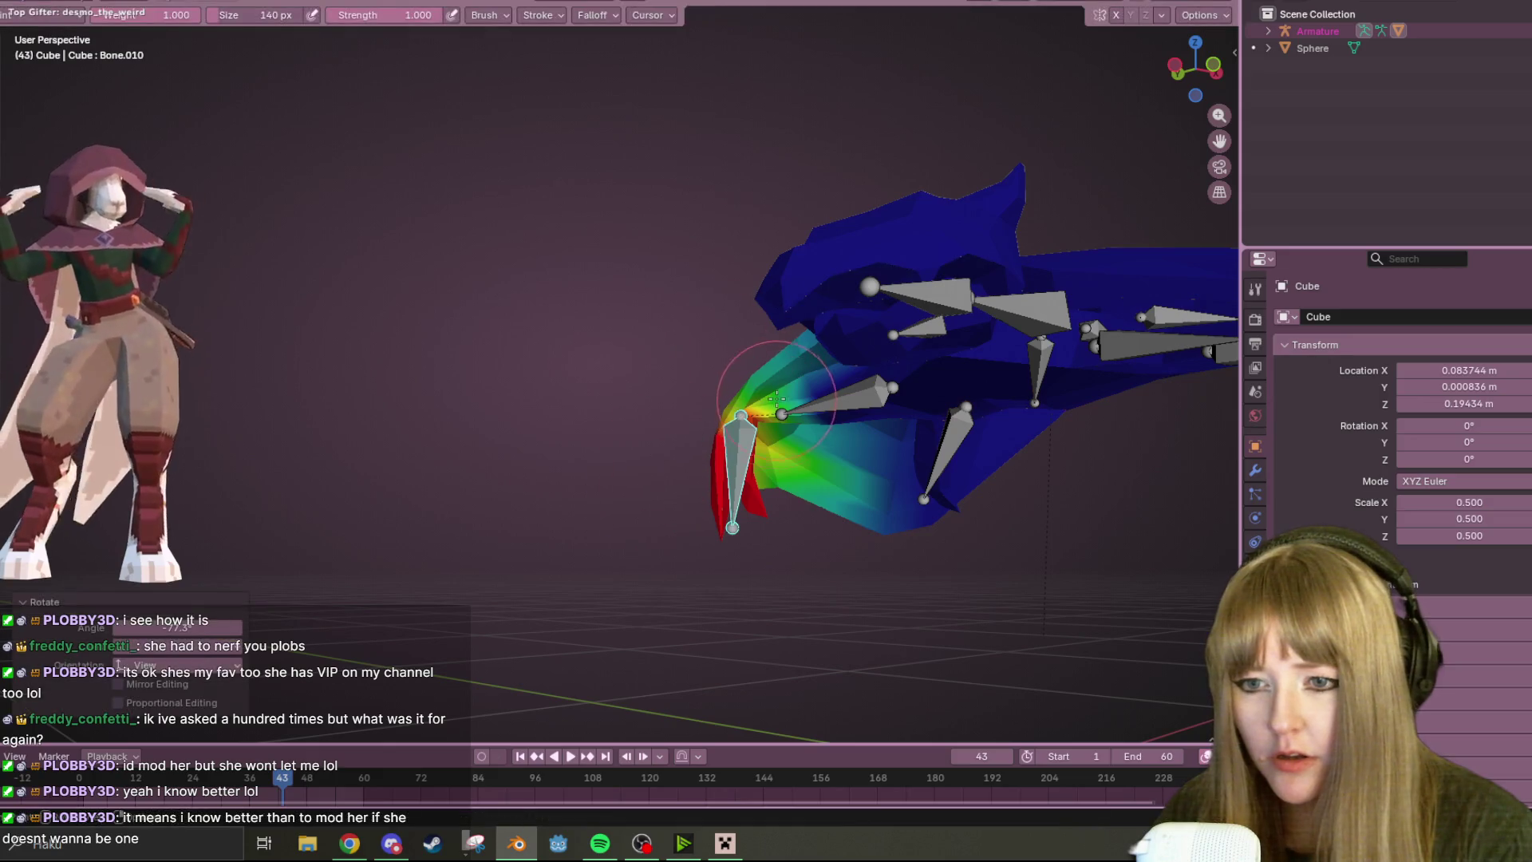
{"action": "left_click", "coordinate": [846, 396], "text": "ctrl"}
{"action": "key", "text": "r"}
{"action": "left_click", "coordinate": [800, 473]}
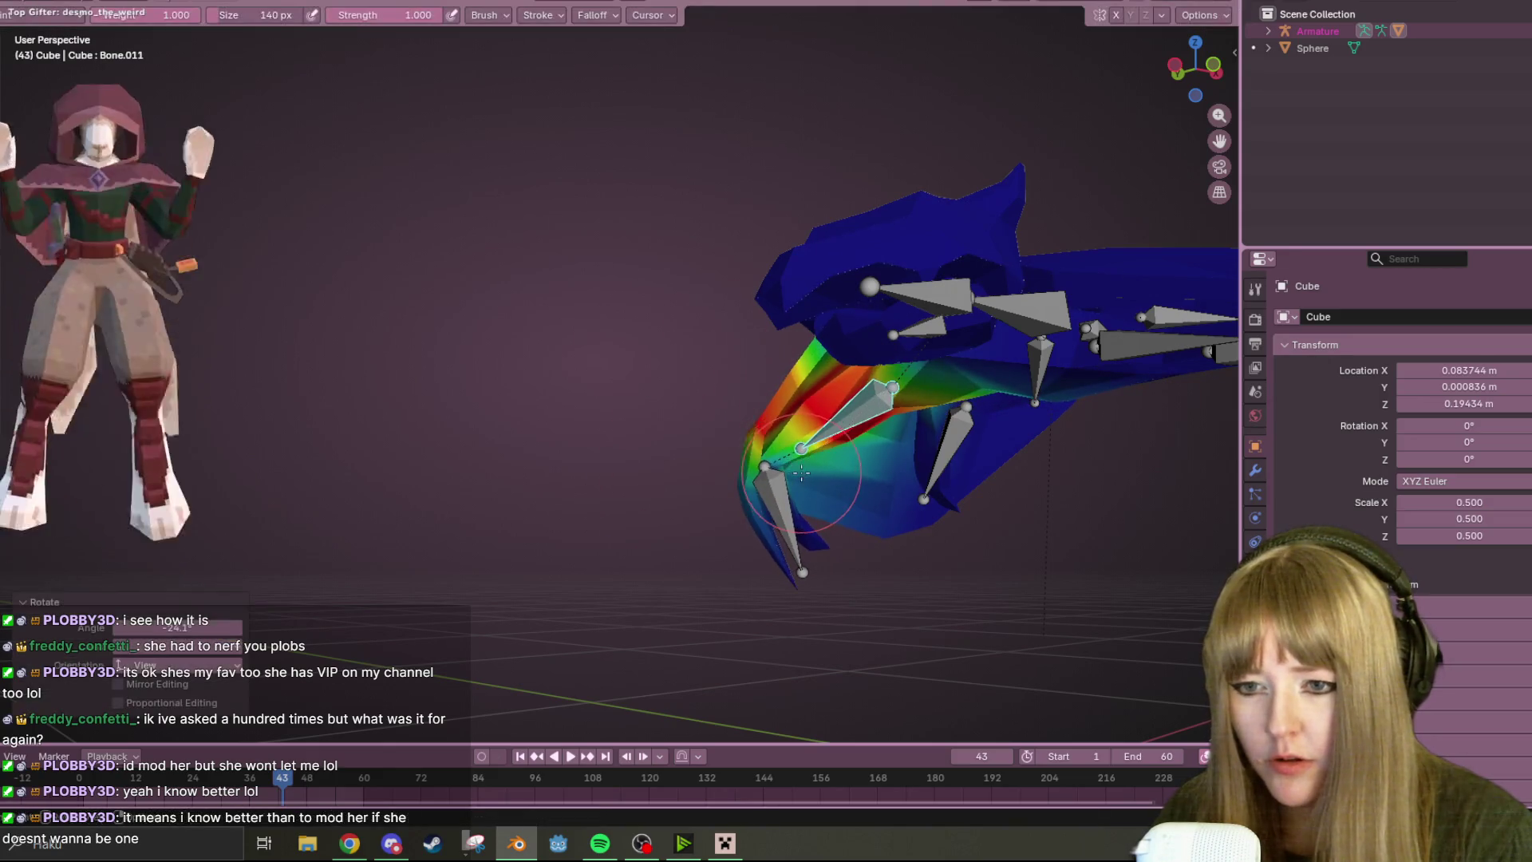
- Rotate Bone.012 as well and inspect the posed front fin from the side
{"action": "mouse_move", "coordinate": [759, 523]}
{"action": "middle_mouse_down"}
{"action": "mouse_move", "coordinate": [989, 273]}
{"action": "mouse_move", "coordinate": [701, 411]}
{"action": "mouse_move", "coordinate": [979, 547]}
{"action": "mouse_move", "coordinate": [971, 459]}
{"action": "mouse_move", "coordinate": [906, 273]}
{"action": "middle_mouse_up"}
{"action": "left_click", "coordinate": [701, 410], "text": "ctrl"}
{"action": "key", "text": "r"}
{"action": "left_click", "coordinate": [1040, 204]}
{"action": "scroll", "coordinate": [966, 484], "scroll_direction": "up", "scroll_amount": 3}
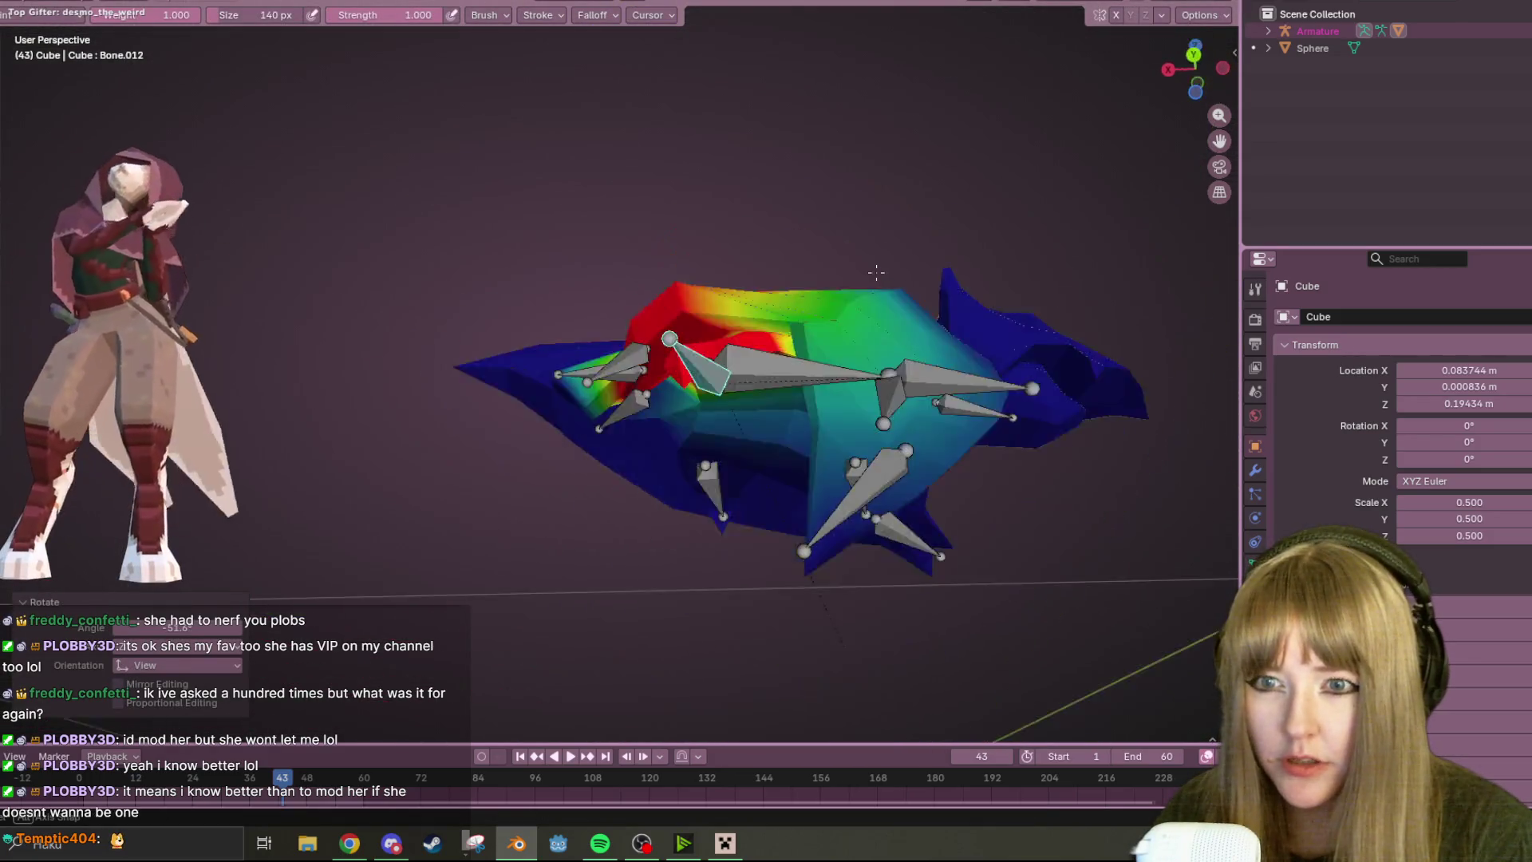
{"action": "middle_click_drag", "start_coordinate": [906, 273], "coordinate": [820, 423]}
- Switch painting to Bone.003 (head bone) and remove its stray weight from the hood
{"action": "left_click", "coordinate": [859, 517], "text": "ctrl"}
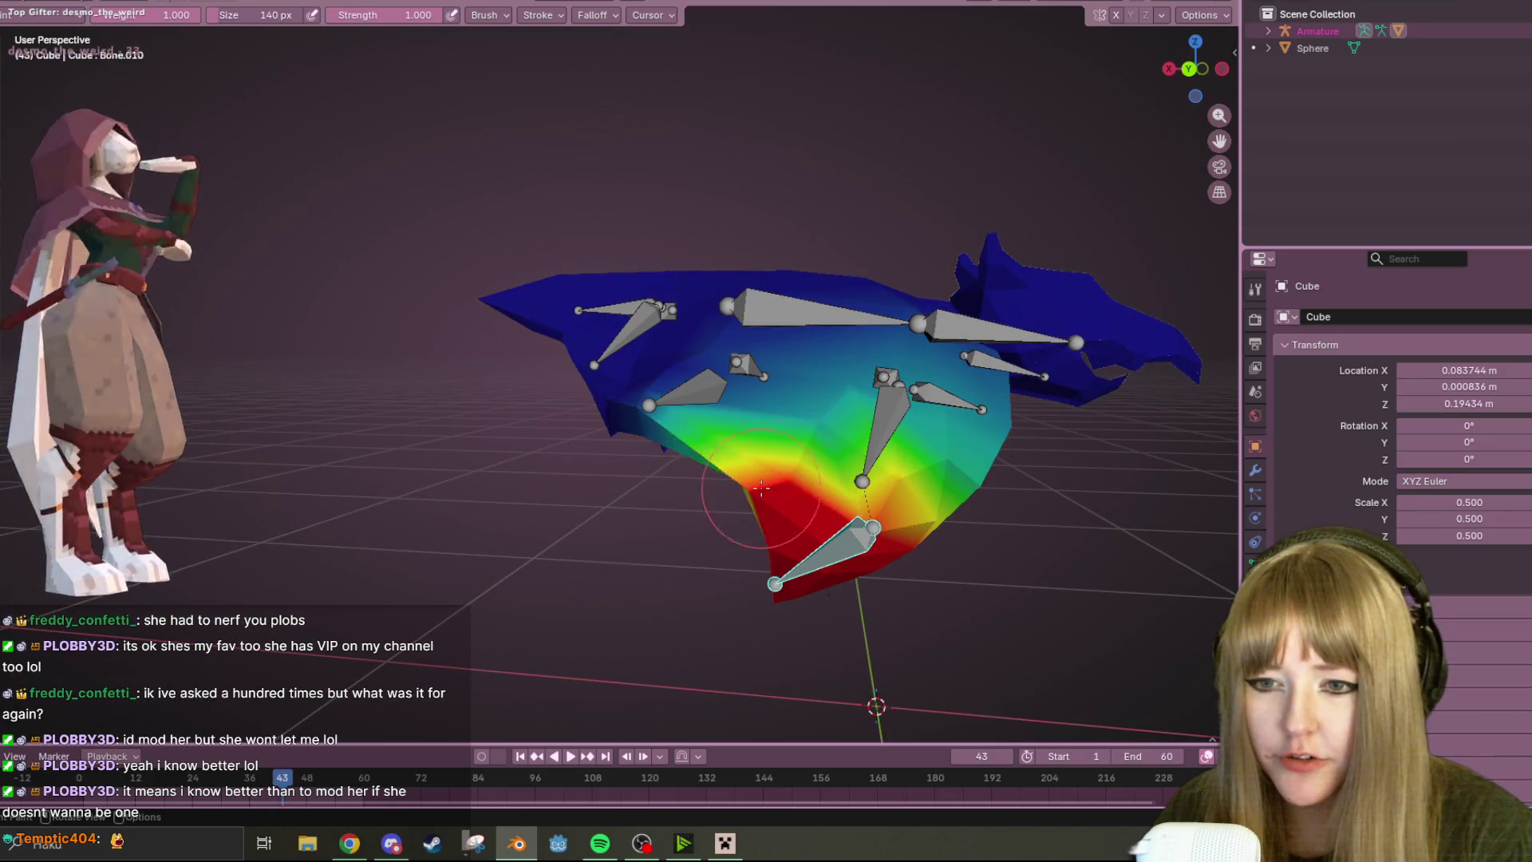
{"action": "left_click", "coordinate": [876, 413], "text": "ctrl"}
{"action": "mouse_move", "coordinate": [877, 414]}
{"action": "middle_mouse_down"}
{"action": "mouse_move", "coordinate": [925, 339]}
{"action": "mouse_move", "coordinate": [1033, 428]}
{"action": "mouse_move", "coordinate": [751, 494]}
{"action": "middle_mouse_up"}
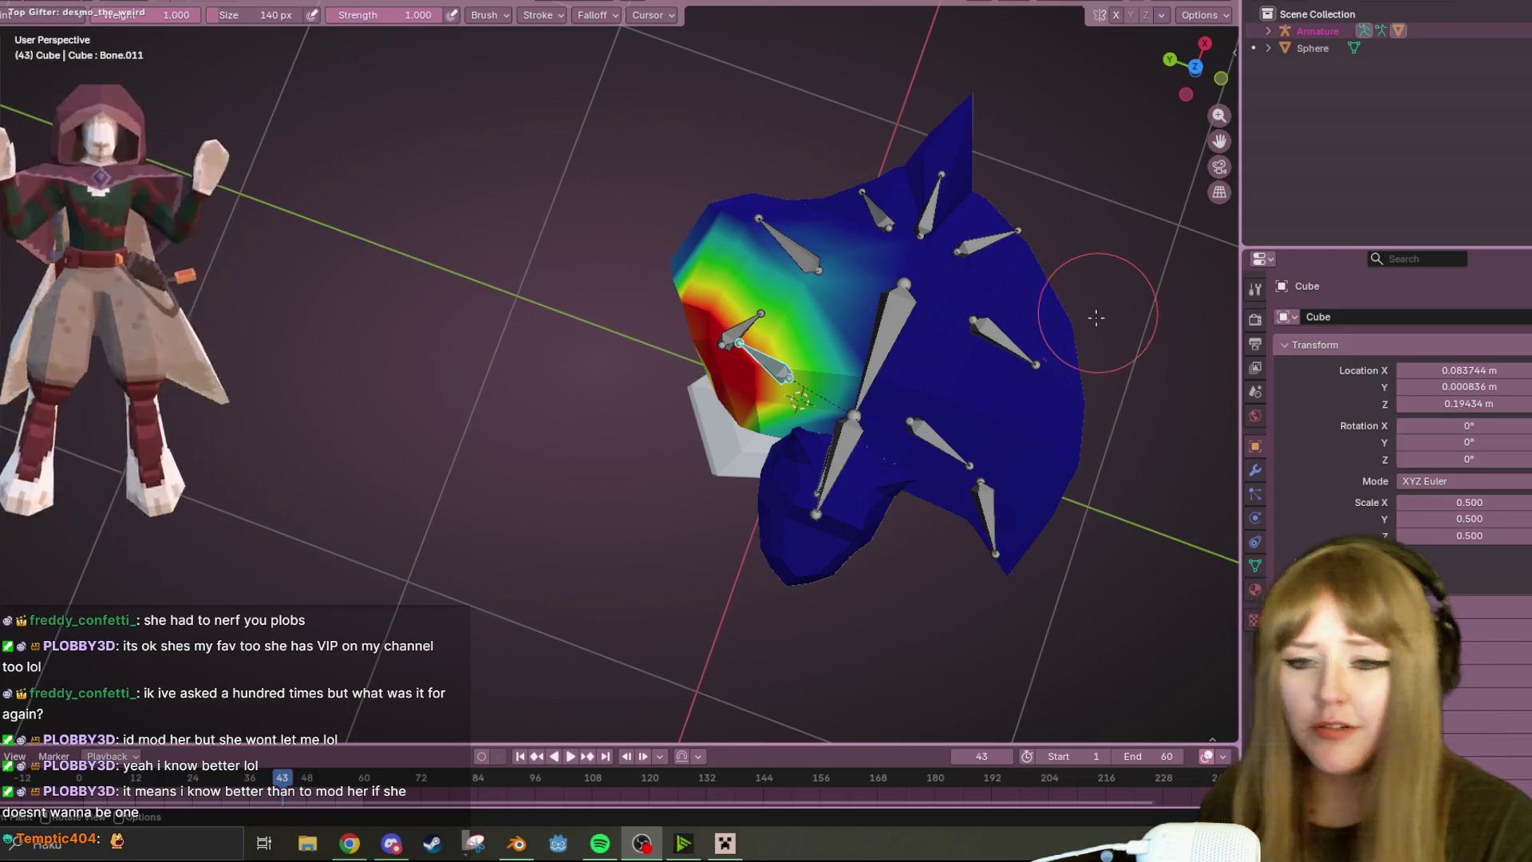
{"action": "middle_click_drag", "start_coordinate": [1097, 313], "coordinate": [855, 284]}
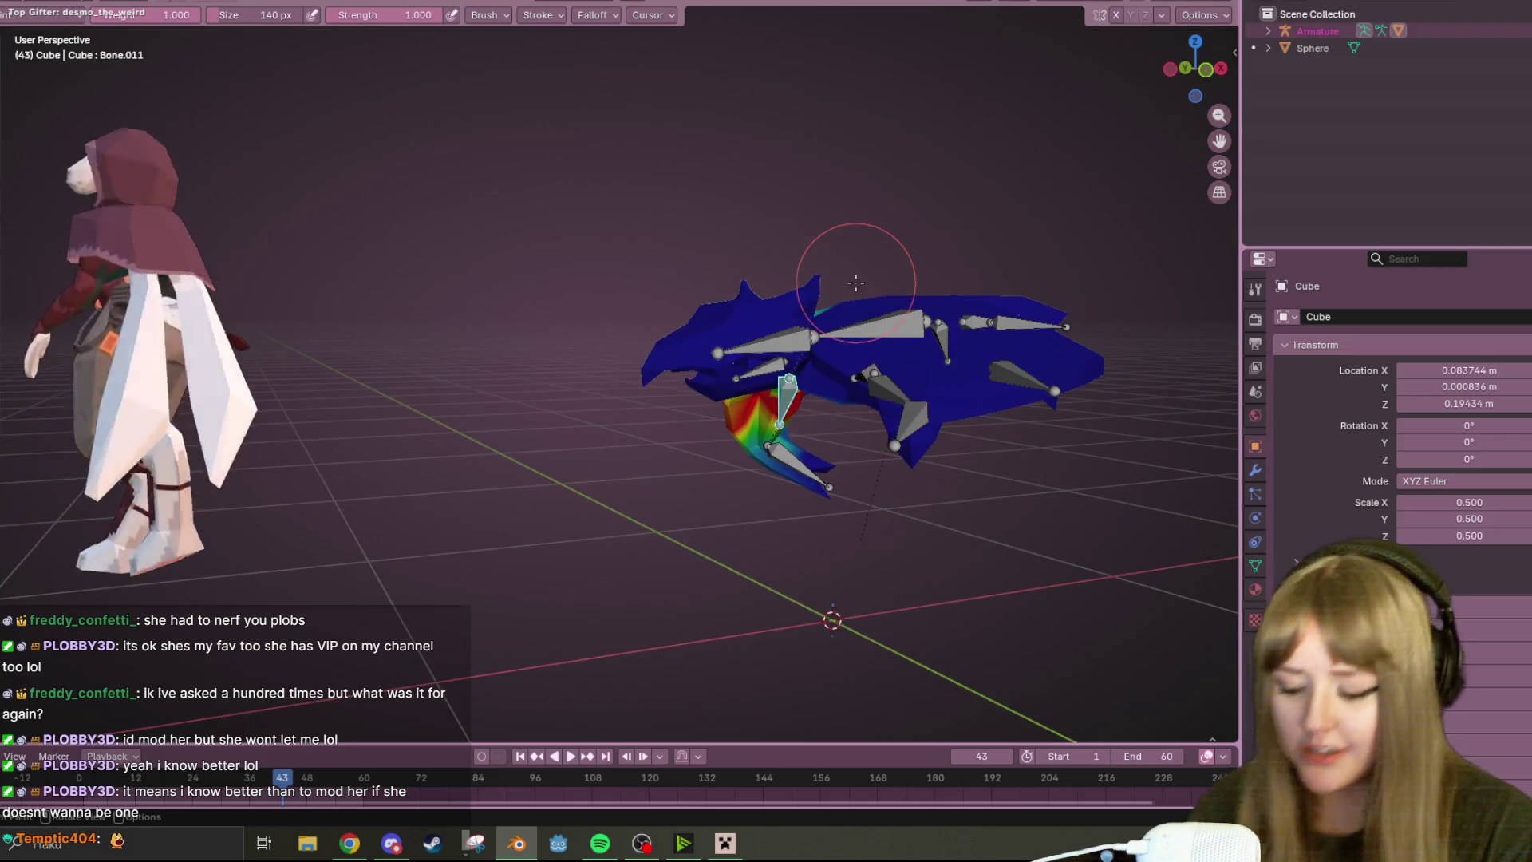
{"action": "left_click", "coordinate": [754, 372], "text": "ctrl"}
{"action": "mouse_move", "coordinate": [754, 372]}
{"action": "middle_mouse_down"}
{"action": "mouse_move", "coordinate": [768, 411]}
{"action": "mouse_move", "coordinate": [740, 383]}
{"action": "mouse_move", "coordinate": [766, 335]}
{"action": "middle_mouse_up"}
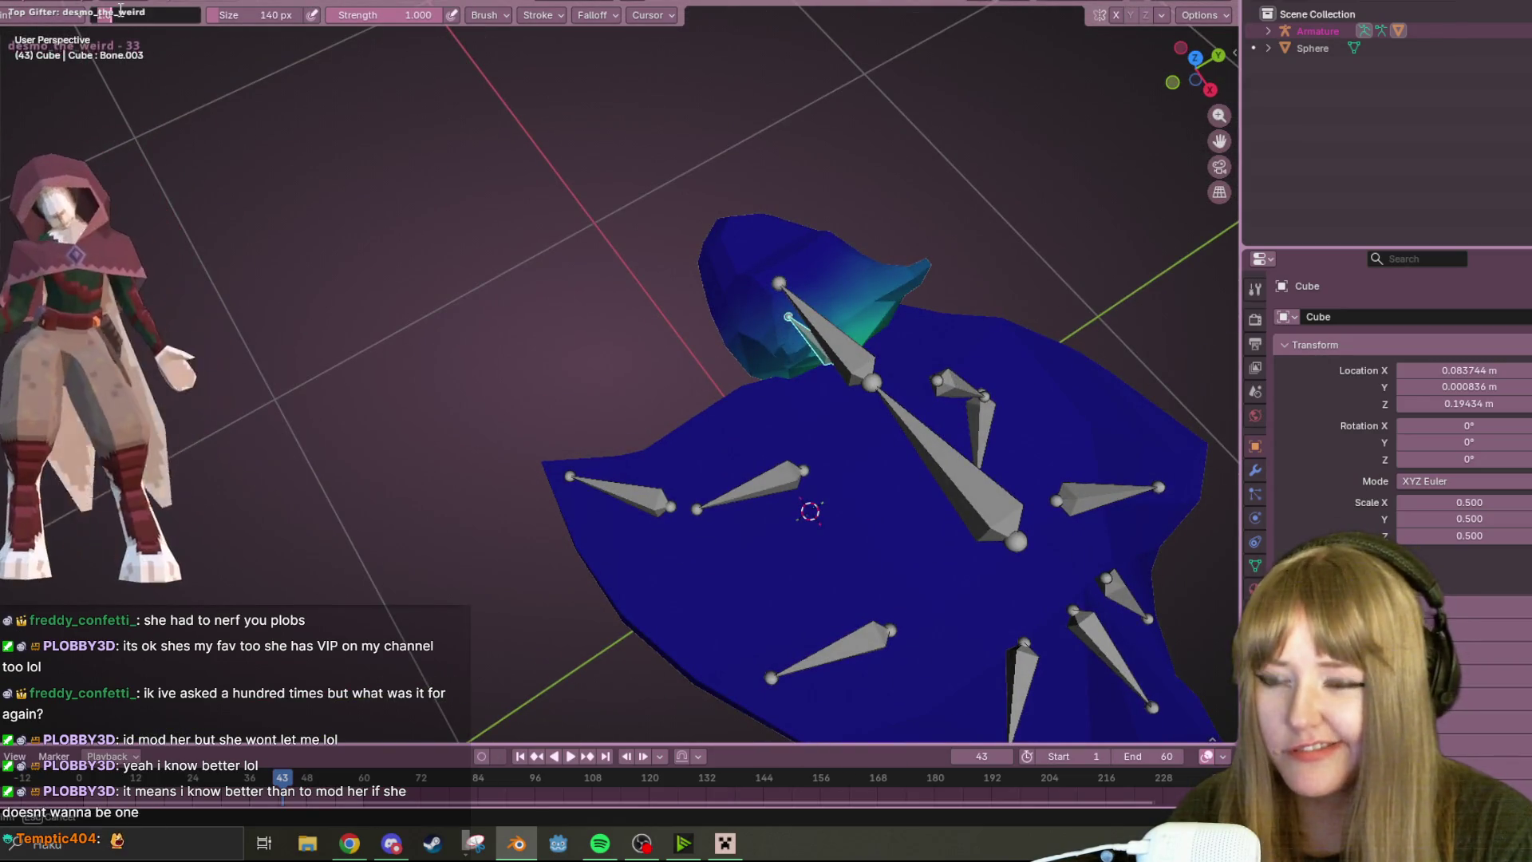
{"action": "left_click_drag", "start_coordinate": [744, 235], "coordinate": [876, 363]}
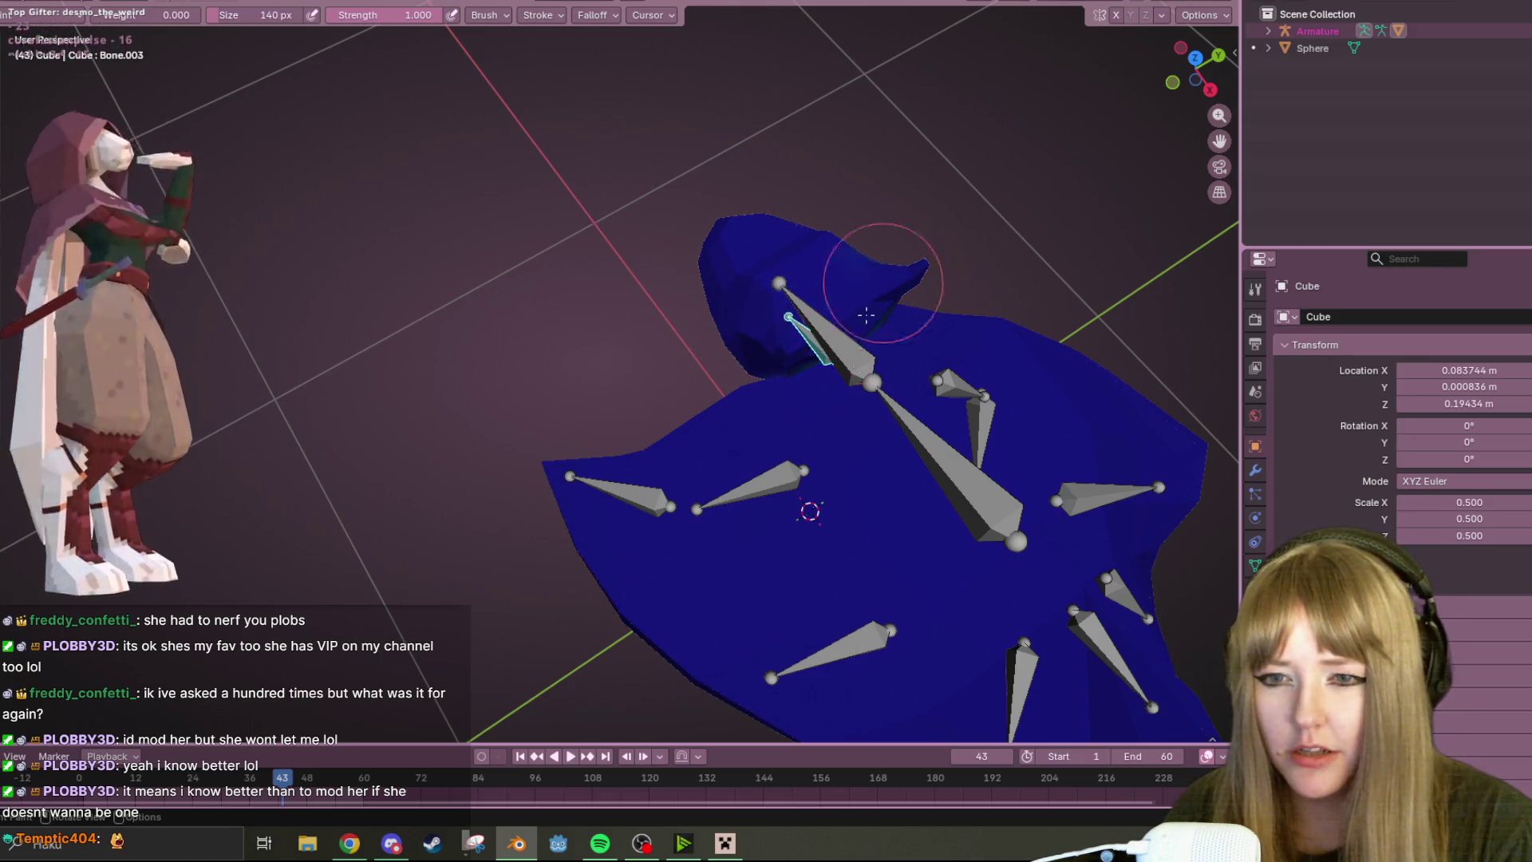
- Test the head bone with a downward rotation, cancelling a second stray rotate
{"action": "middle_click_drag", "start_coordinate": [1101, 256], "coordinate": [905, 325]}
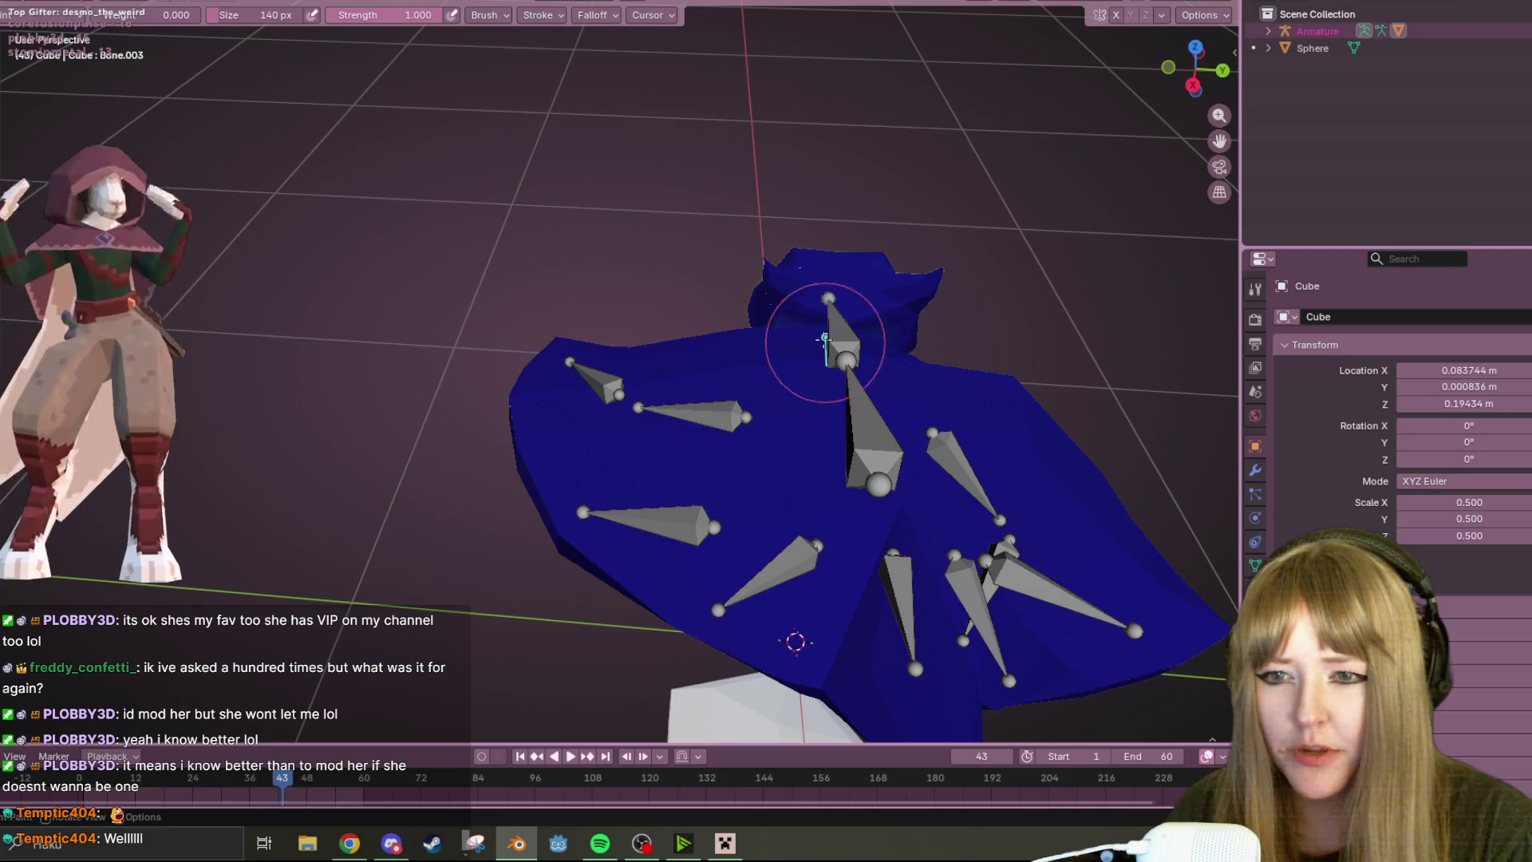
{"action": "mouse_move", "coordinate": [848, 367]}
{"action": "middle_mouse_down"}
{"action": "mouse_move", "coordinate": [1088, 147]}
{"action": "mouse_move", "coordinate": [978, 323]}
{"action": "middle_mouse_up"}
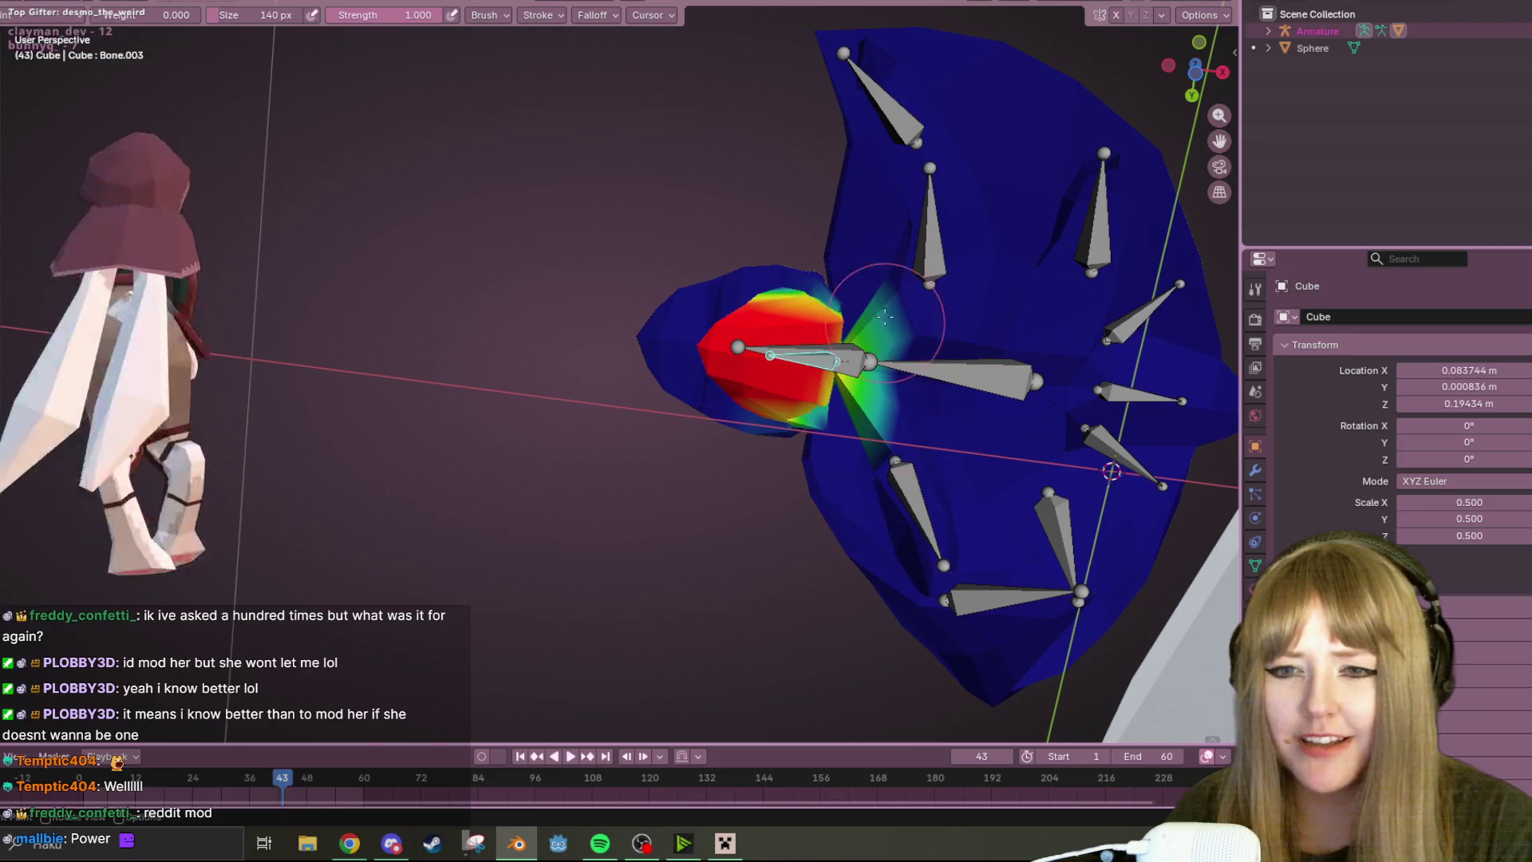
{"action": "mouse_move", "coordinate": [994, 334]}
{"action": "middle_mouse_down"}
{"action": "mouse_move", "coordinate": [854, 392]}
{"action": "mouse_move", "coordinate": [720, 275]}
{"action": "middle_mouse_up"}
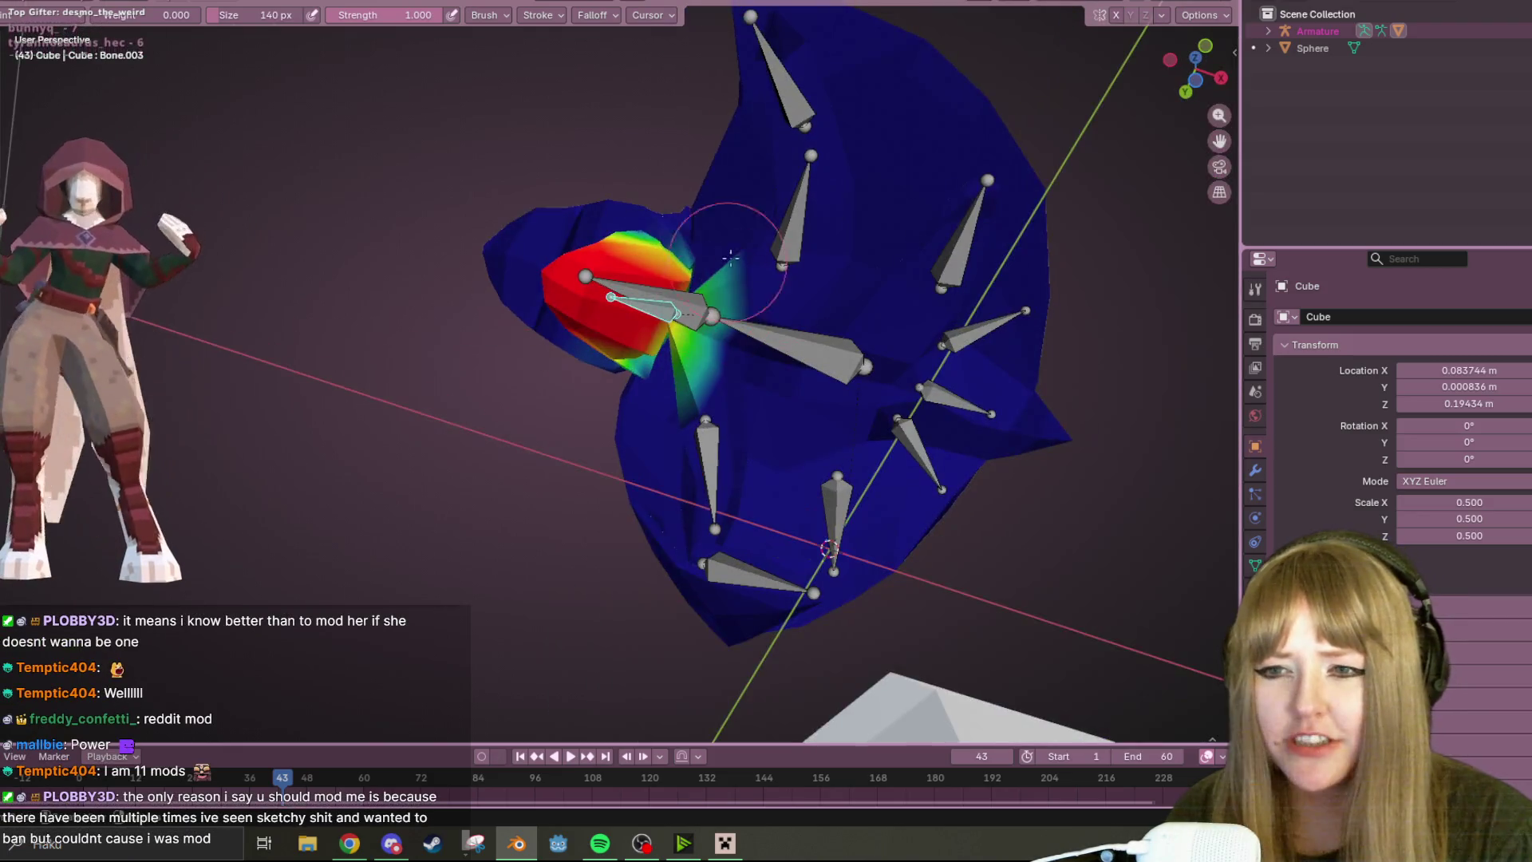
{"action": "middle_click_drag", "start_coordinate": [975, 188], "coordinate": [774, 257]}
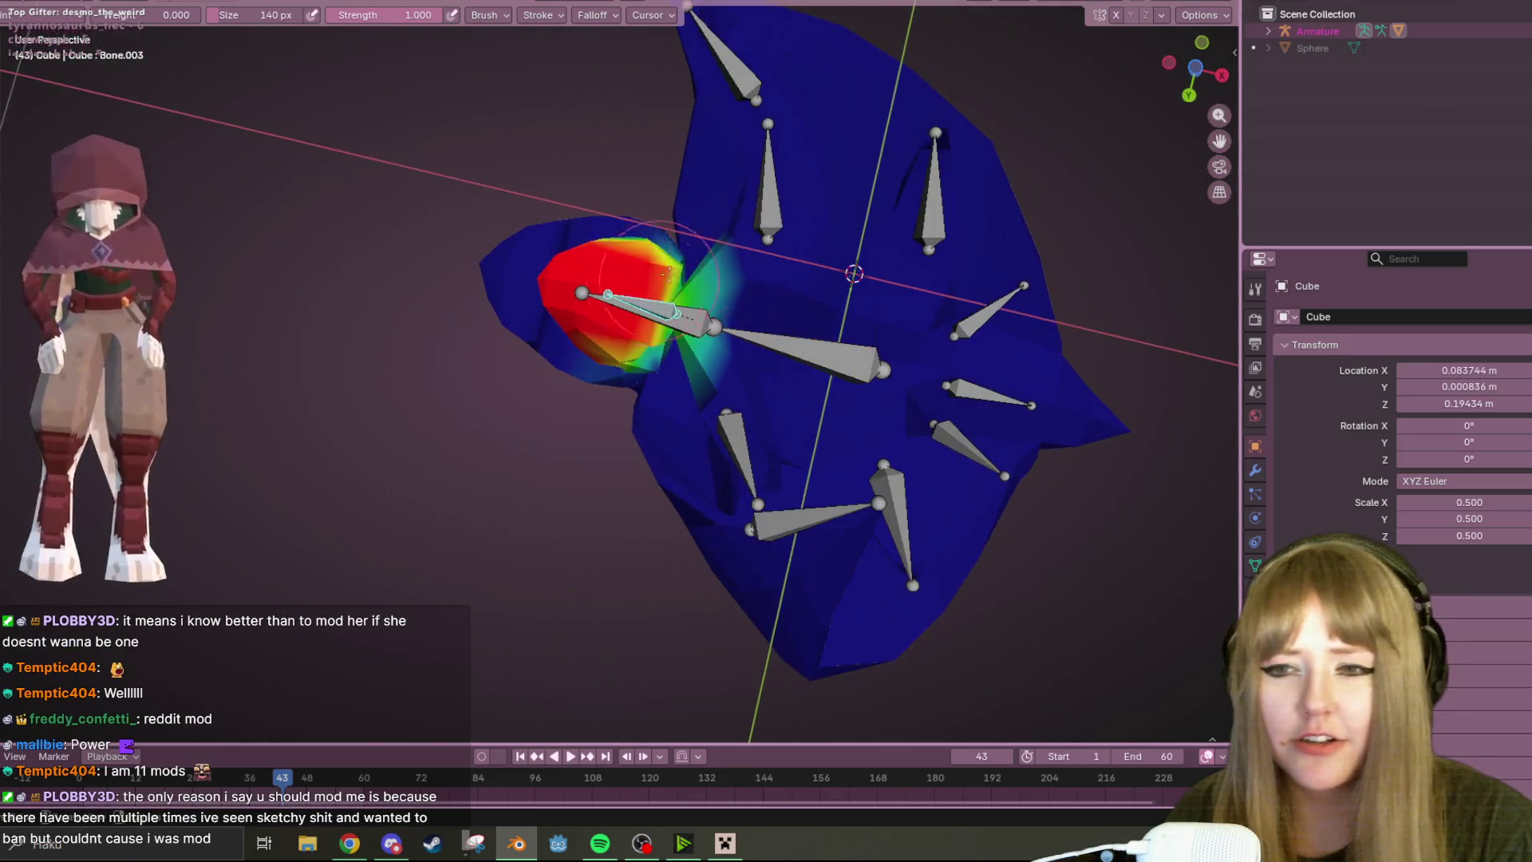
{"action": "middle_click_drag", "start_coordinate": [701, 420], "coordinate": [874, 315]}
{"action": "key", "text": "r"}
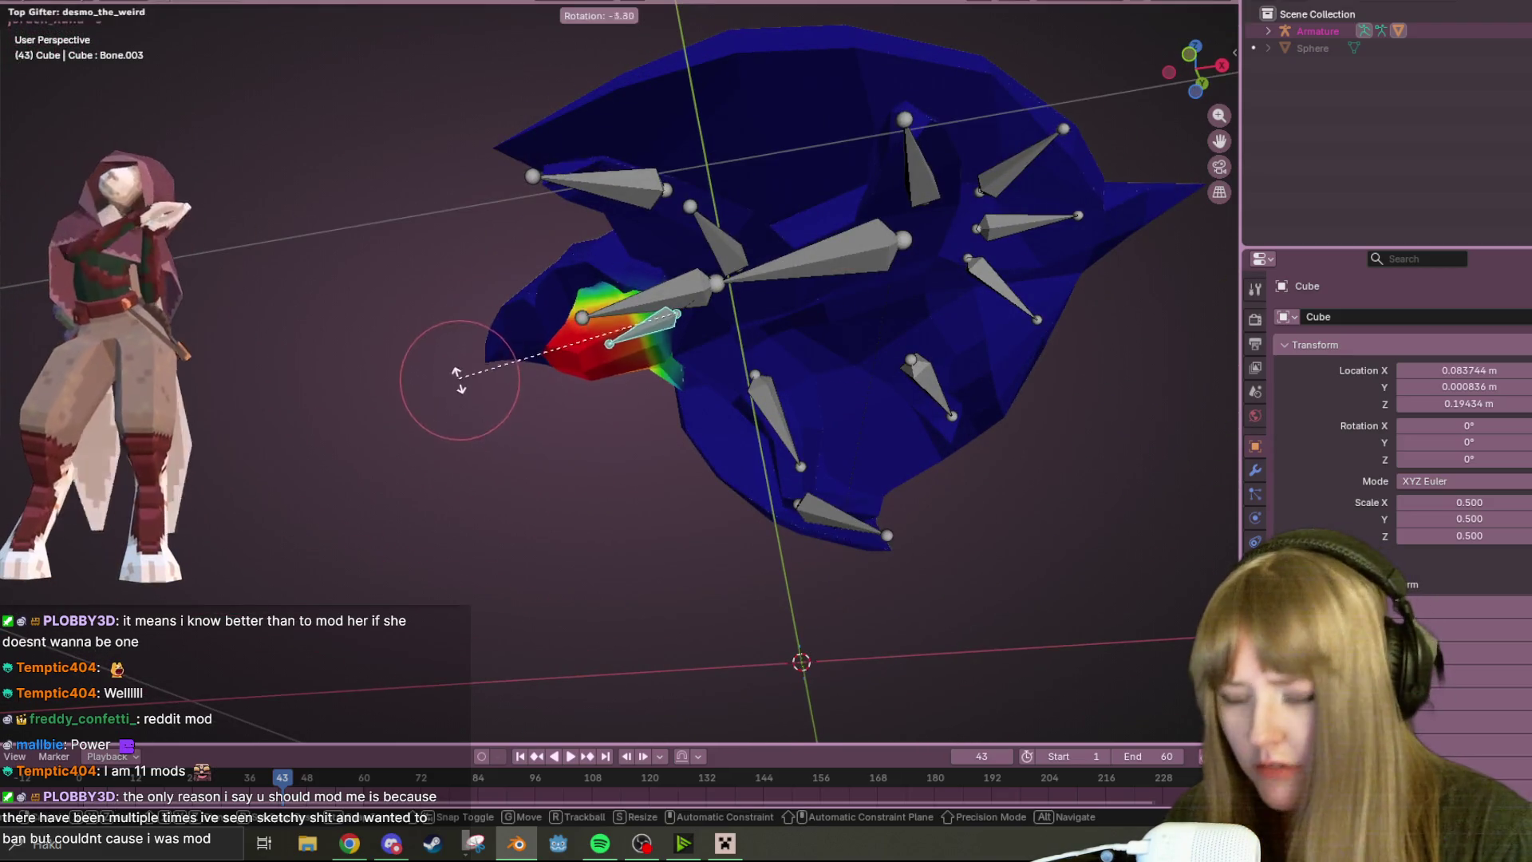
{"action": "left_click", "coordinate": [471, 512]}
{"action": "middle_click_drag", "start_coordinate": [471, 513], "coordinate": [822, 411]}
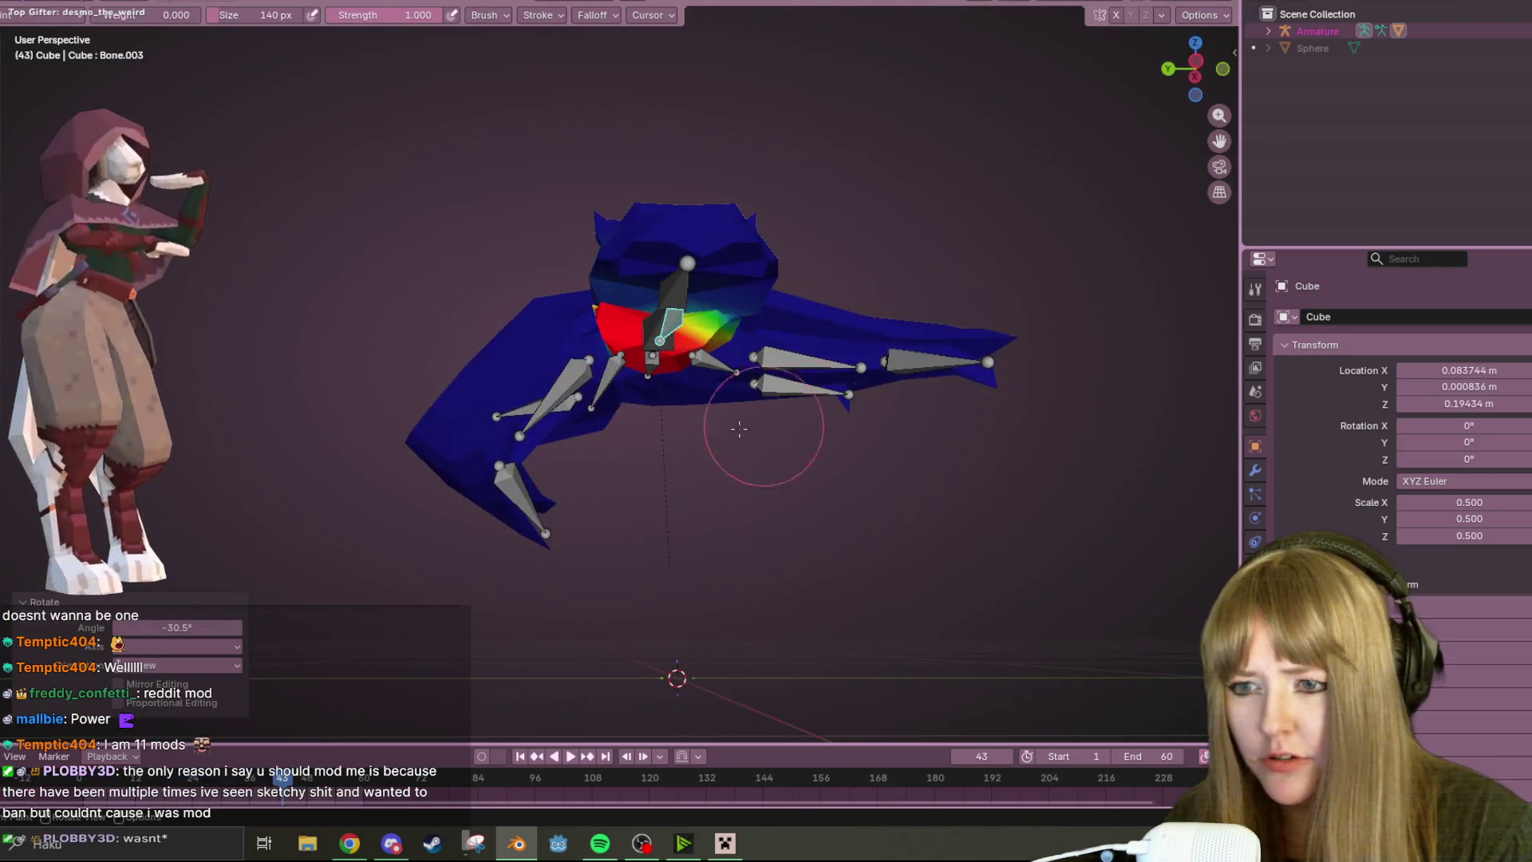
{"action": "key", "text": "r"}
{"action": "right_click", "coordinate": [719, 479]}
- Reduce the head bone's weight near its base so it fades from red tip to blue body
{"action": "middle_click_drag", "start_coordinate": [941, 462], "coordinate": [564, 460]}
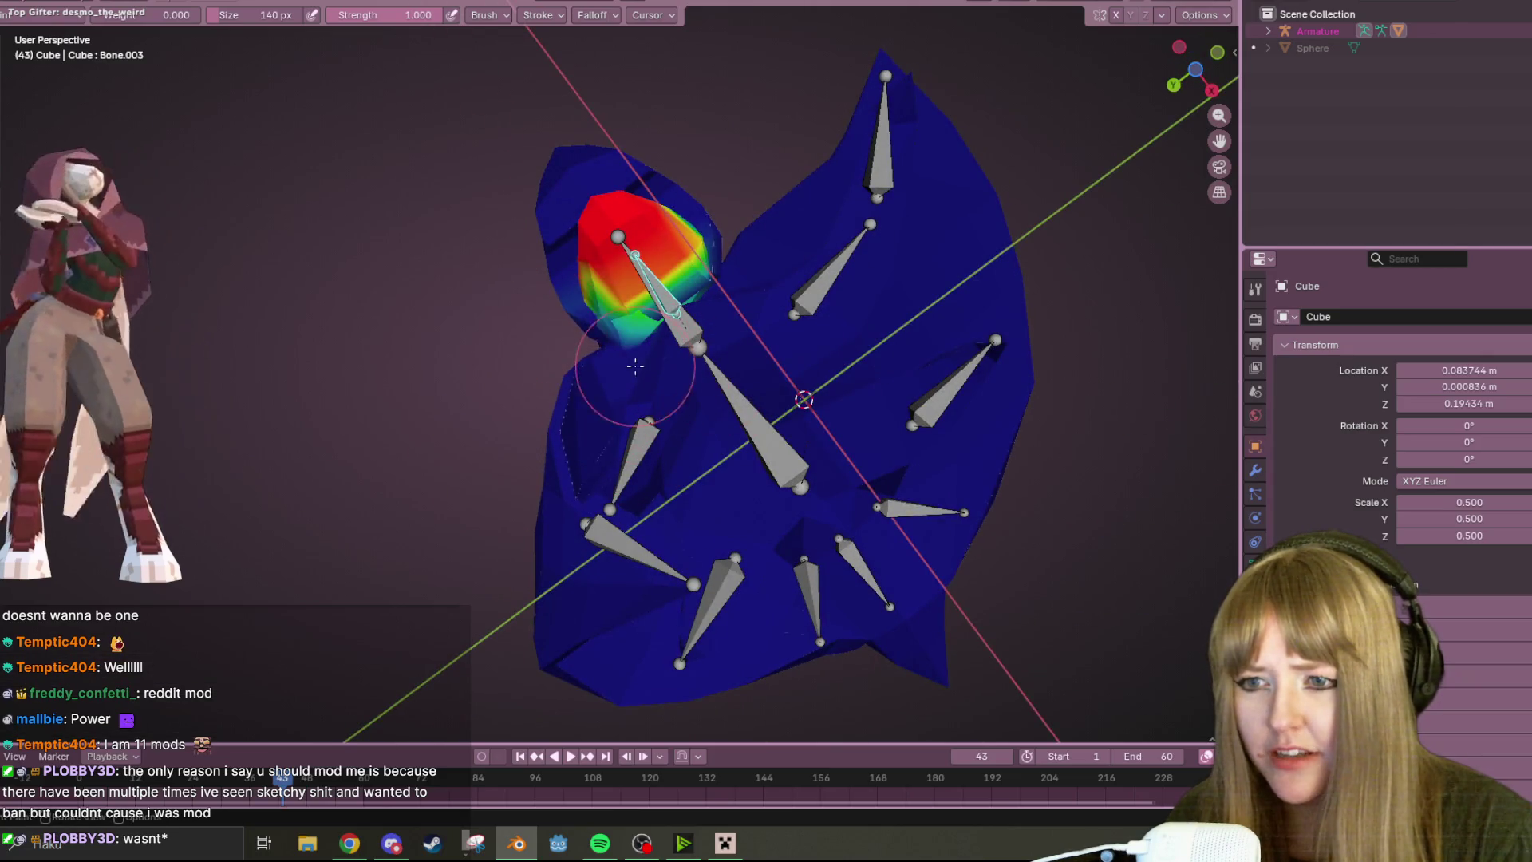
{"action": "scroll", "coordinate": [670, 335], "scroll_direction": "up", "scroll_amount": 3}
{"action": "middle_click_drag", "start_coordinate": [718, 332], "coordinate": [894, 275]}
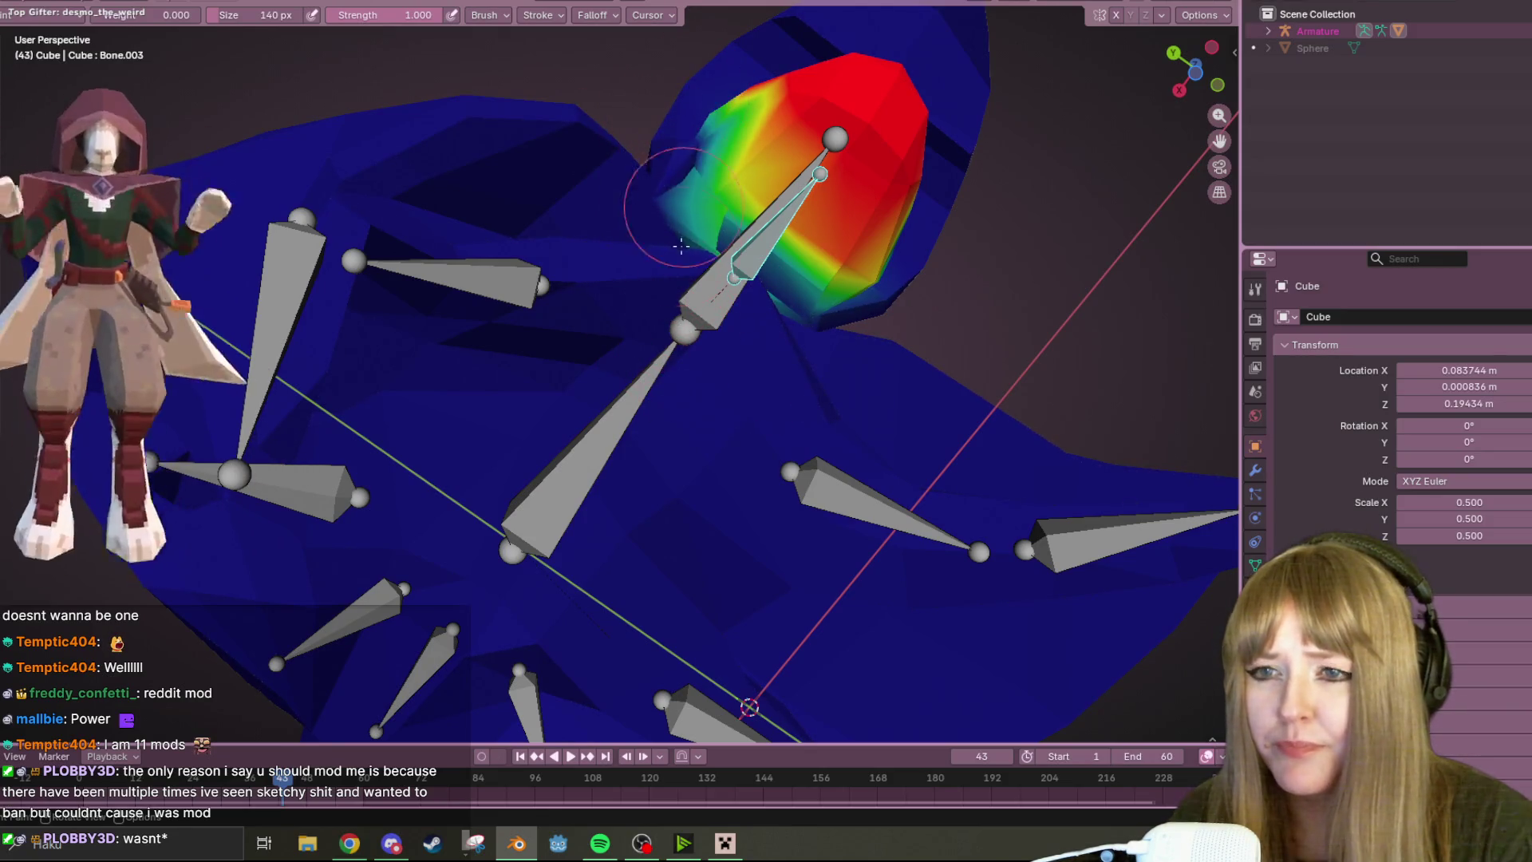
{"action": "middle_click_drag", "start_coordinate": [635, 217], "coordinate": [670, 164]}
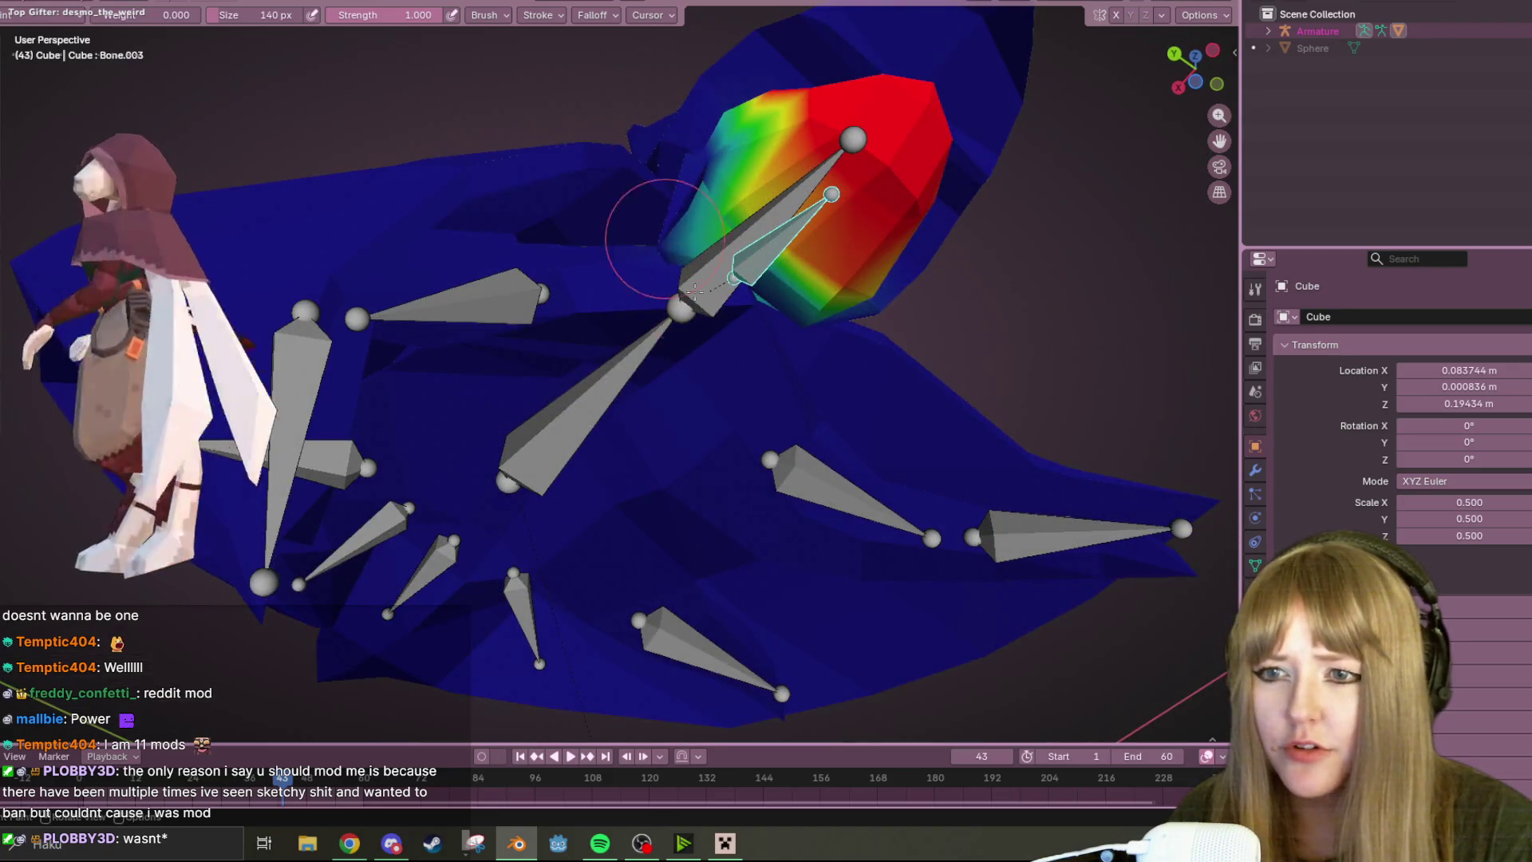
{"action": "left_click_drag", "start_coordinate": [670, 164], "coordinate": [697, 150]}
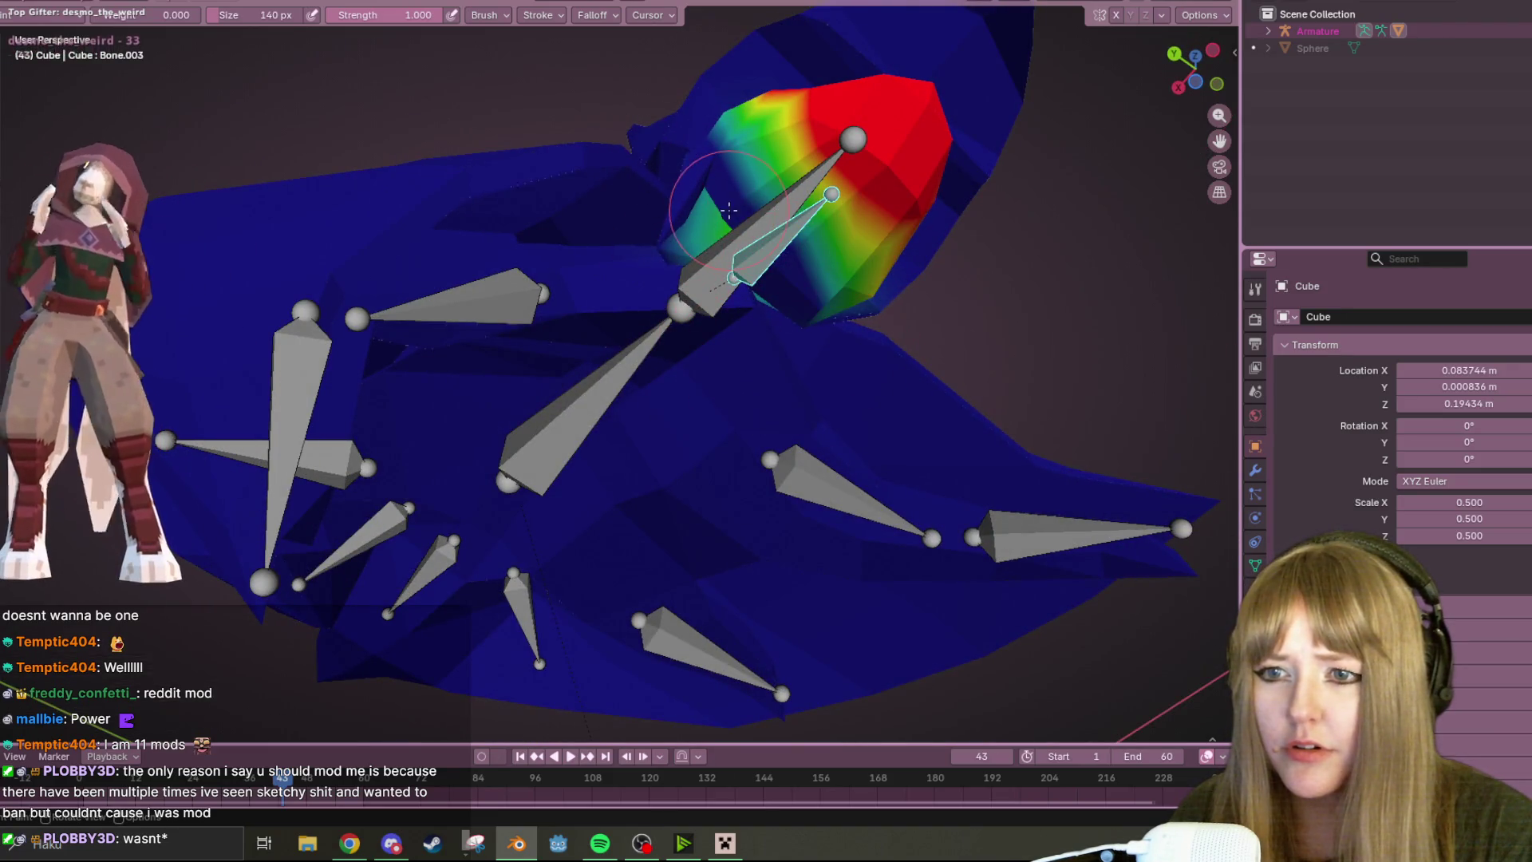
{"action": "middle_click_drag", "start_coordinate": [657, 192], "coordinate": [683, 249]}
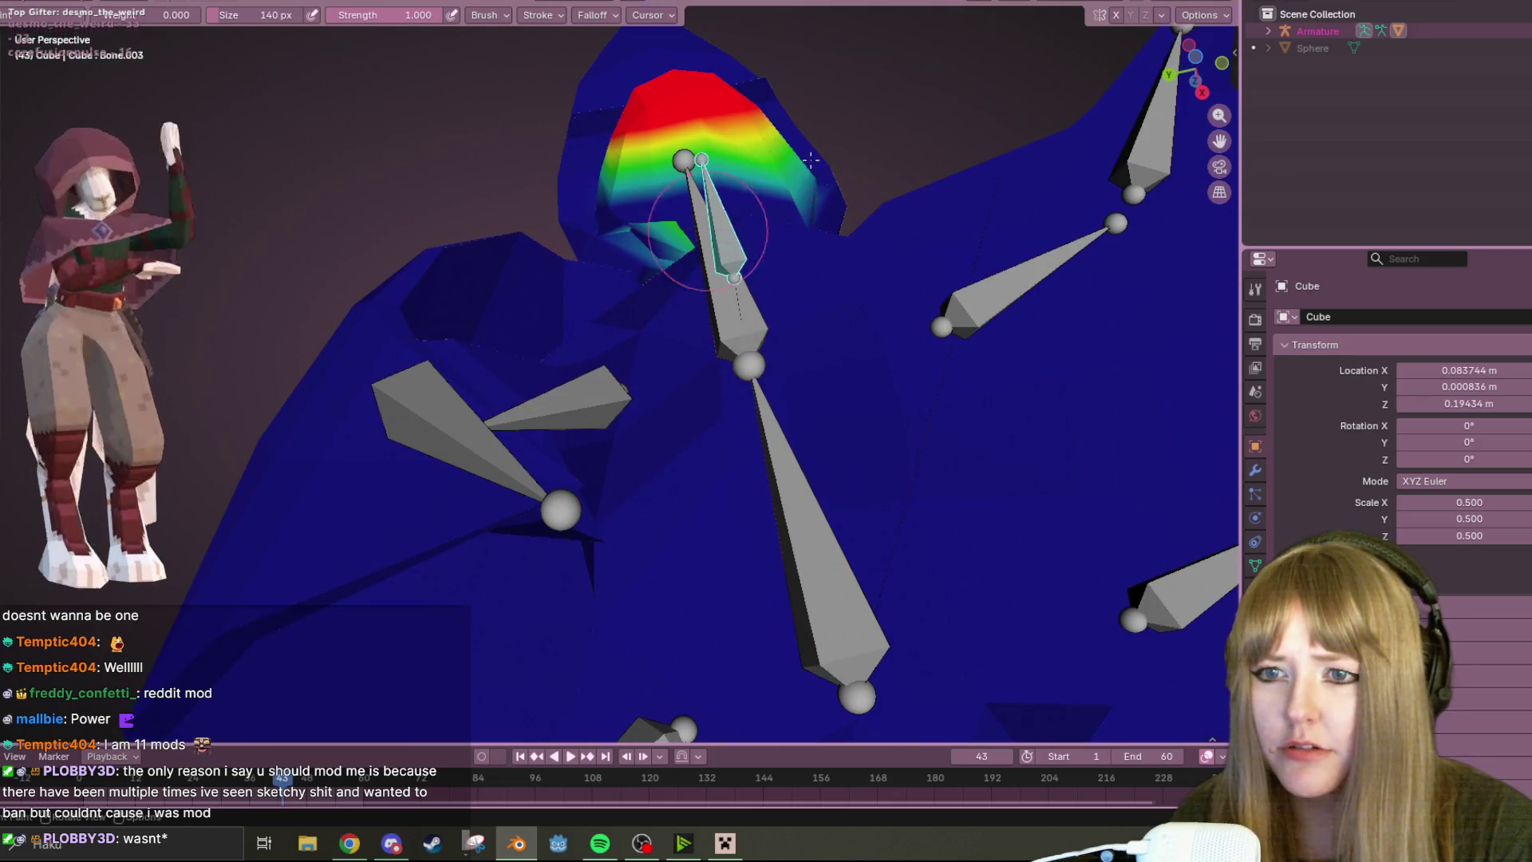
{"action": "middle_click_drag", "start_coordinate": [770, 69], "coordinate": [735, 360]}
{"action": "mouse_move", "coordinate": [587, 343]}
{"action": "middle_mouse_down"}
{"action": "mouse_move", "coordinate": [779, 315]}
{"action": "mouse_move", "coordinate": [852, 193]}
{"action": "mouse_move", "coordinate": [754, 323]}
{"action": "middle_mouse_up"}
{"action": "scroll", "coordinate": [754, 324], "scroll_direction": "up", "scroll_amount": 2}
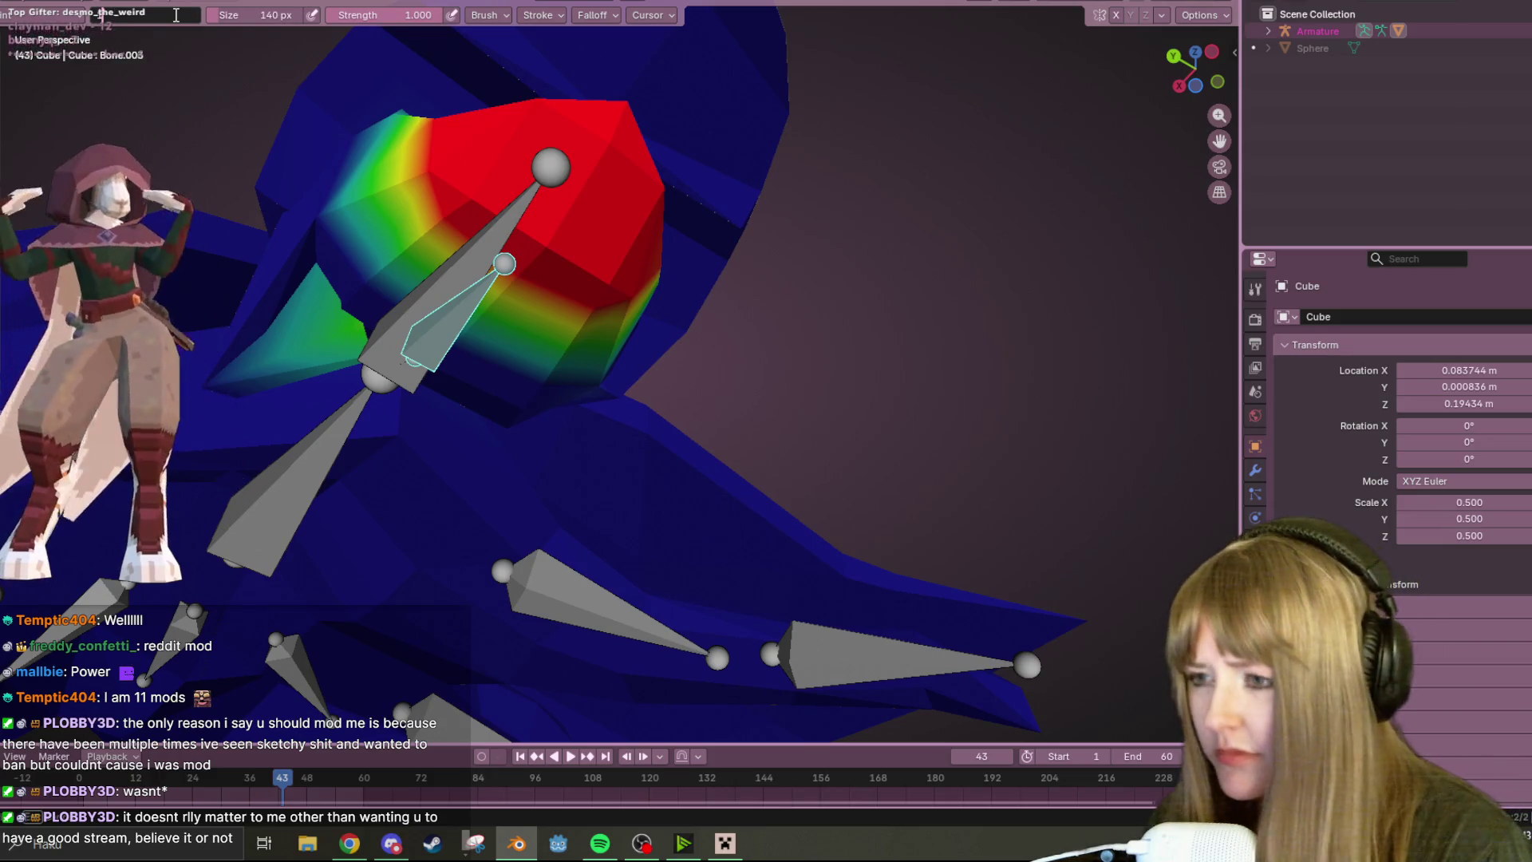
{"action": "mouse_move", "coordinate": [431, 168]}
{"action": "middle_mouse_down"}
{"action": "mouse_move", "coordinate": [493, 171]}
{"action": "mouse_move", "coordinate": [525, 110]}
{"action": "mouse_move", "coordinate": [1076, 102]}
{"action": "middle_mouse_up"}
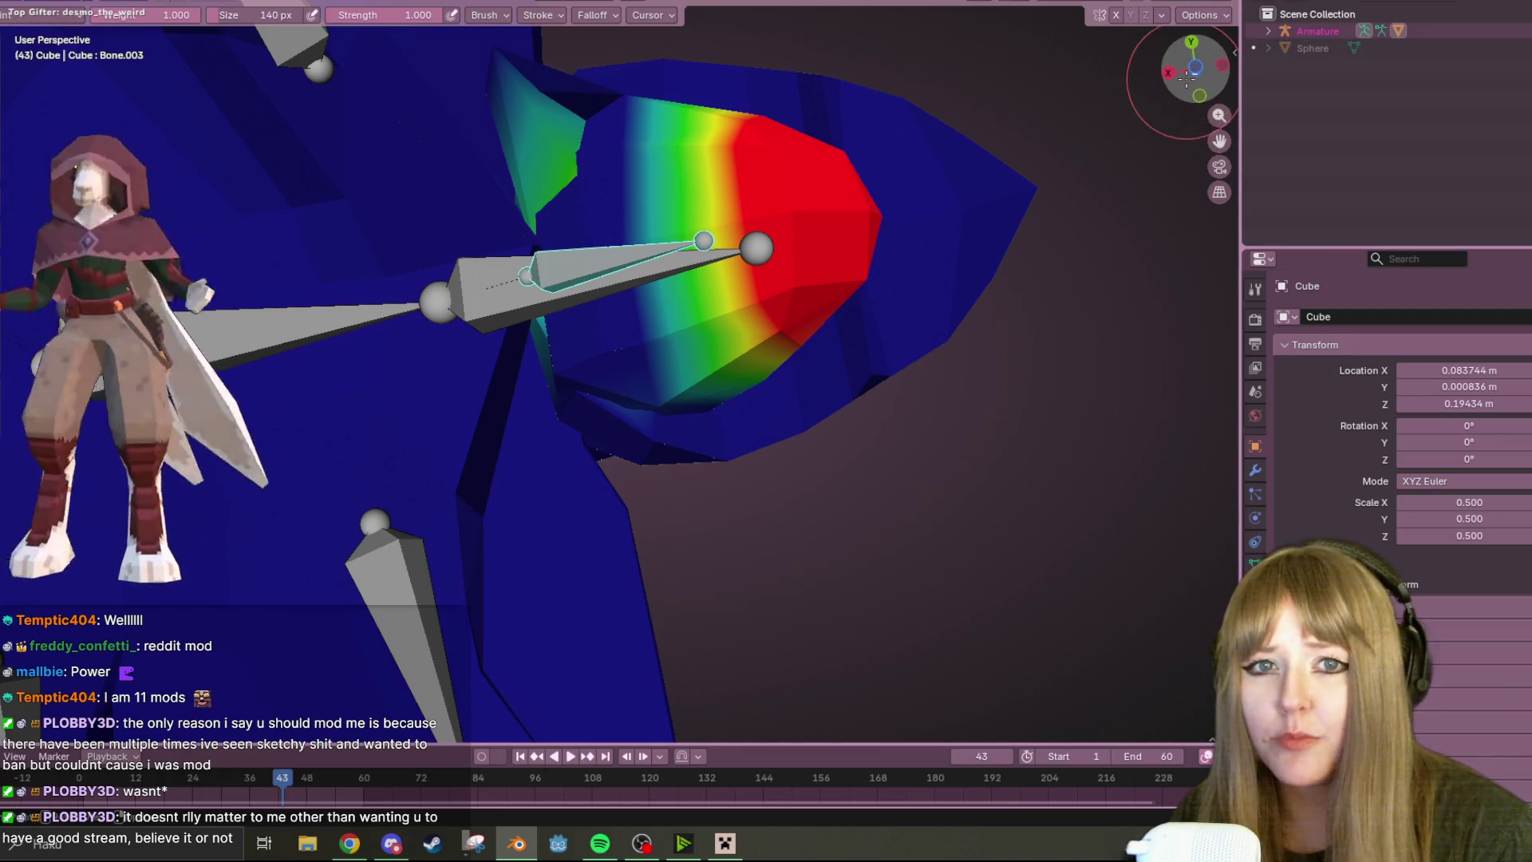
- From Bottom Orthographic, paint more head-bone weight over the head tip, then return to perspective
{"action": "left_click", "coordinate": [1196, 60]}
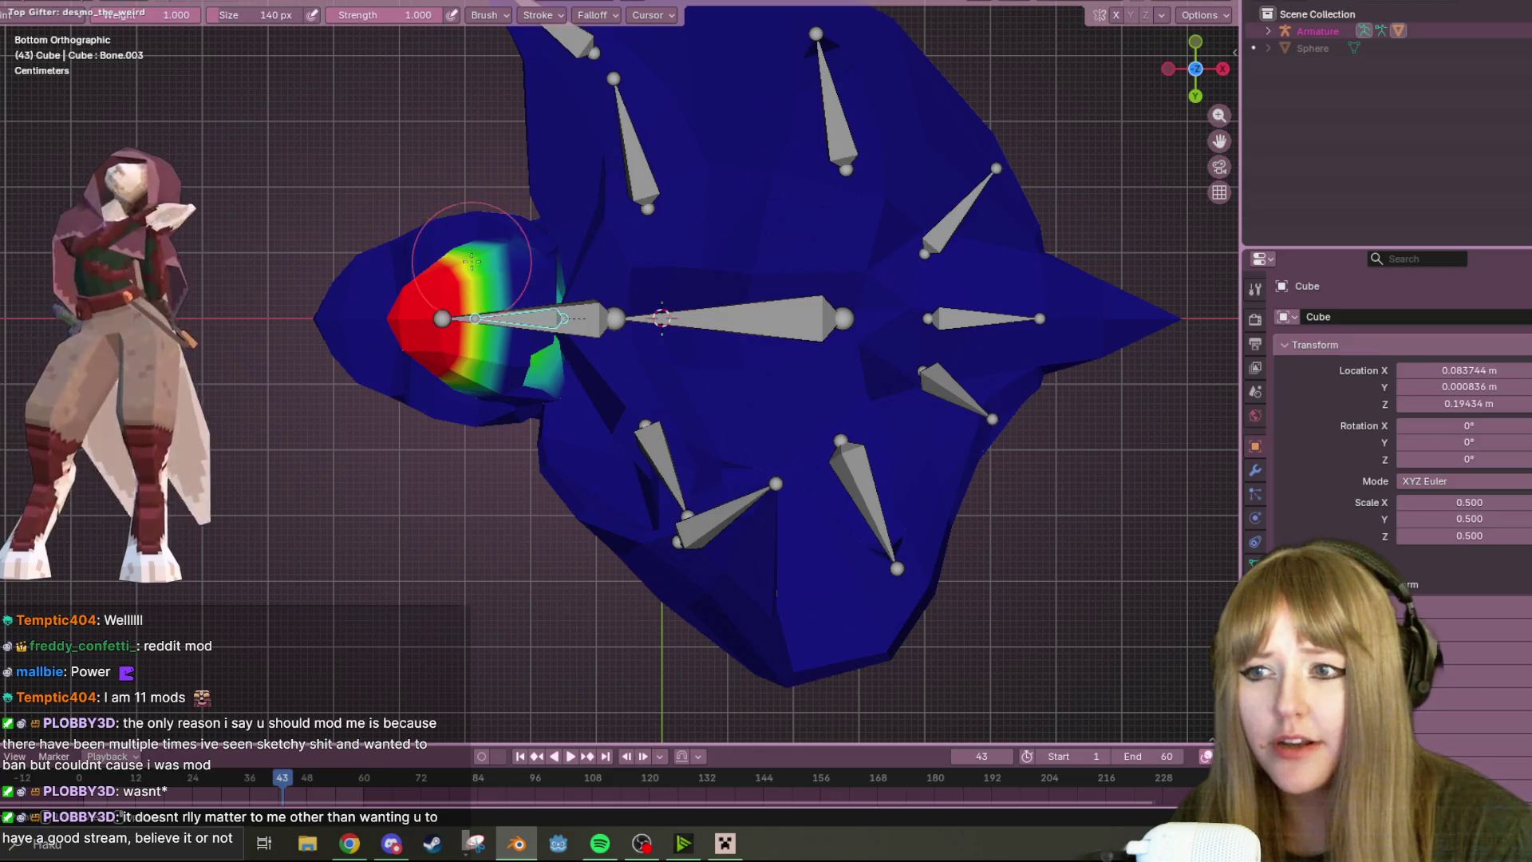
{"action": "mouse_move", "coordinate": [563, 287]}
{"action": "left_mouse_down"}
{"action": "mouse_move", "coordinate": [527, 377]}
{"action": "mouse_move", "coordinate": [437, 366]}
{"action": "left_mouse_up"}
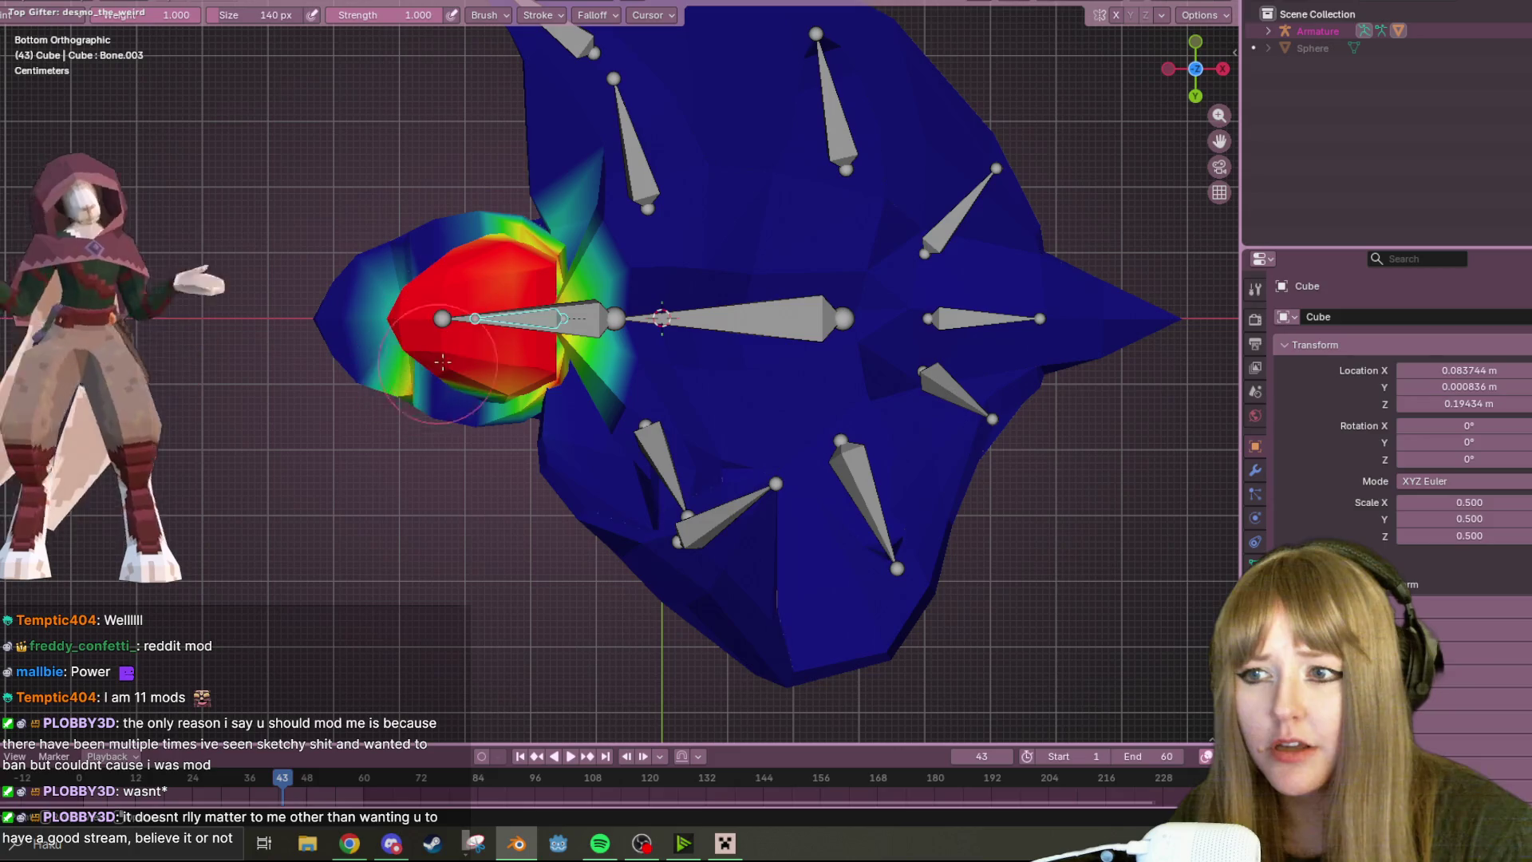
{"action": "mouse_move", "coordinate": [533, 281]}
{"action": "middle_mouse_down"}
{"action": "mouse_move", "coordinate": [449, 300]}
{"action": "mouse_move", "coordinate": [531, 366]}
{"action": "middle_mouse_up"}
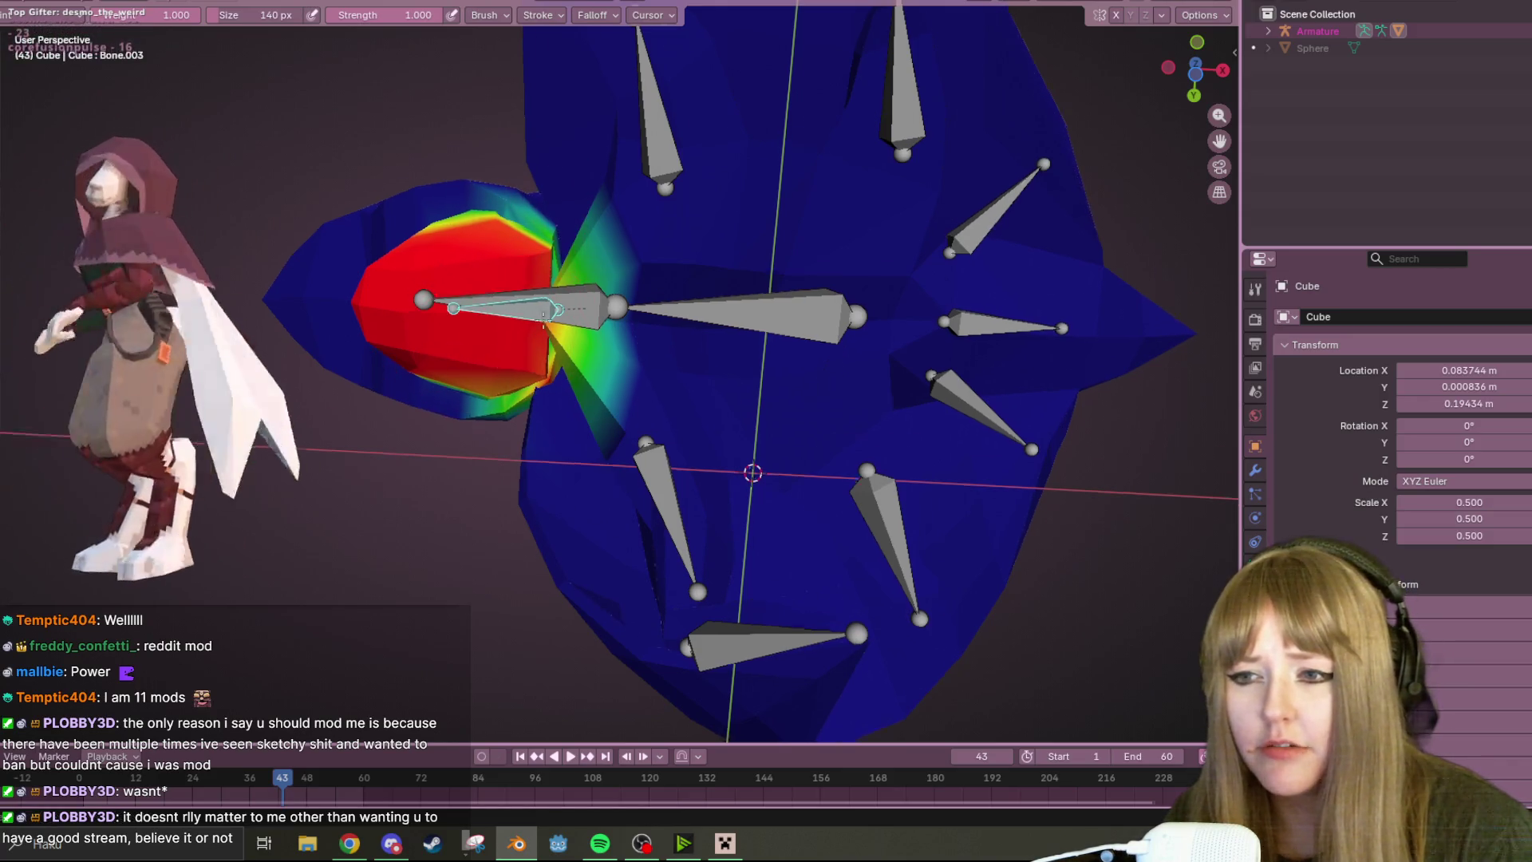
{"action": "middle_click_drag", "start_coordinate": [519, 331], "coordinate": [544, 220]}
- Re-check the head weighting from below and back in perspective view
{"action": "left_click", "coordinate": [1196, 72]}
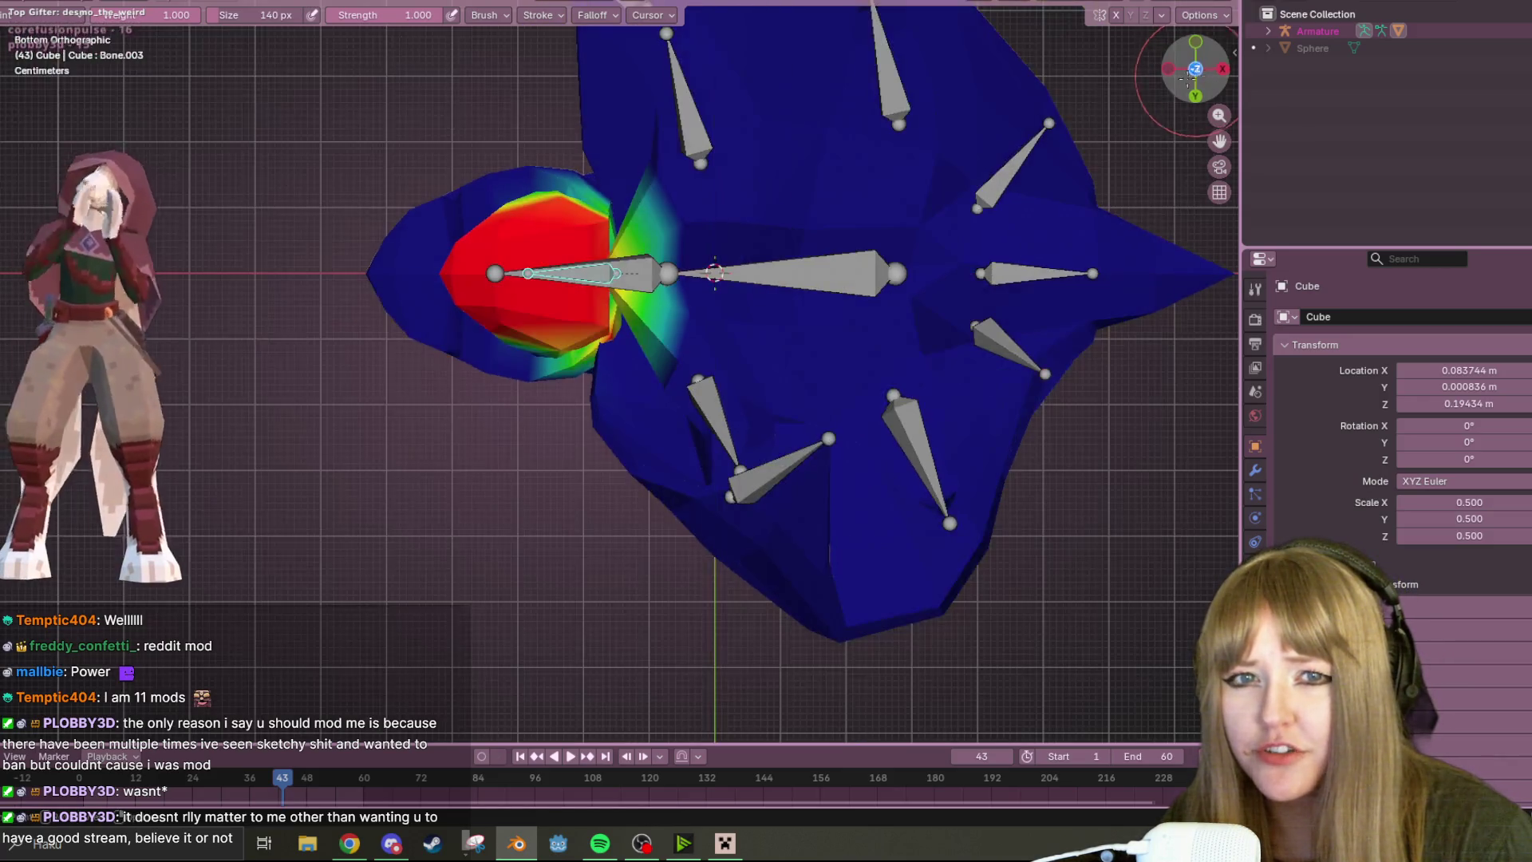
{"action": "scroll", "coordinate": [652, 195], "scroll_direction": "up", "scroll_amount": 3}
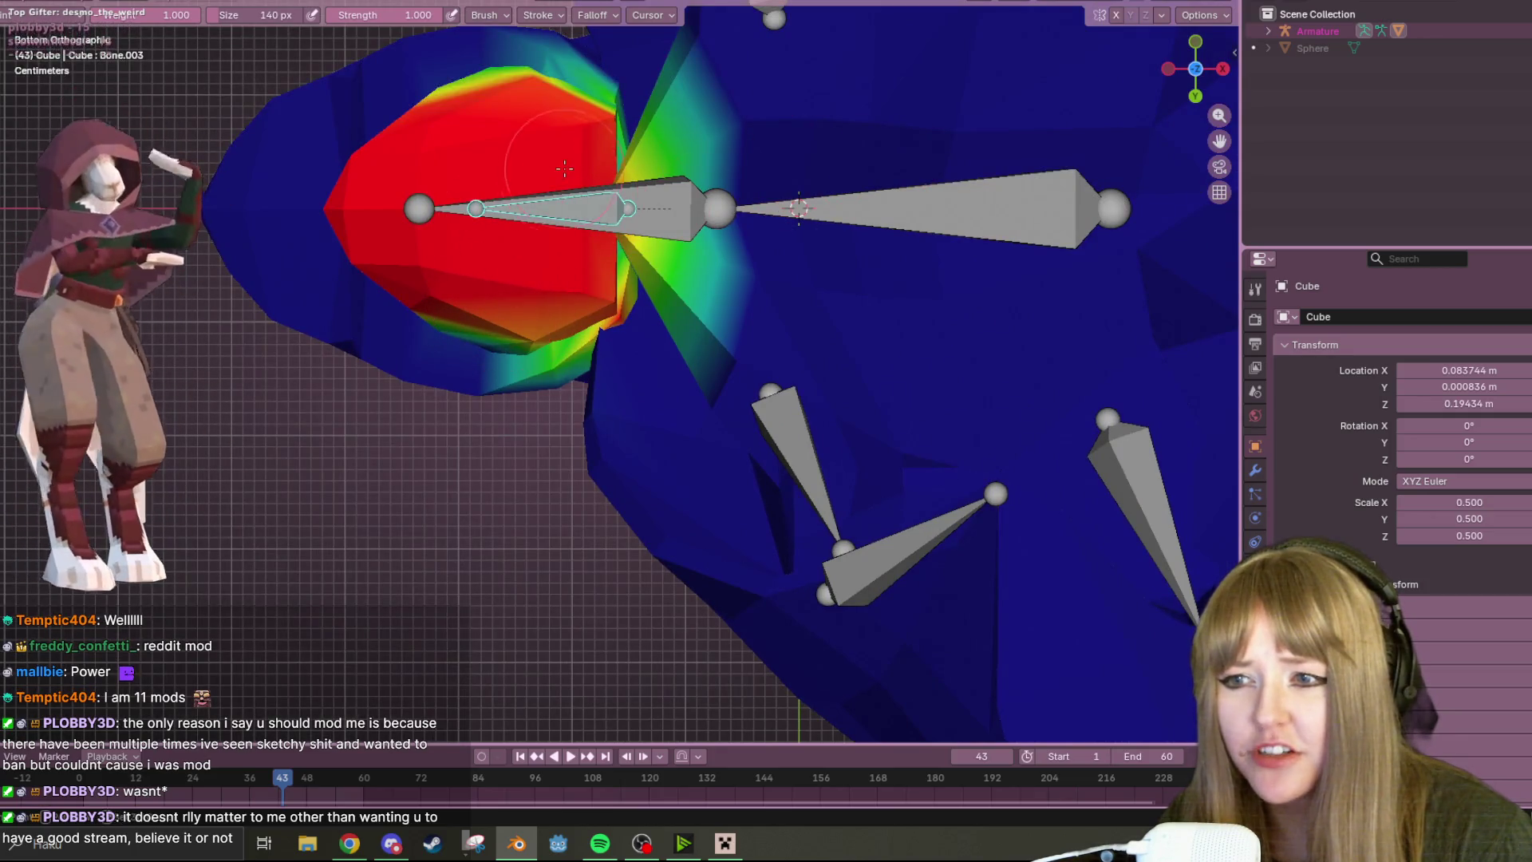
{"action": "middle_click_drag", "start_coordinate": [562, 170], "coordinate": [580, 209], "text": "shift"}
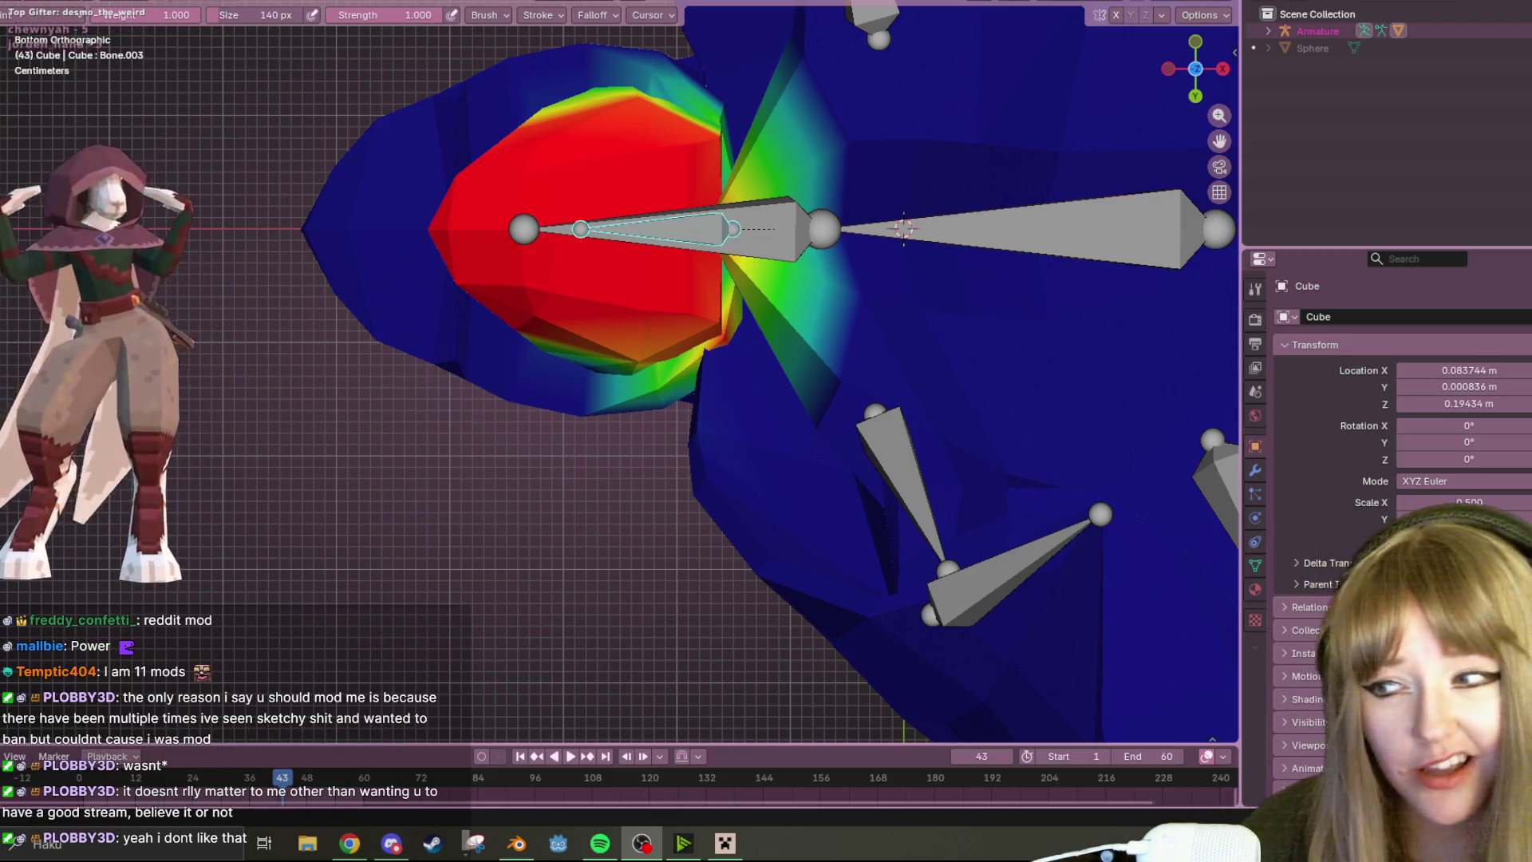
{"action": "mouse_move", "coordinate": [811, 185]}
{"action": "middle_mouse_down"}
{"action": "mouse_move", "coordinate": [834, 284]}
{"action": "mouse_move", "coordinate": [849, 239]}
{"action": "middle_mouse_up"}
- In front view, rotate and move the head bone, then inspect the red head region from below
{"action": "key", "text": "KP_1"}
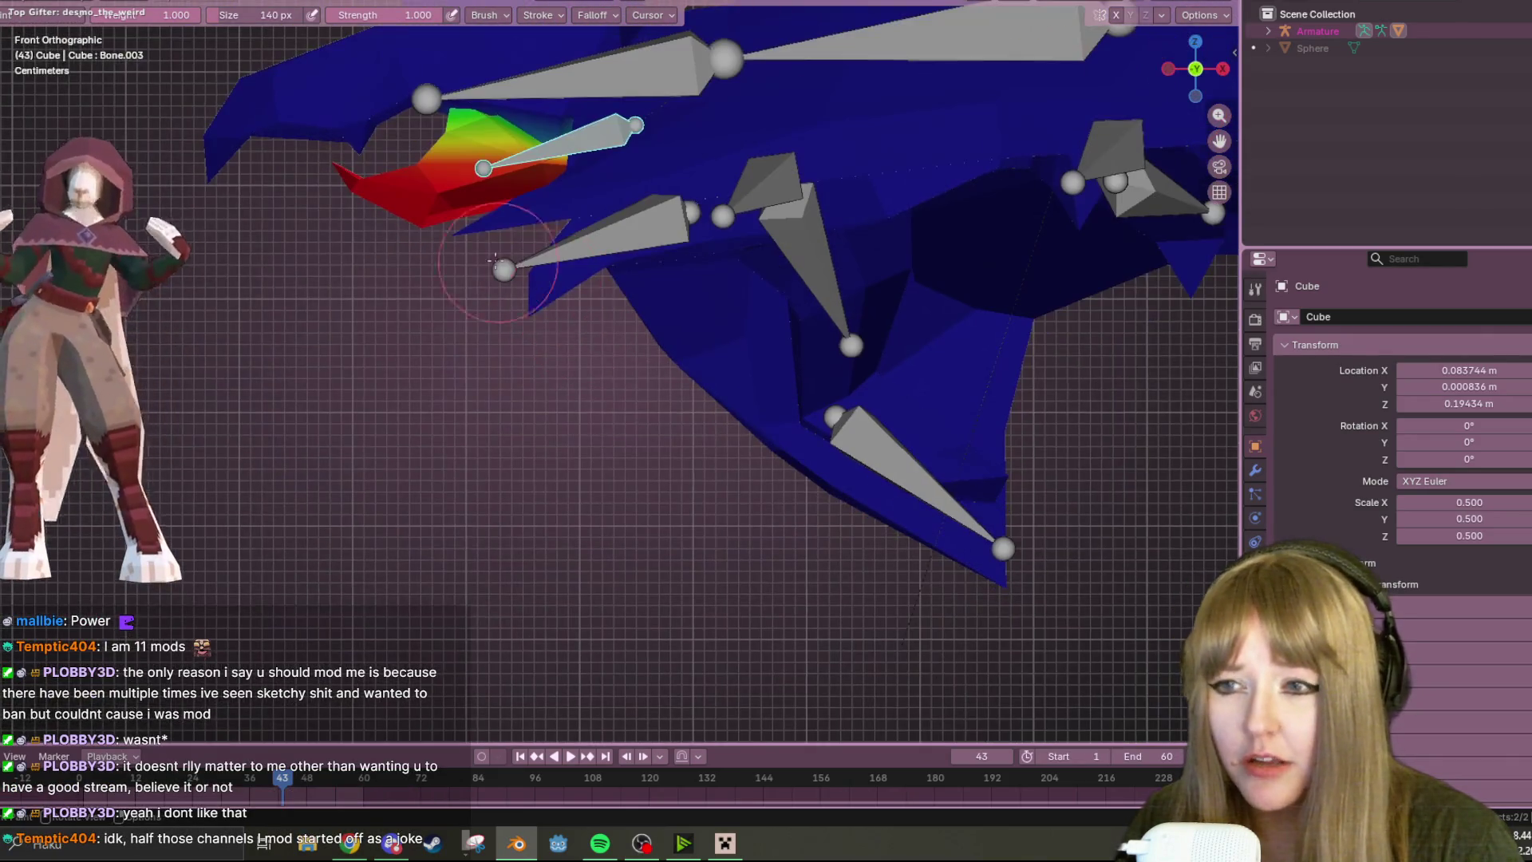
{"action": "key", "text": "r"}
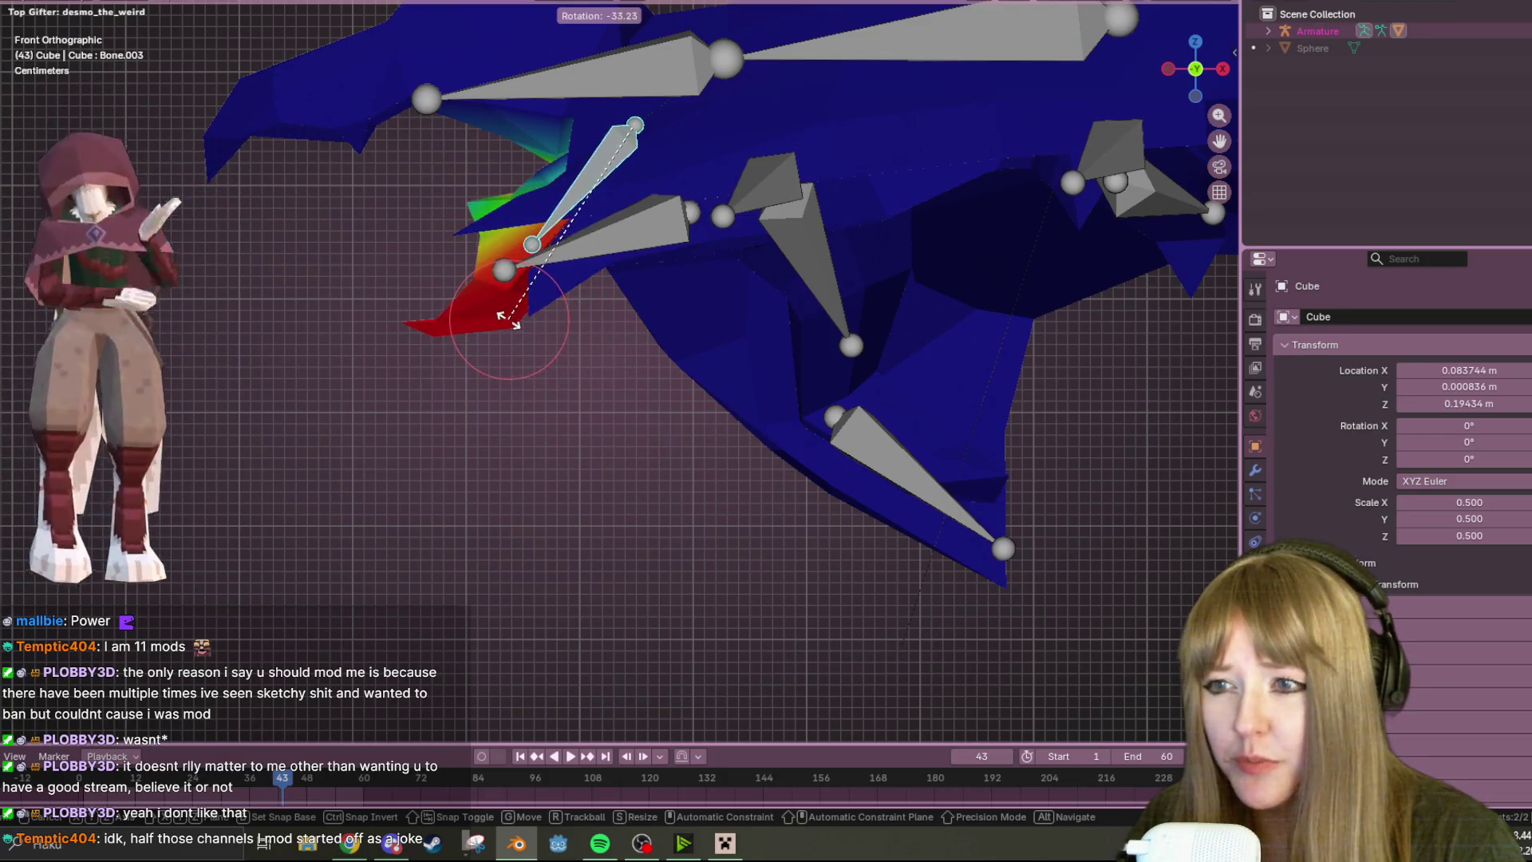
{"action": "left_click", "coordinate": [515, 275]}
{"action": "scroll", "coordinate": [770, 213], "scroll_direction": "up", "scroll_amount": 2}
{"action": "key", "text": "g"}
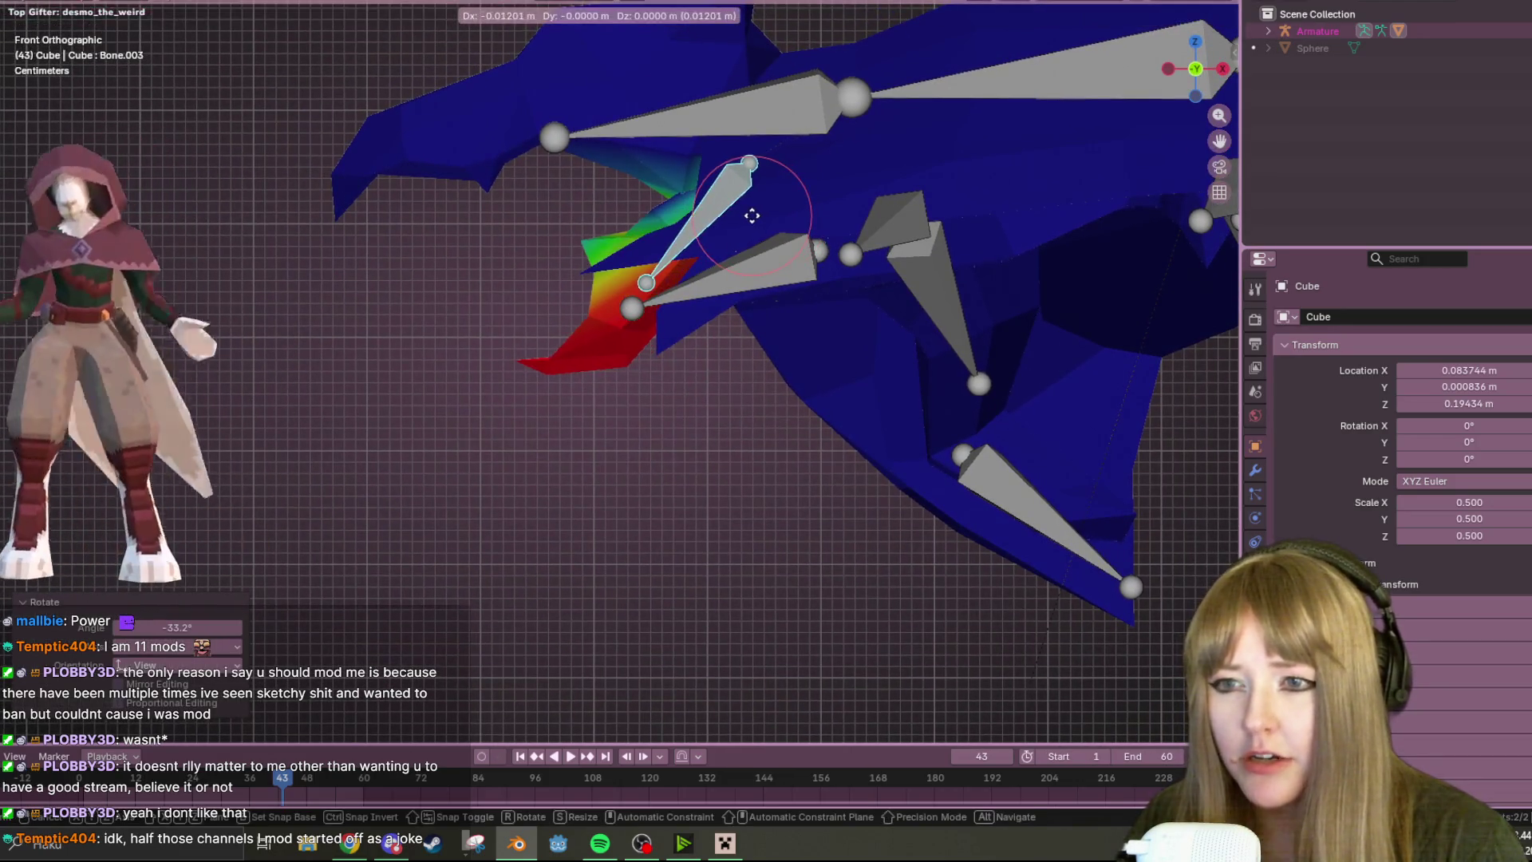
{"action": "left_click", "coordinate": [767, 216]}
{"action": "middle_click_drag", "start_coordinate": [766, 216], "coordinate": [942, 121]}
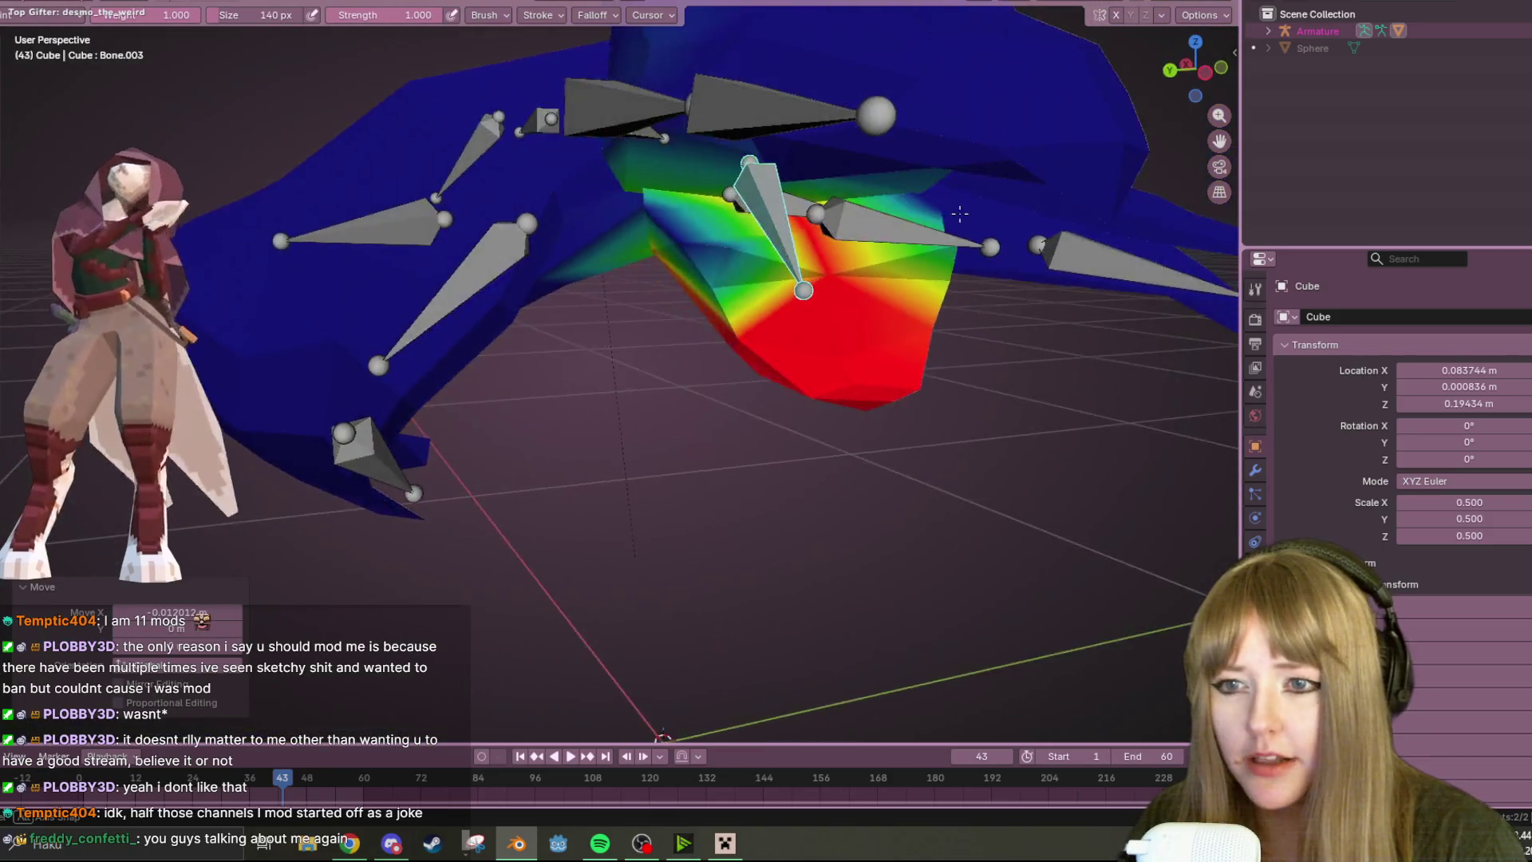
{"action": "mouse_move", "coordinate": [711, 86]}
{"action": "middle_mouse_down"}
{"action": "mouse_move", "coordinate": [857, 250]}
{"action": "mouse_move", "coordinate": [629, 263]}
{"action": "middle_mouse_up"}
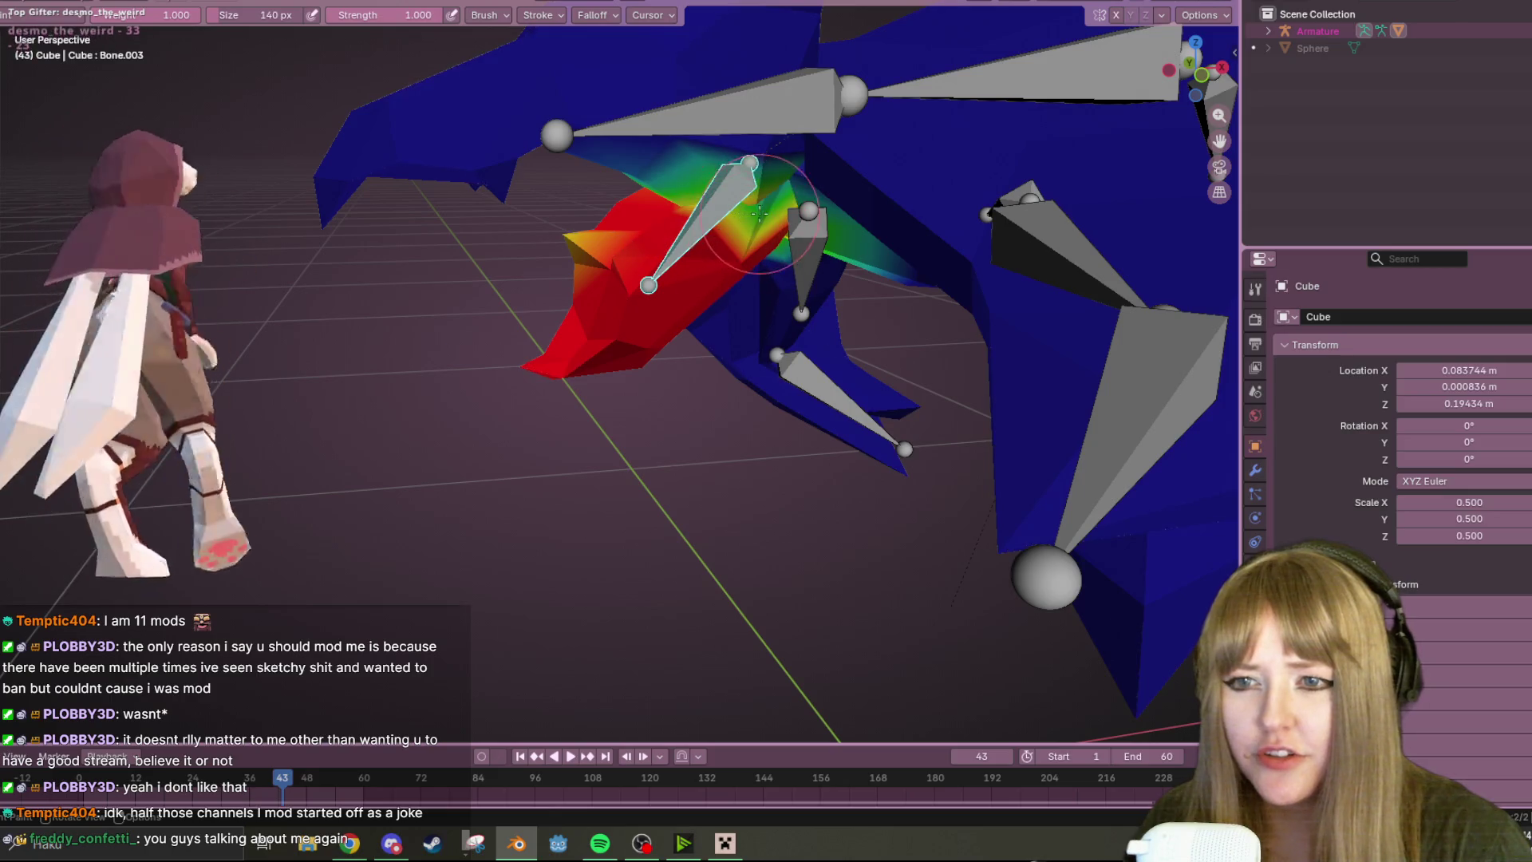
{"action": "middle_click_drag", "start_coordinate": [752, 211], "coordinate": [711, 245]}
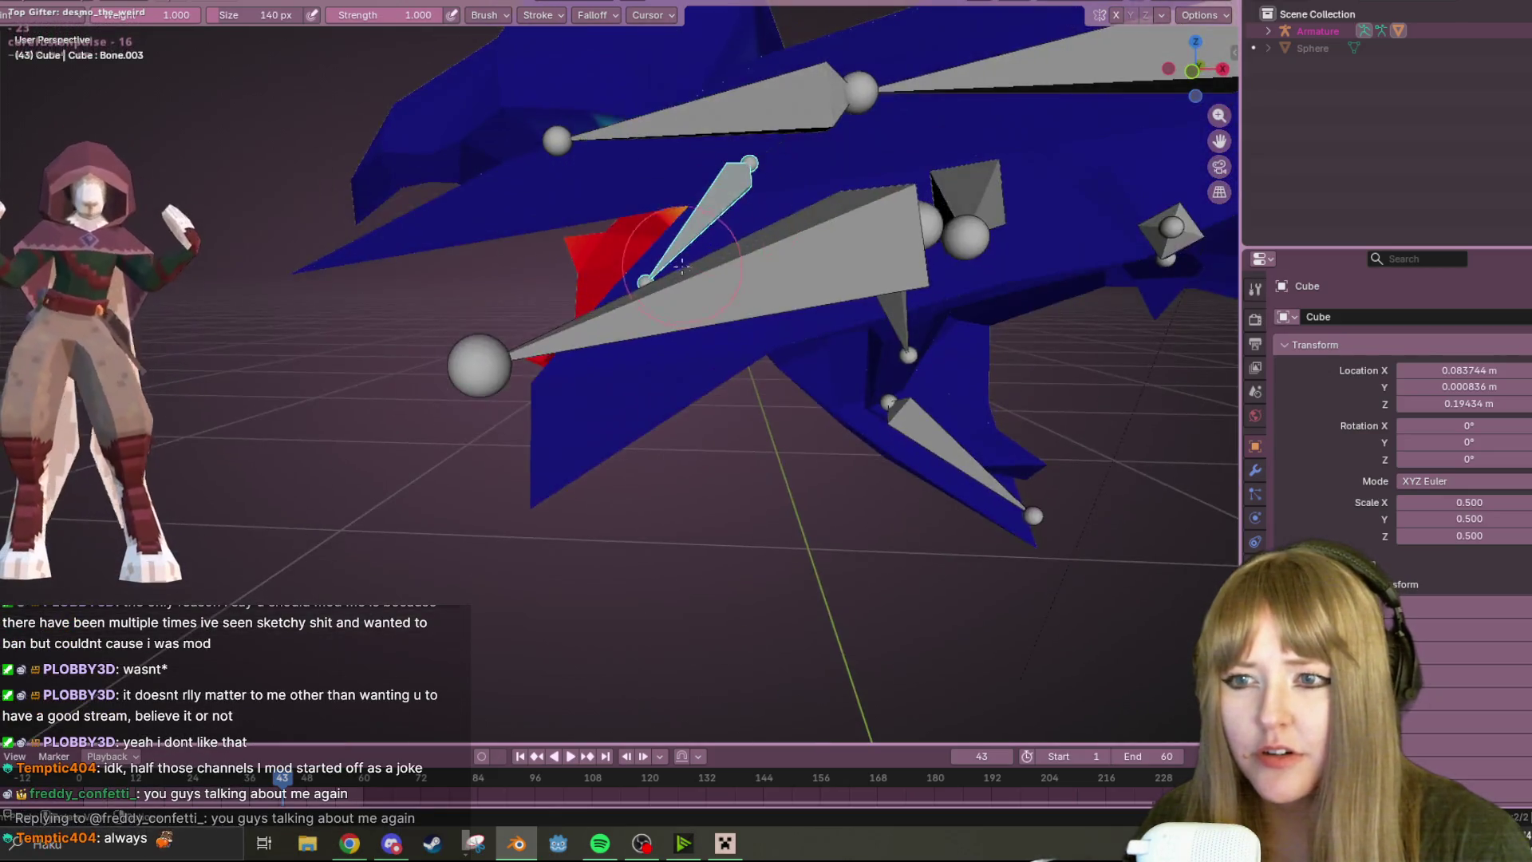
- Repeat head-bone rotations until the manta's head is posed bent downward
{"action": "key", "text": "r"}
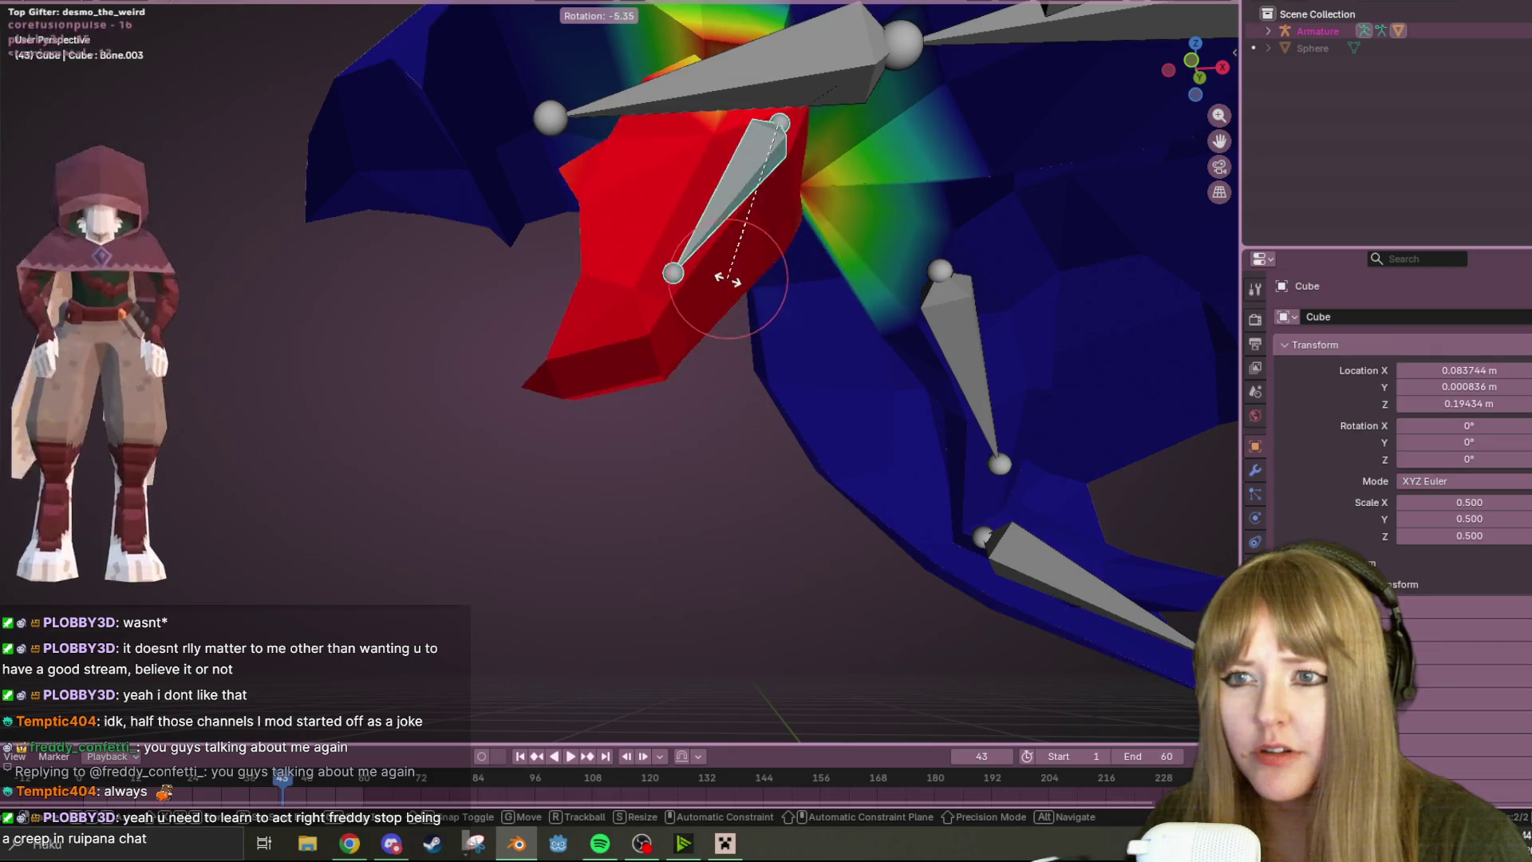
{"action": "left_click", "coordinate": [770, 287]}
{"action": "mouse_move", "coordinate": [770, 287]}
{"action": "middle_mouse_down"}
{"action": "mouse_move", "coordinate": [825, 283]}
{"action": "mouse_move", "coordinate": [823, 317]}
{"action": "mouse_move", "coordinate": [766, 300]}
{"action": "middle_mouse_up"}
{"action": "scroll", "coordinate": [823, 317], "scroll_direction": "down", "scroll_amount": 5}
{"action": "key", "text": "r"}
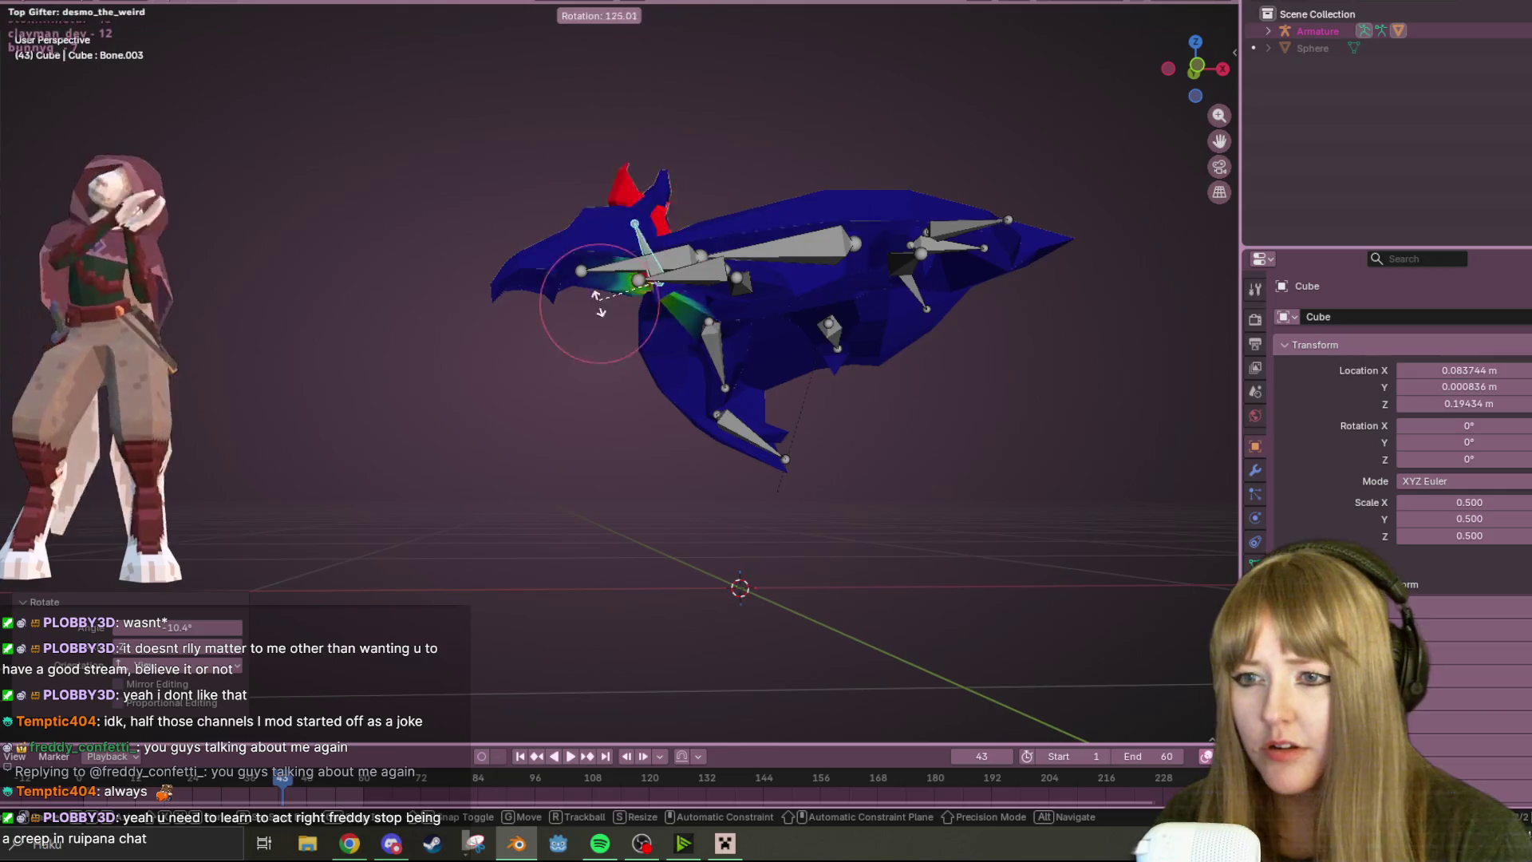
{"action": "middle_click_drag", "start_coordinate": [1053, 514], "coordinate": [725, 225]}
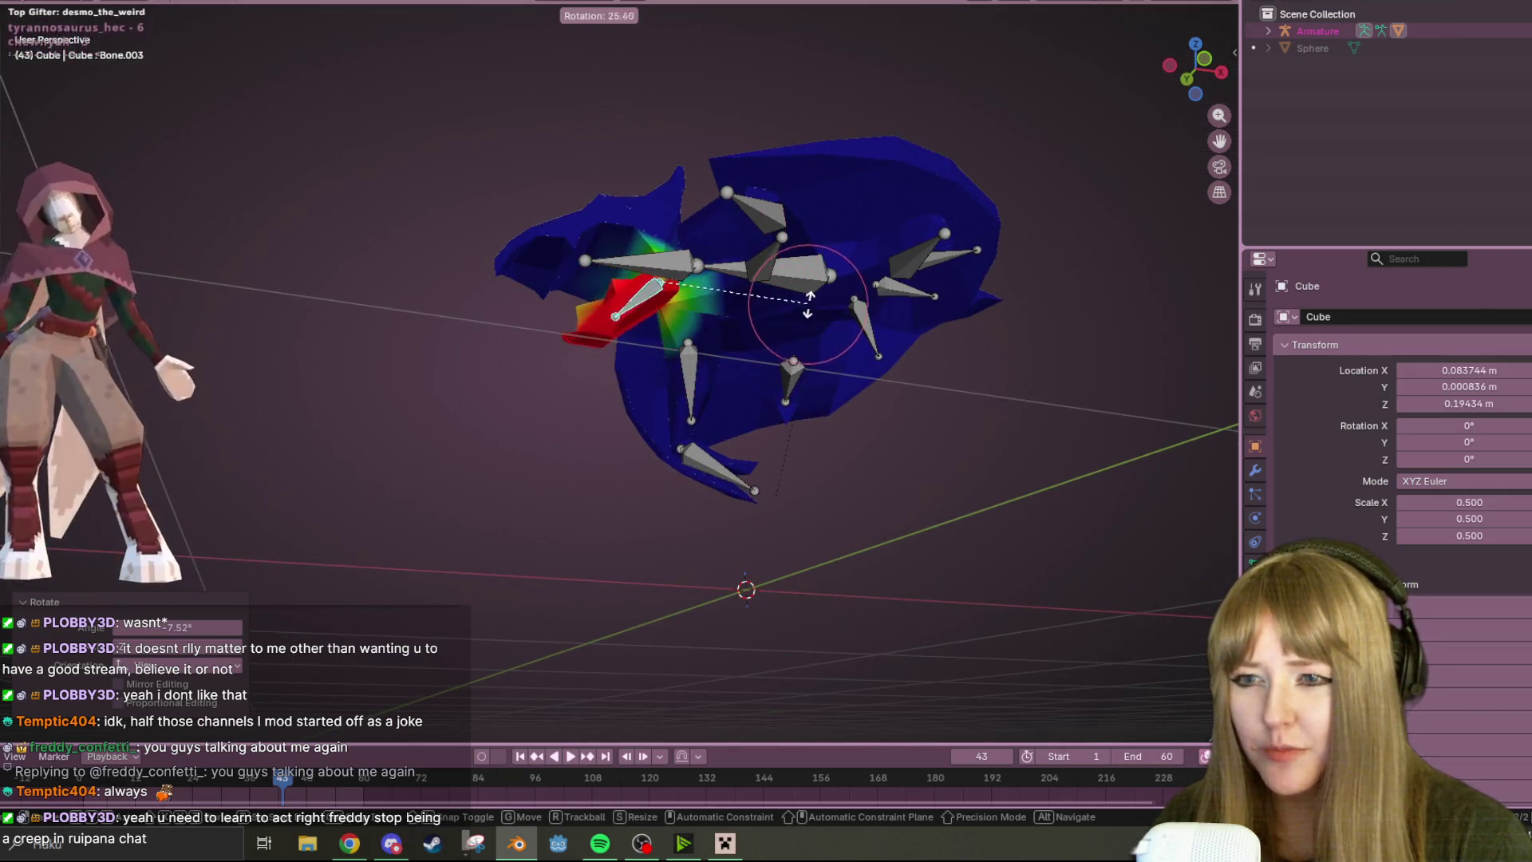
{"action": "left_click", "coordinate": [810, 370]}
{"action": "mouse_move", "coordinate": [810, 370]}
{"action": "middle_mouse_down"}
{"action": "mouse_move", "coordinate": [817, 313]}
{"action": "mouse_move", "coordinate": [862, 347]}
{"action": "middle_mouse_up"}
{"action": "key", "text": "r"}
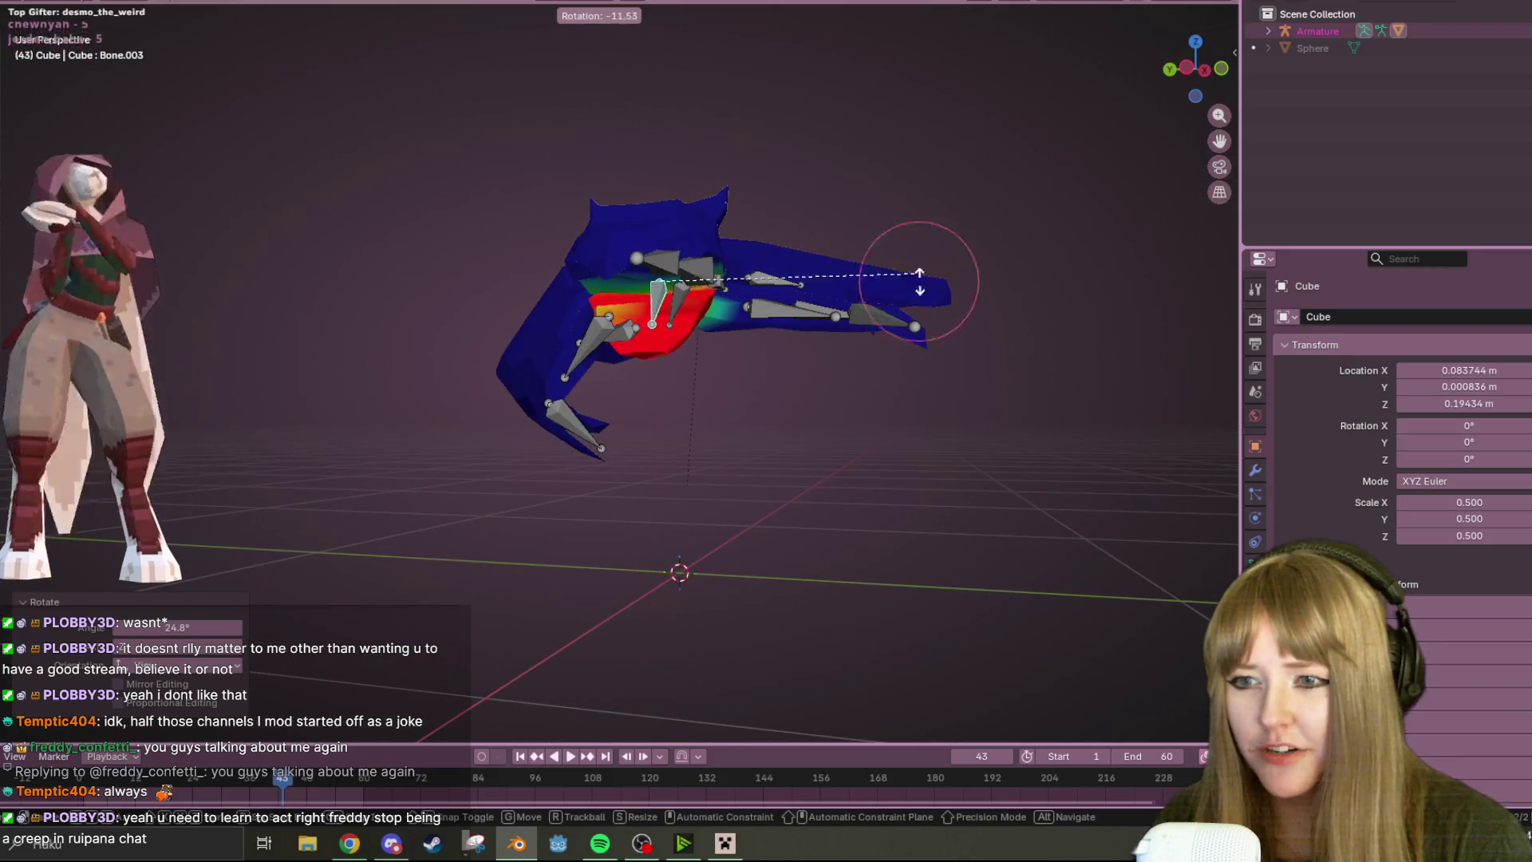
{"action": "left_click", "coordinate": [920, 226]}
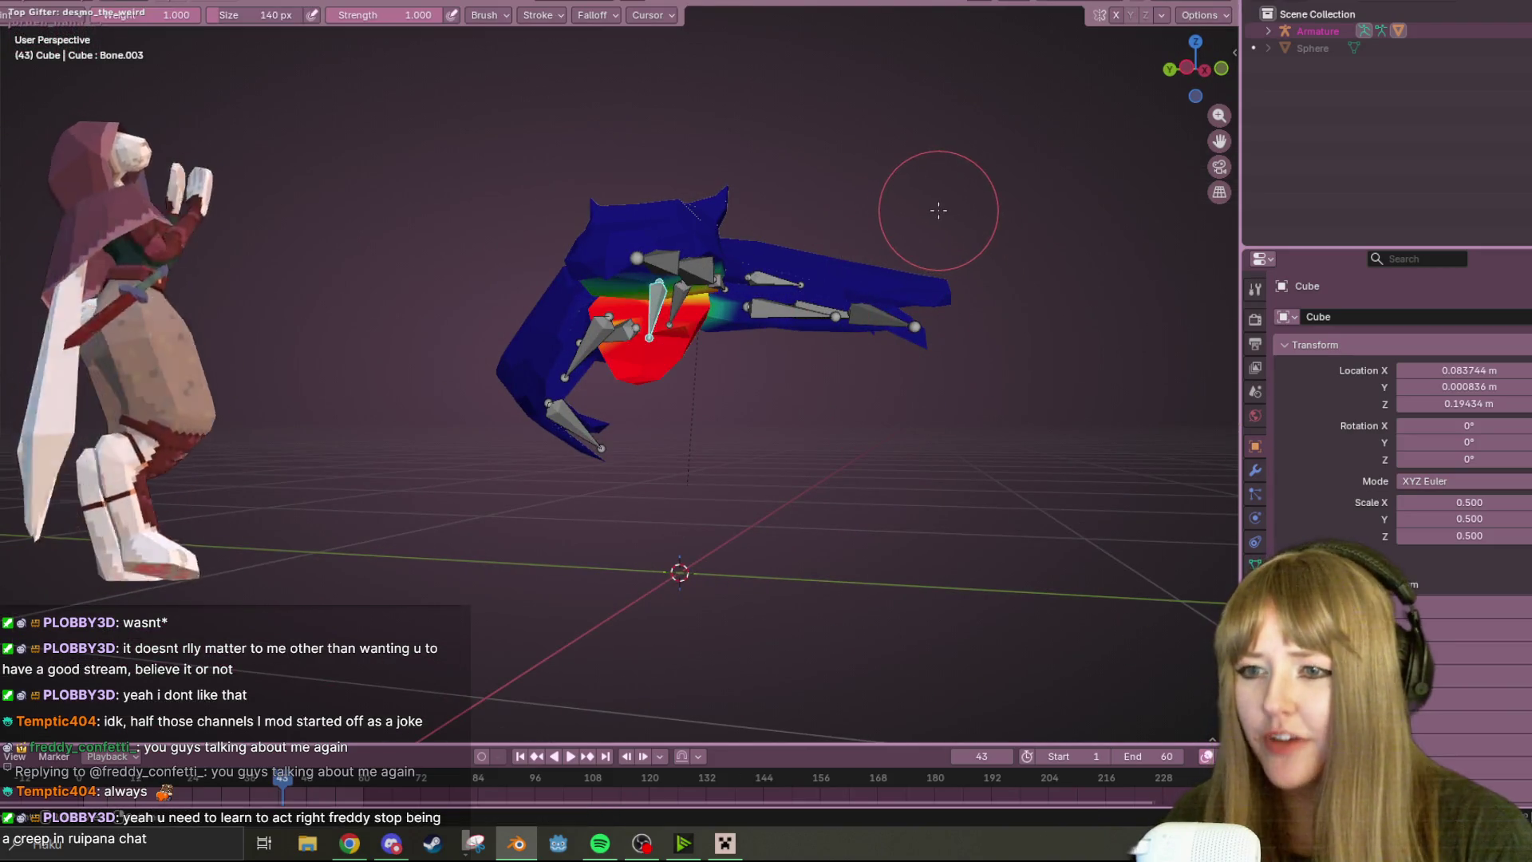
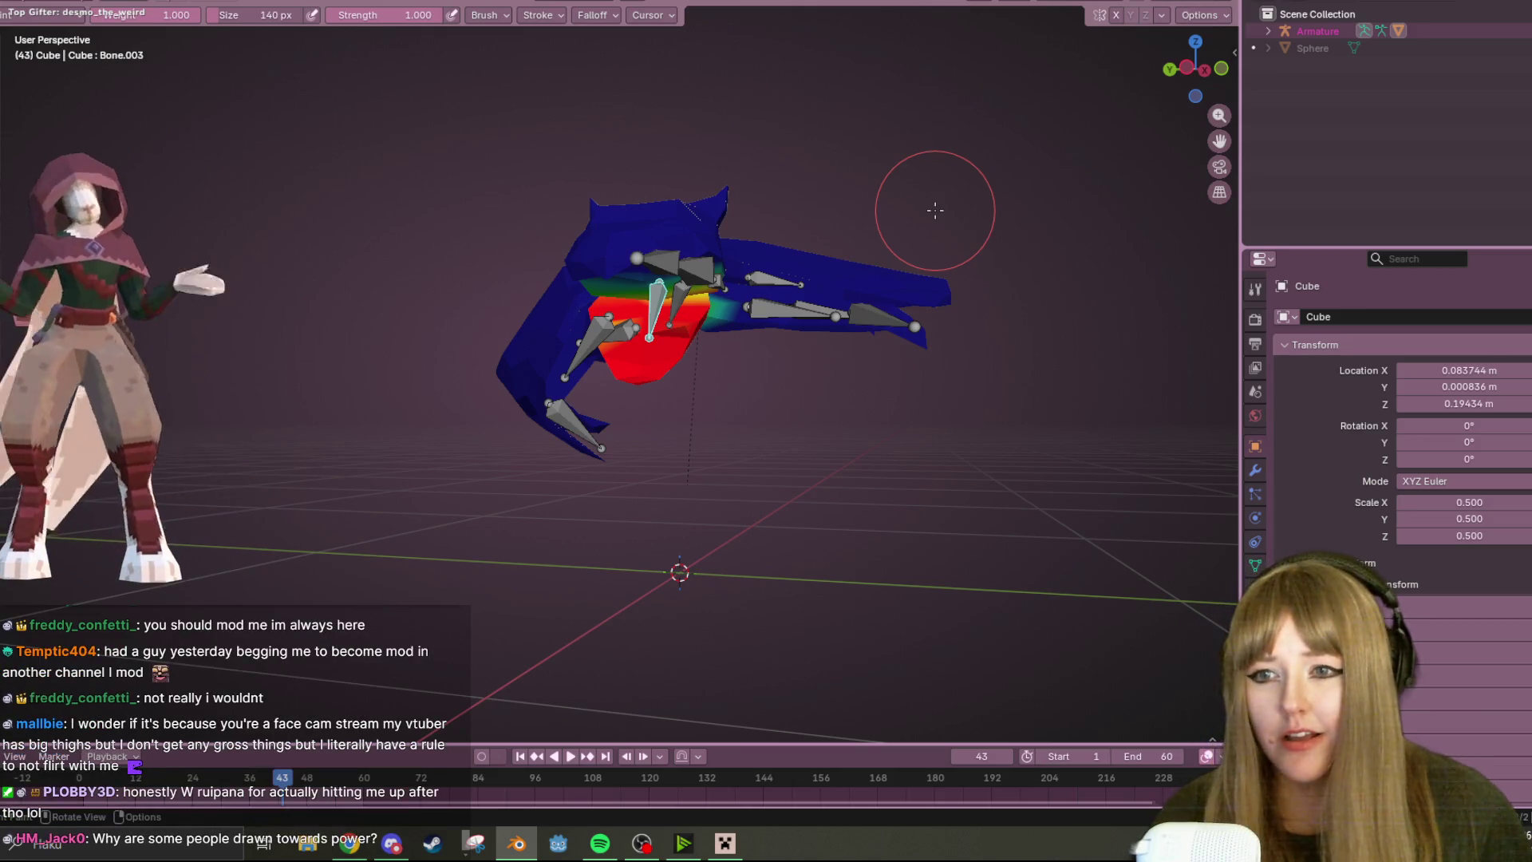
- Orbit around the weighted cloak to inspect the hood and its bones from several sides
{"action": "middle_click_drag", "start_coordinate": [873, 215], "coordinate": [235, 55]}
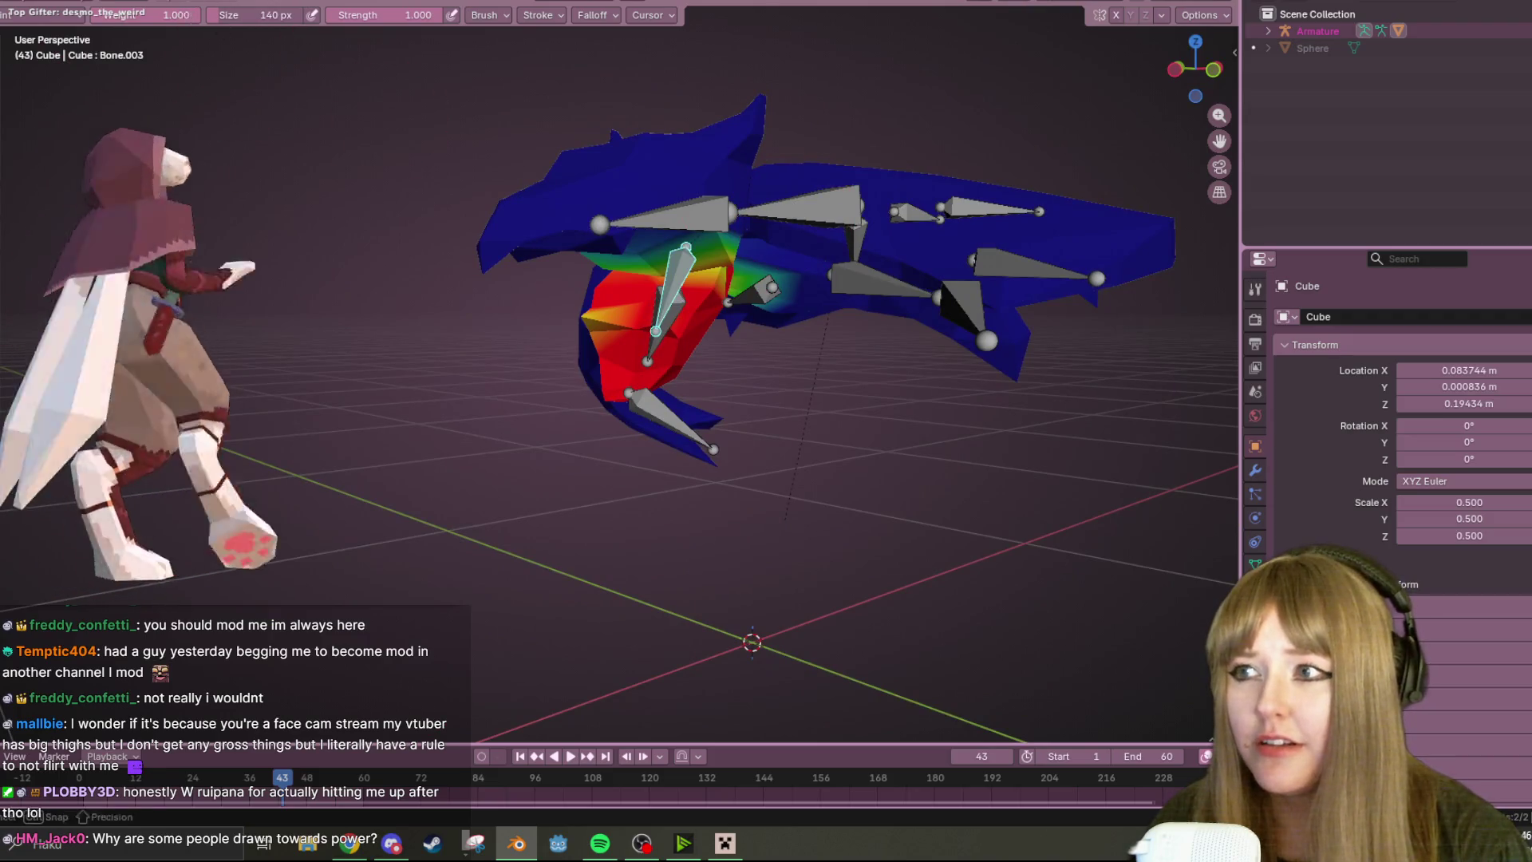
{"action": "middle_click_drag", "start_coordinate": [654, 59], "coordinate": [742, 159]}
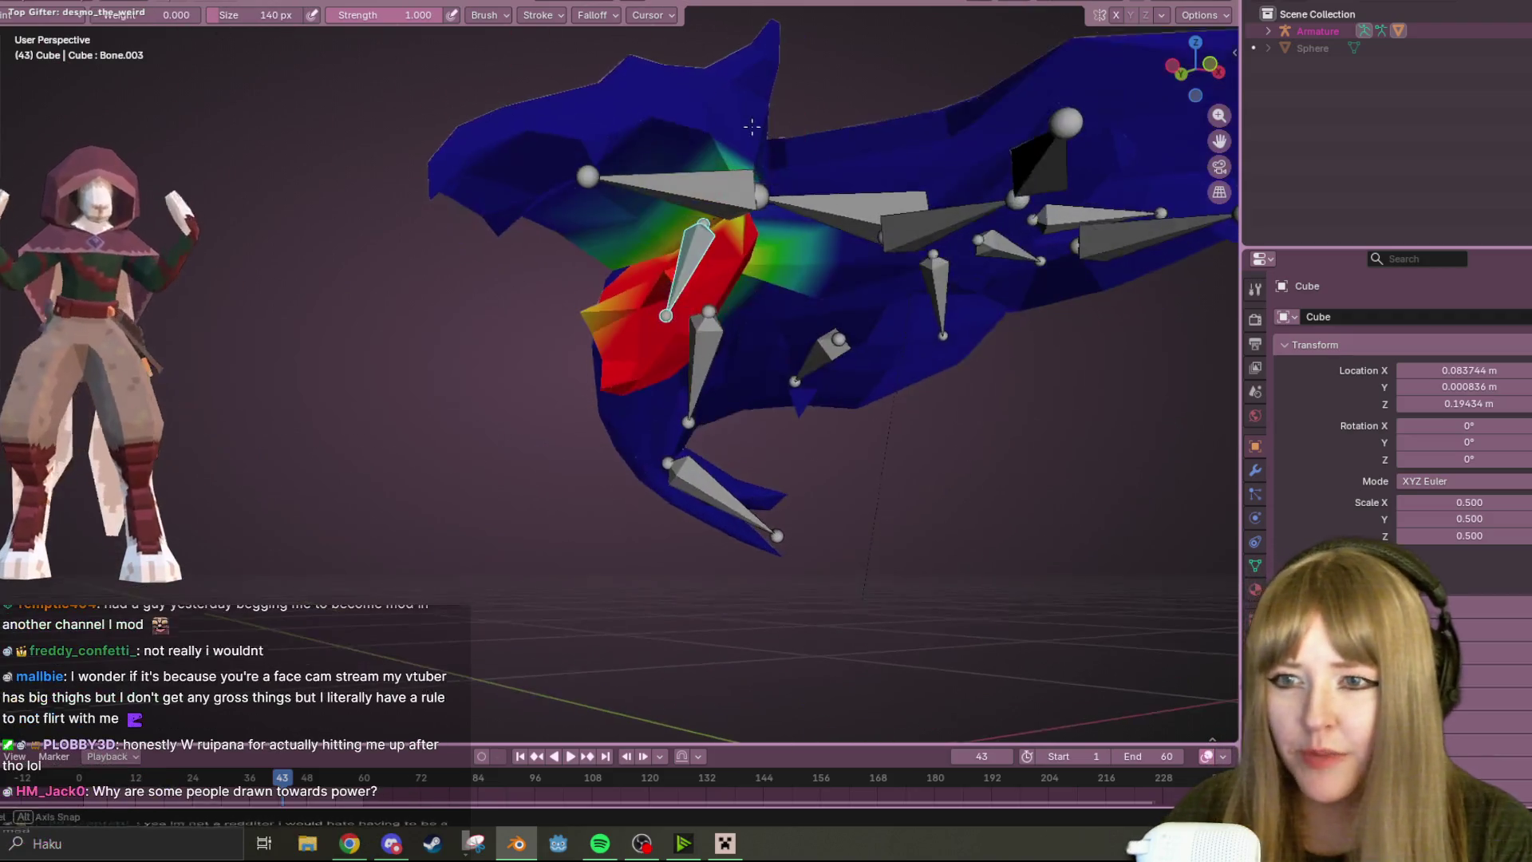
{"action": "mouse_move", "coordinate": [621, 229]}
{"action": "middle_mouse_down"}
{"action": "mouse_move", "coordinate": [689, 197]}
{"action": "mouse_move", "coordinate": [764, 209]}
{"action": "middle_mouse_up"}
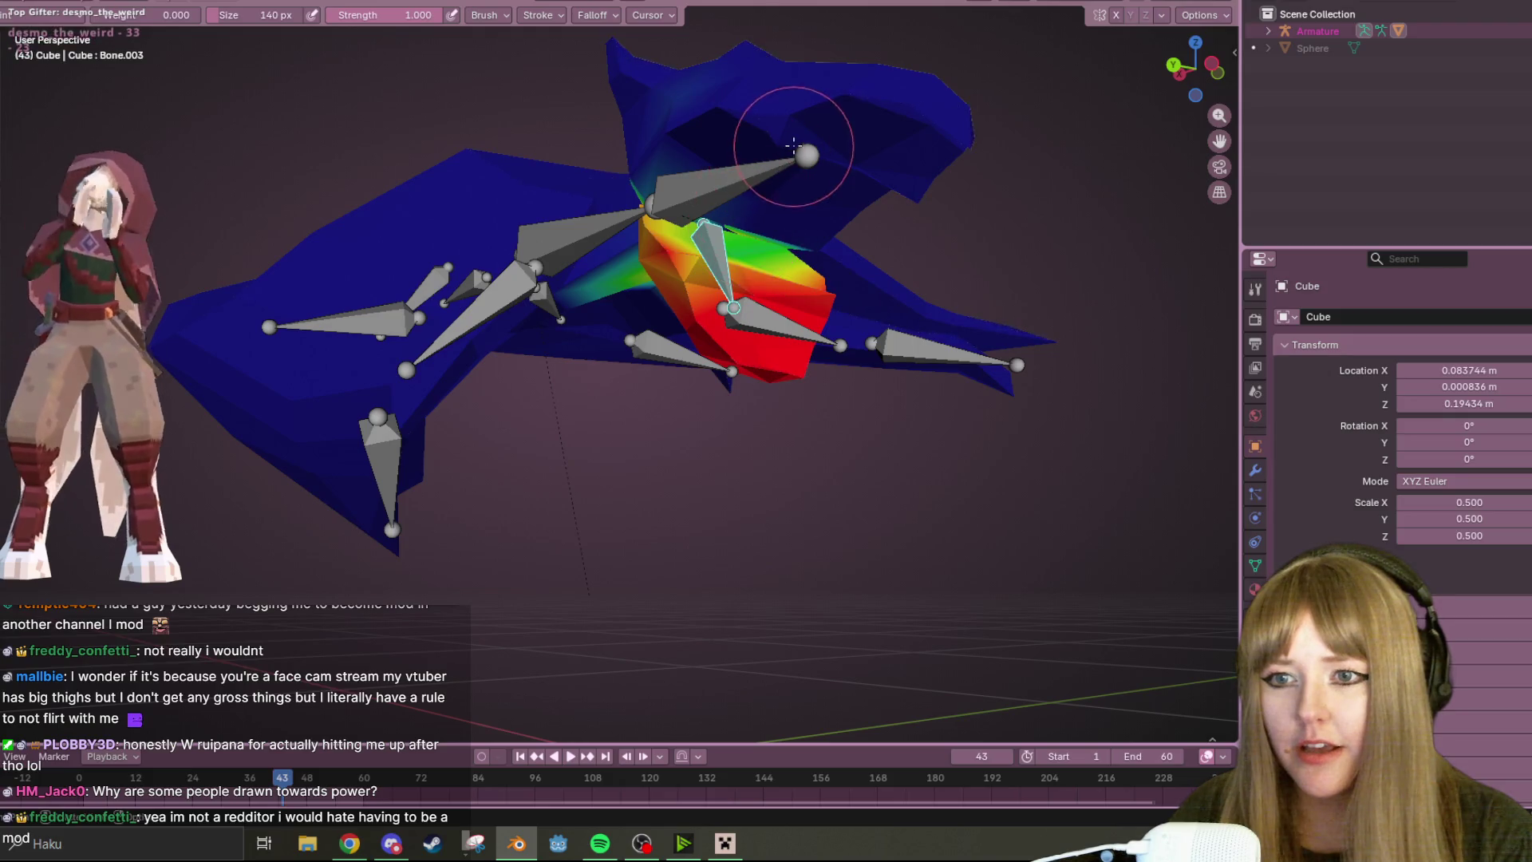
{"action": "middle_click_drag", "start_coordinate": [791, 146], "coordinate": [873, 210]}
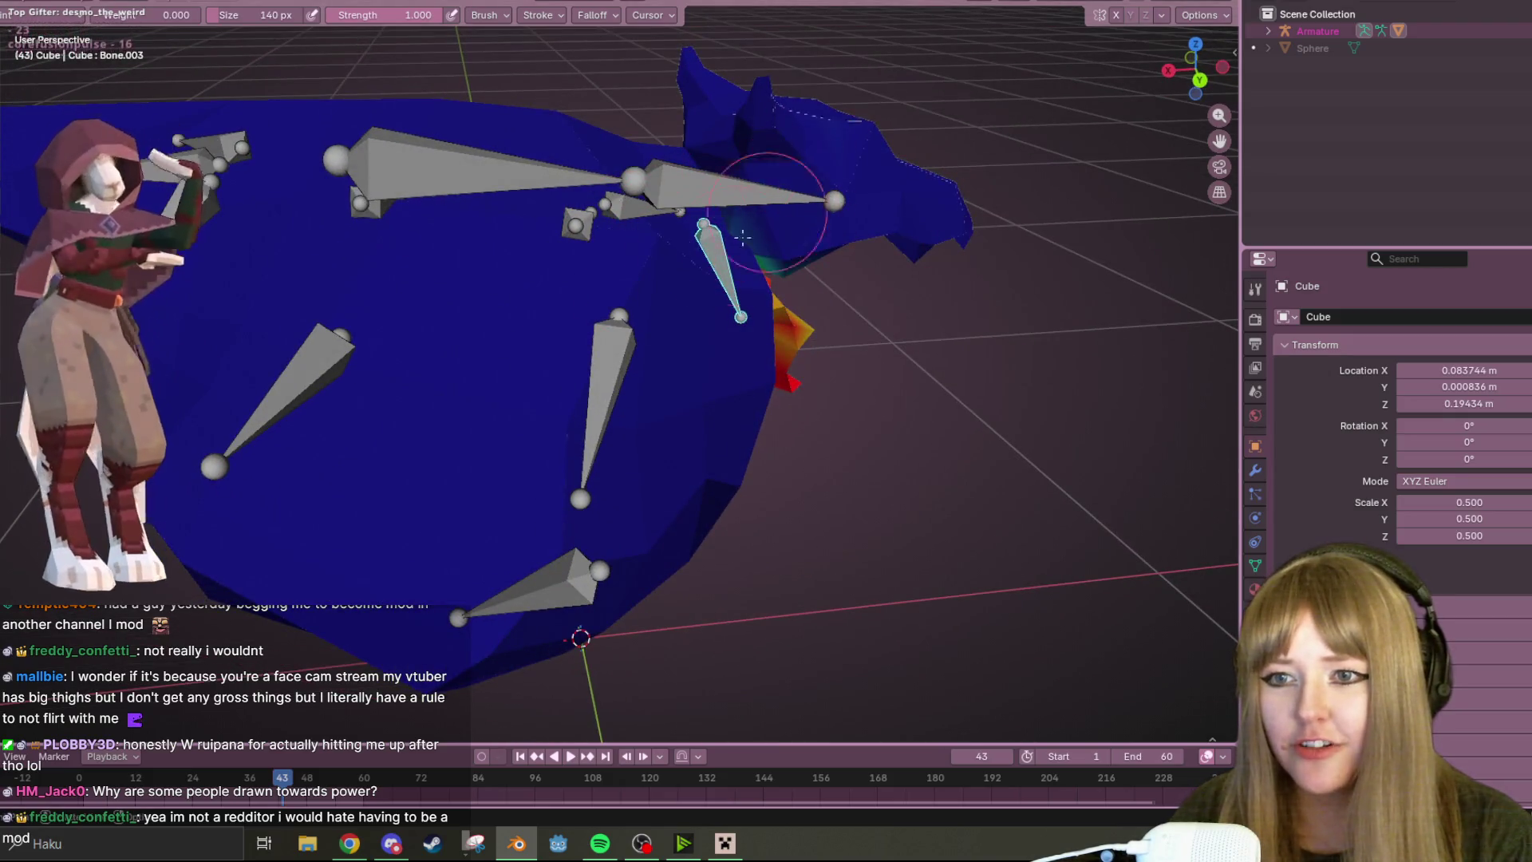
{"action": "mouse_move", "coordinate": [787, 251]}
{"action": "middle_mouse_down"}
{"action": "mouse_move", "coordinate": [726, 127]}
{"action": "mouse_move", "coordinate": [755, 186]}
{"action": "mouse_move", "coordinate": [650, 154]}
{"action": "mouse_move", "coordinate": [894, 149]}
{"action": "mouse_move", "coordinate": [890, 121]}
{"action": "mouse_move", "coordinate": [767, 191]}
{"action": "mouse_move", "coordinate": [739, 256]}
{"action": "mouse_move", "coordinate": [740, 69]}
{"action": "middle_mouse_up"}
{"action": "middle_click_drag", "start_coordinate": [732, 147], "coordinate": [672, 153]}
{"action": "middle_click_drag", "start_coordinate": [910, 125], "coordinate": [719, 156]}
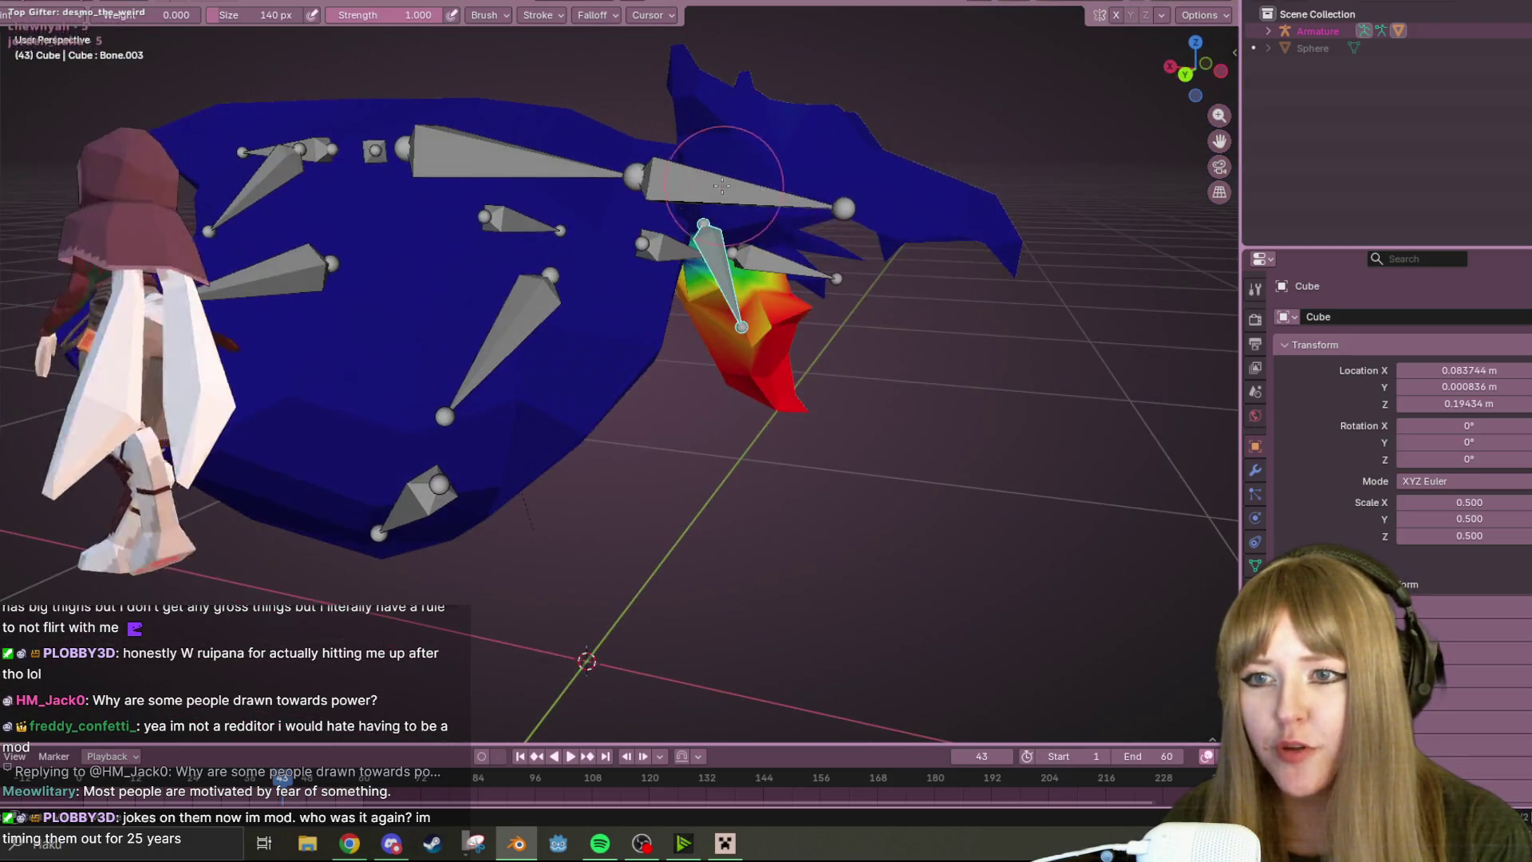
- Display Bone.002's vertex-group weights on the hood and view the cloak straight from behind
{"action": "left_click", "coordinate": [706, 198], "text": "ctrl"}
{"action": "scroll", "coordinate": [622, 240], "scroll_direction": "up", "scroll_amount": 3}
{"action": "mouse_move", "coordinate": [622, 240]}
{"action": "middle_mouse_down"}
{"action": "mouse_move", "coordinate": [838, 45]}
{"action": "mouse_move", "coordinate": [1060, 109]}
{"action": "middle_mouse_up"}
{"action": "left_click", "coordinate": [1194, 85]}
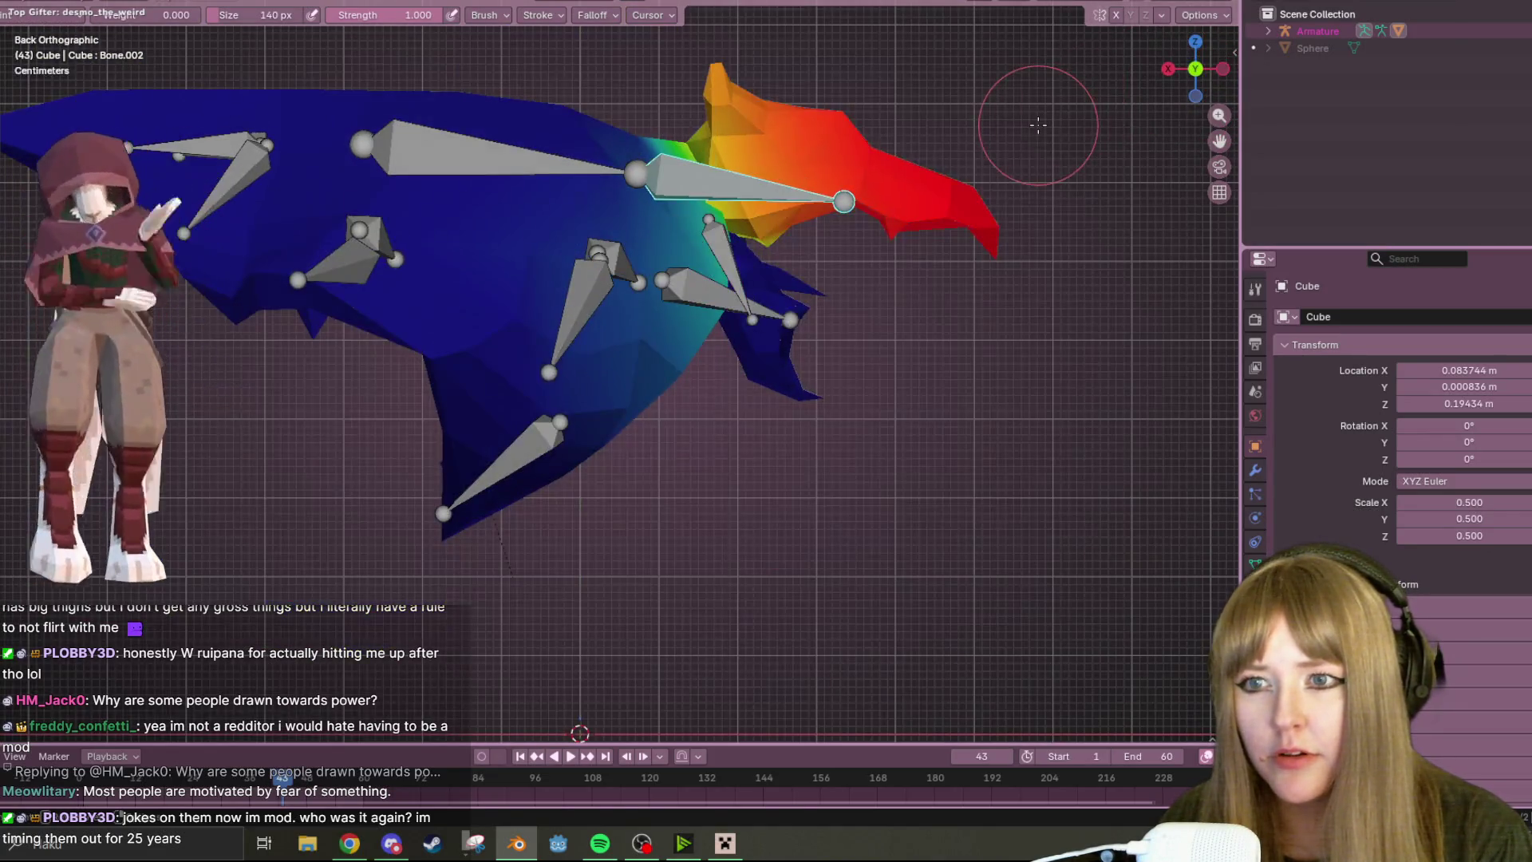
- Test-rotate the hood bone and move Bone.003 to check how the cloak deforms
{"action": "key", "text": "r"}
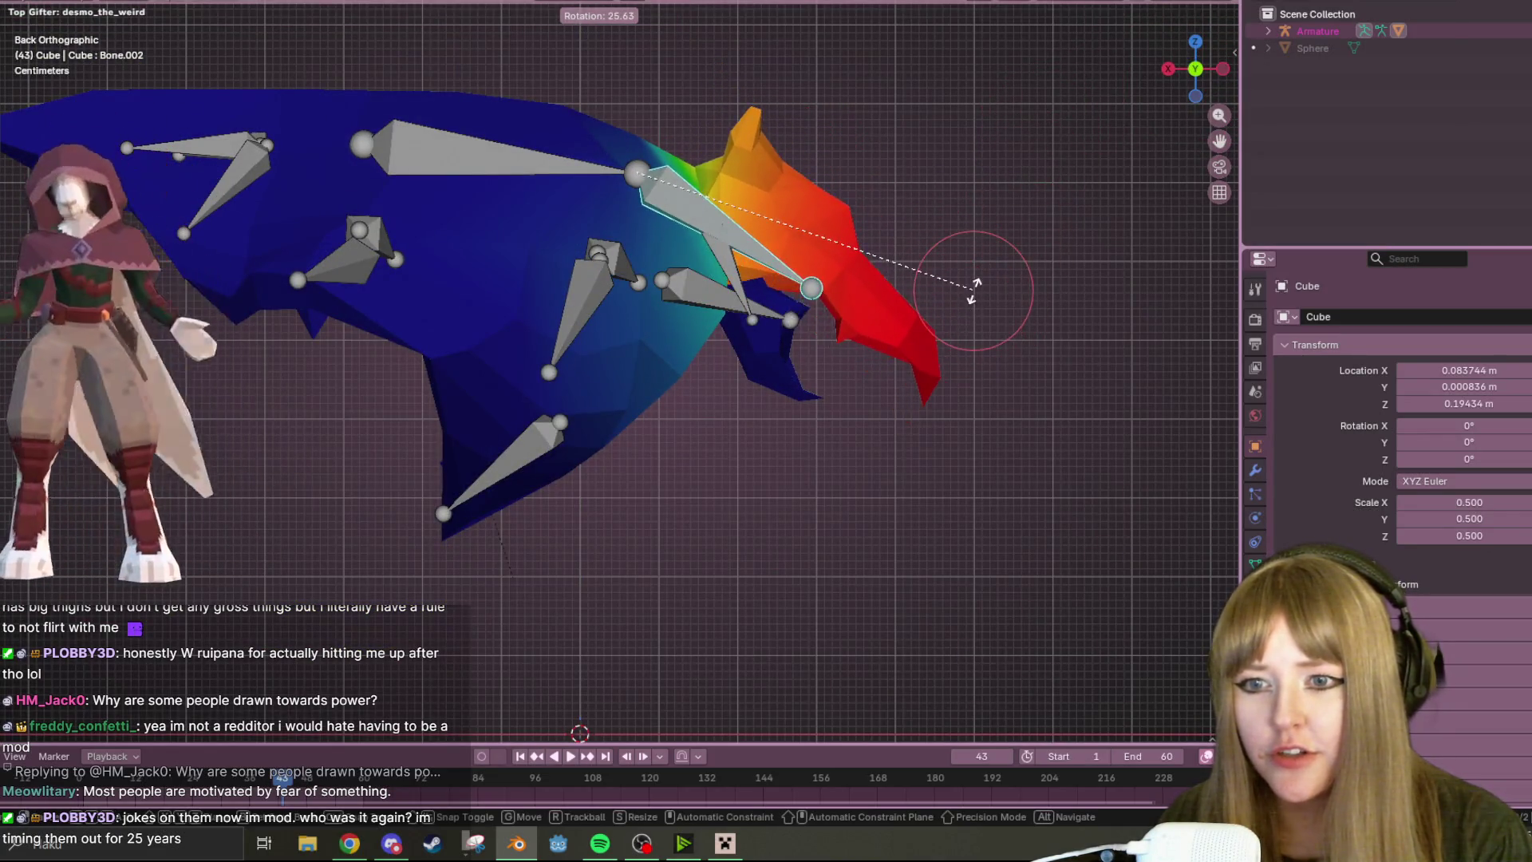
{"action": "left_click", "coordinate": [864, 12]}
{"action": "mouse_move", "coordinate": [865, 12]}
{"action": "middle_mouse_down"}
{"action": "mouse_move", "coordinate": [913, 155]}
{"action": "mouse_move", "coordinate": [721, 207]}
{"action": "mouse_move", "coordinate": [377, 256]}
{"action": "mouse_move", "coordinate": [109, 142]}
{"action": "mouse_move", "coordinate": [249, 230]}
{"action": "middle_mouse_up"}
{"action": "mouse_move", "coordinate": [607, 213]}
{"action": "middle_mouse_down"}
{"action": "mouse_move", "coordinate": [582, 225]}
{"action": "mouse_move", "coordinate": [768, 202]}
{"action": "mouse_move", "coordinate": [855, 246]}
{"action": "mouse_move", "coordinate": [818, 119]}
{"action": "middle_mouse_up"}
{"action": "key", "text": "g"}
{"action": "left_click", "coordinate": [767, 202]}
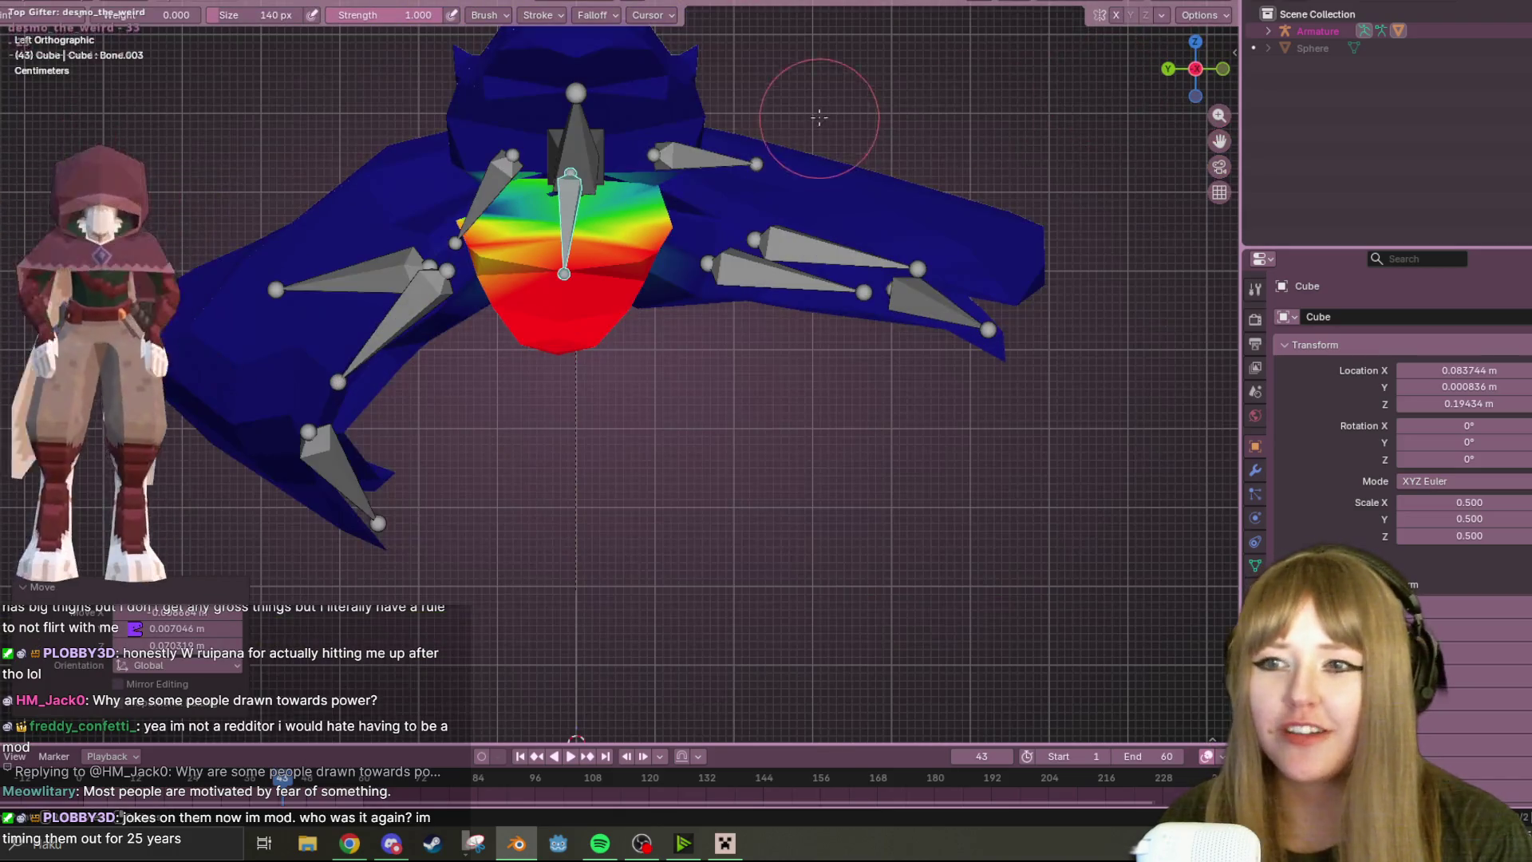
- Paint weight onto the chest area, nudge the bone, then display Bone.013's empty weights
{"action": "middle_click_drag", "start_coordinate": [757, 170], "coordinate": [671, 241], "text": "shift"}
{"action": "left_click_drag", "start_coordinate": [598, 288], "coordinate": [636, 263]}
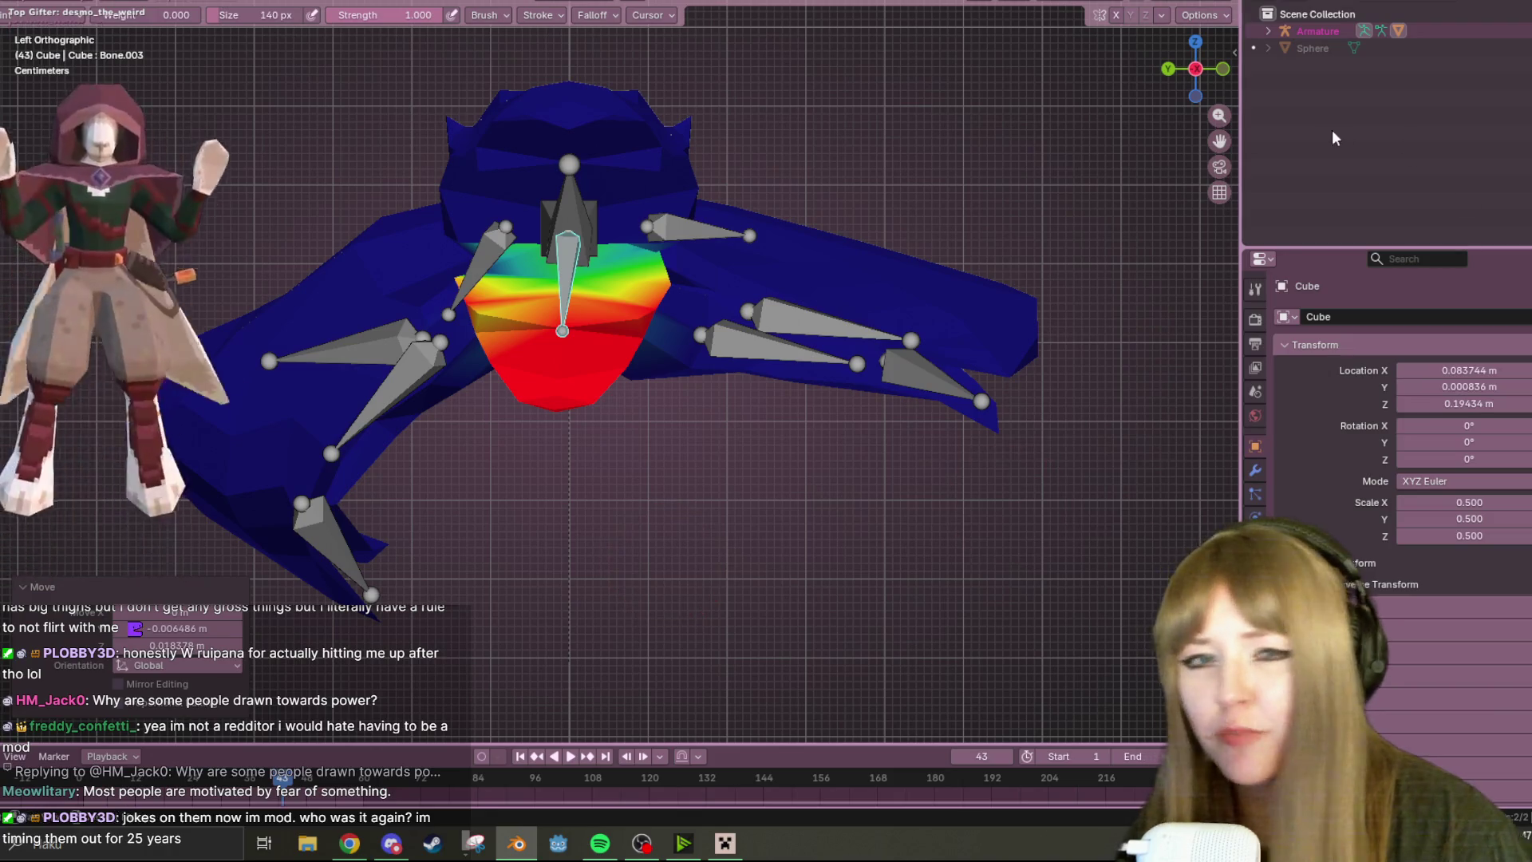
{"action": "key", "text": "g"}
{"action": "left_click", "coordinate": [501, 431]}
{"action": "mouse_move", "coordinate": [500, 431]}
{"action": "middle_mouse_down"}
{"action": "mouse_move", "coordinate": [800, 211]}
{"action": "mouse_move", "coordinate": [853, 425]}
{"action": "mouse_move", "coordinate": [779, 395]}
{"action": "mouse_move", "coordinate": [783, 467]}
{"action": "mouse_move", "coordinate": [785, 290]}
{"action": "middle_mouse_up"}
{"action": "left_click", "coordinate": [779, 395], "text": "ctrl"}
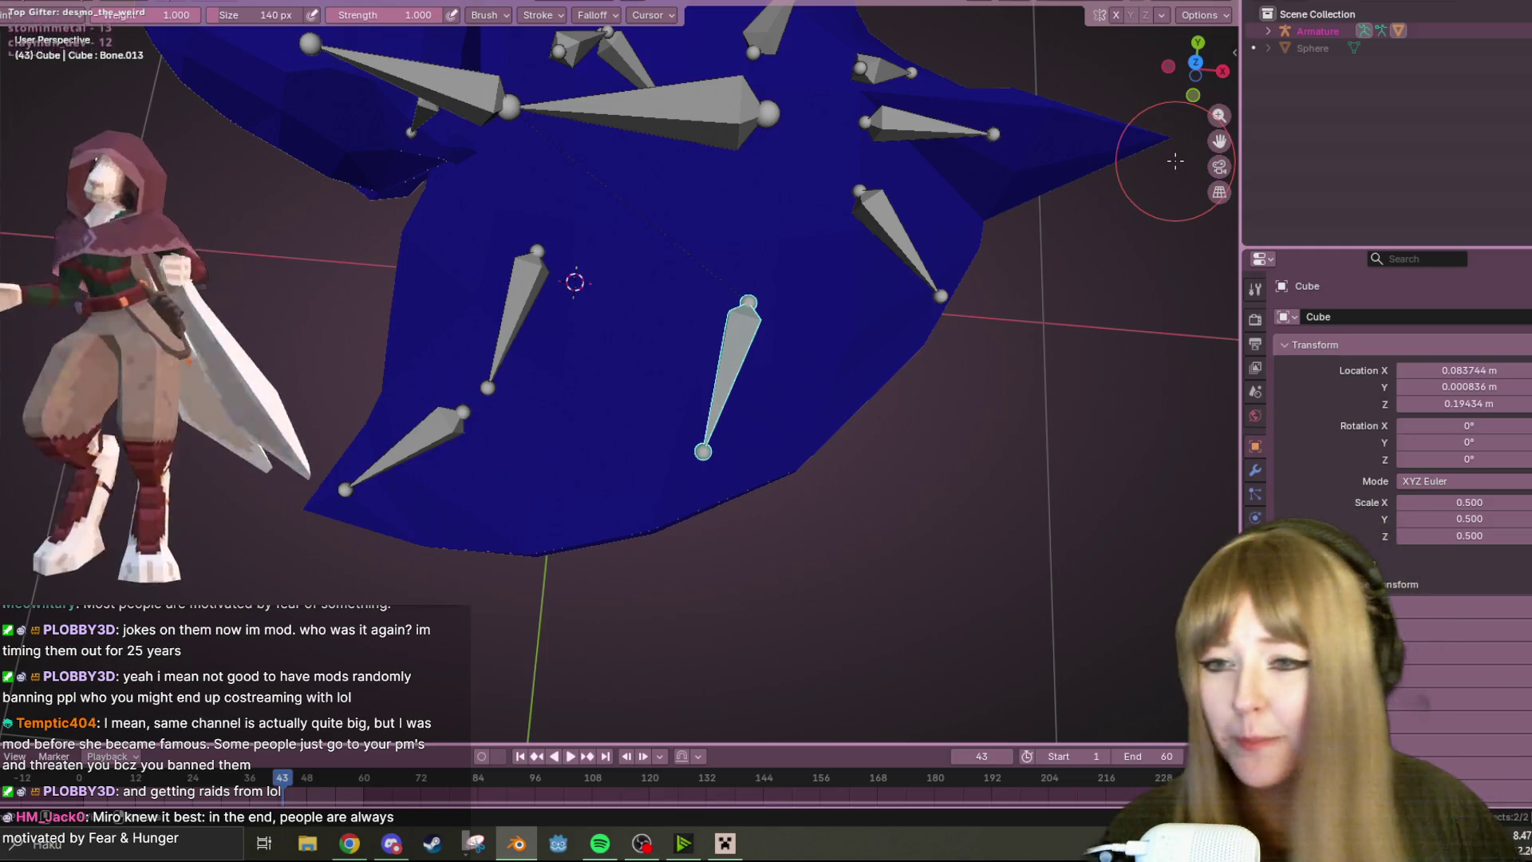
- Paint influence around the lower front Bone.013, briefly checking Bone.012's weights
{"action": "left_click_drag", "start_coordinate": [716, 285], "coordinate": [738, 225]}
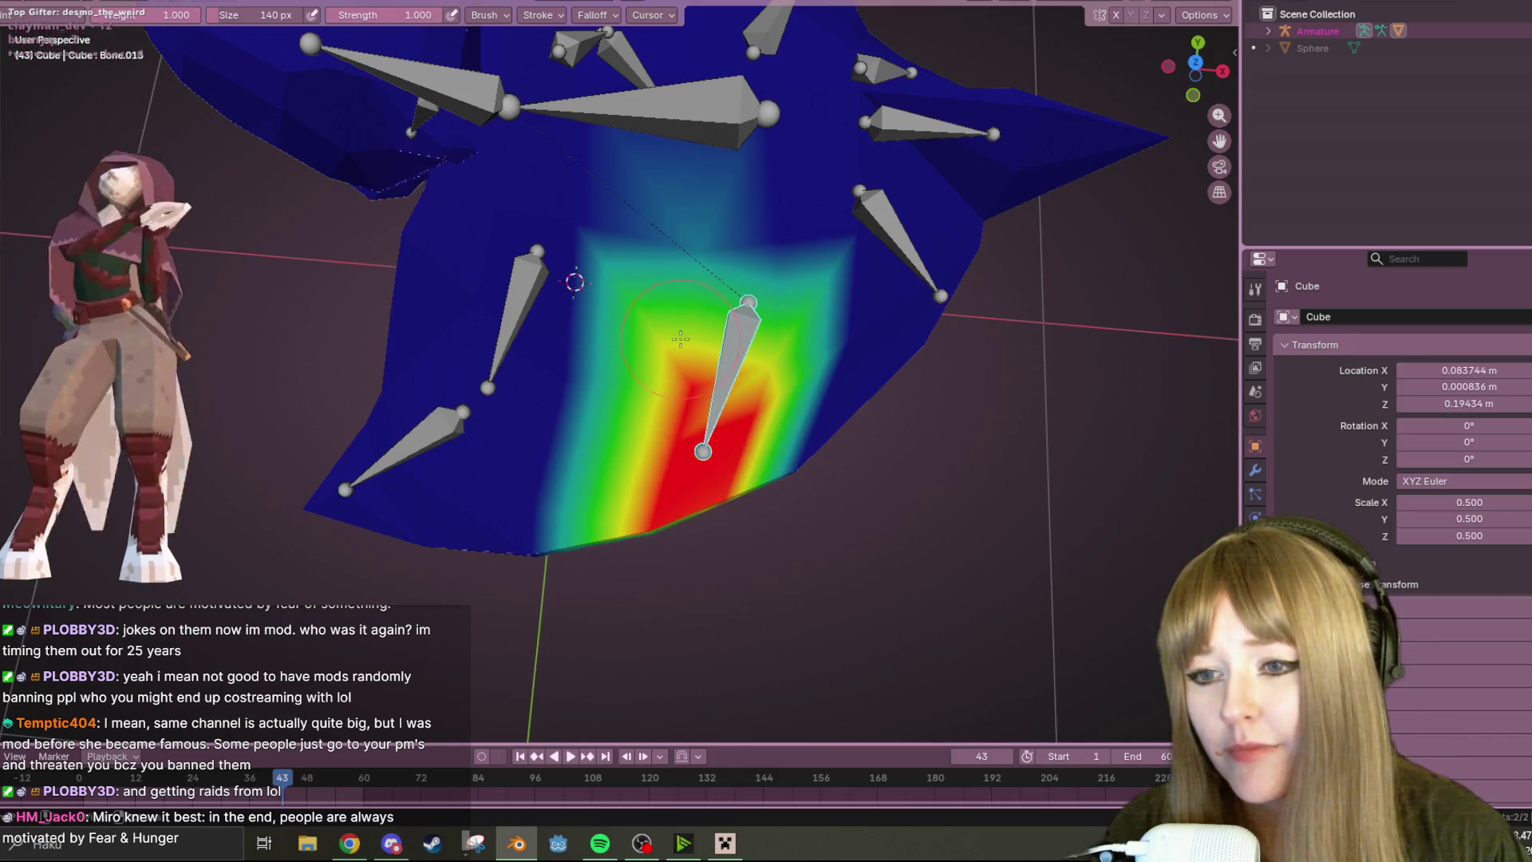
{"action": "left_click", "coordinate": [886, 213], "text": "ctrl"}
{"action": "scroll", "coordinate": [897, 239], "scroll_direction": "down", "scroll_amount": 4}
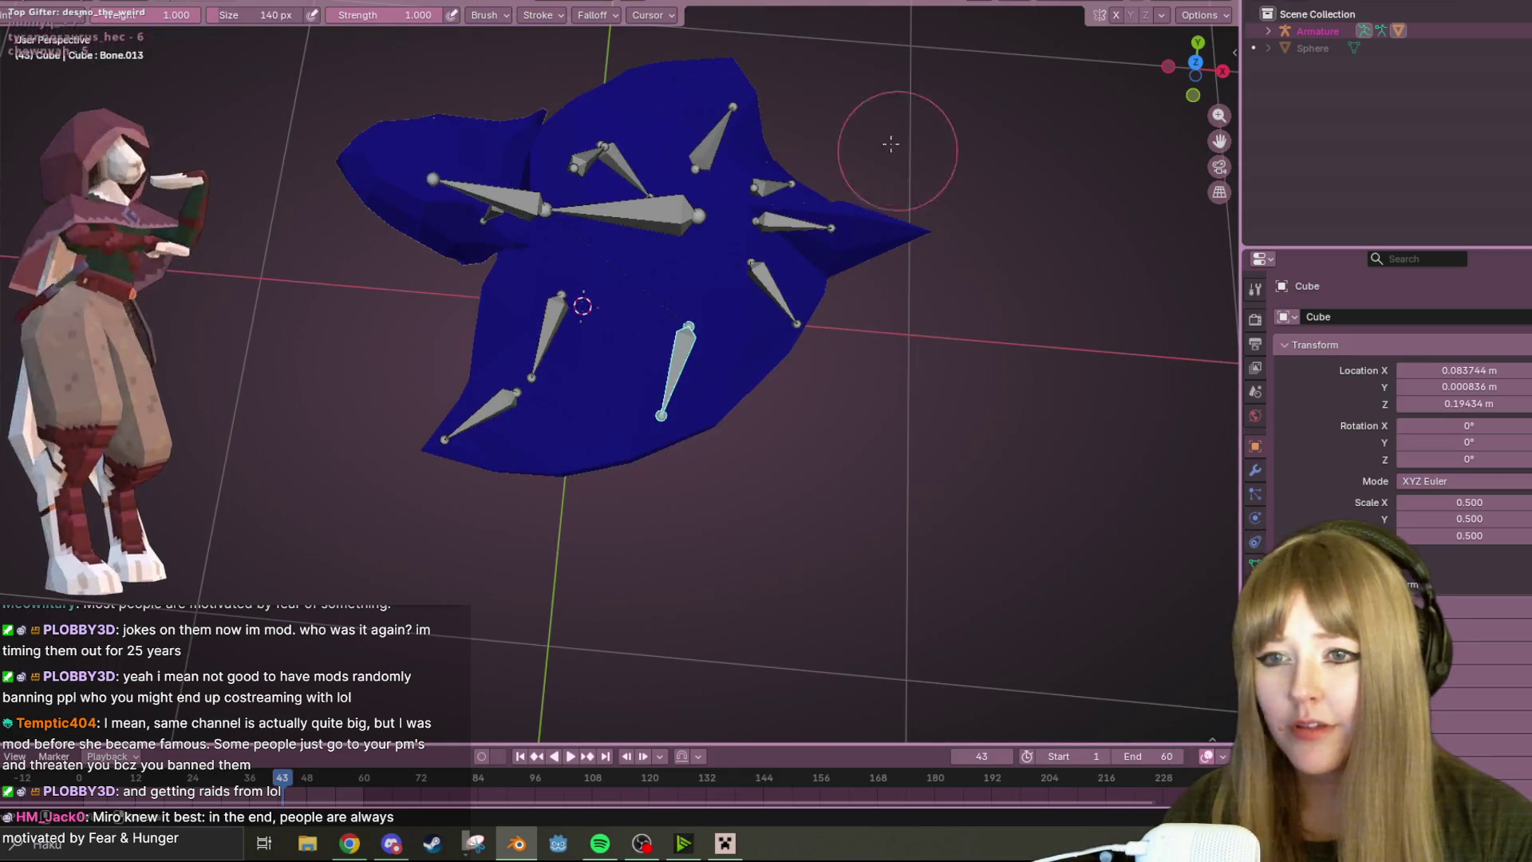
{"action": "left_click", "coordinate": [718, 137], "text": "ctrl"}
{"action": "left_click", "coordinate": [684, 336], "text": "ctrl"}
{"action": "mouse_move", "coordinate": [683, 336]}
{"action": "left_mouse_down"}
{"action": "mouse_move", "coordinate": [680, 407]}
{"action": "mouse_move", "coordinate": [678, 310]}
{"action": "mouse_move", "coordinate": [722, 344]}
{"action": "left_mouse_up"}
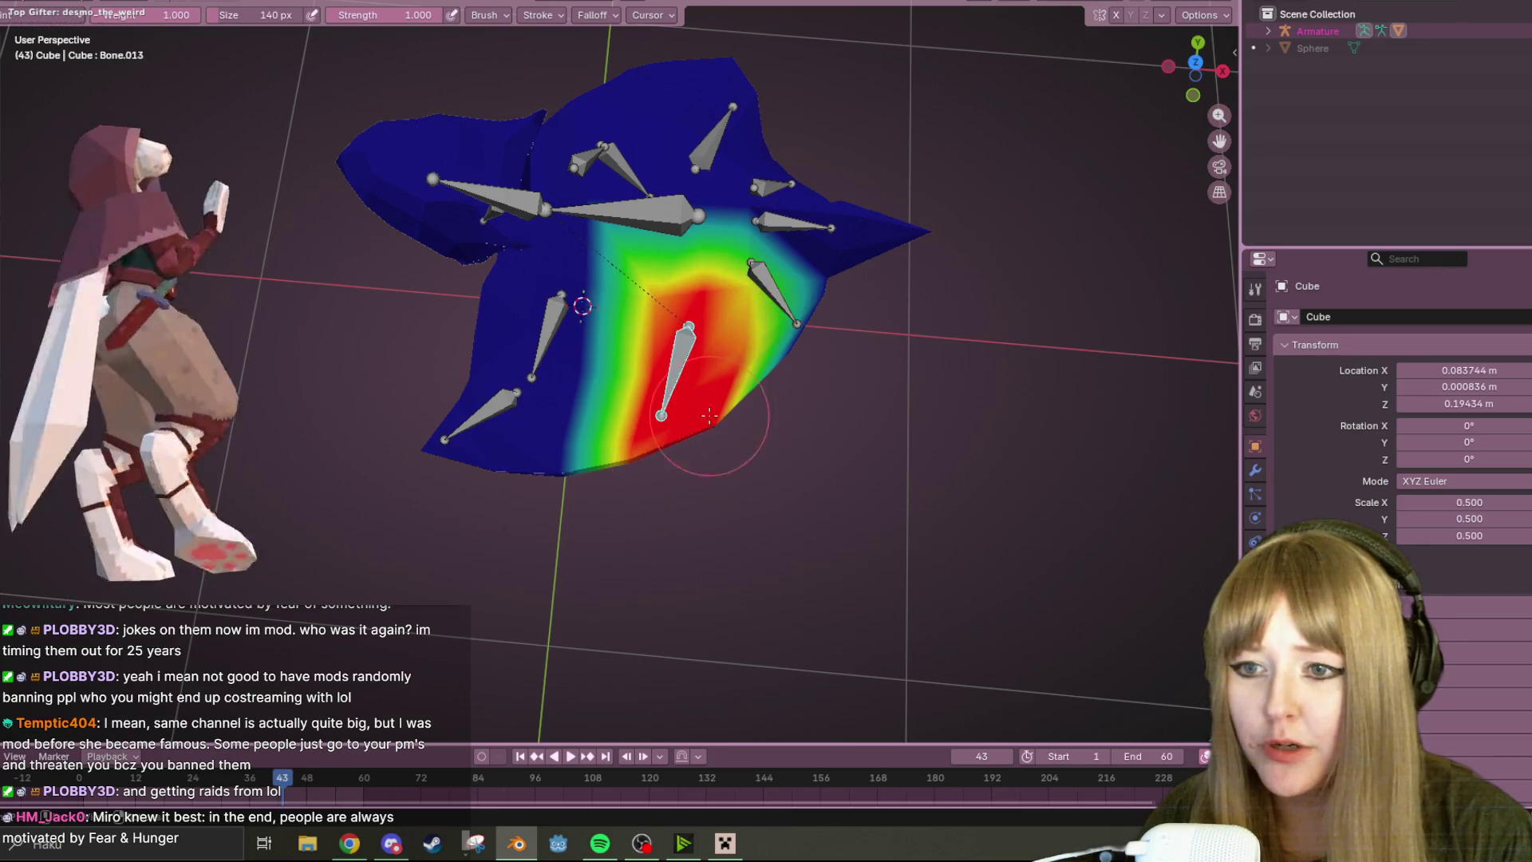
- Display Bone.007's weights, paint influence around it and minimize the NVIDIA Broadcast window
{"action": "left_click", "coordinate": [540, 327], "text": "ctrl"}
{"action": "mouse_move", "coordinate": [540, 327]}
{"action": "left_mouse_down"}
{"action": "mouse_move", "coordinate": [525, 309]}
{"action": "mouse_move", "coordinate": [529, 332]}
{"action": "left_mouse_up"}
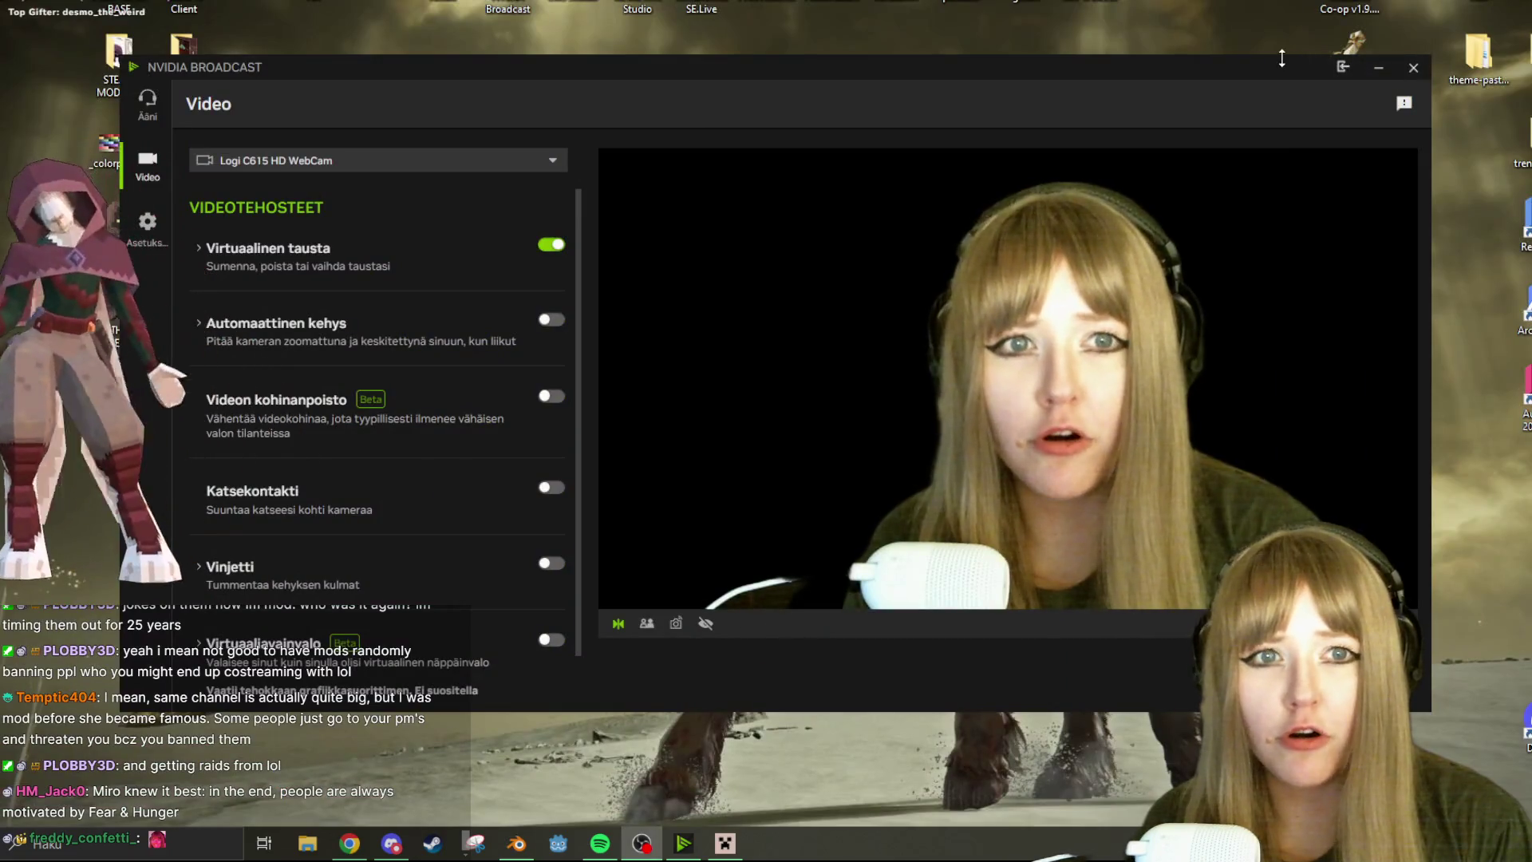
{"action": "left_click", "coordinate": [1378, 67]}
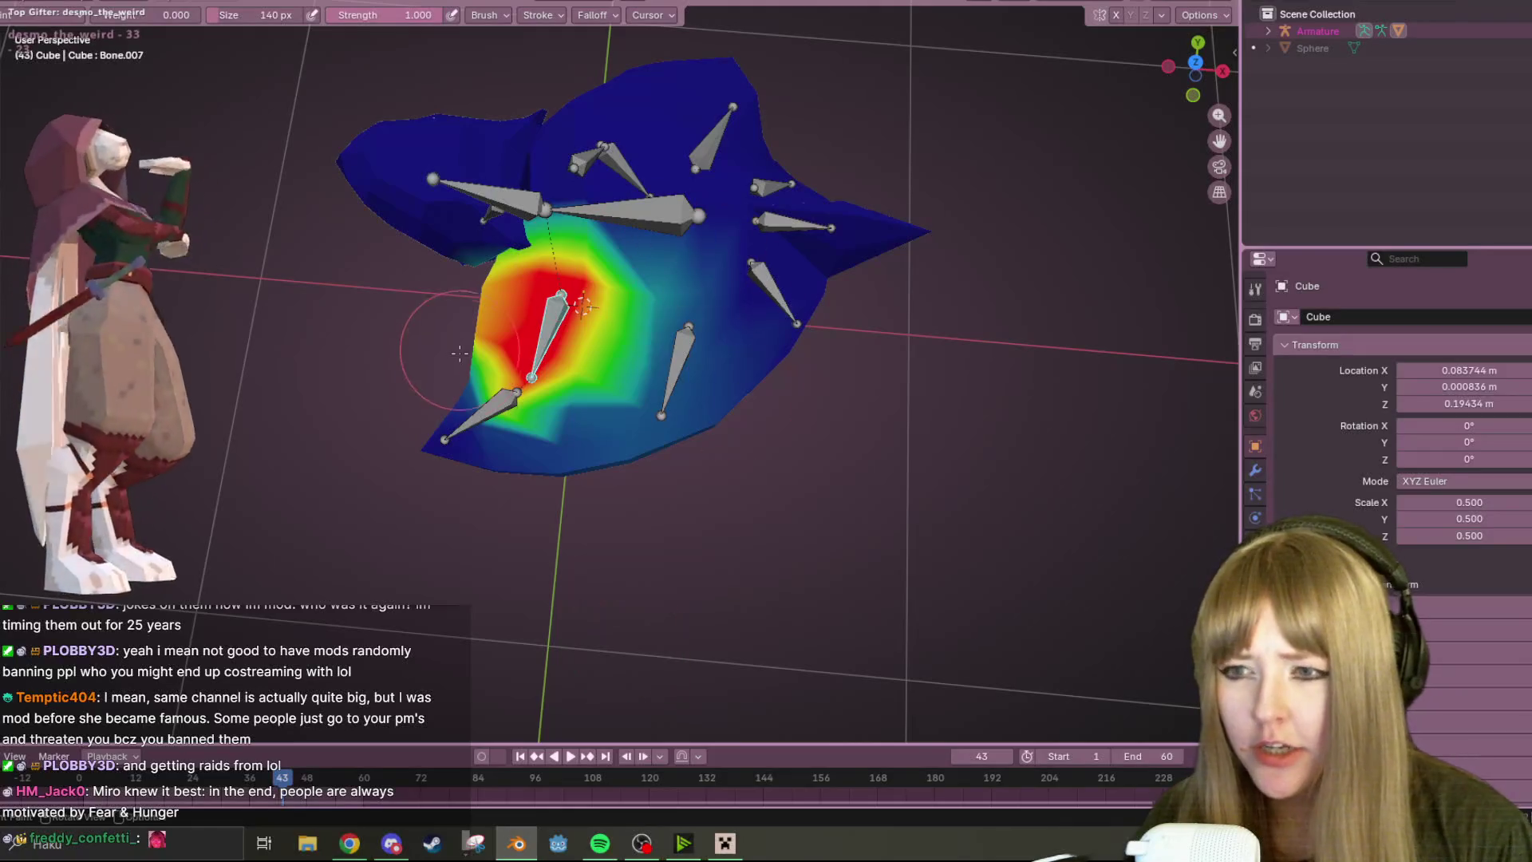
- Extend the painted weight upward around the central bone and onto the cloak's left side
{"action": "left_click_drag", "start_coordinate": [539, 347], "coordinate": [572, 255]}
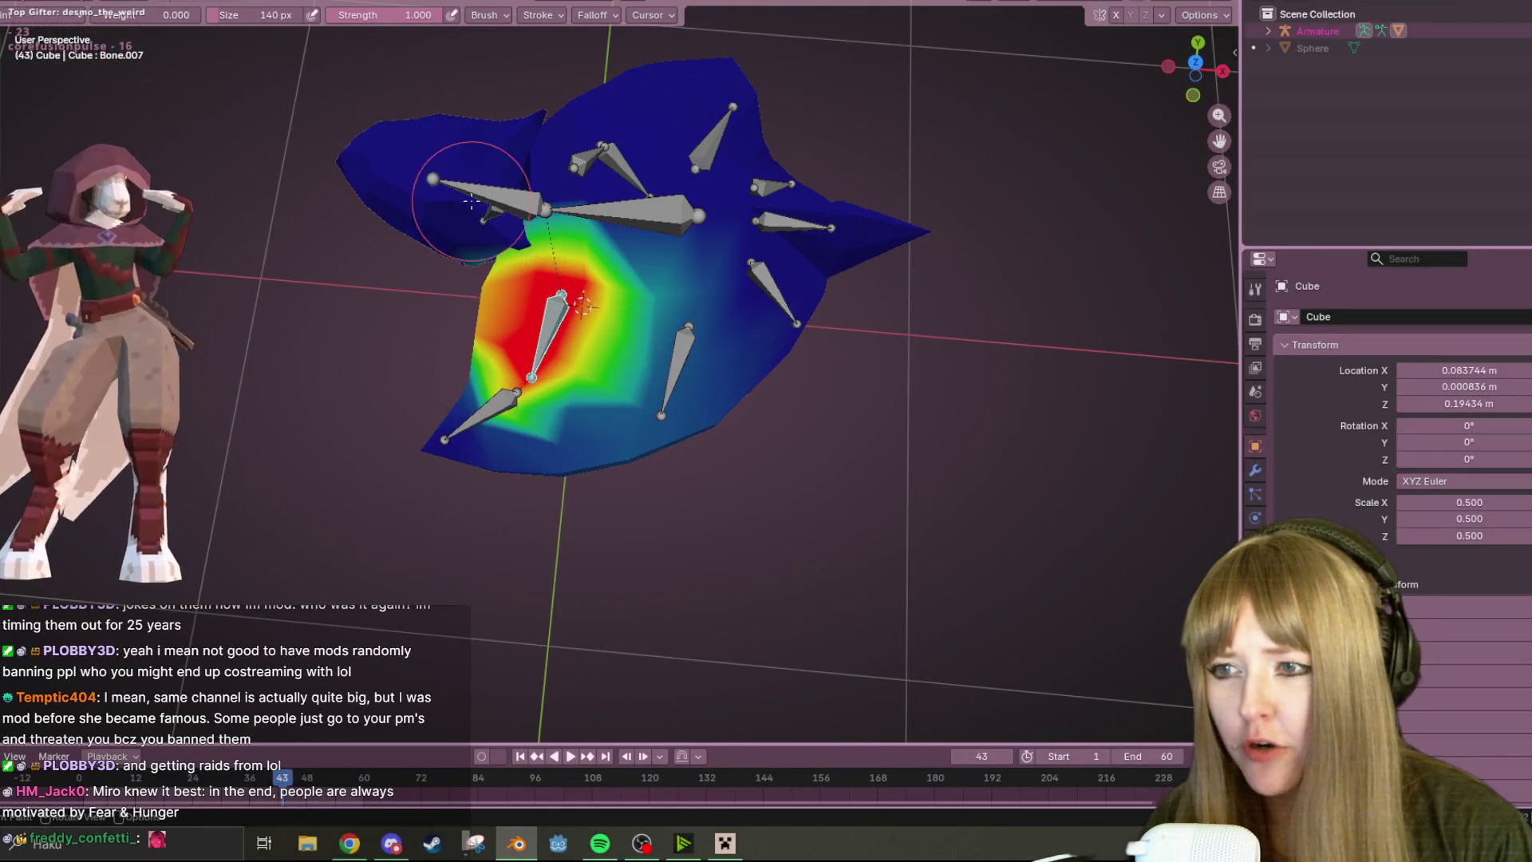
{"action": "left_click_drag", "start_coordinate": [480, 223], "coordinate": [444, 256]}
{"action": "mouse_move", "coordinate": [444, 256]}
{"action": "middle_mouse_down"}
{"action": "mouse_move", "coordinate": [624, 45]}
{"action": "mouse_move", "coordinate": [456, 161]}
{"action": "middle_mouse_up"}
- Set the brush weight to 1.000, paint full weight along Bone.007, then display Bone.006's weights
{"action": "left_click", "coordinate": [176, 15]}
{"action": "type", "text": "1"}
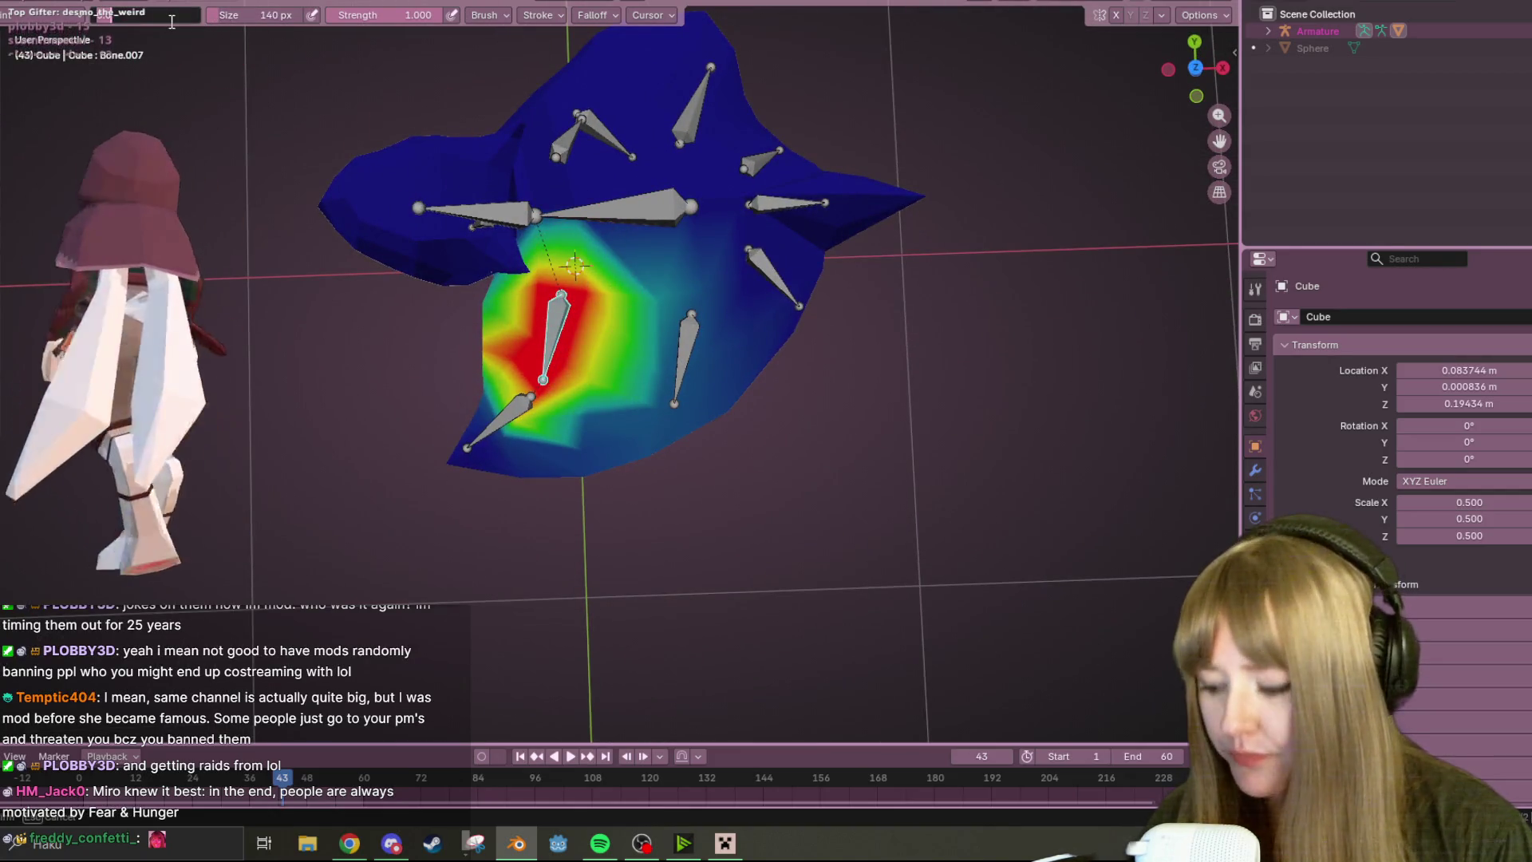
{"action": "key", "text": "Return"}
{"action": "left_click_drag", "start_coordinate": [495, 338], "coordinate": [494, 314]}
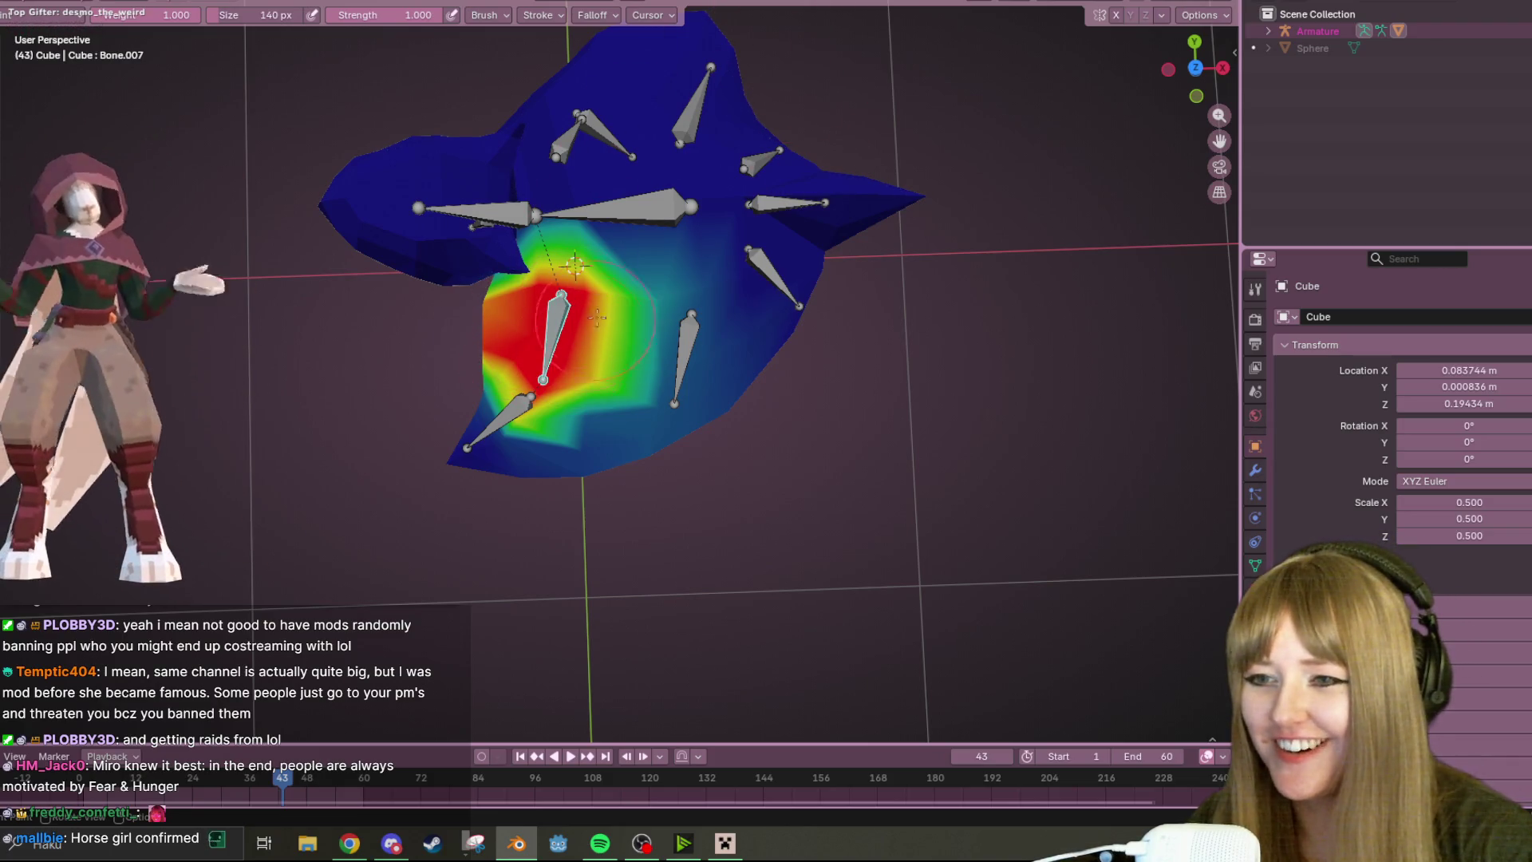
{"action": "middle_click_drag", "start_coordinate": [567, 419], "coordinate": [634, 306]}
{"action": "left_click", "coordinate": [512, 325], "text": "ctrl"}
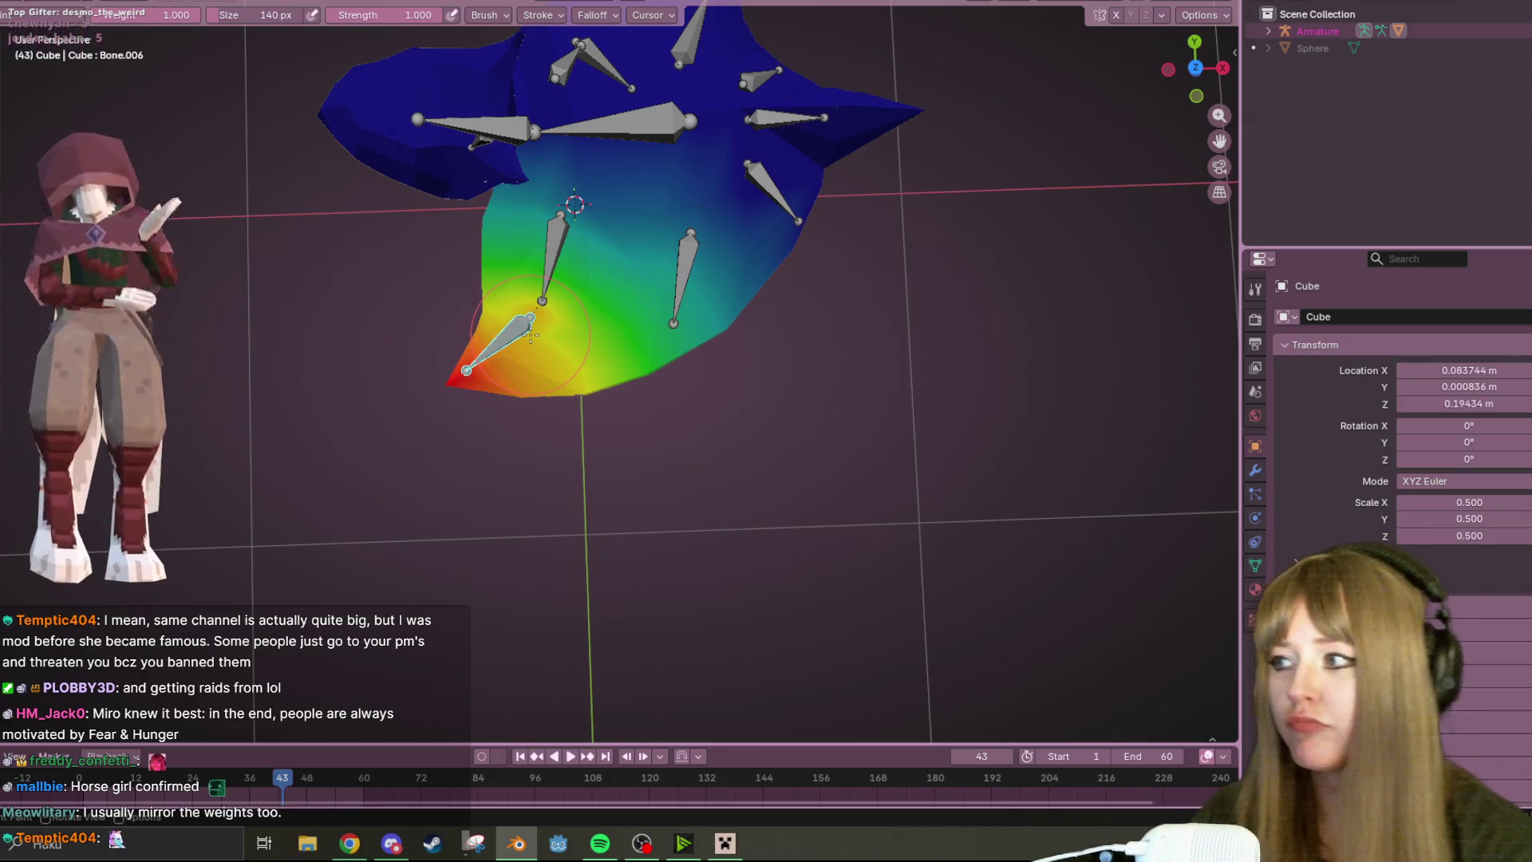
- Paint full weight at Bone.006's lower-left tip, then step through Bone.005 and Bone.001 to the root Bone
{"action": "mouse_move", "coordinate": [490, 367]}
{"action": "left_mouse_down"}
{"action": "mouse_move", "coordinate": [513, 404]}
{"action": "mouse_move", "coordinate": [548, 404]}
{"action": "mouse_move", "coordinate": [483, 351]}
{"action": "left_mouse_up"}
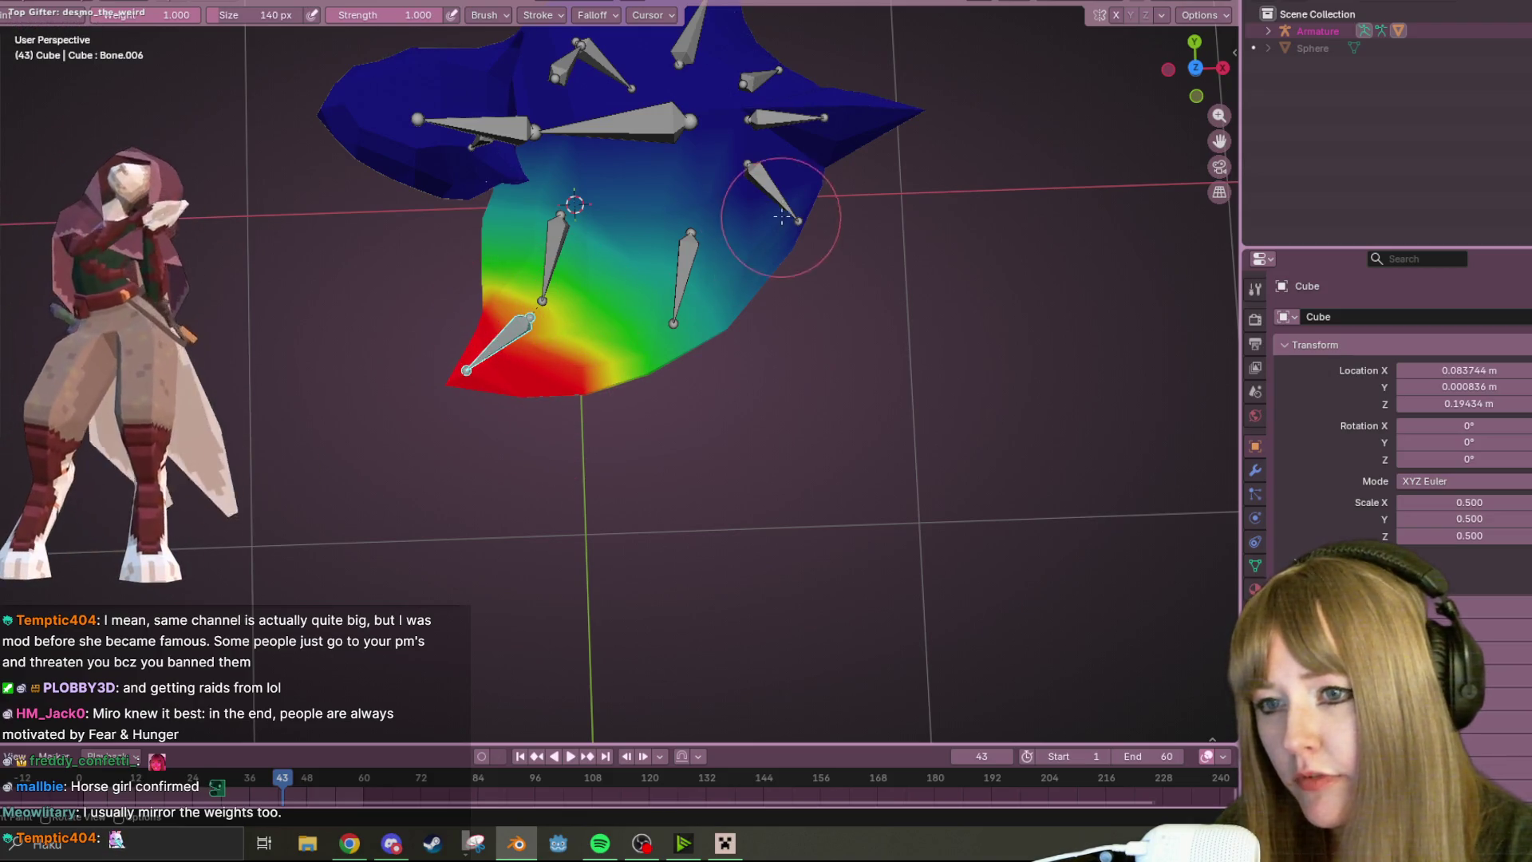
{"action": "left_click", "coordinate": [780, 218], "text": "ctrl"}
{"action": "middle_click_drag", "start_coordinate": [838, 188], "coordinate": [845, 159]}
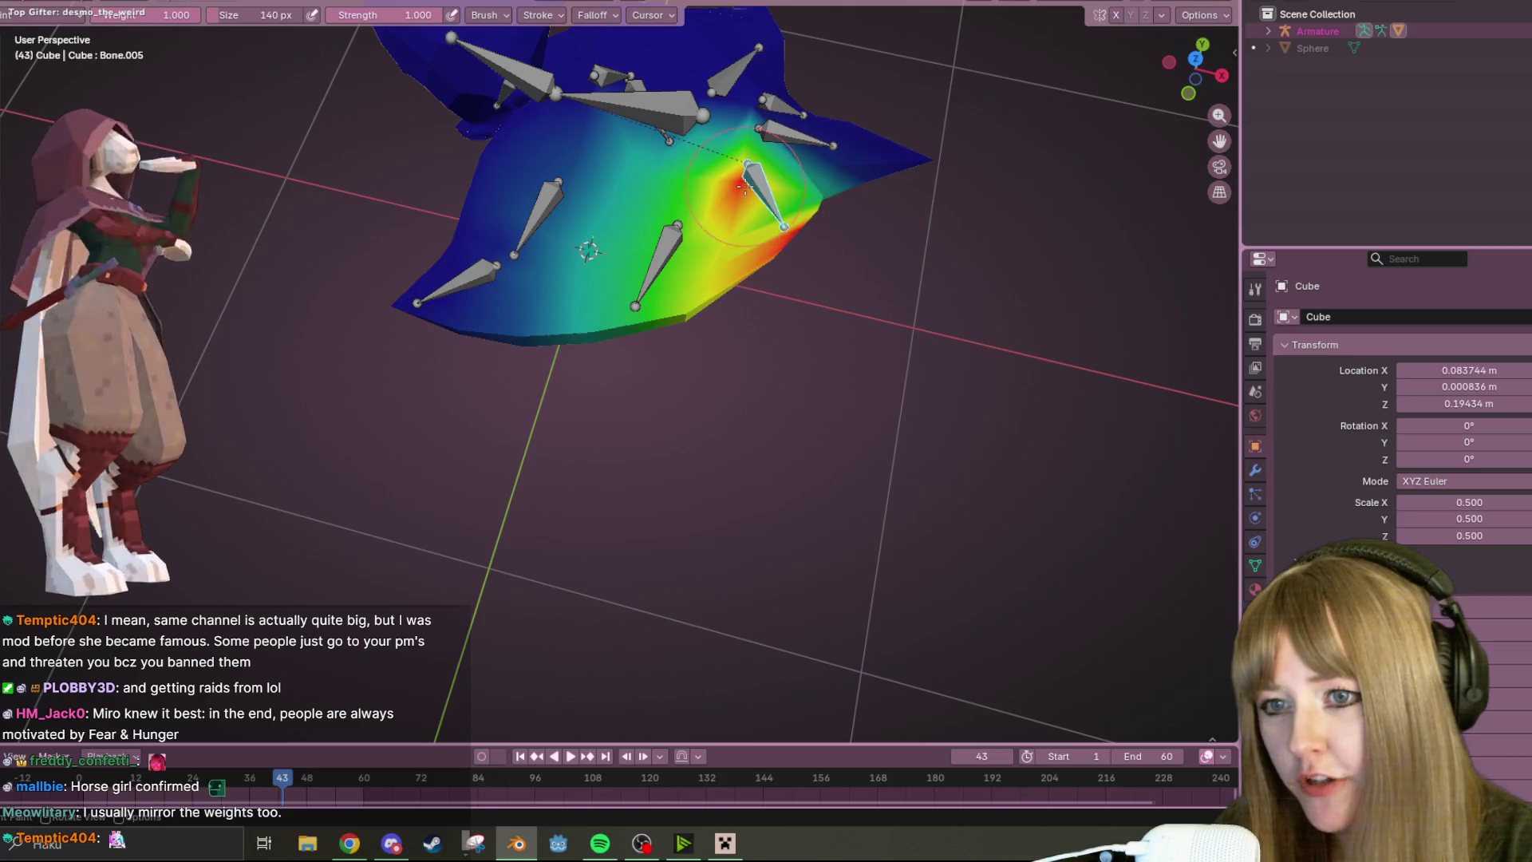
{"action": "left_click", "coordinate": [795, 134], "text": "ctrl"}
{"action": "mouse_move", "coordinate": [795, 135]}
{"action": "middle_mouse_down"}
{"action": "mouse_move", "coordinate": [963, 143]}
{"action": "mouse_move", "coordinate": [701, 154]}
{"action": "mouse_move", "coordinate": [688, 180]}
{"action": "middle_mouse_up"}
{"action": "left_click", "coordinate": [701, 143], "text": "ctrl"}
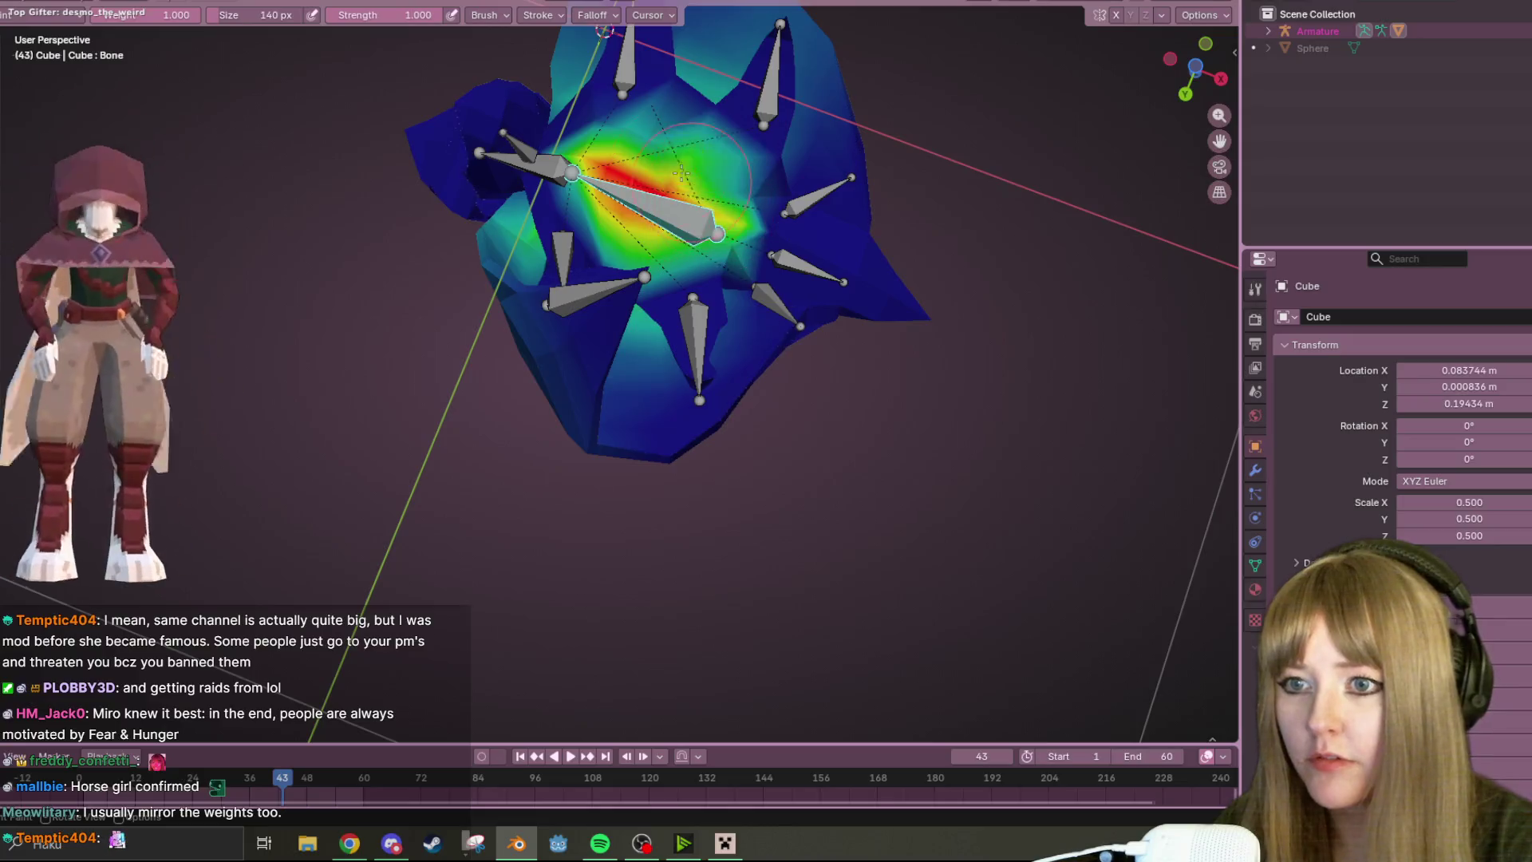
- Enlarge the red weight area around the central root bone
{"action": "left_click_drag", "start_coordinate": [688, 180], "coordinate": [653, 154]}
{"action": "middle_click_drag", "start_coordinate": [596, 166], "coordinate": [663, 102]}
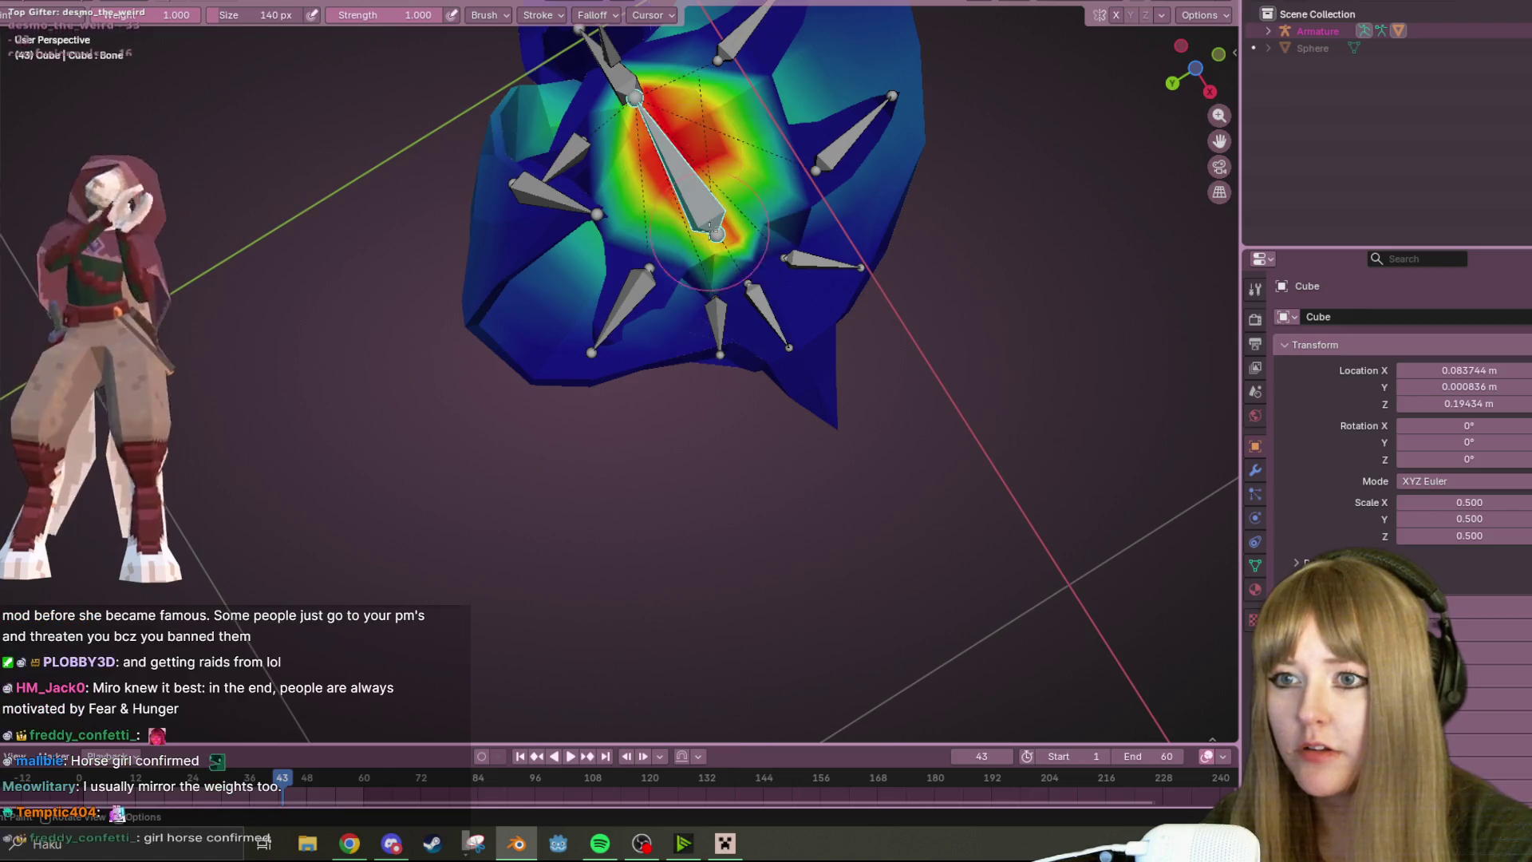
{"action": "left_click_drag", "start_coordinate": [715, 173], "coordinate": [700, 150]}
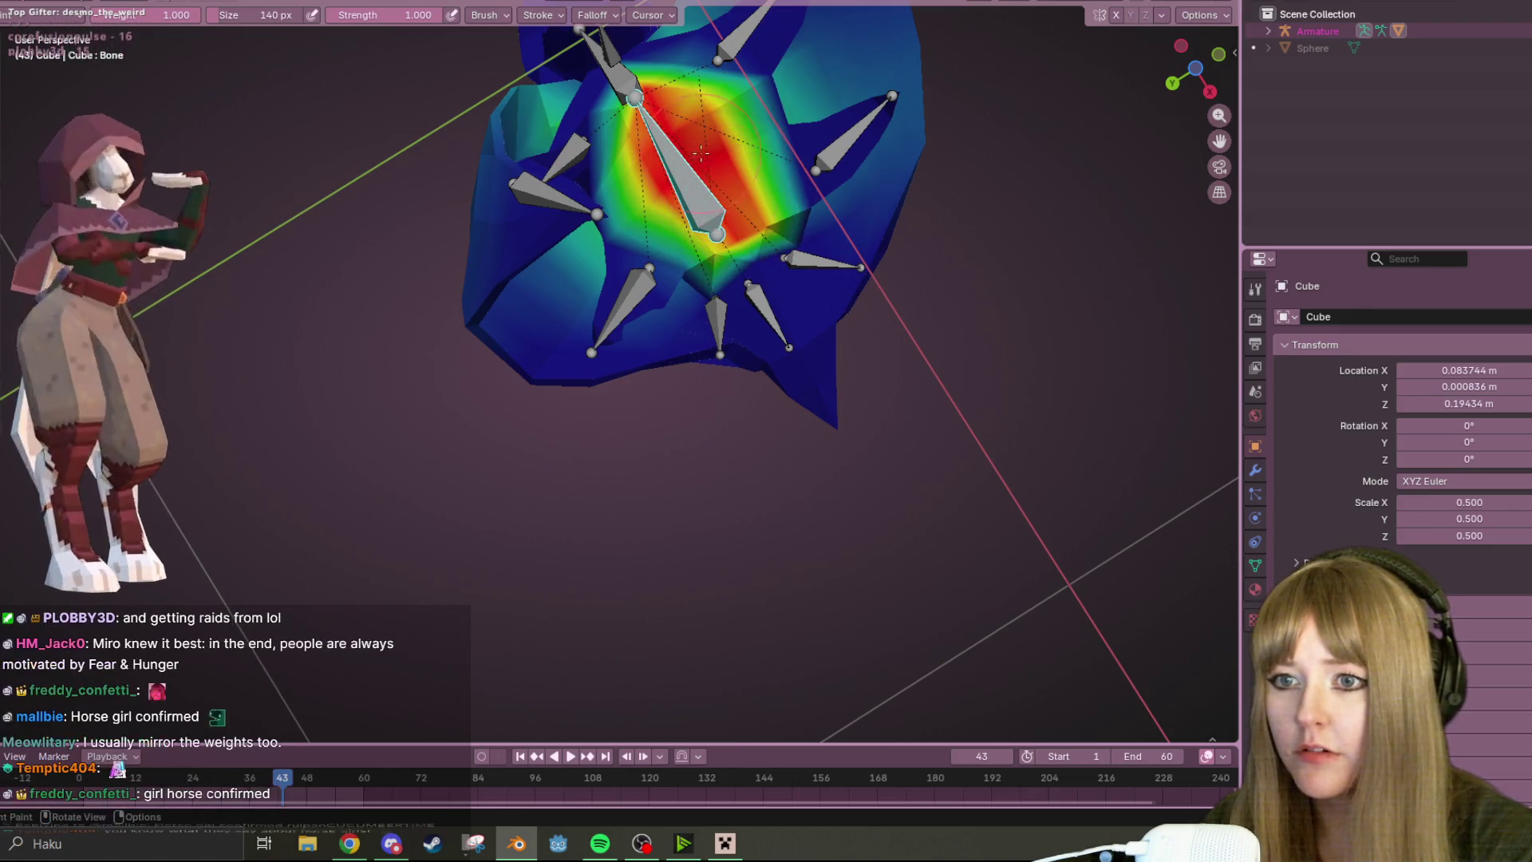
{"action": "middle_click_drag", "start_coordinate": [713, 142], "coordinate": [708, 242]}
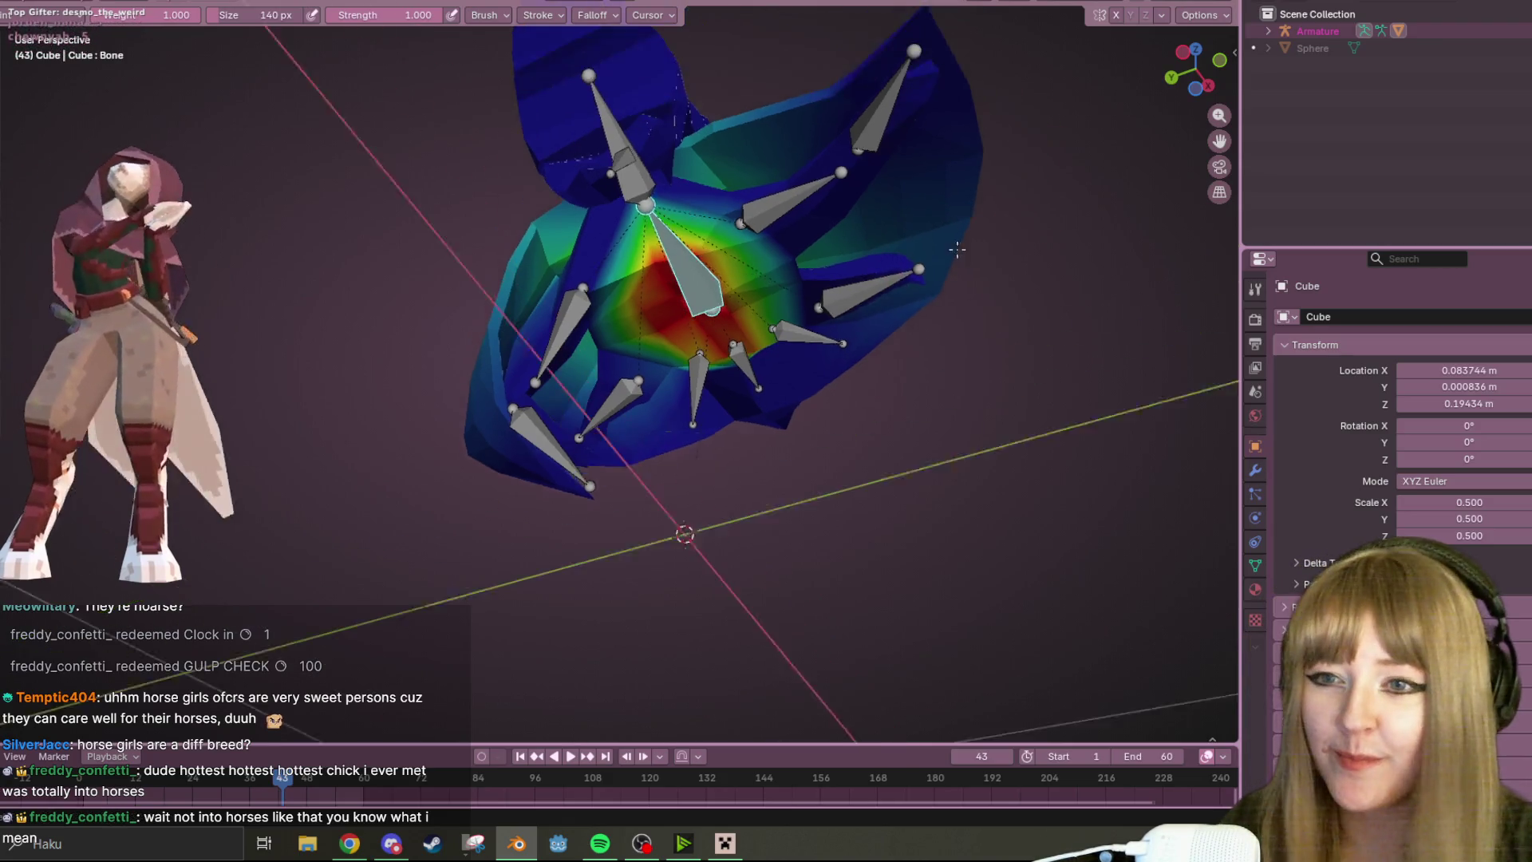
- View the cloak from below, display Bone.012's flap weights and bring up the interaction mode list
{"action": "middle_click_drag", "start_coordinate": [961, 162], "coordinate": [1018, 180]}
{"action": "left_click", "coordinate": [1182, 73]}
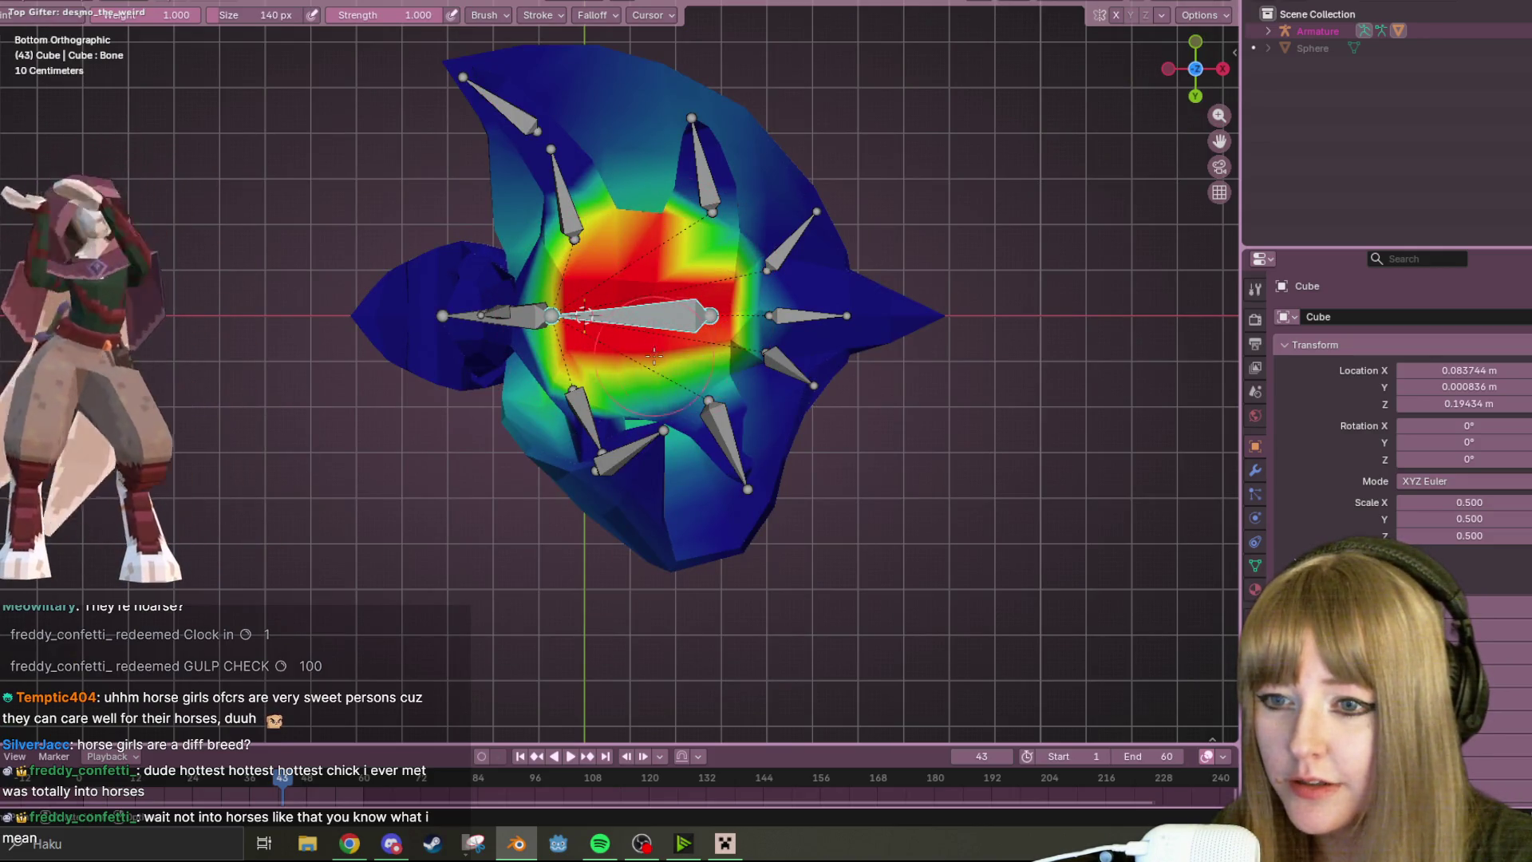
{"action": "middle_click_drag", "start_coordinate": [655, 357], "coordinate": [704, 357]}
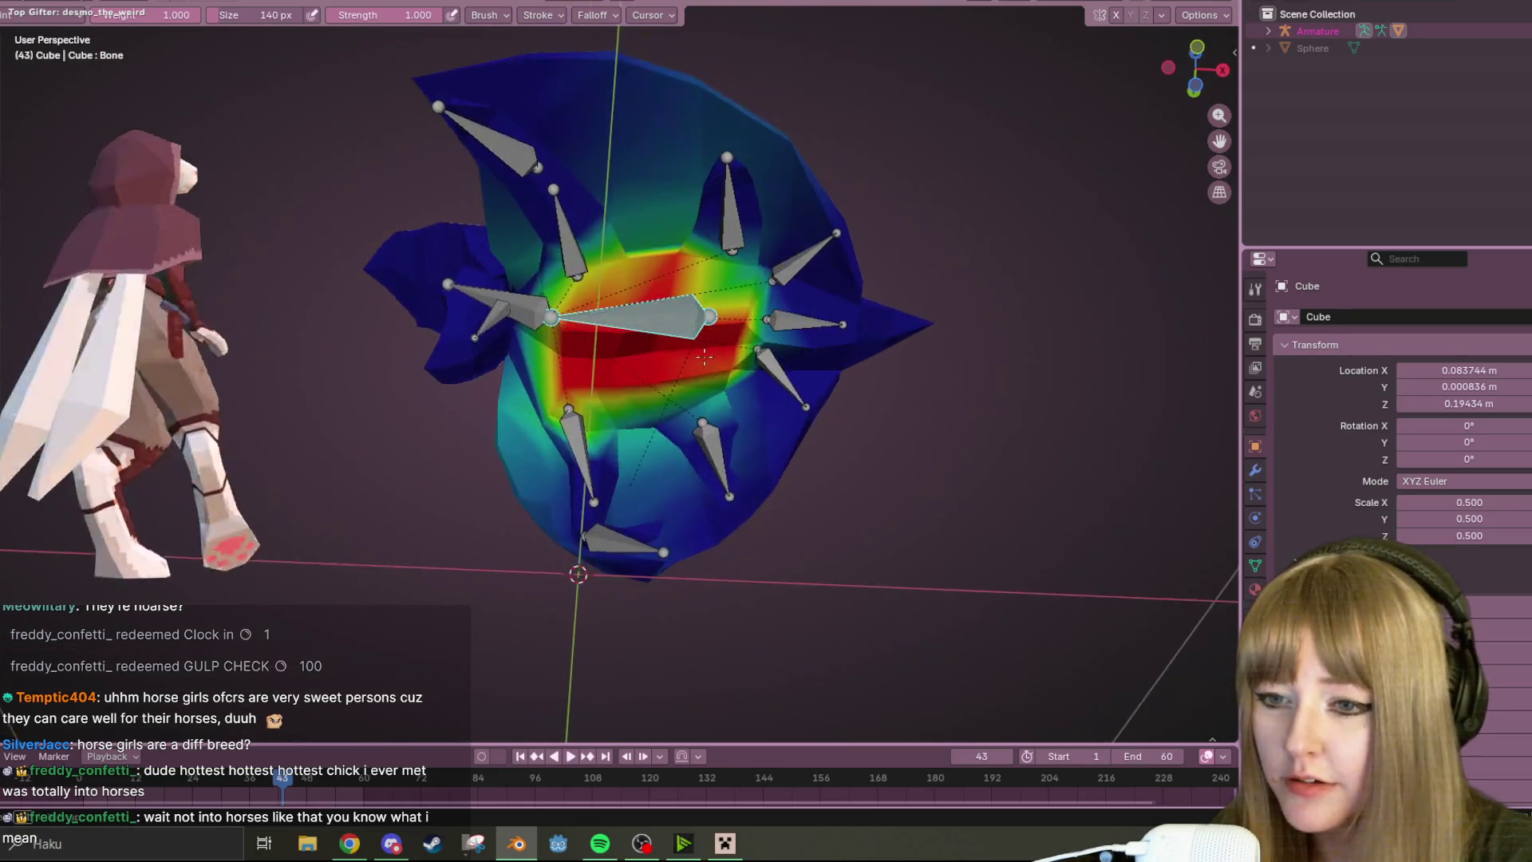
{"action": "left_click", "coordinate": [713, 455], "text": "ctrl"}
{"action": "mouse_move", "coordinate": [713, 455]}
{"action": "middle_mouse_down"}
{"action": "mouse_move", "coordinate": [714, 563]}
{"action": "mouse_move", "coordinate": [471, 354]}
{"action": "mouse_move", "coordinate": [833, 253]}
{"action": "mouse_move", "coordinate": [534, 245]}
{"action": "middle_mouse_up"}
{"action": "left_click", "coordinate": [71, 15]}
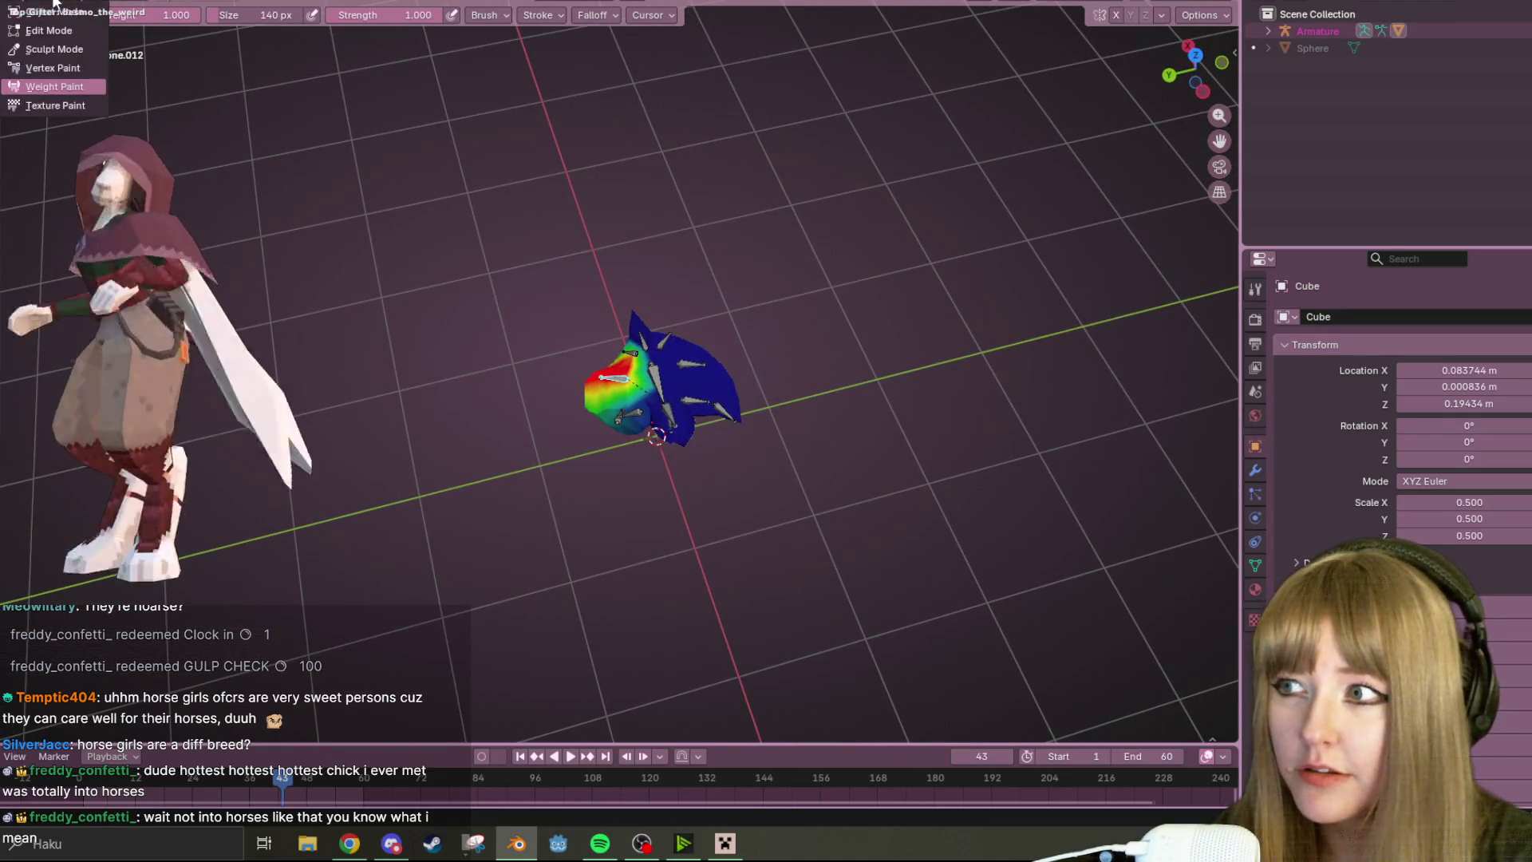
- Leave weight painting for Object Mode, select the armature and briefly enter its Edit Mode
{"action": "left_click", "coordinate": [61, 28]}
{"action": "middle_click_drag", "start_coordinate": [776, 353], "coordinate": [663, 381]}
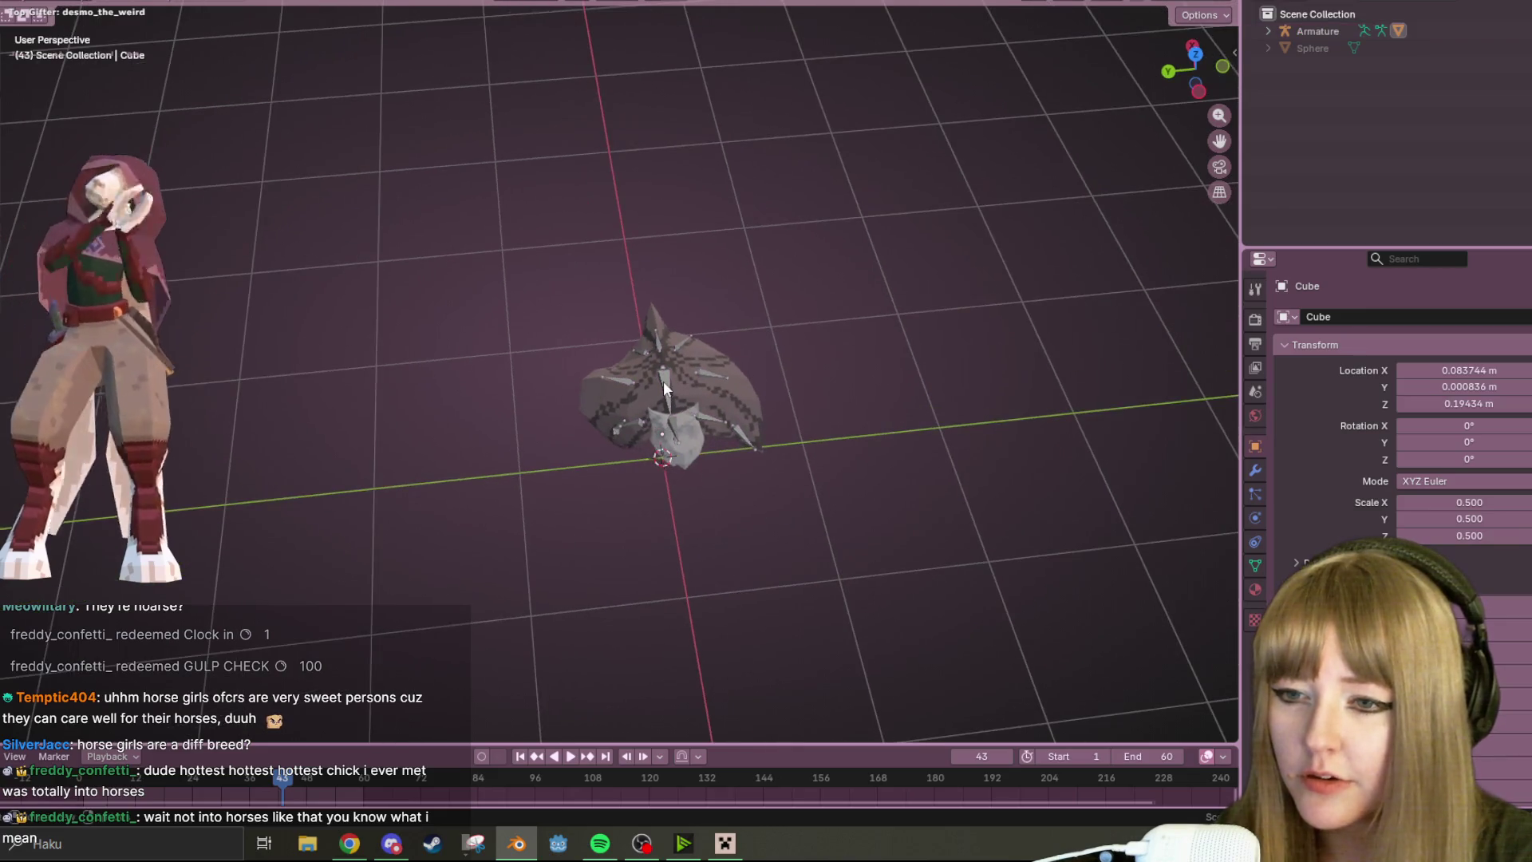
{"action": "left_click", "coordinate": [663, 381]}
{"action": "right_click", "coordinate": [663, 380]}
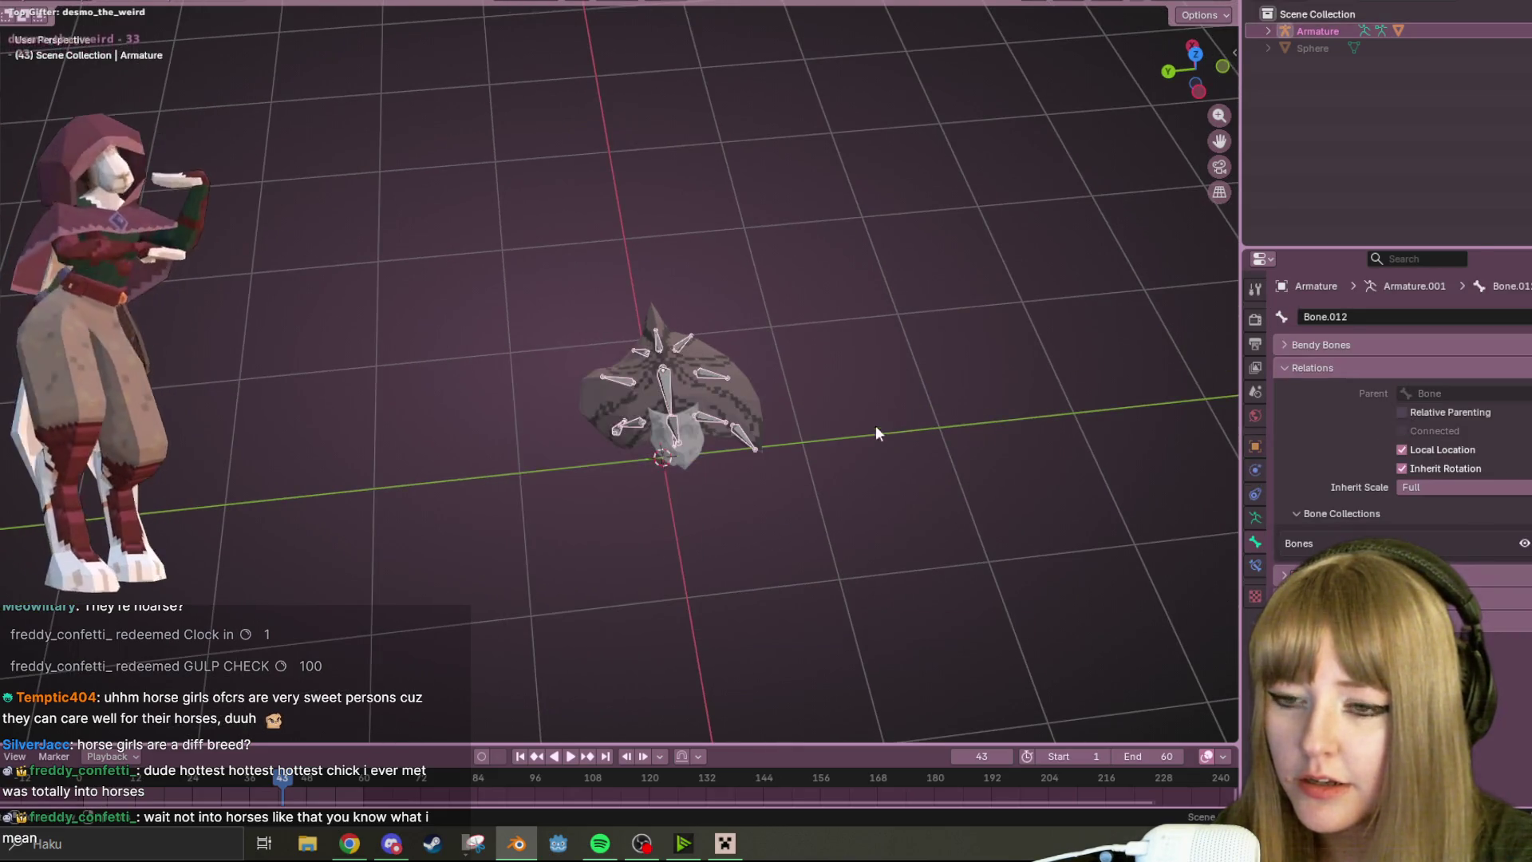
{"action": "key", "text": "Tab"}
{"action": "right_click", "coordinate": [665, 389]}
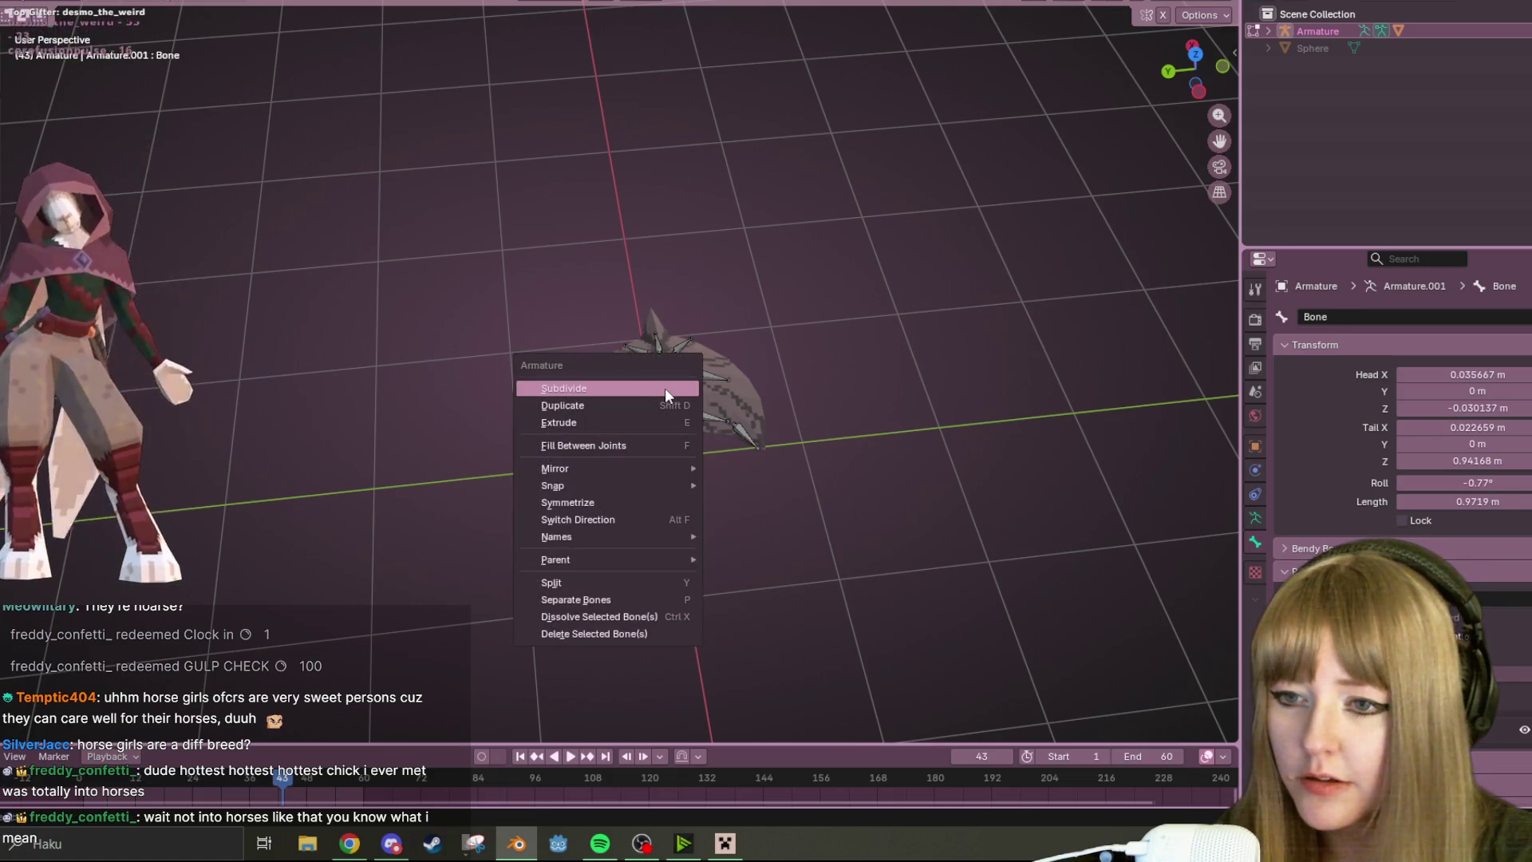
- In Pose Mode, clear user transforms to reset the bones to rest pose, then return to Object Mode
{"action": "left_click", "coordinate": [54, 5]}
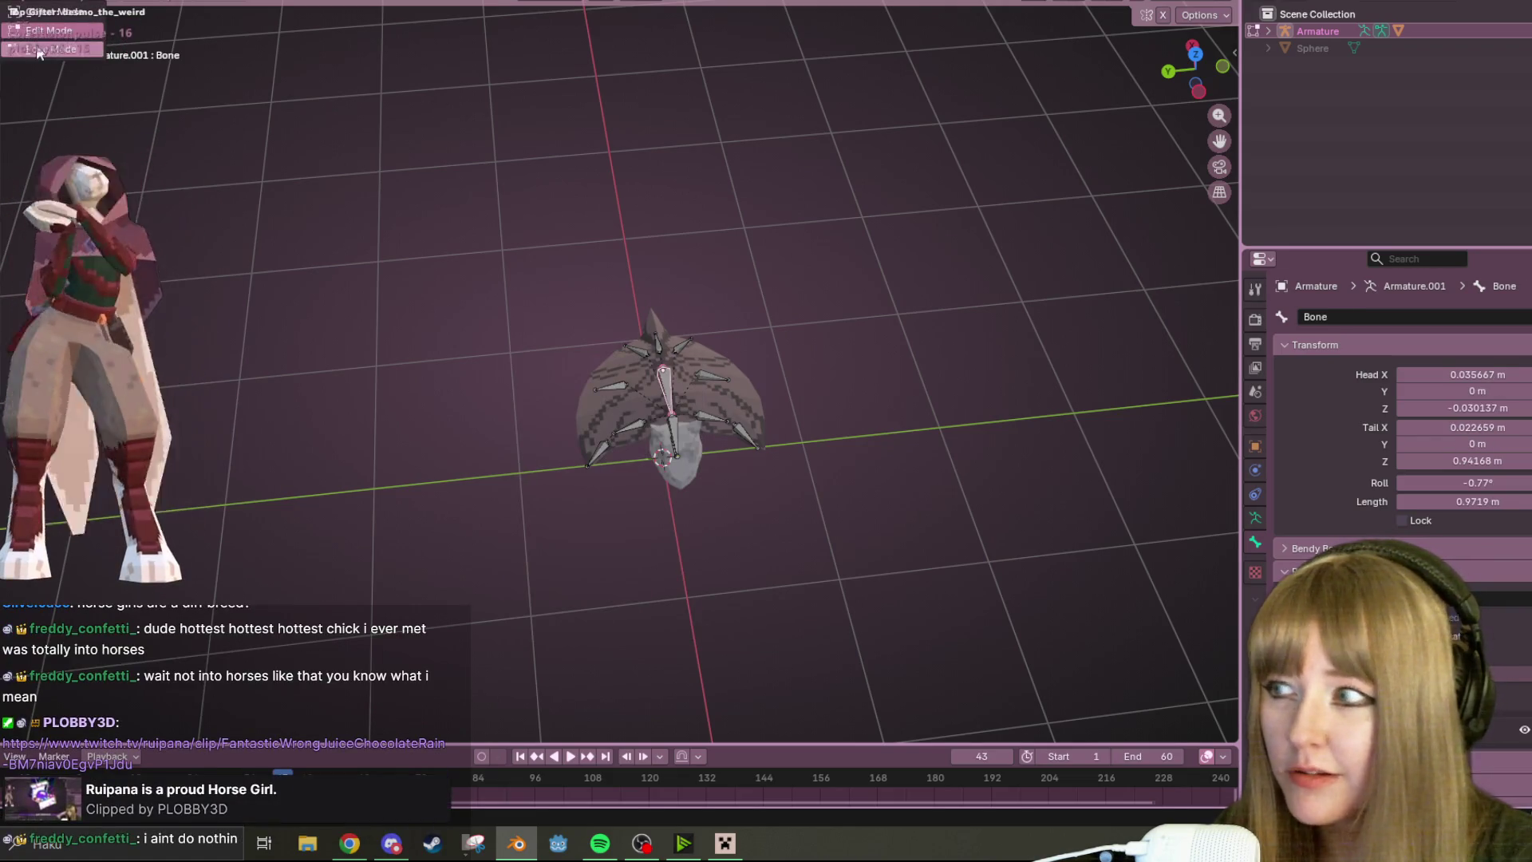
{"action": "left_click", "coordinate": [38, 51]}
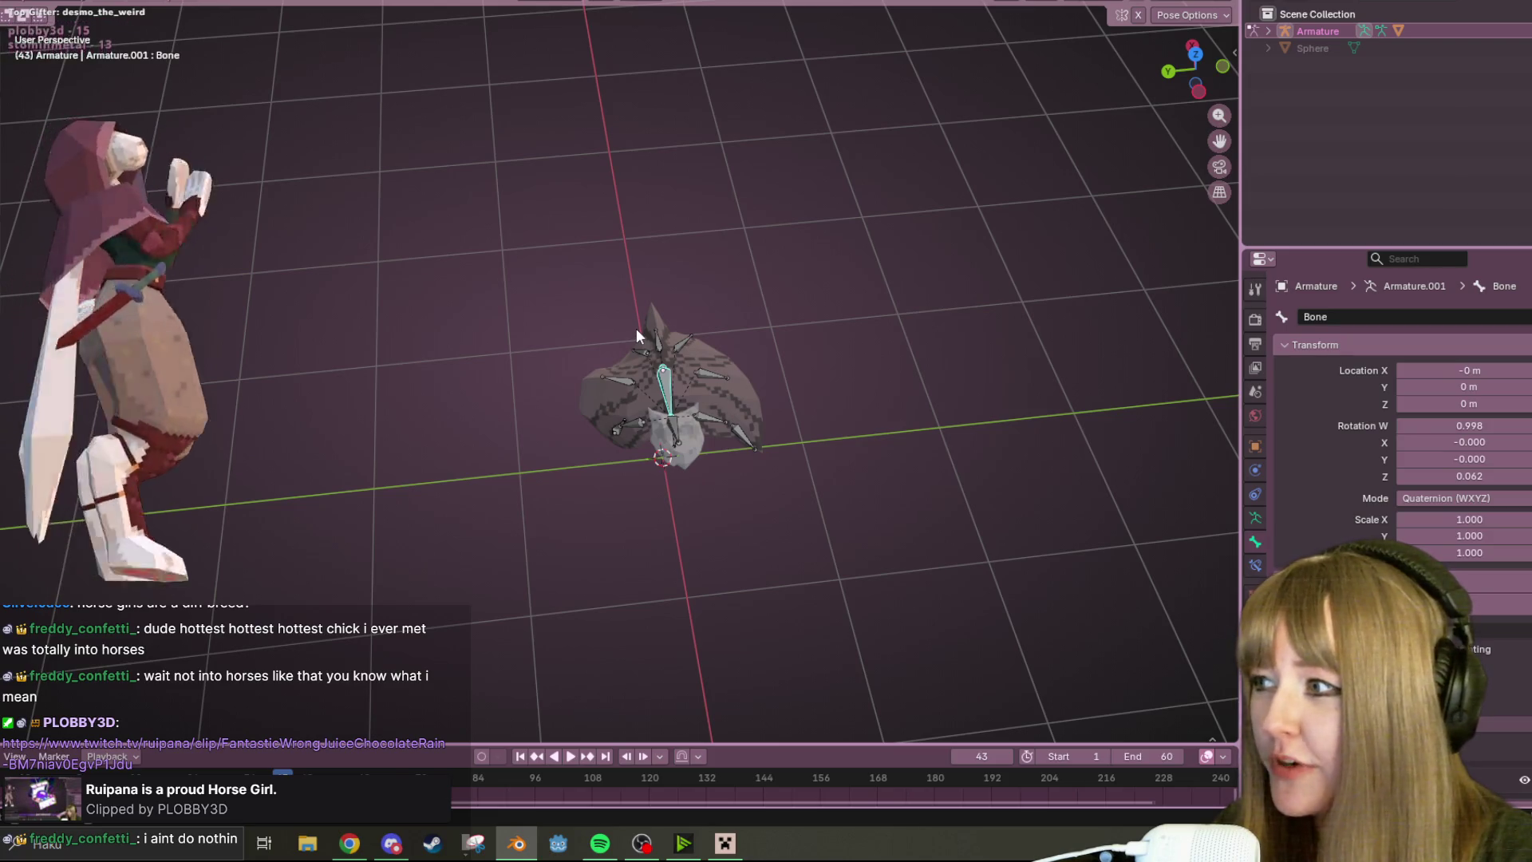
{"action": "right_click", "coordinate": [660, 386]}
{"action": "left_click", "coordinate": [657, 385]}
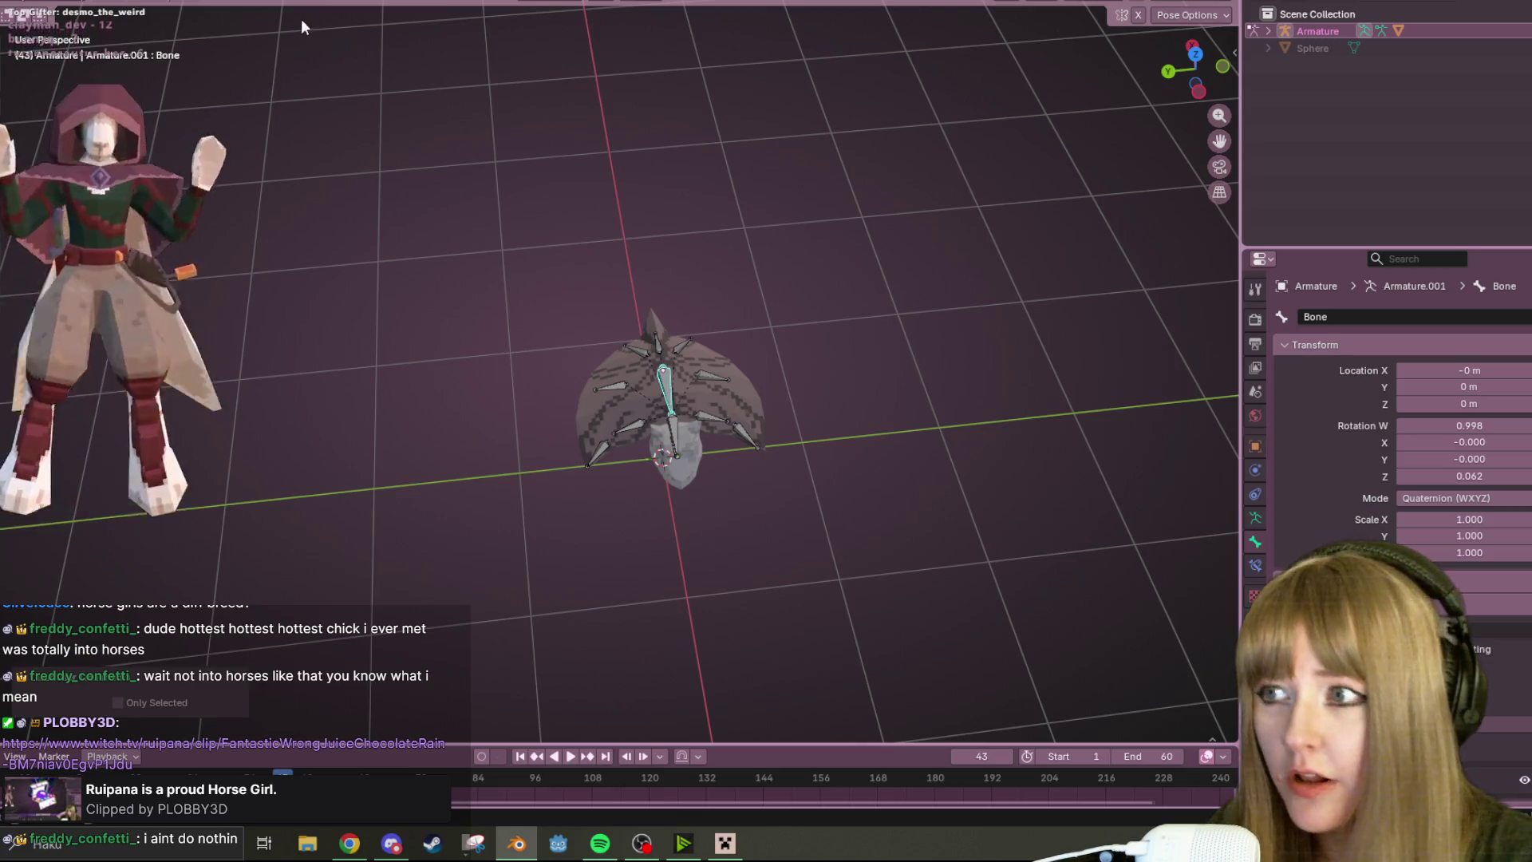
{"action": "left_click", "coordinate": [58, 10]}
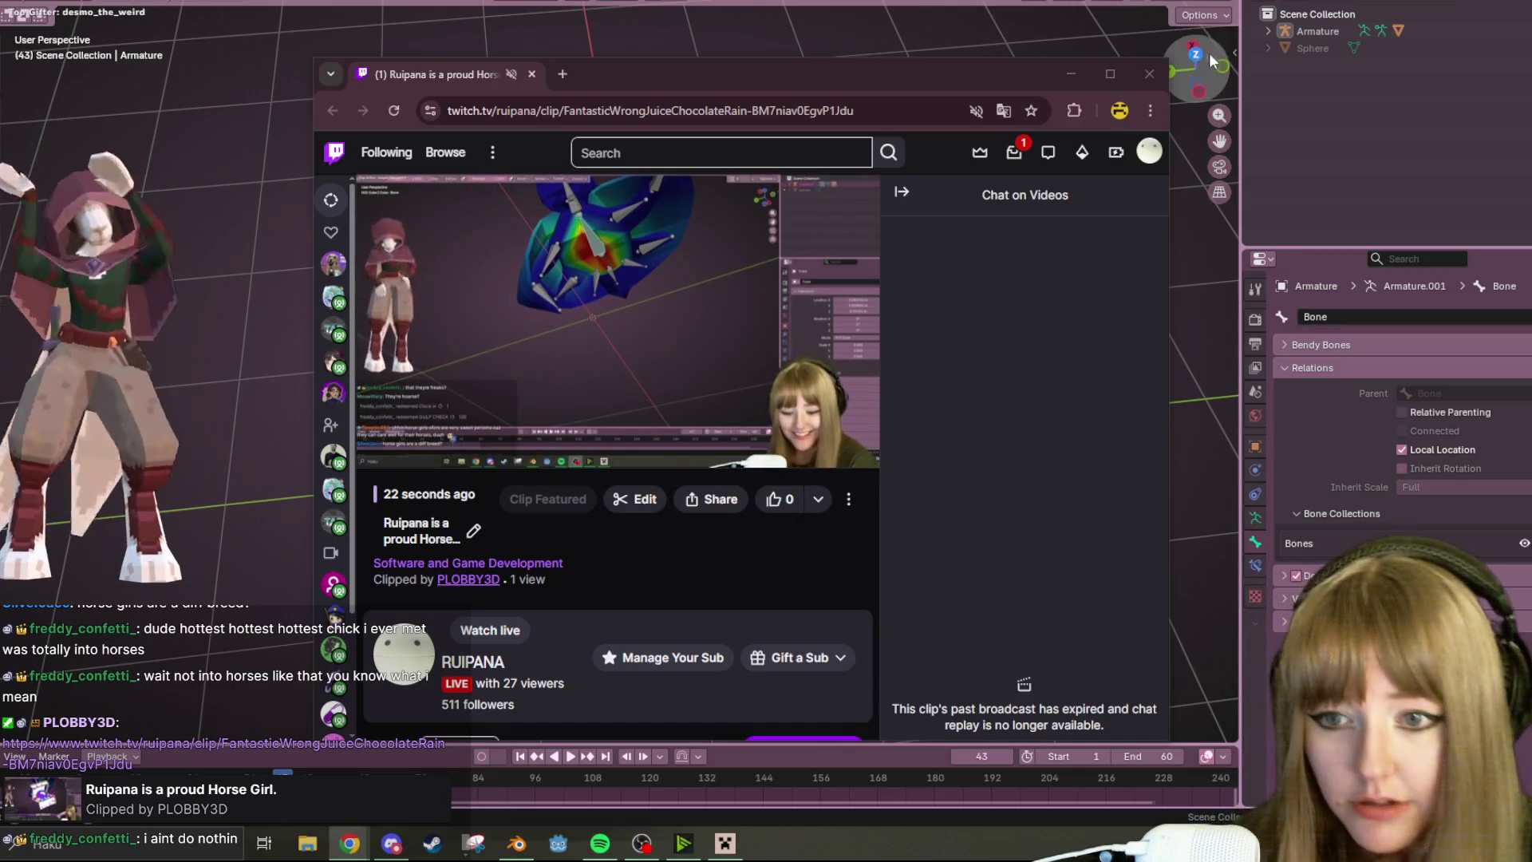
- Unmute the Twitch clip's site from its tab menu and close the browser window over Blender
{"action": "left_click", "coordinate": [1149, 73]}
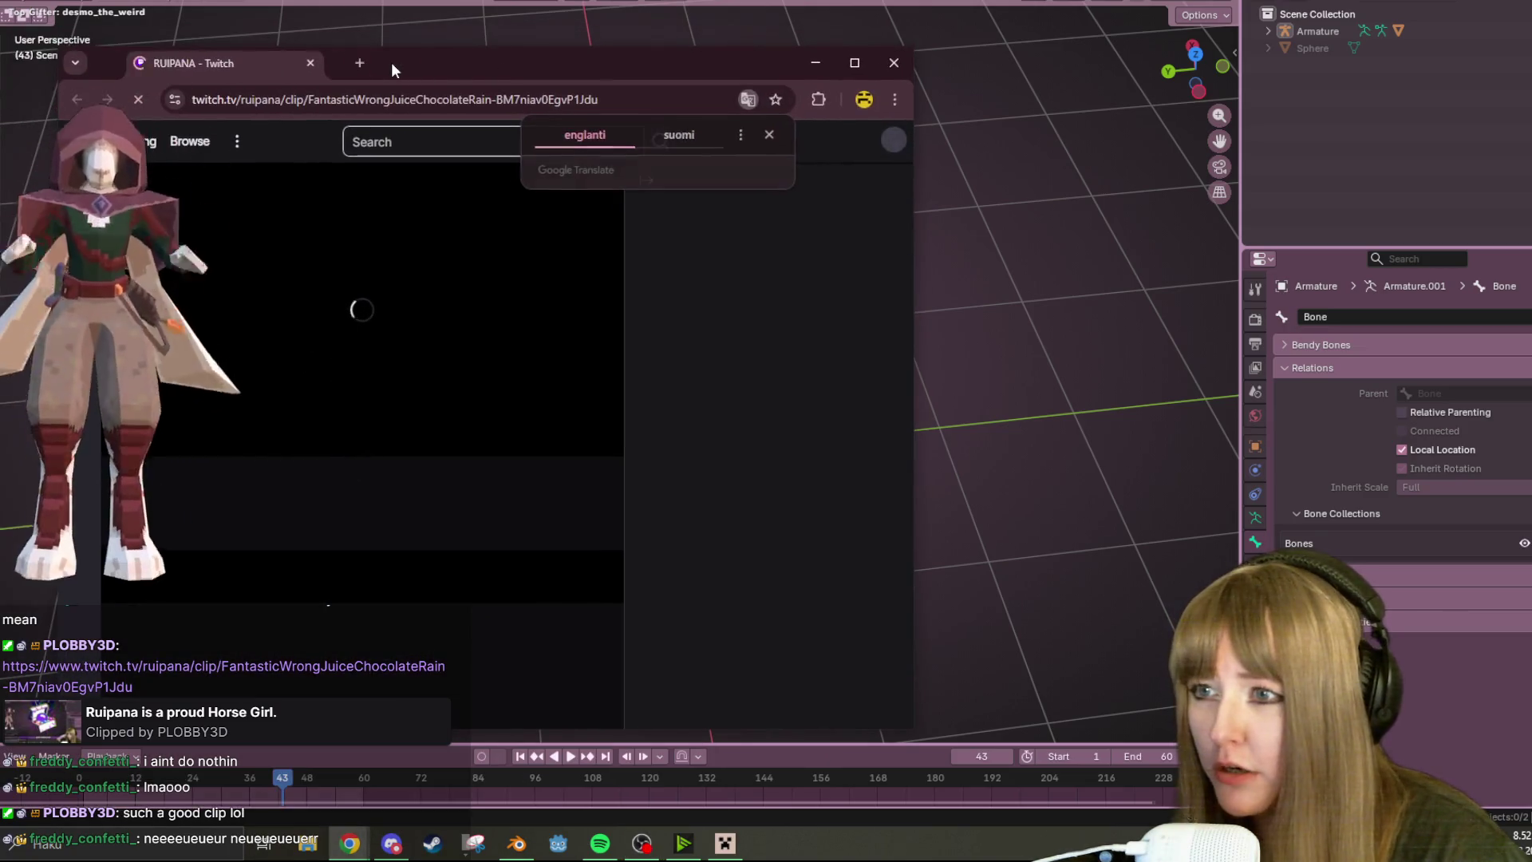
{"action": "right_click", "coordinate": [391, 62]}
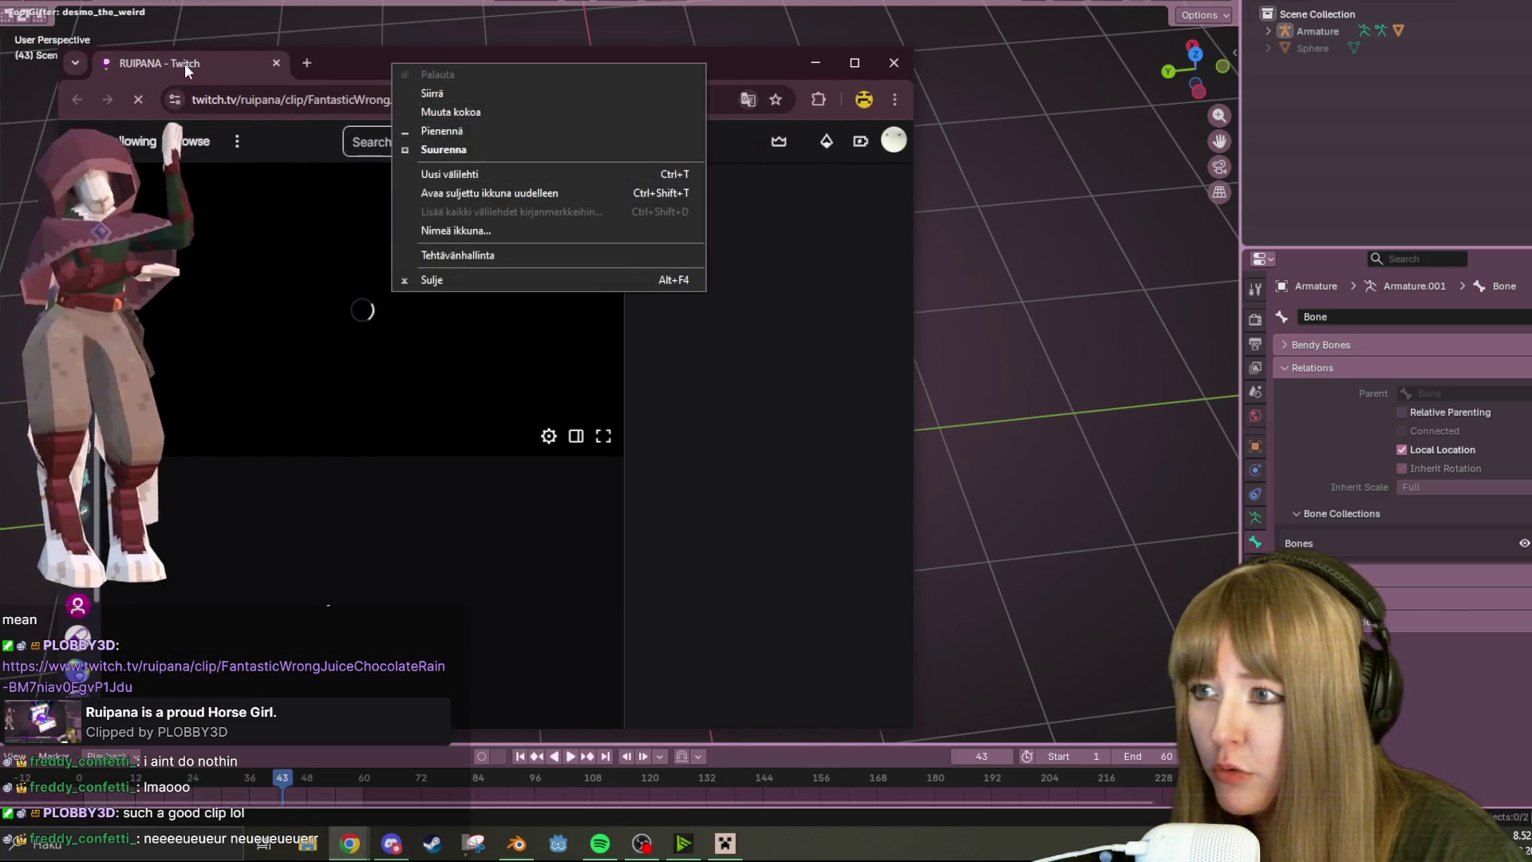
{"action": "left_click", "coordinate": [184, 62]}
{"action": "right_click", "coordinate": [174, 62]}
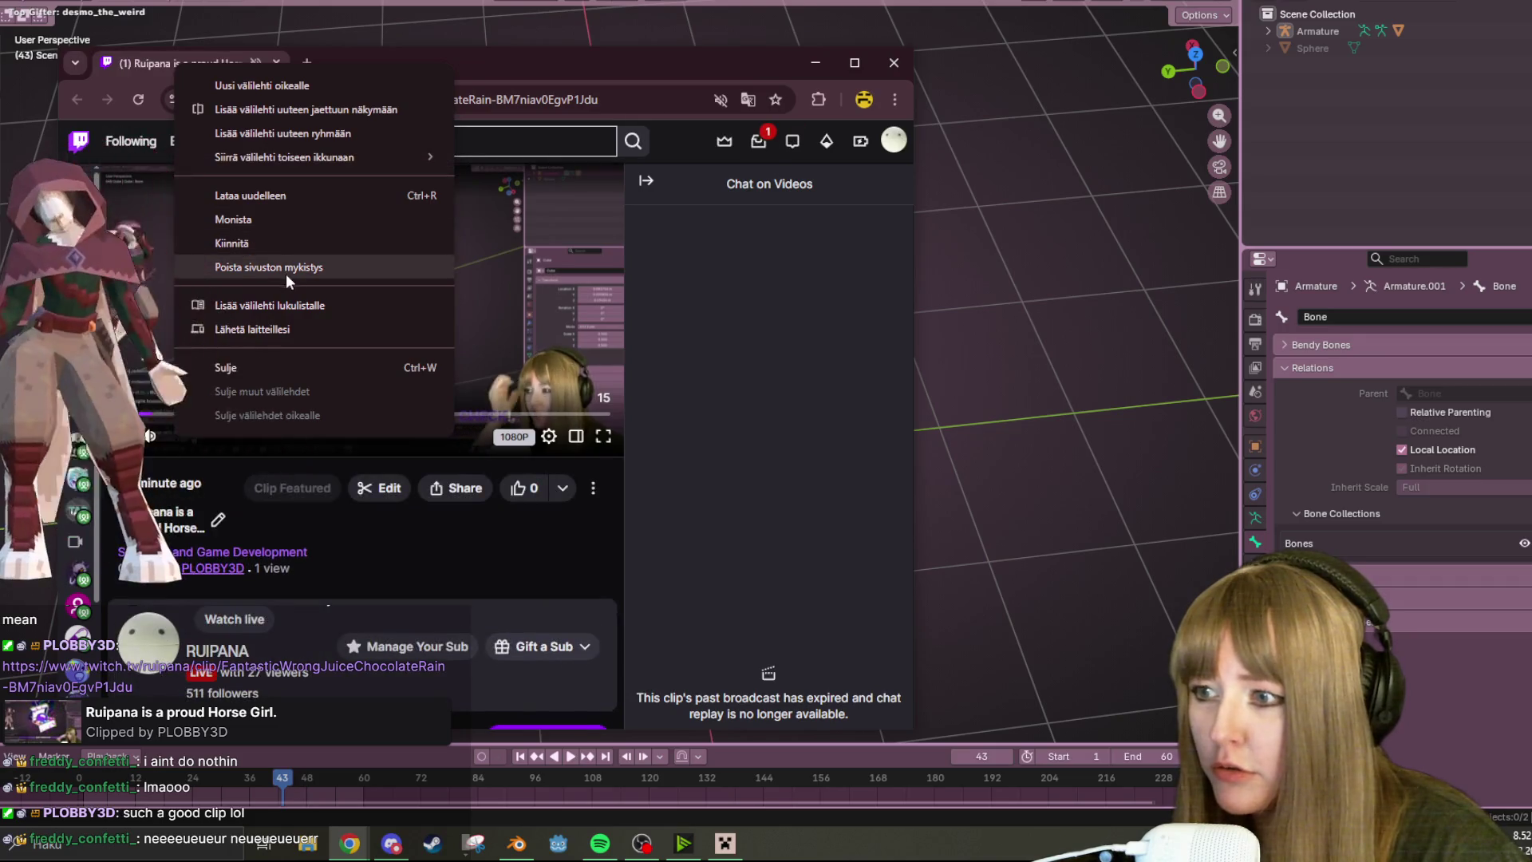
{"action": "left_click", "coordinate": [287, 267]}
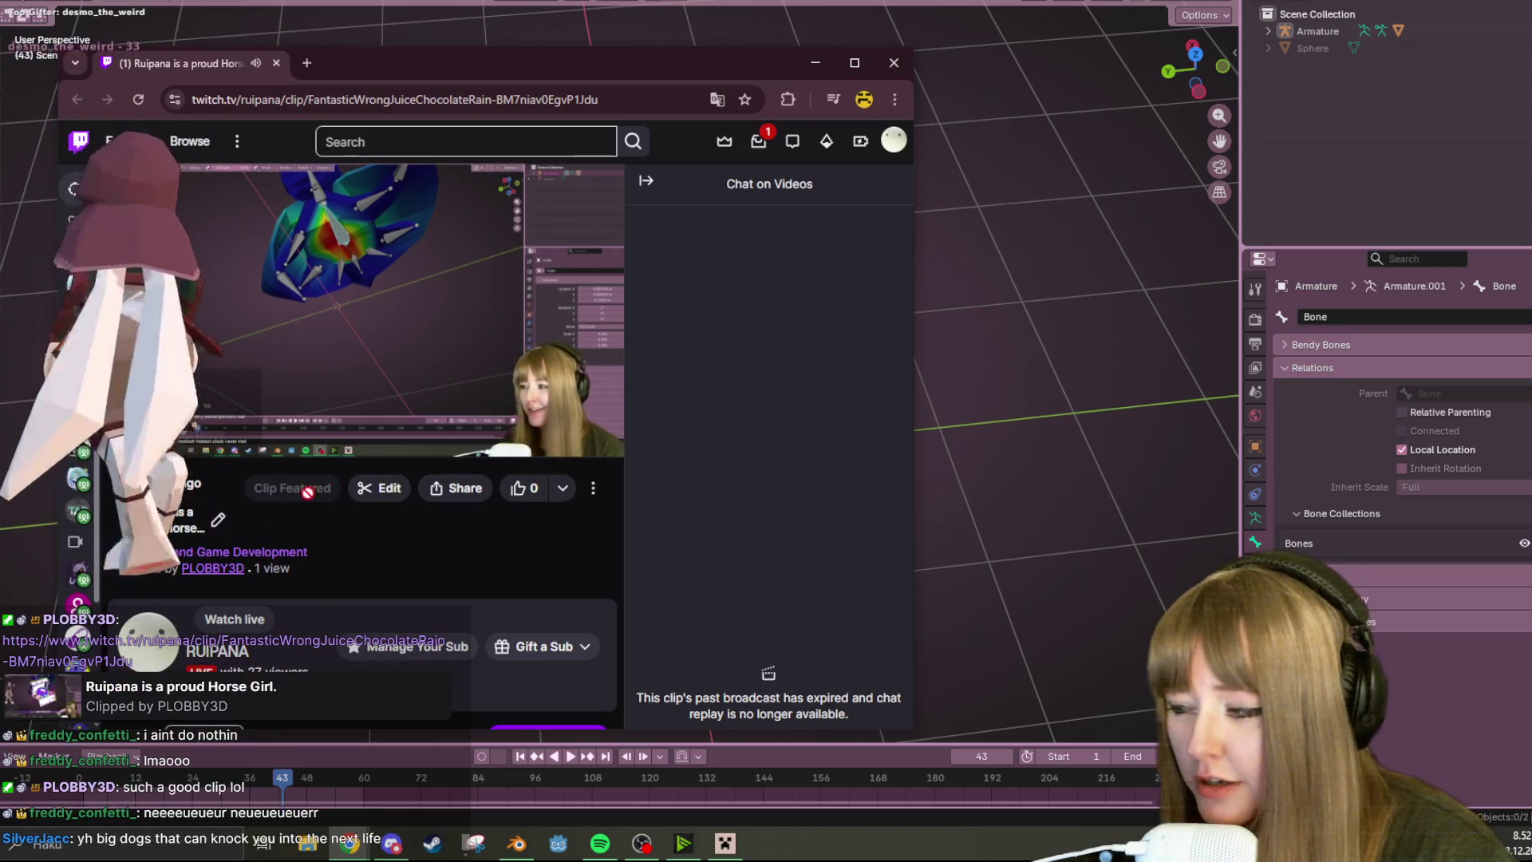
{"action": "left_click", "coordinate": [894, 67]}
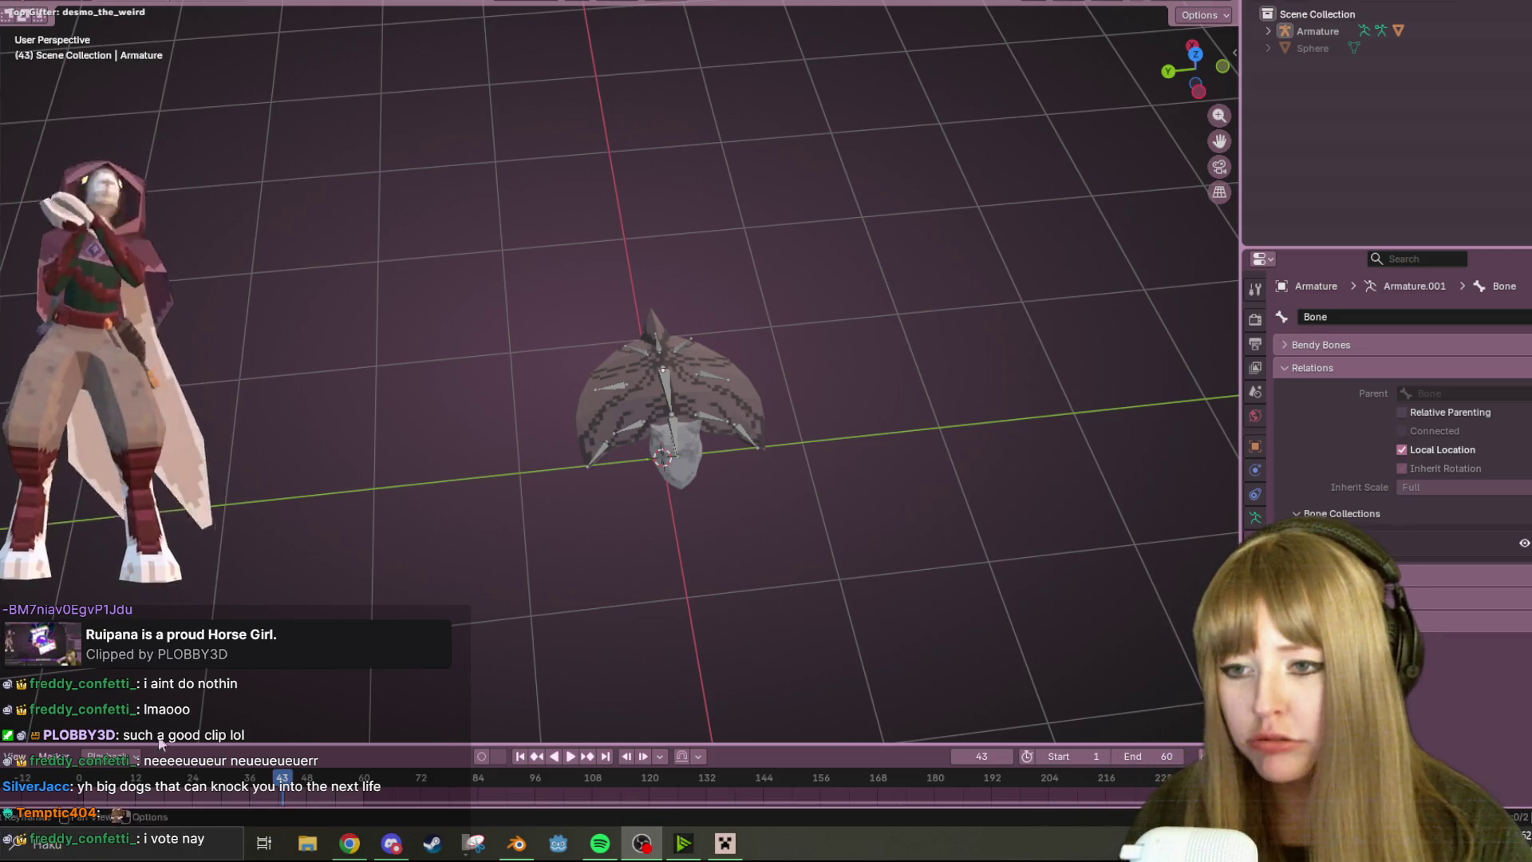
{"action": "mouse_move", "coordinate": [758, 588]}
{"action": "middle_mouse_down"}
{"action": "mouse_move", "coordinate": [897, 321]}
{"action": "mouse_move", "coordinate": [702, 409]}
{"action": "mouse_move", "coordinate": [712, 380]}
{"action": "middle_mouse_up"}
{"action": "scroll", "coordinate": [850, 334], "scroll_direction": "up", "scroll_amount": 3}
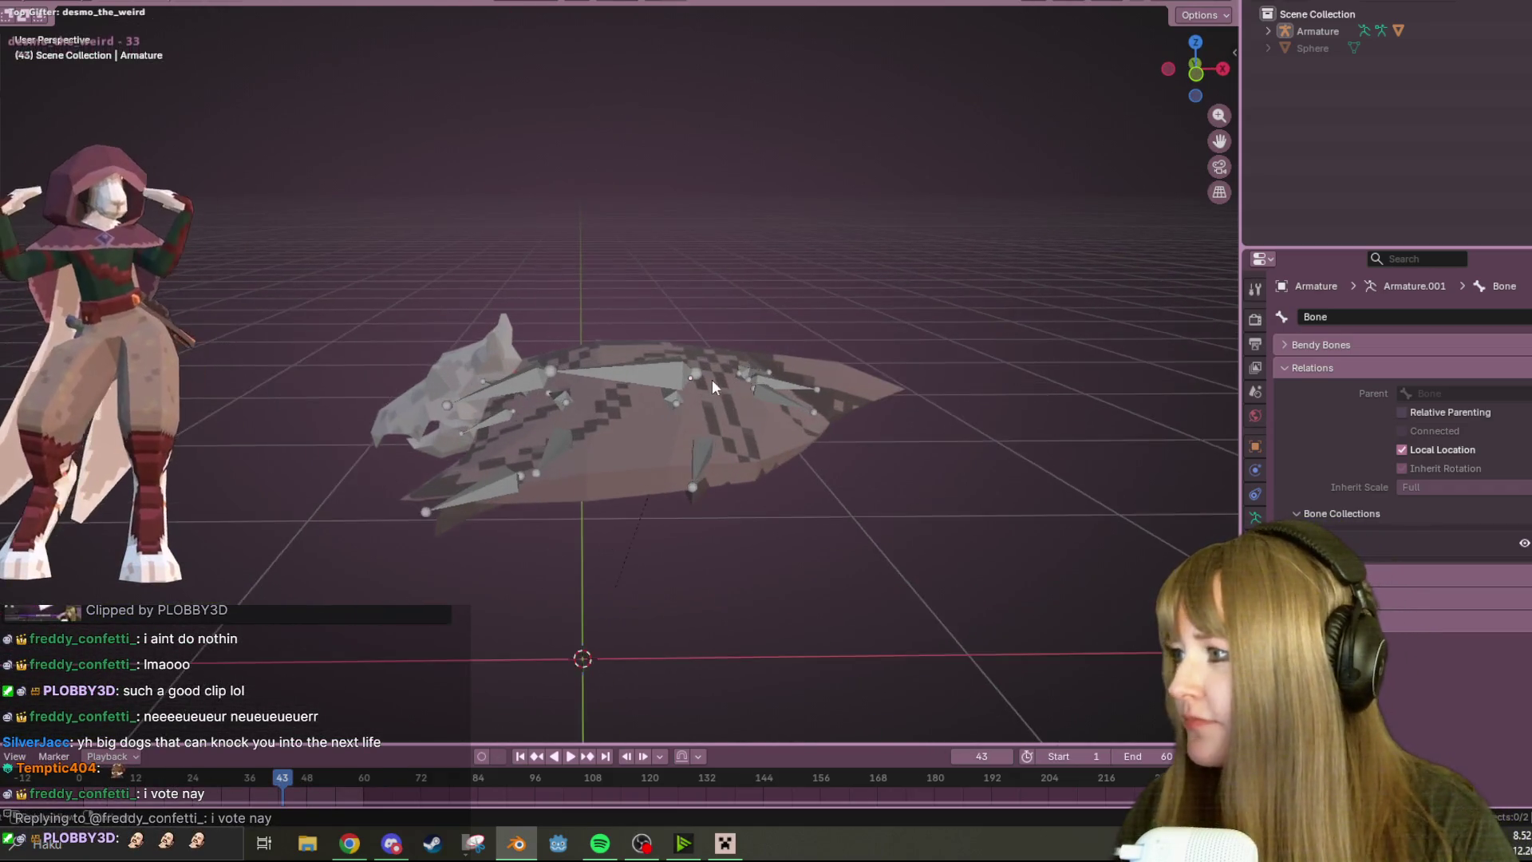
{"action": "scroll", "coordinate": [747, 439], "scroll_direction": "up", "scroll_amount": 3}
{"action": "mouse_move", "coordinate": [751, 461]}
{"action": "middle_mouse_down"}
{"action": "mouse_move", "coordinate": [703, 376]}
{"action": "mouse_move", "coordinate": [488, 350]}
{"action": "mouse_move", "coordinate": [475, 417]}
{"action": "middle_mouse_up"}
{"action": "mouse_move", "coordinate": [1063, 500]}
{"action": "middle_mouse_down"}
{"action": "mouse_move", "coordinate": [545, 277]}
{"action": "mouse_move", "coordinate": [470, 395]}
{"action": "mouse_move", "coordinate": [590, 298]}
{"action": "mouse_move", "coordinate": [588, 397]}
{"action": "middle_mouse_up"}
{"action": "key", "text": "Tab"}
{"action": "key", "text": "Tab"}
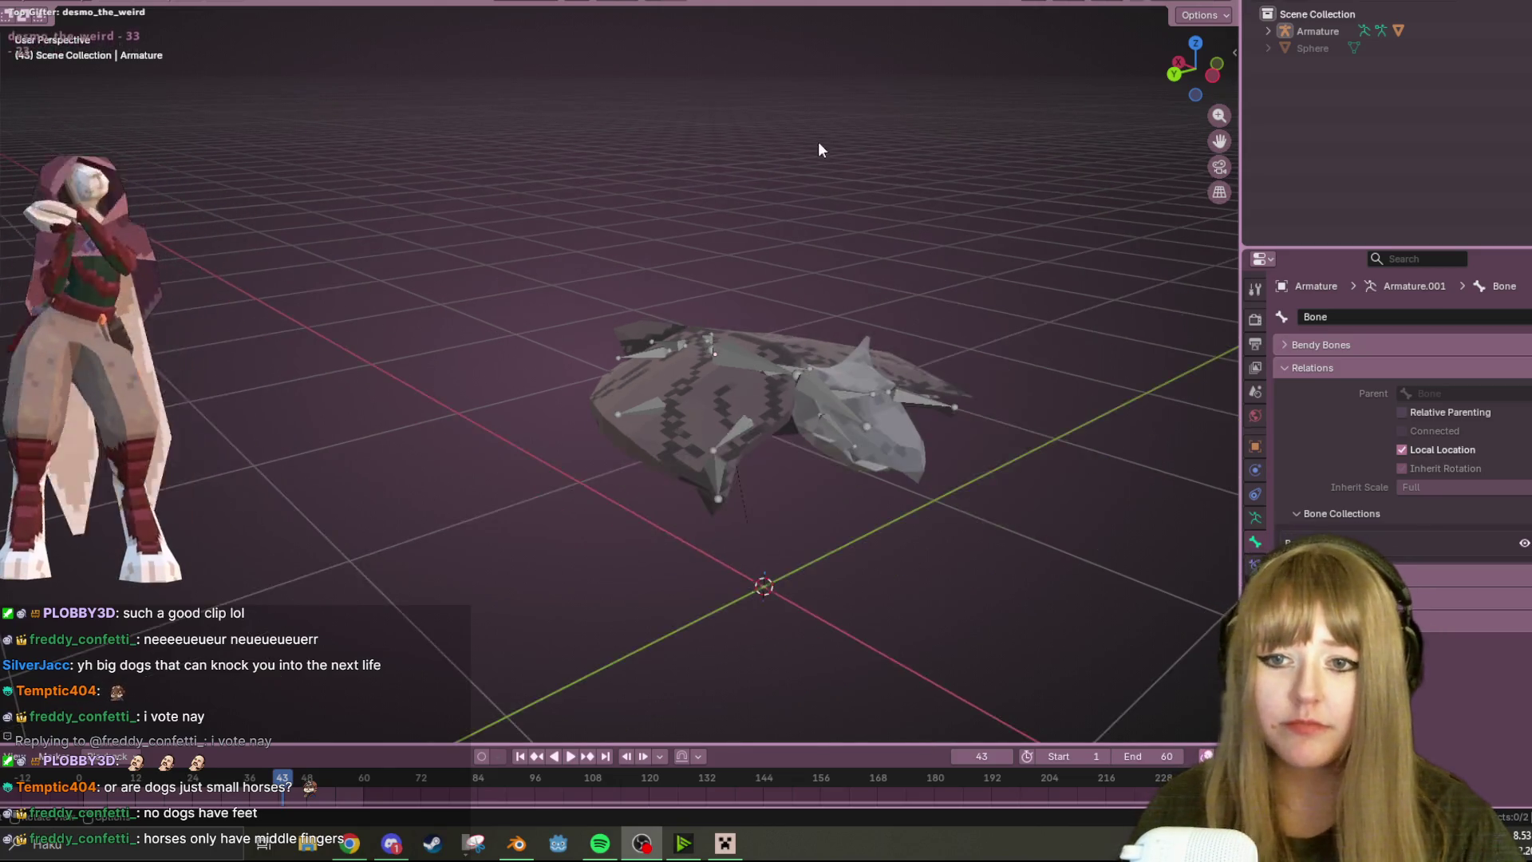
{"action": "middle_click_drag", "start_coordinate": [817, 136], "coordinate": [916, 253]}
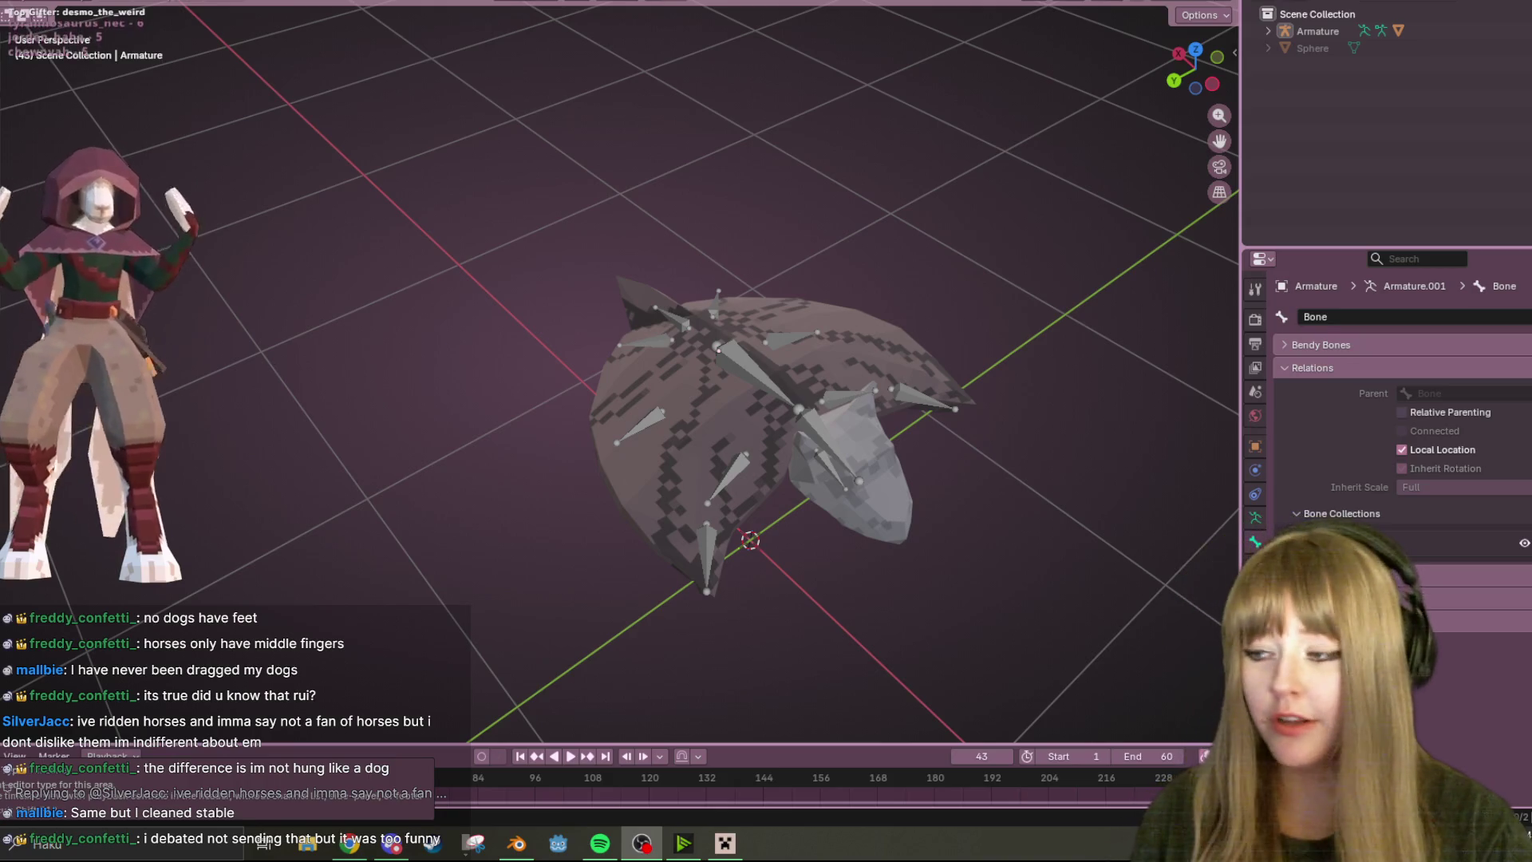
{"action": "mouse_move", "coordinate": [1029, 462]}
{"action": "middle_mouse_down"}
{"action": "mouse_move", "coordinate": [918, 214]}
{"action": "mouse_move", "coordinate": [1004, 203]}
{"action": "middle_mouse_up"}
{"action": "scroll", "coordinate": [893, 192], "scroll_direction": "up", "scroll_amount": 5}
{"action": "scroll", "coordinate": [971, 138], "scroll_direction": "down", "scroll_amount": 5}
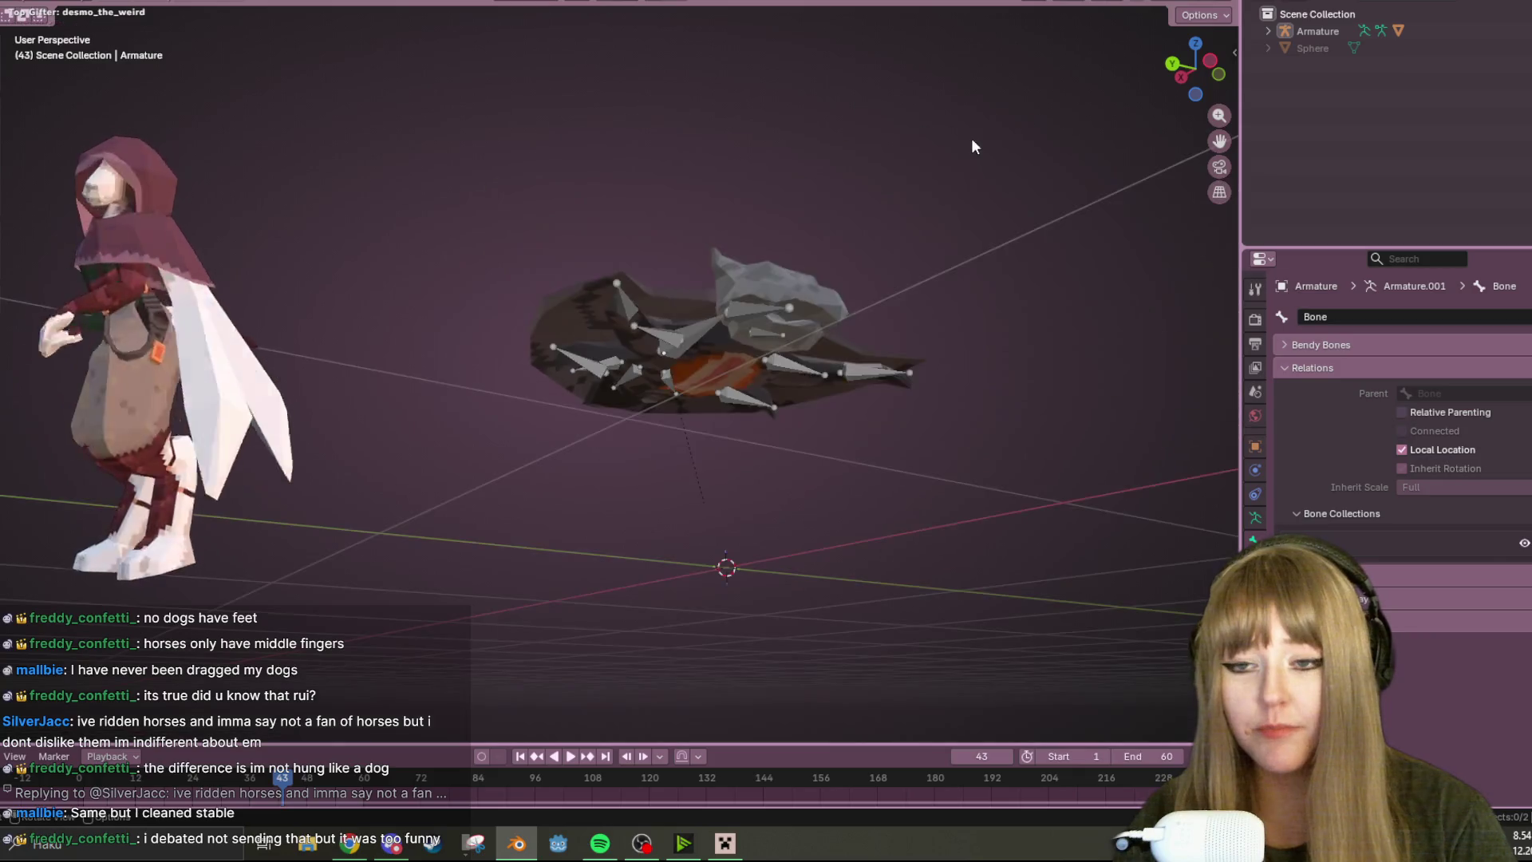
{"action": "middle_click_drag", "start_coordinate": [970, 138], "coordinate": [977, 313]}
{"action": "scroll", "coordinate": [827, 330], "scroll_direction": "up", "scroll_amount": 3}
{"action": "mouse_move", "coordinate": [826, 322]}
{"action": "middle_mouse_down"}
{"action": "mouse_move", "coordinate": [609, 362]}
{"action": "mouse_move", "coordinate": [607, 397]}
{"action": "mouse_move", "coordinate": [550, 306]}
{"action": "mouse_move", "coordinate": [643, 235]}
{"action": "middle_mouse_up"}
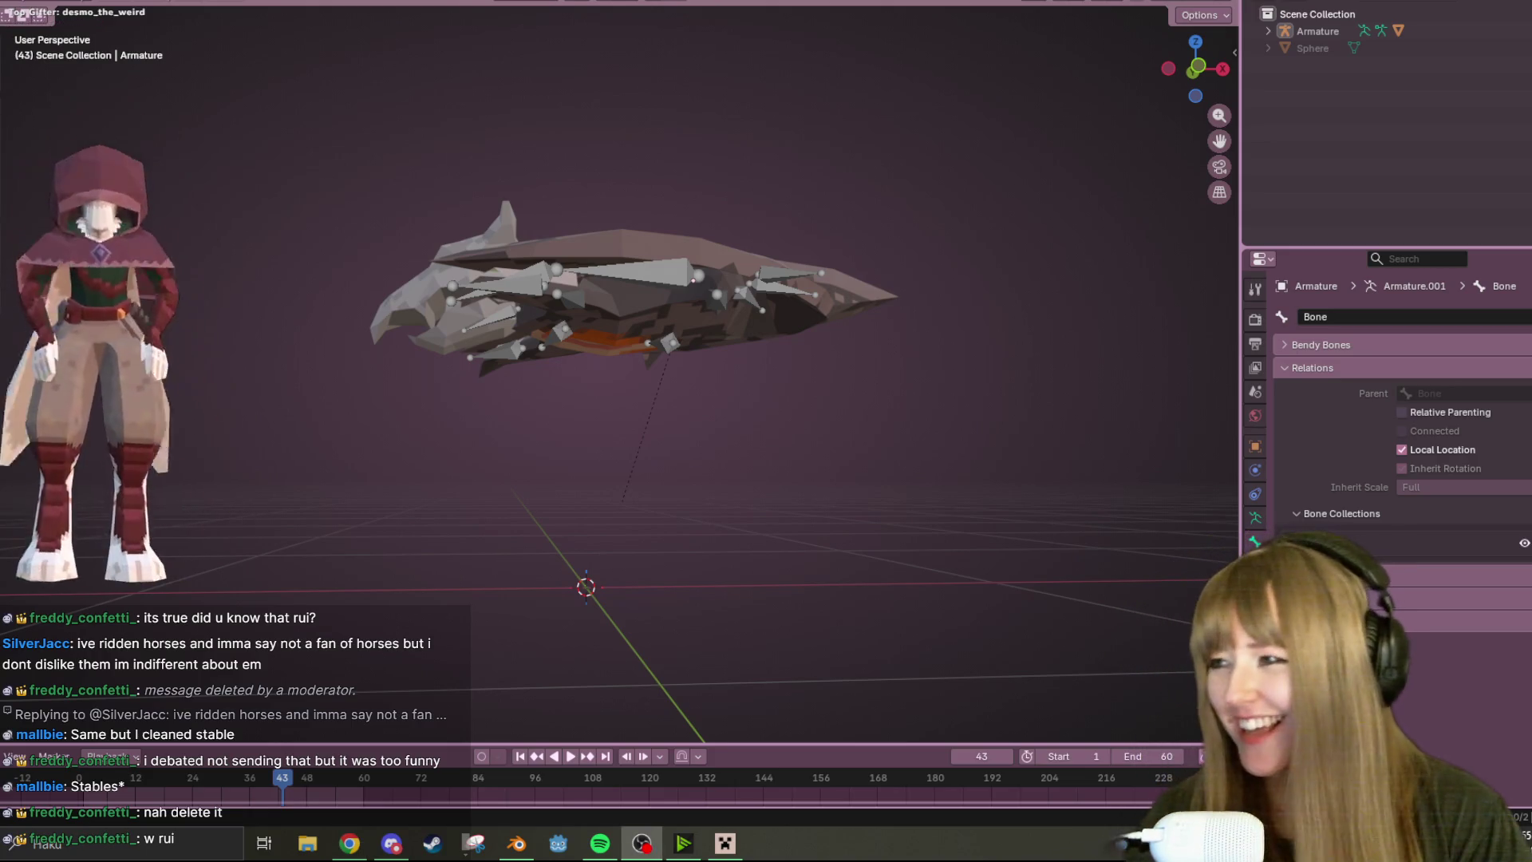
{"action": "middle_click_drag", "start_coordinate": [573, 322], "coordinate": [598, 397]}
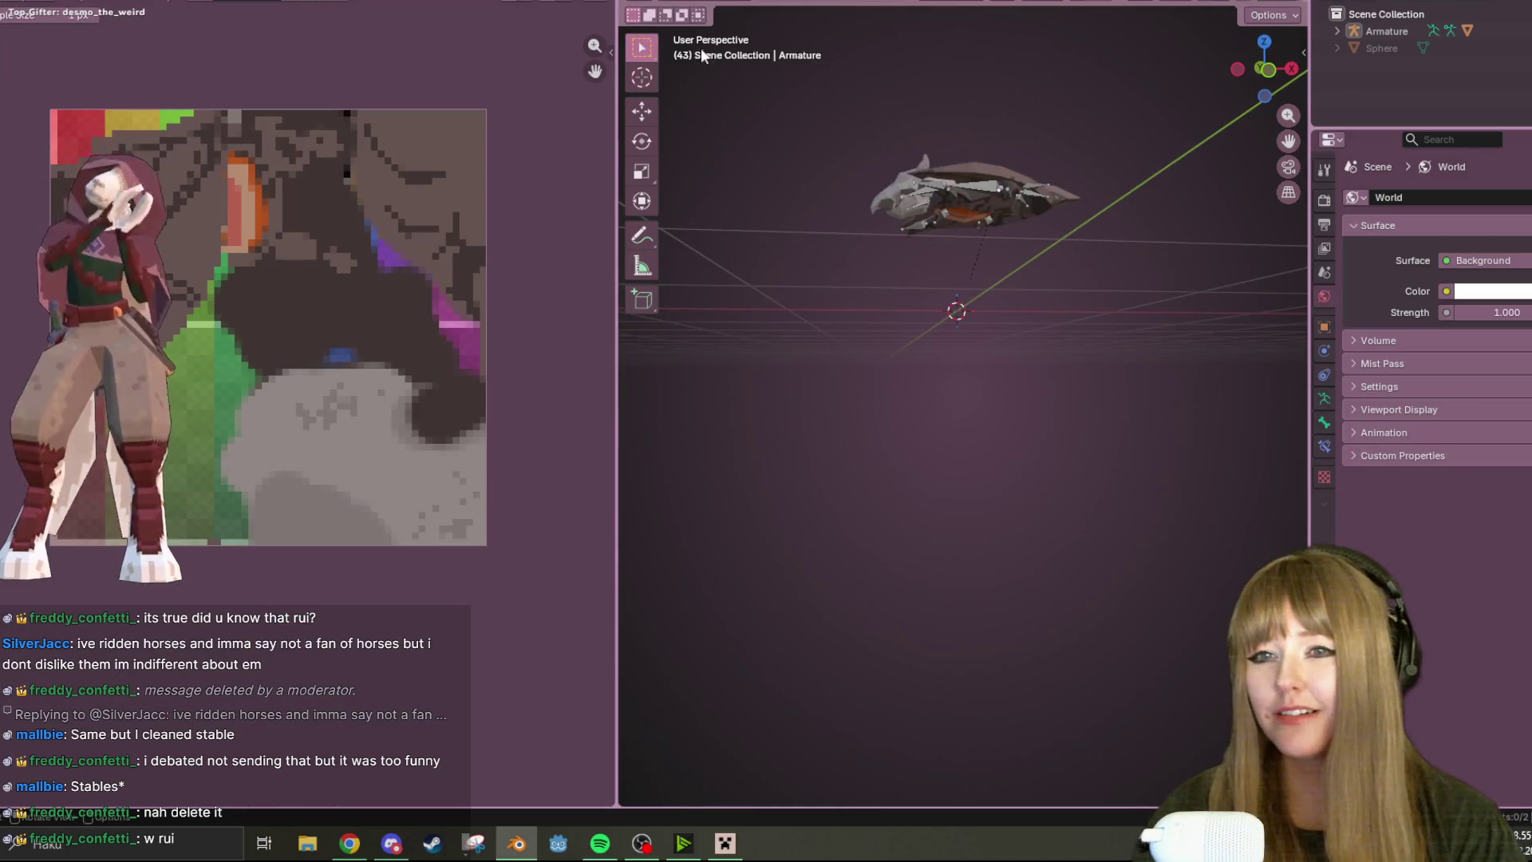
- Save the file as Nitrobat (1).blend, snap to a left orthographic view and leave Pose Mode
{"action": "middle_click_drag", "start_coordinate": [1085, 201], "coordinate": [1119, 111]}
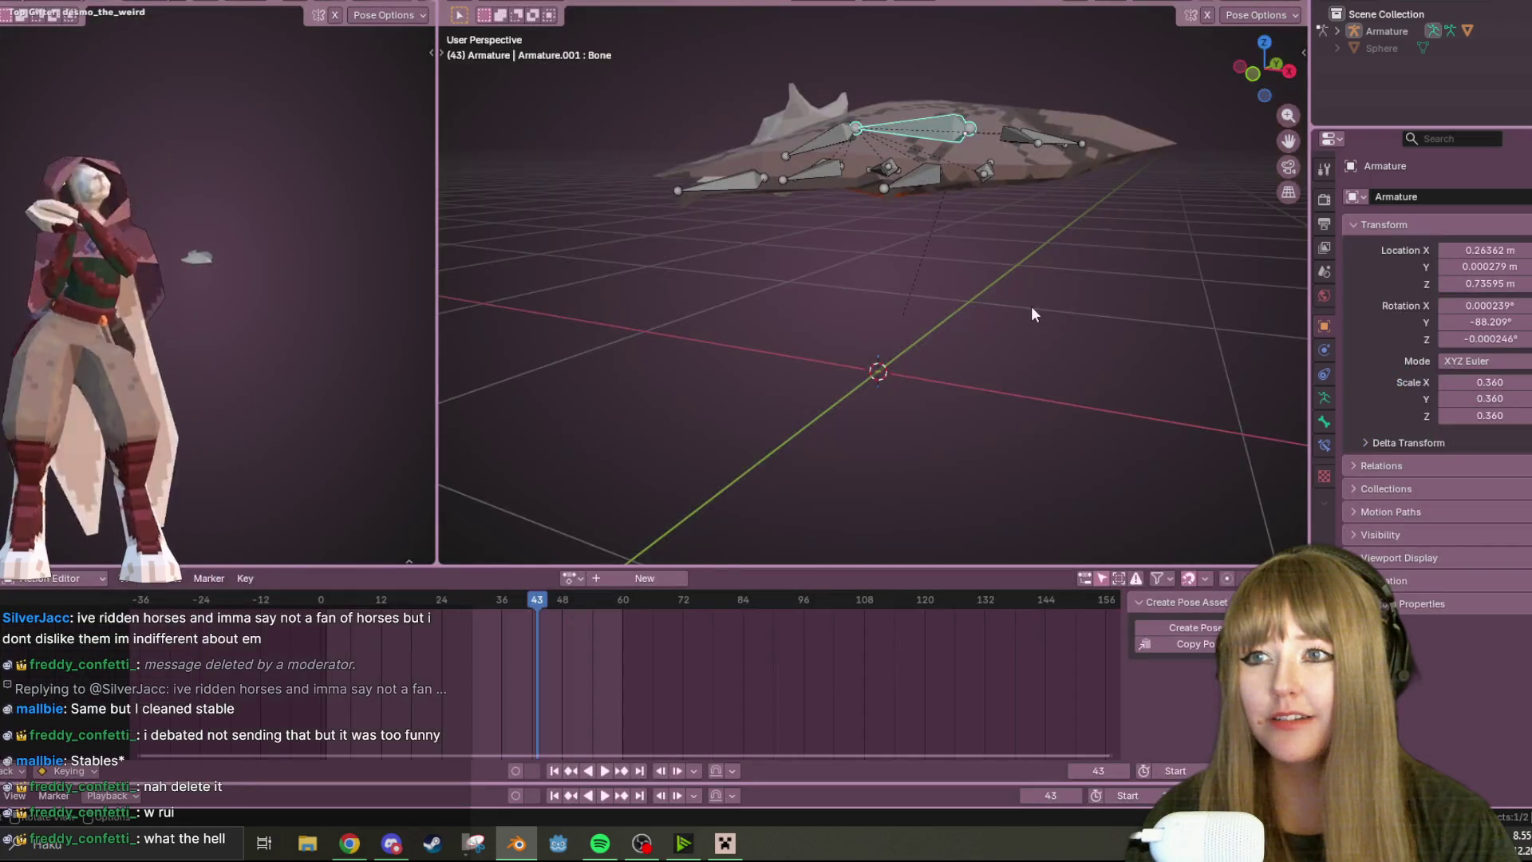
{"action": "mouse_move", "coordinate": [1031, 306]}
{"action": "middle_mouse_down"}
{"action": "mouse_move", "coordinate": [1013, 249]}
{"action": "mouse_move", "coordinate": [1160, 286]}
{"action": "middle_mouse_up"}
{"action": "middle_click_drag", "start_coordinate": [1073, 382], "coordinate": [1101, 378]}
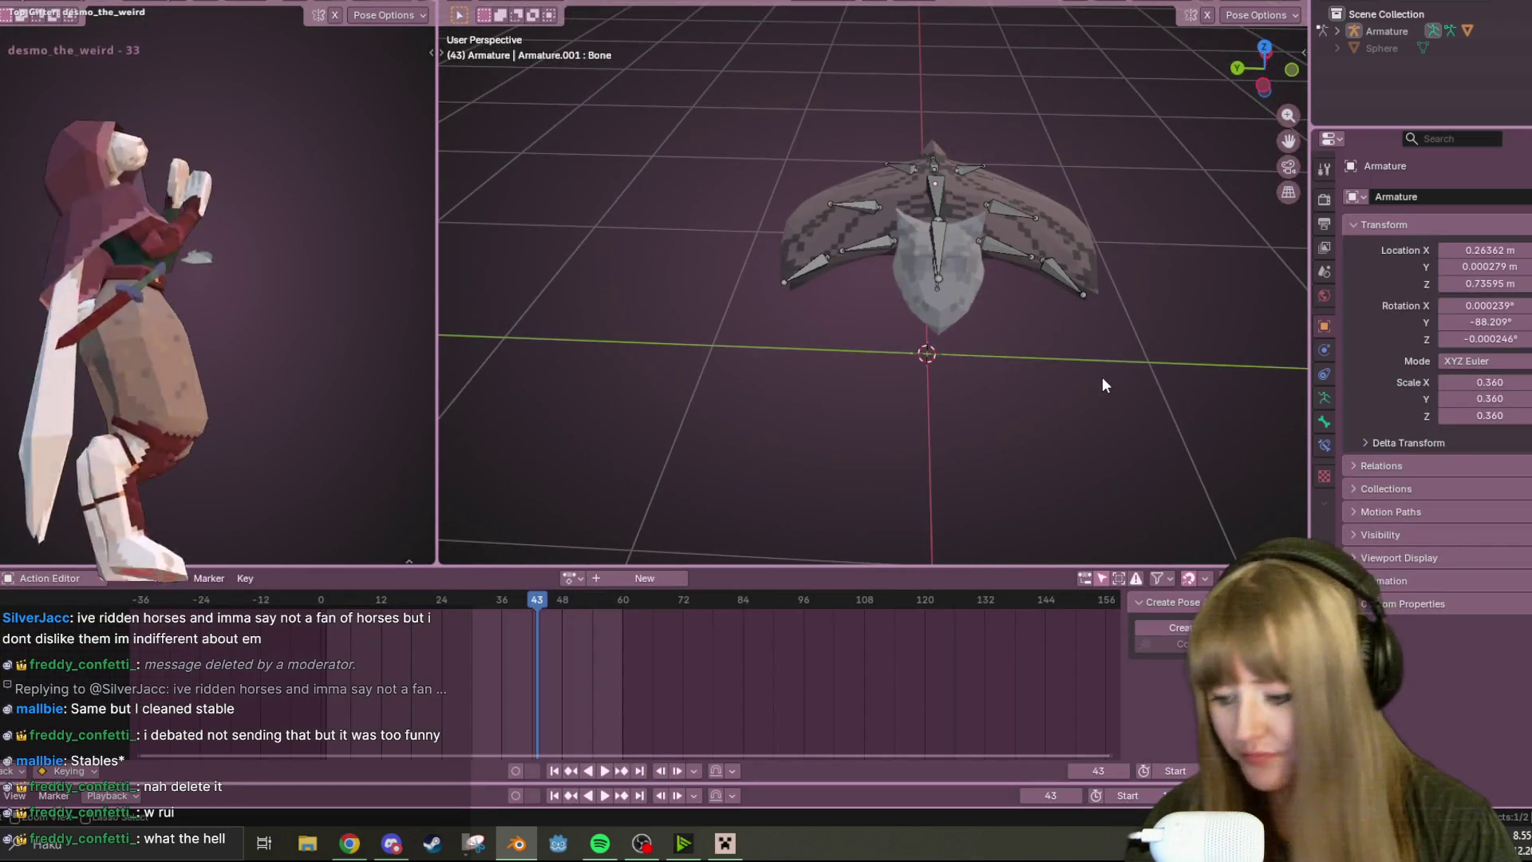
{"action": "key", "text": "ctrl+s"}
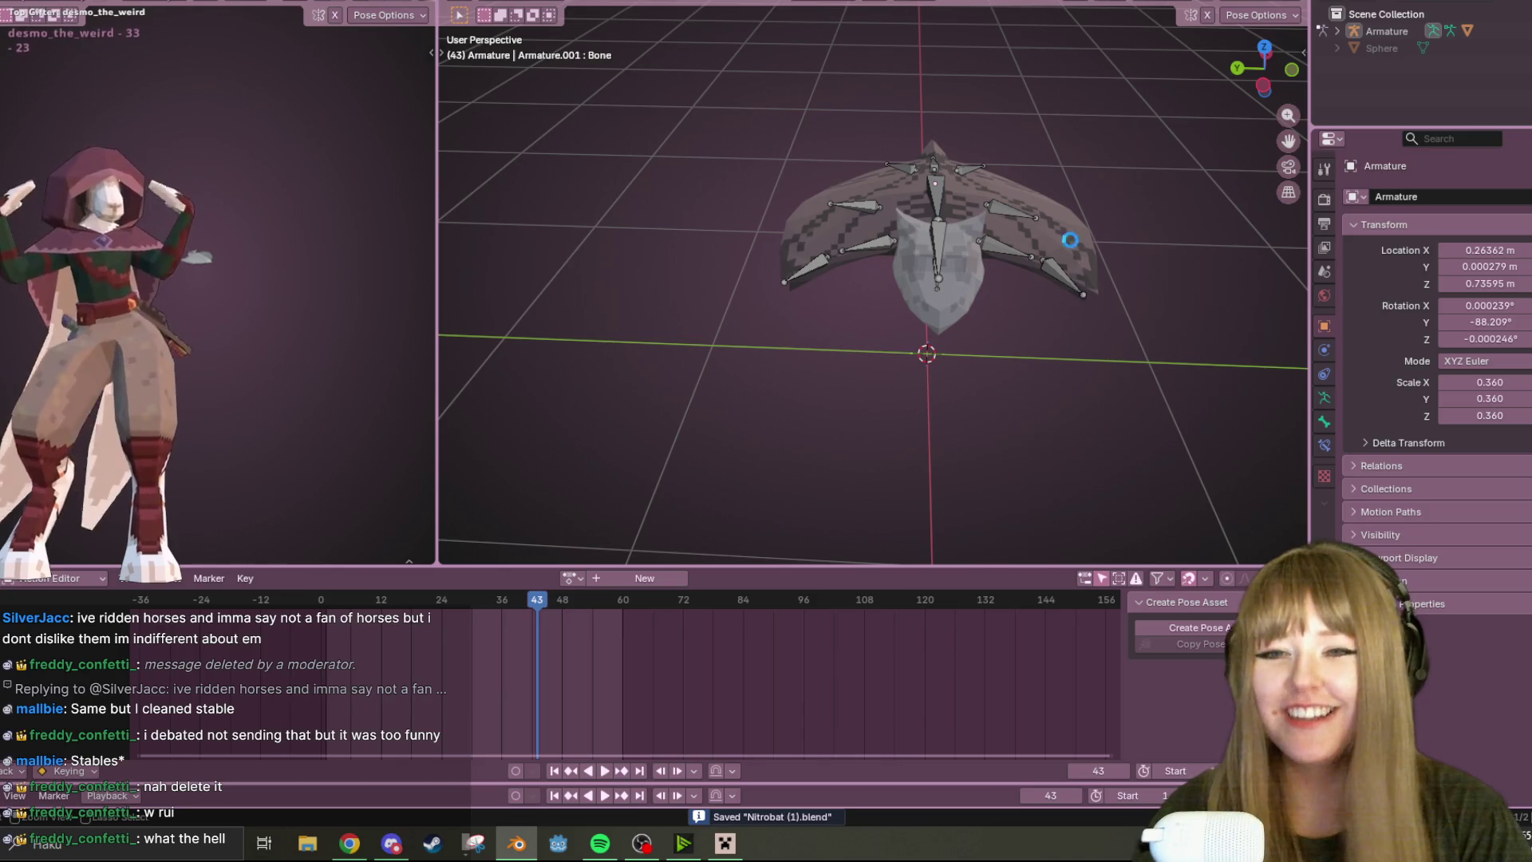
{"action": "mouse_move", "coordinate": [1091, 243]}
{"action": "middle_mouse_down"}
{"action": "mouse_move", "coordinate": [1117, 281]}
{"action": "mouse_move", "coordinate": [1031, 224]}
{"action": "mouse_move", "coordinate": [1115, 60]}
{"action": "middle_mouse_up"}
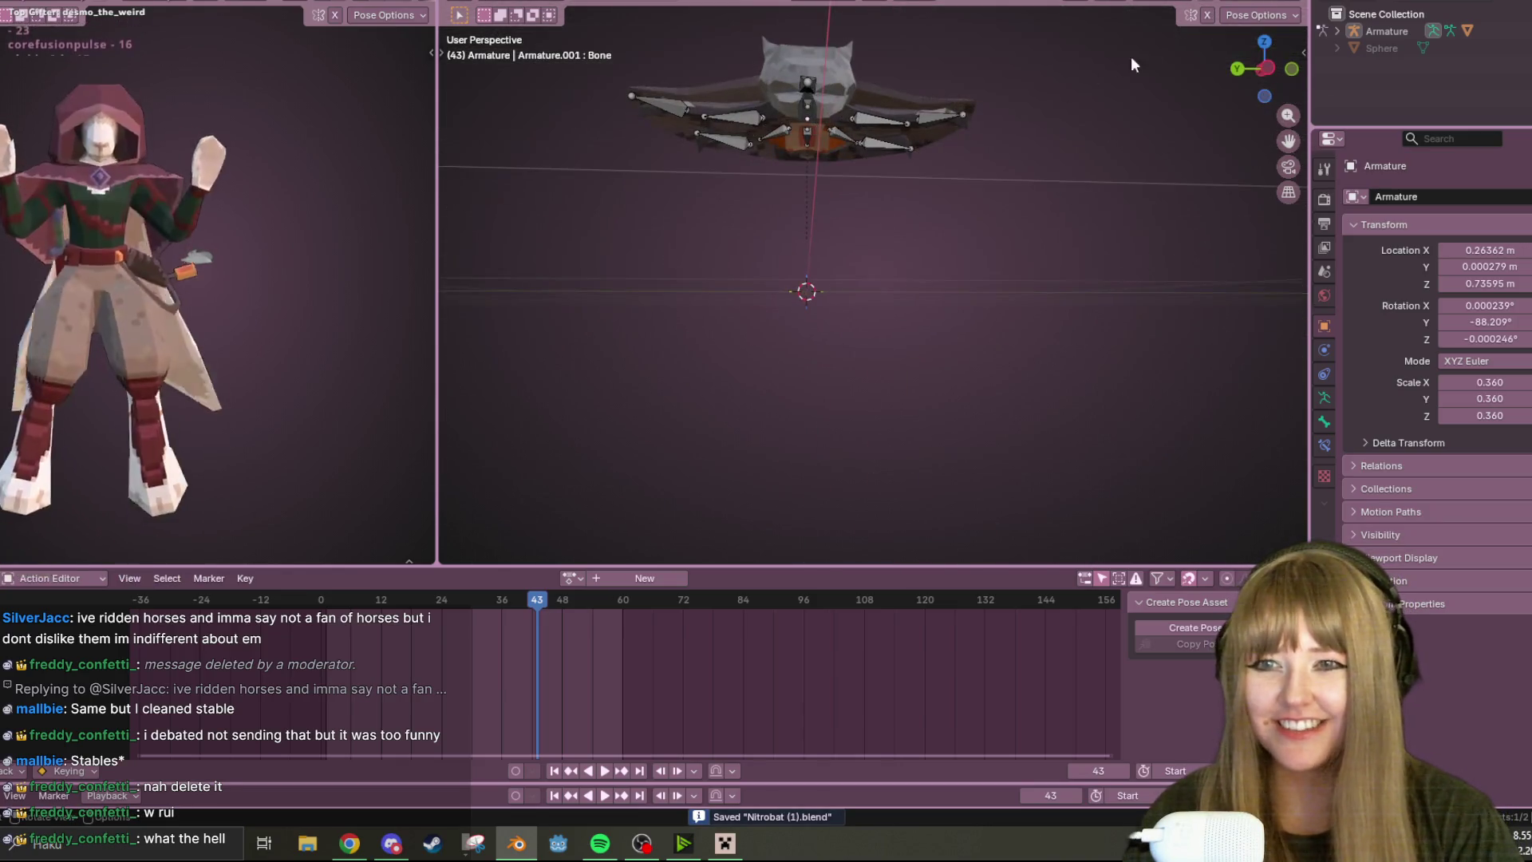
{"action": "left_click", "coordinate": [1269, 70]}
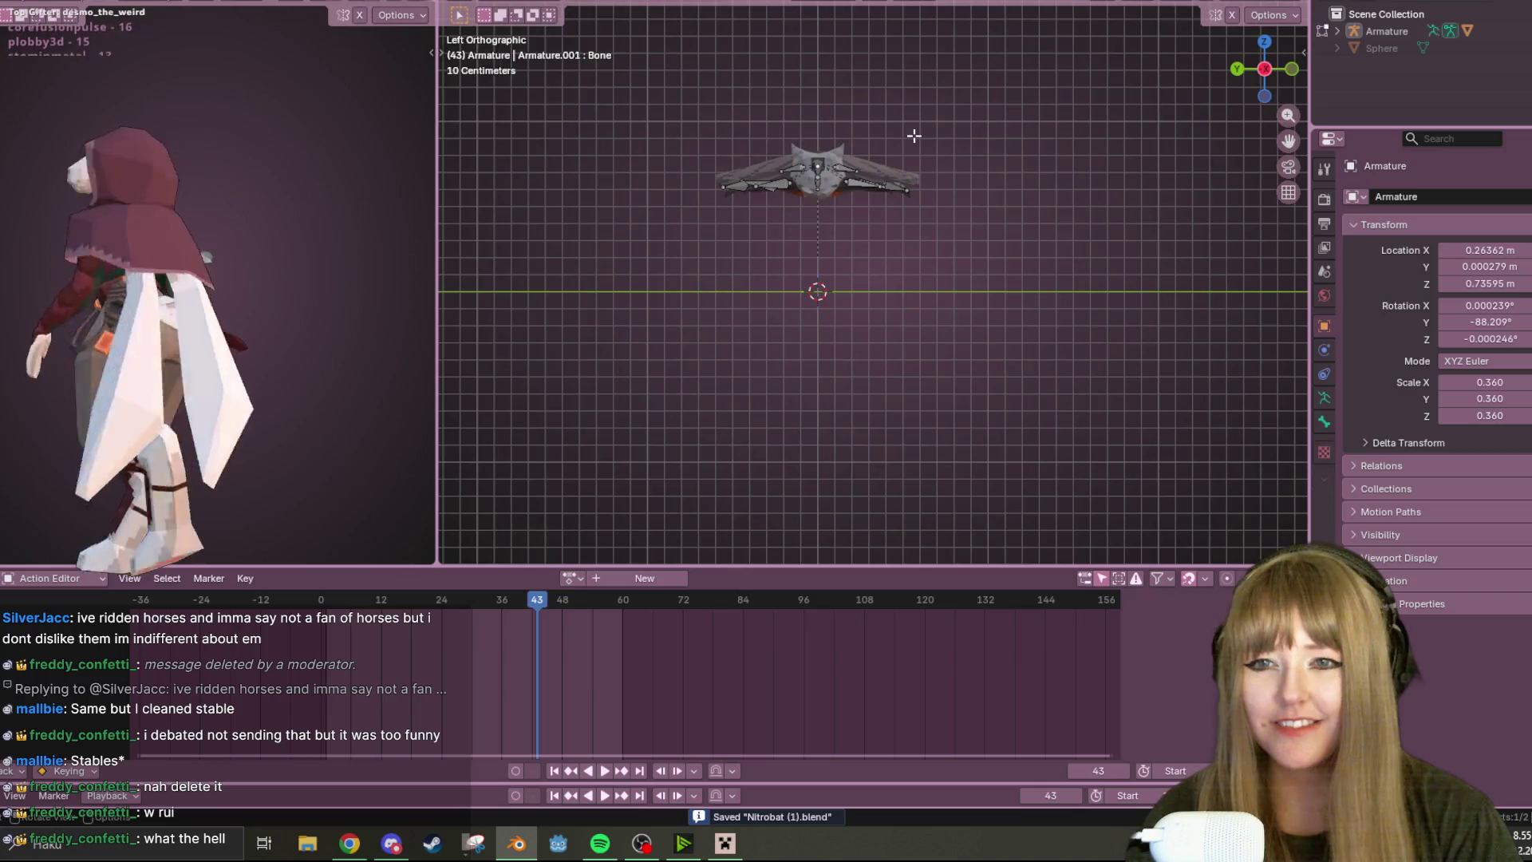
{"action": "scroll", "coordinate": [912, 140], "scroll_direction": "down", "scroll_amount": 1}
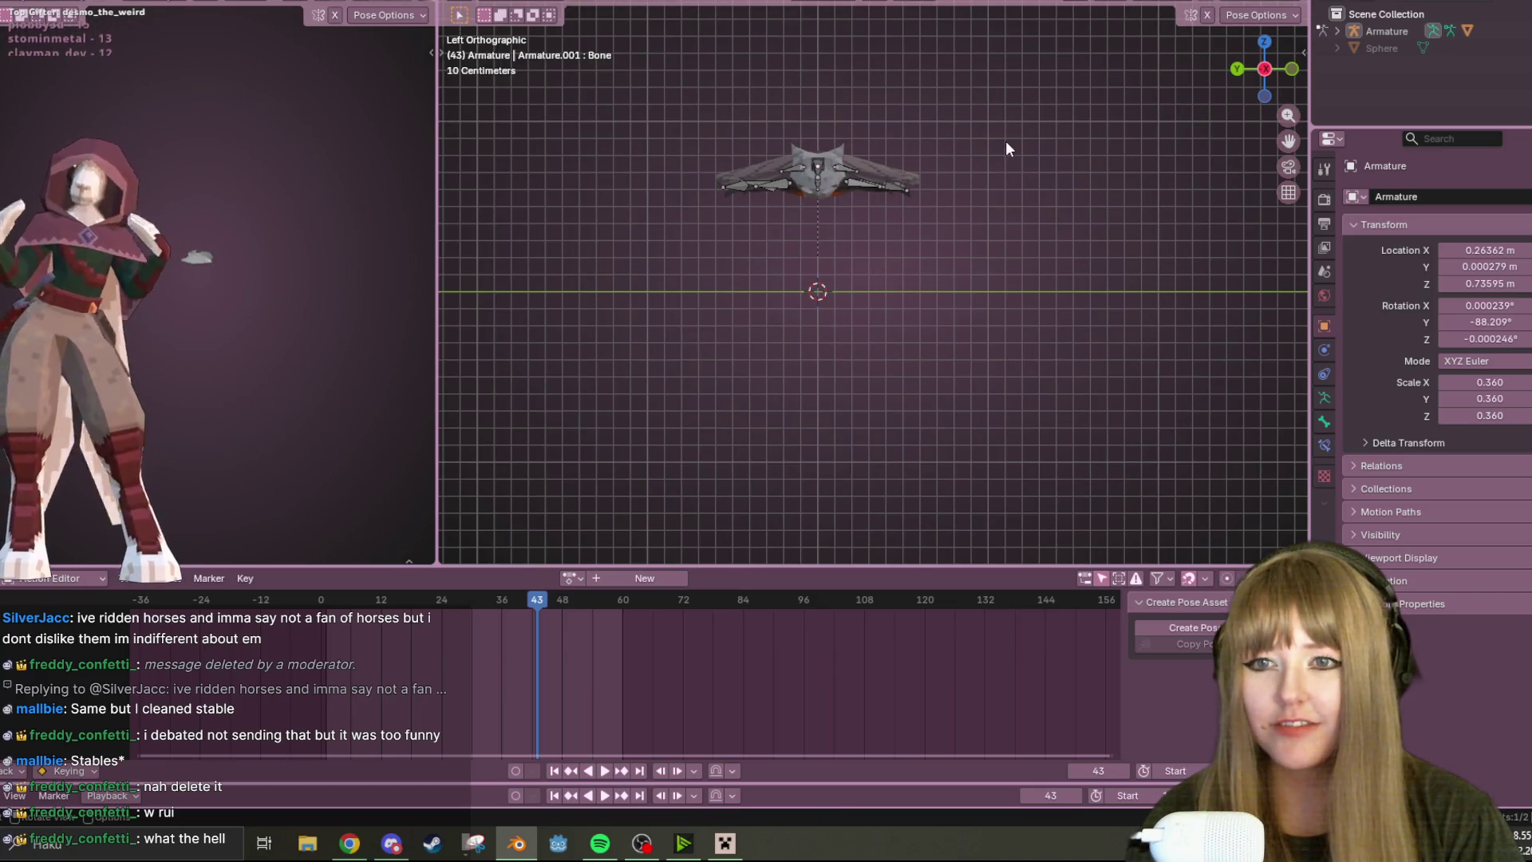
{"action": "key", "text": "ctrl+Tab"}
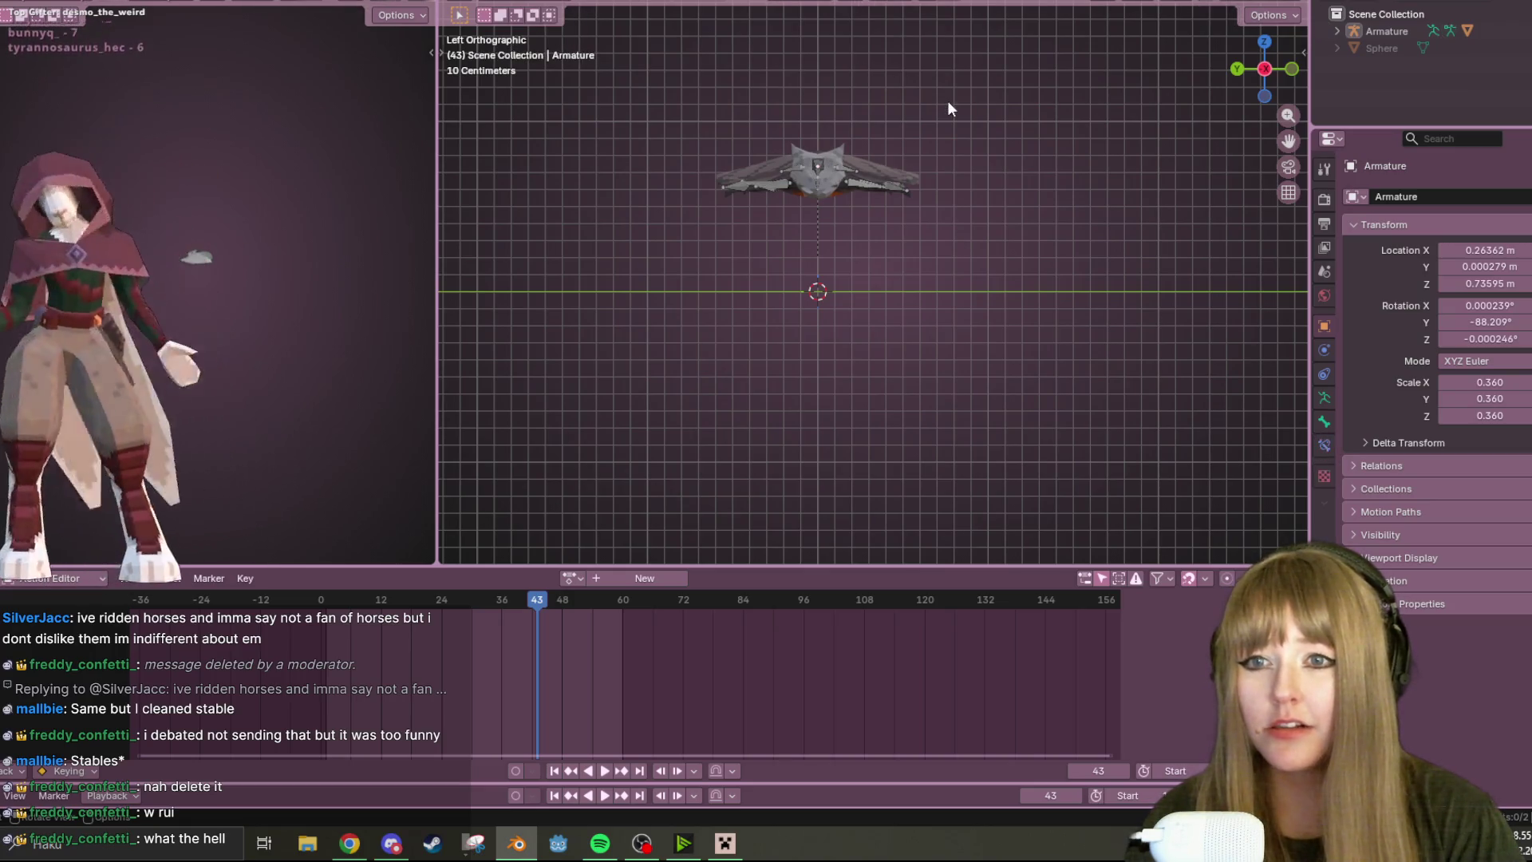
- Select the whole armature and move it, then raise it along the Z axis
{"action": "key", "text": "a"}
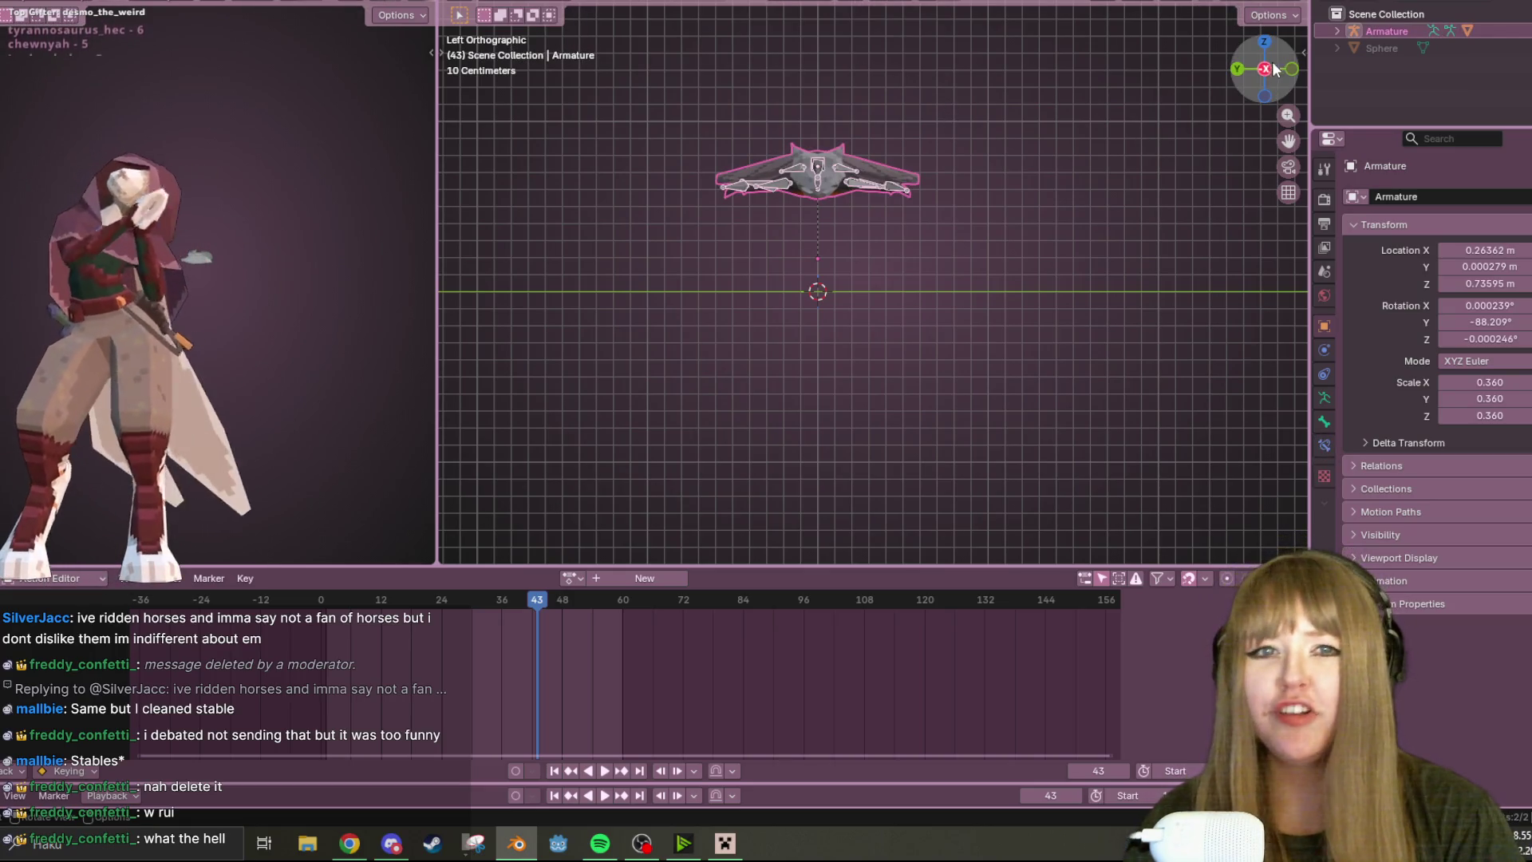
{"action": "left_click", "coordinate": [1274, 73]}
{"action": "left_click", "coordinate": [1265, 76]}
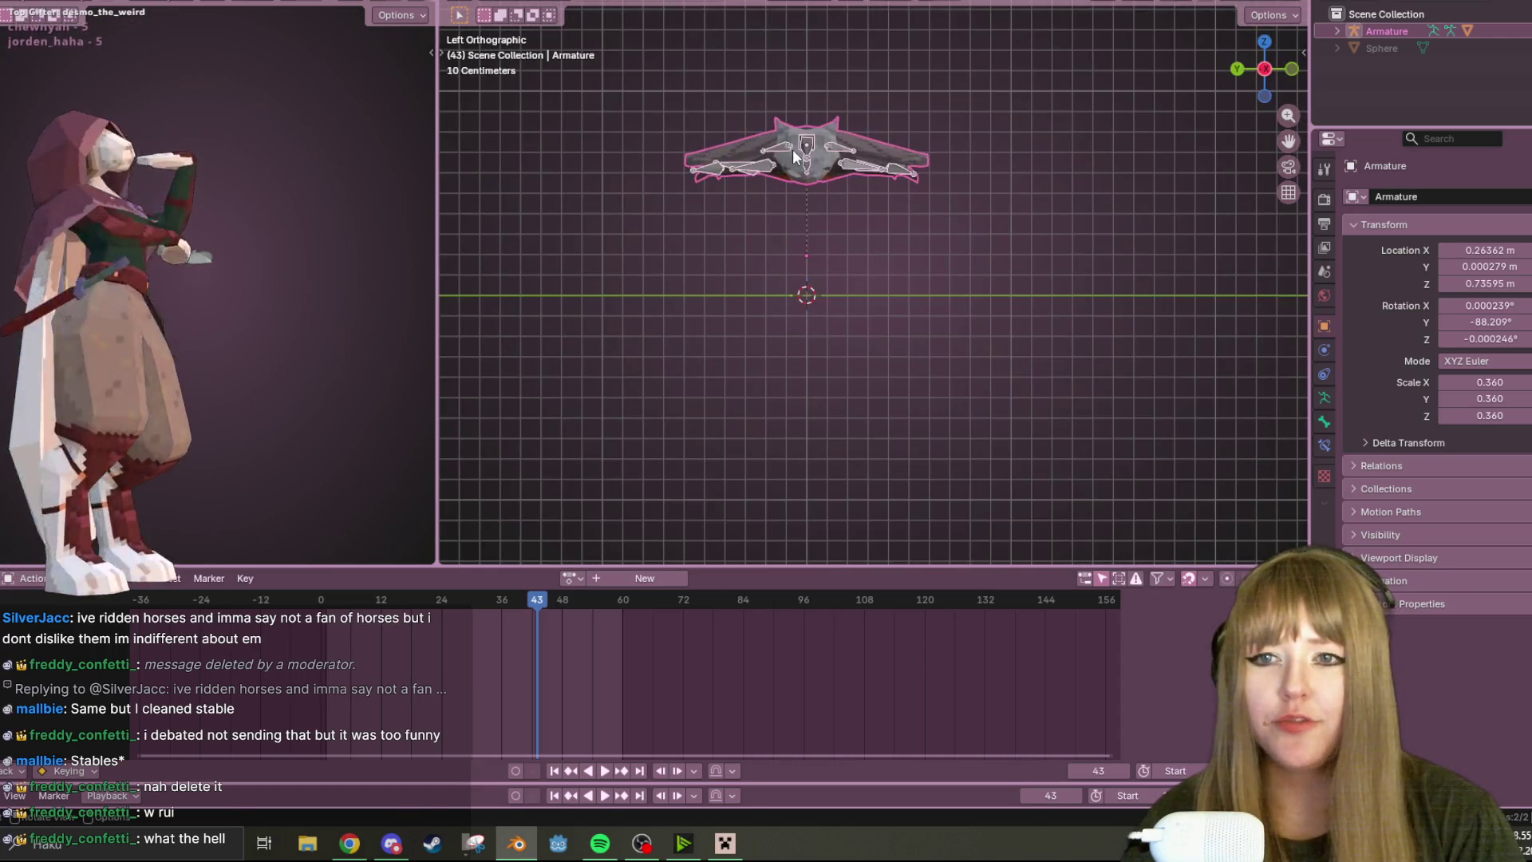
{"action": "key", "text": "g"}
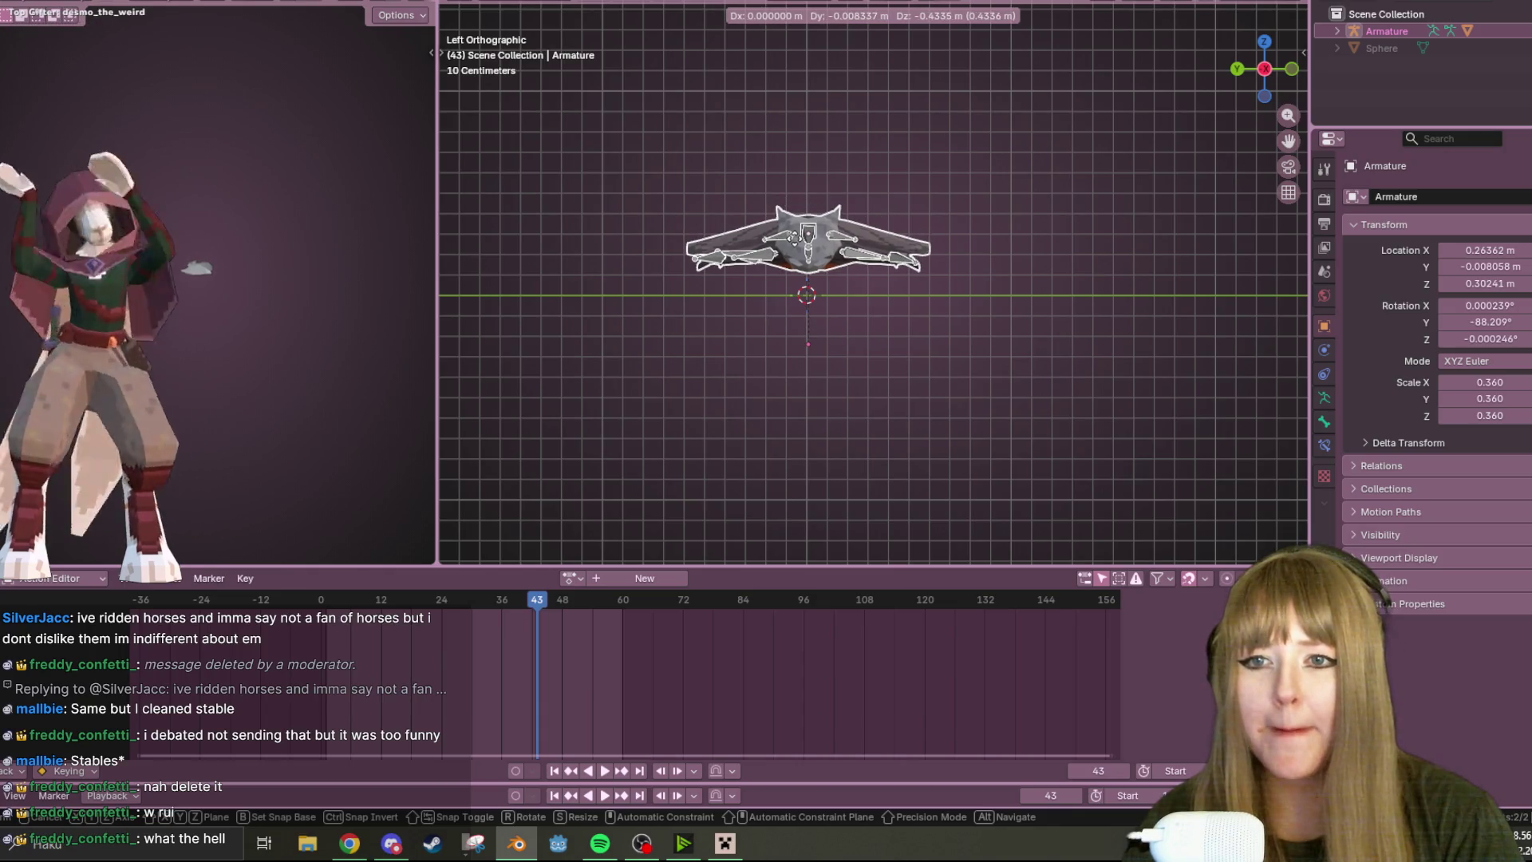
{"action": "key", "text": "Return"}
{"action": "left_click", "coordinate": [1280, 16]}
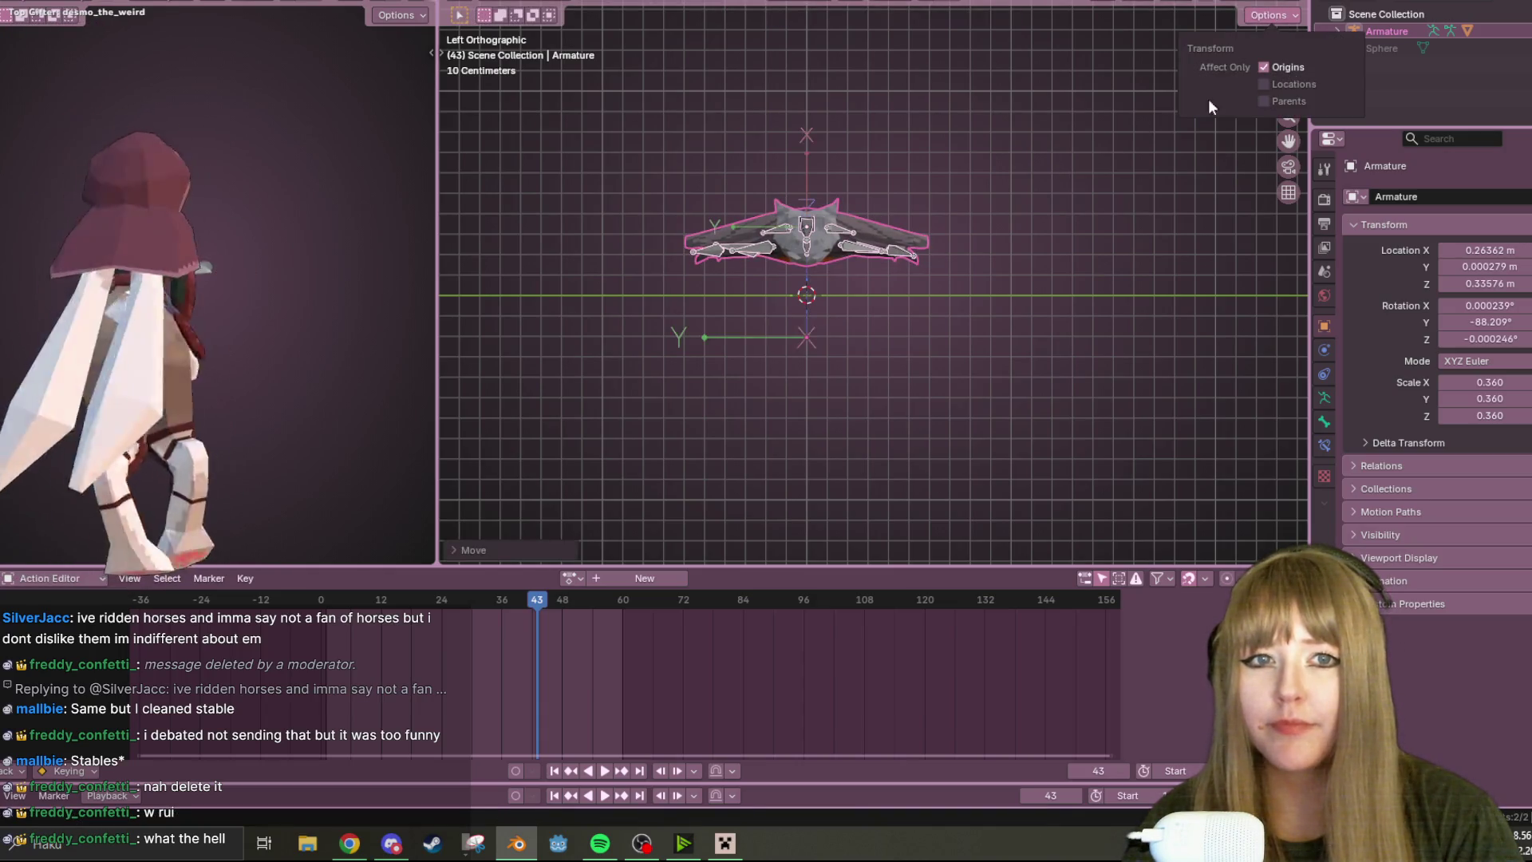
{"action": "key", "text": "g"}
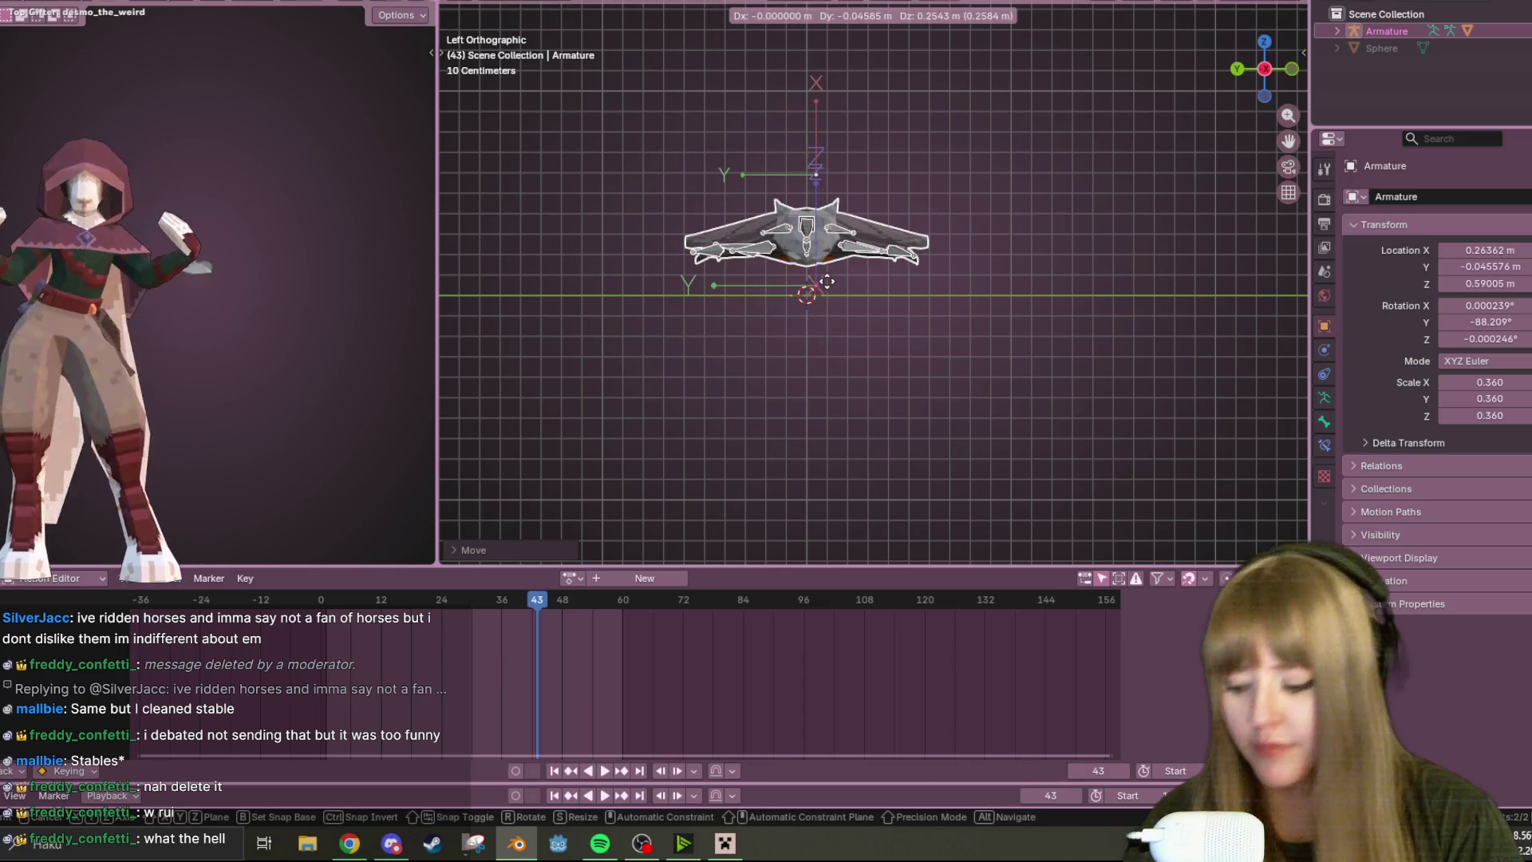
{"action": "key", "text": "z"}
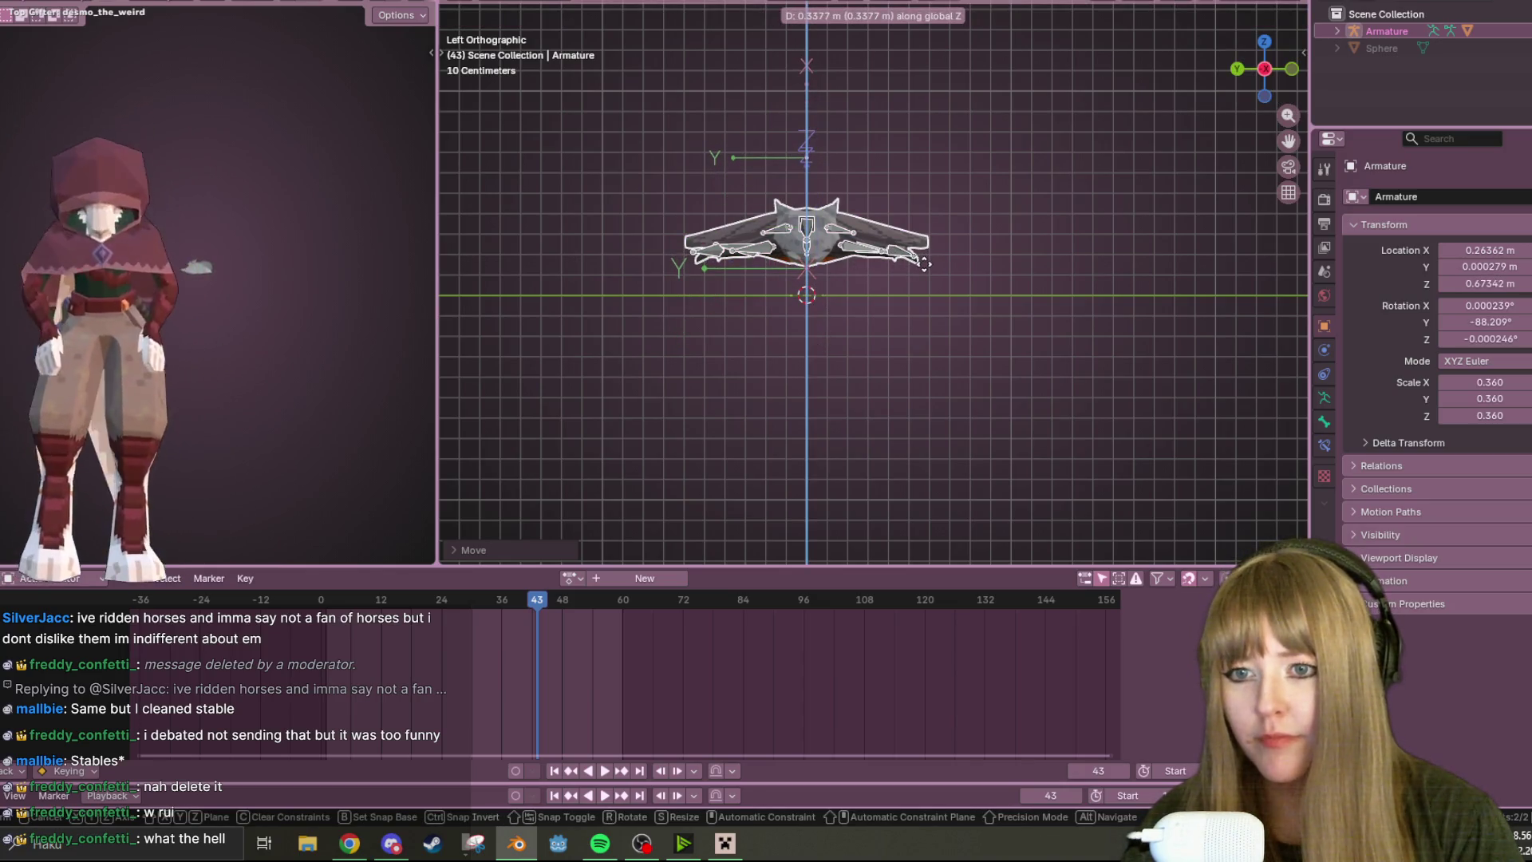
{"action": "left_click", "coordinate": [924, 263]}
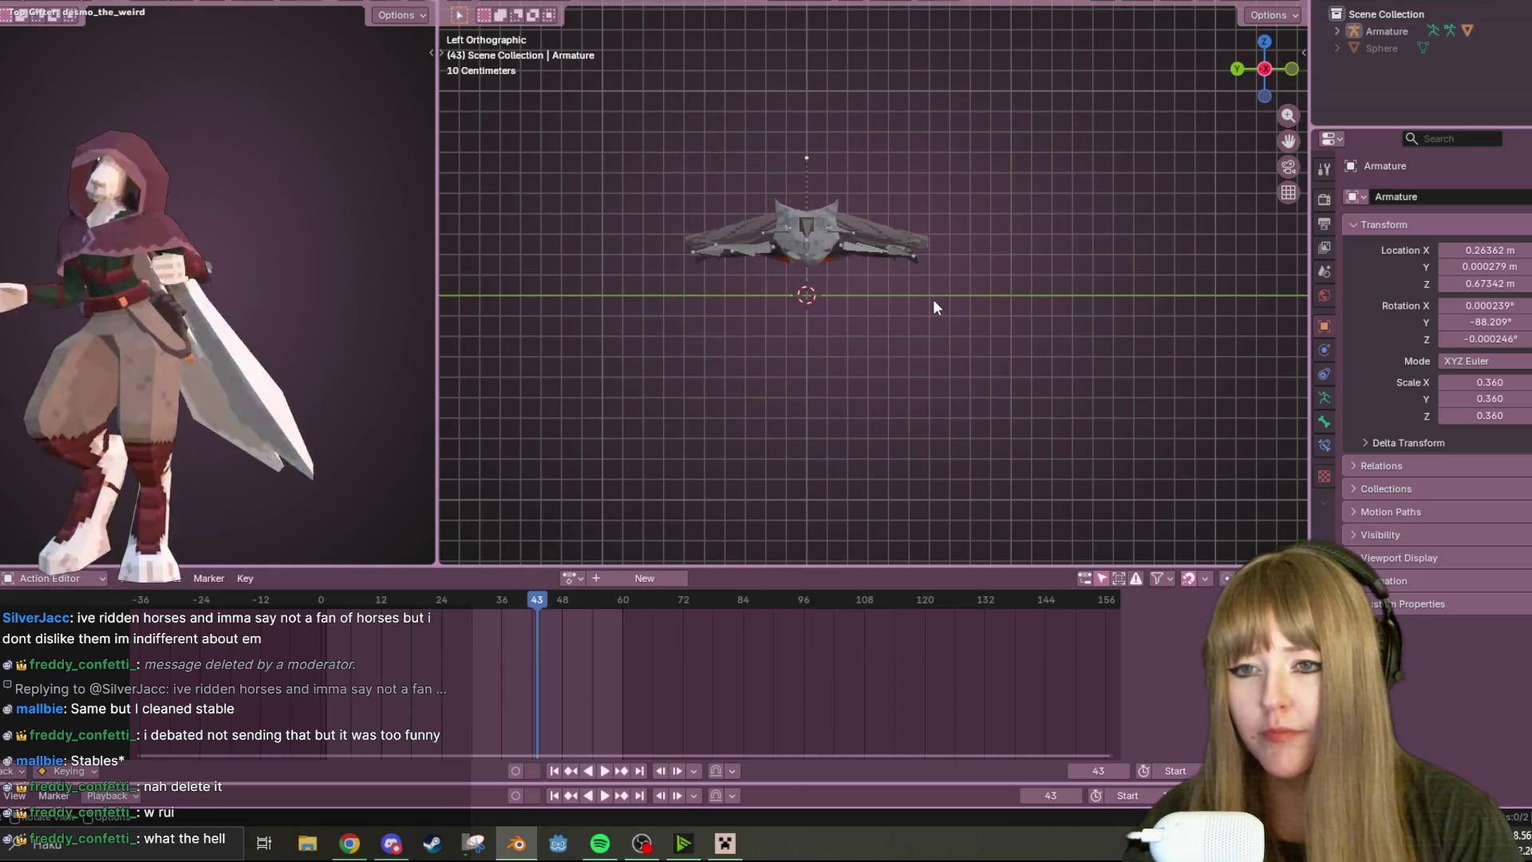
{"action": "scroll", "coordinate": [960, 284], "scroll_direction": "up", "scroll_amount": 2}
- Toggle the armature in and out of Edit Mode, then create a new action 'Action' in the Action Editor
{"action": "key", "text": "Tab"}
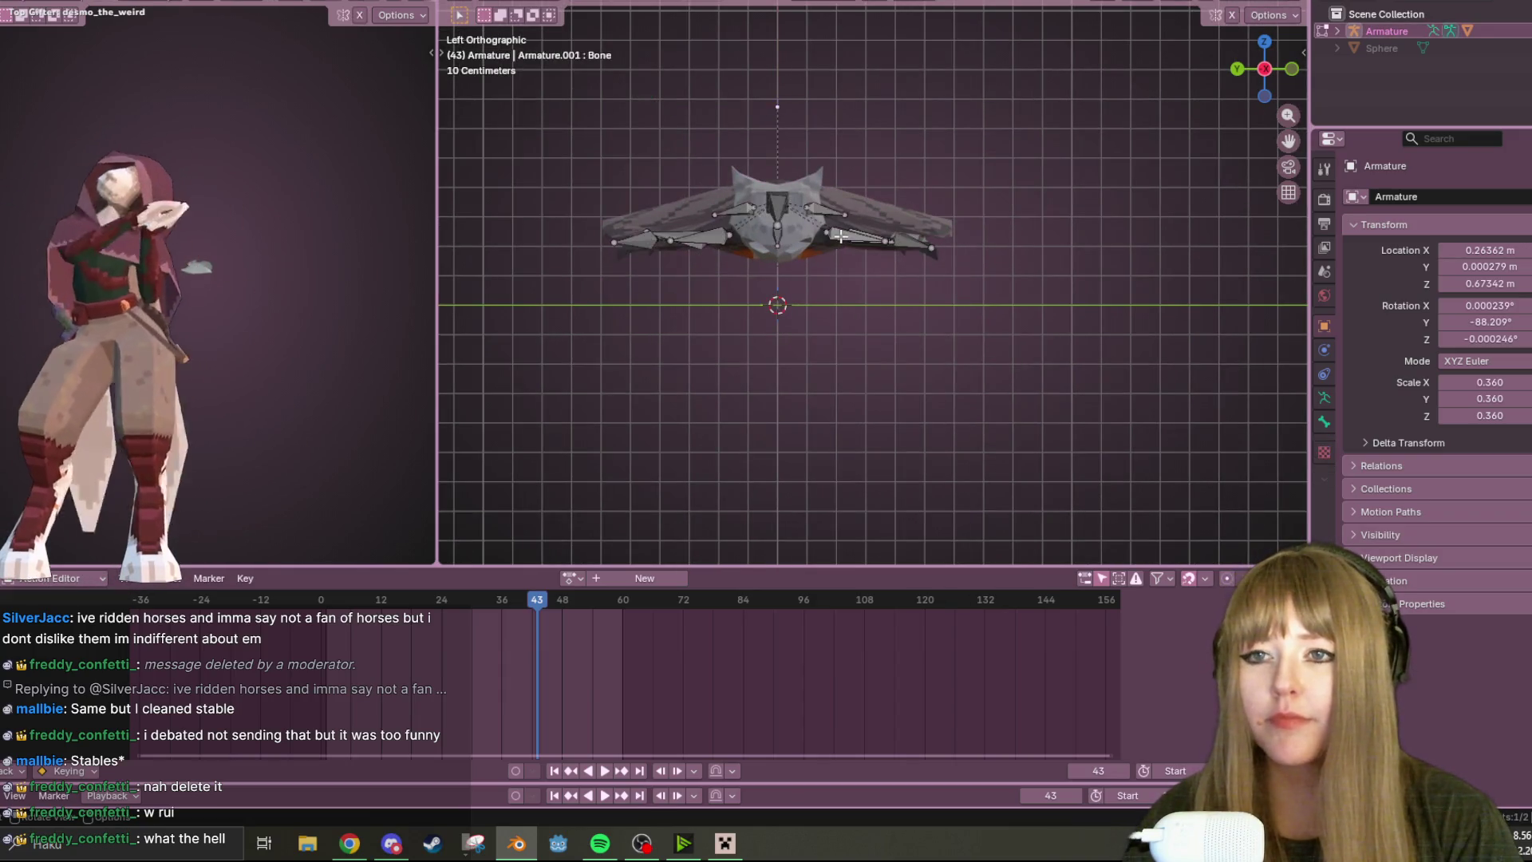
{"action": "left_click", "coordinate": [1268, 16]}
{"action": "key", "text": "Tab"}
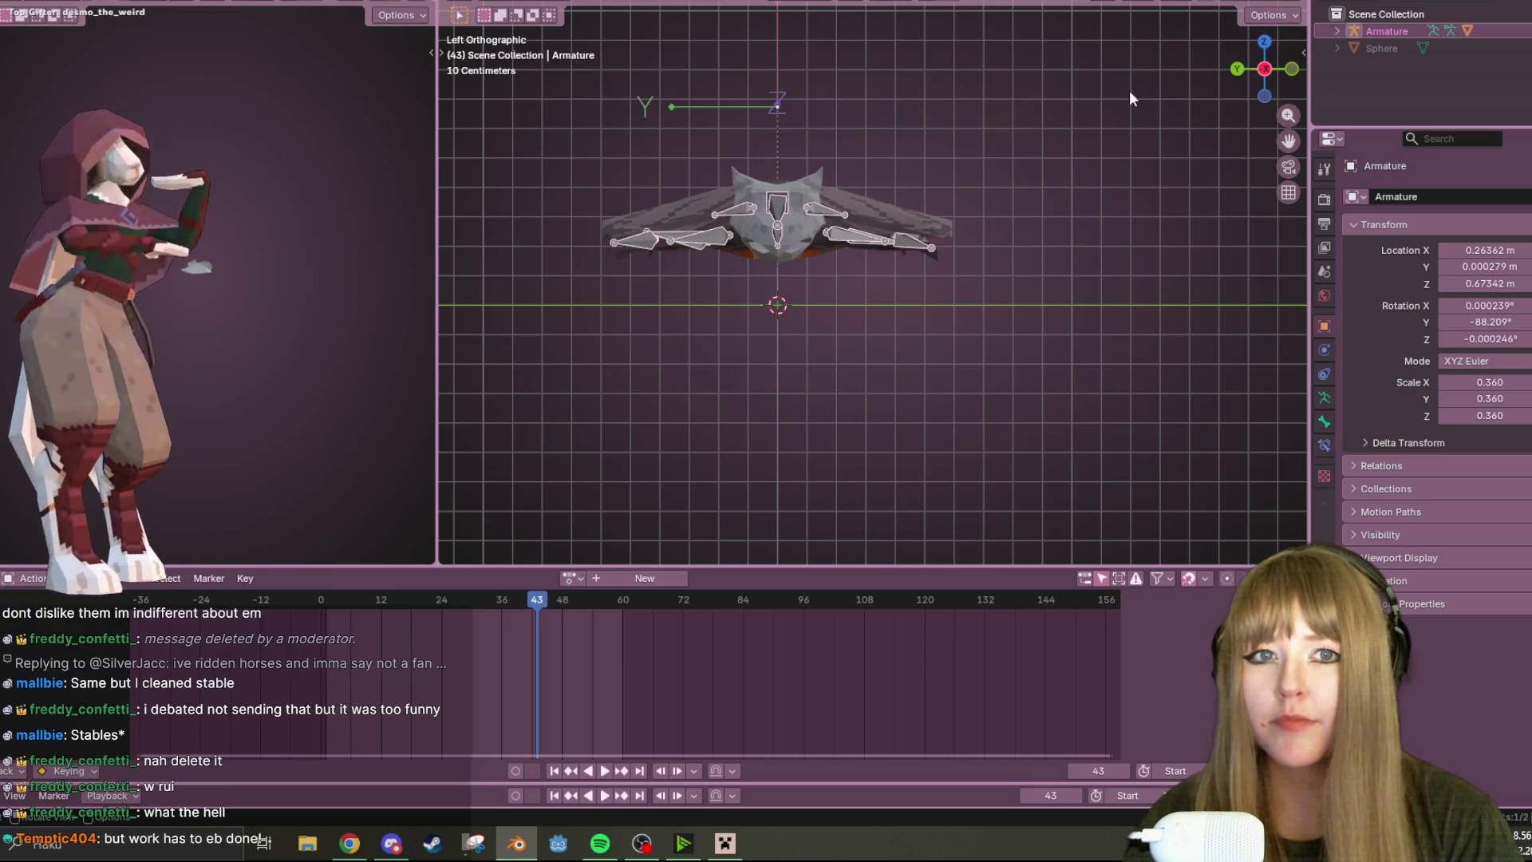
{"action": "left_click", "coordinate": [1268, 15]}
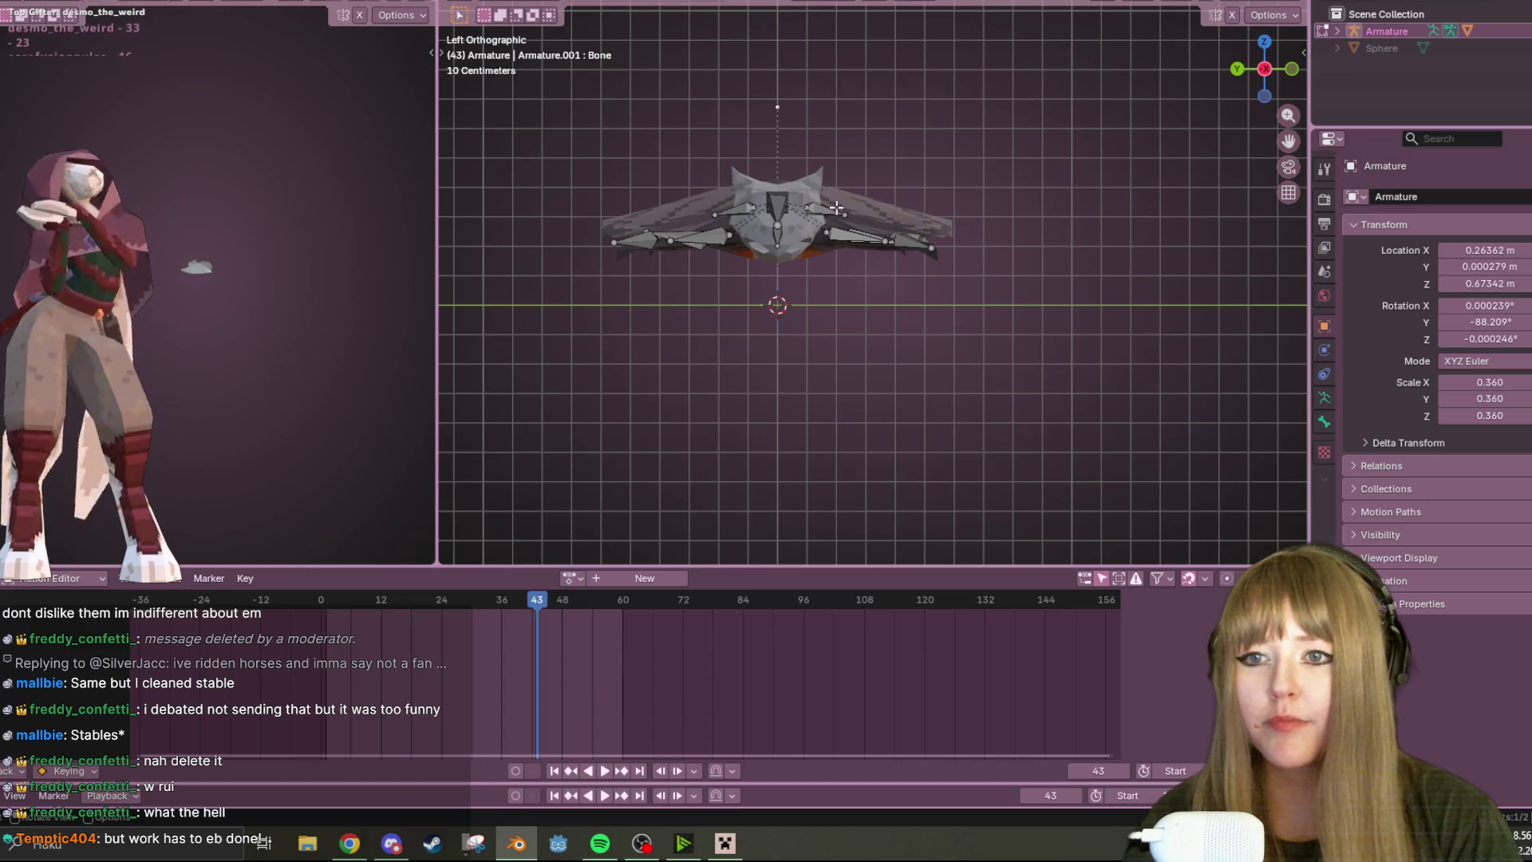
{"action": "key", "text": "n"}
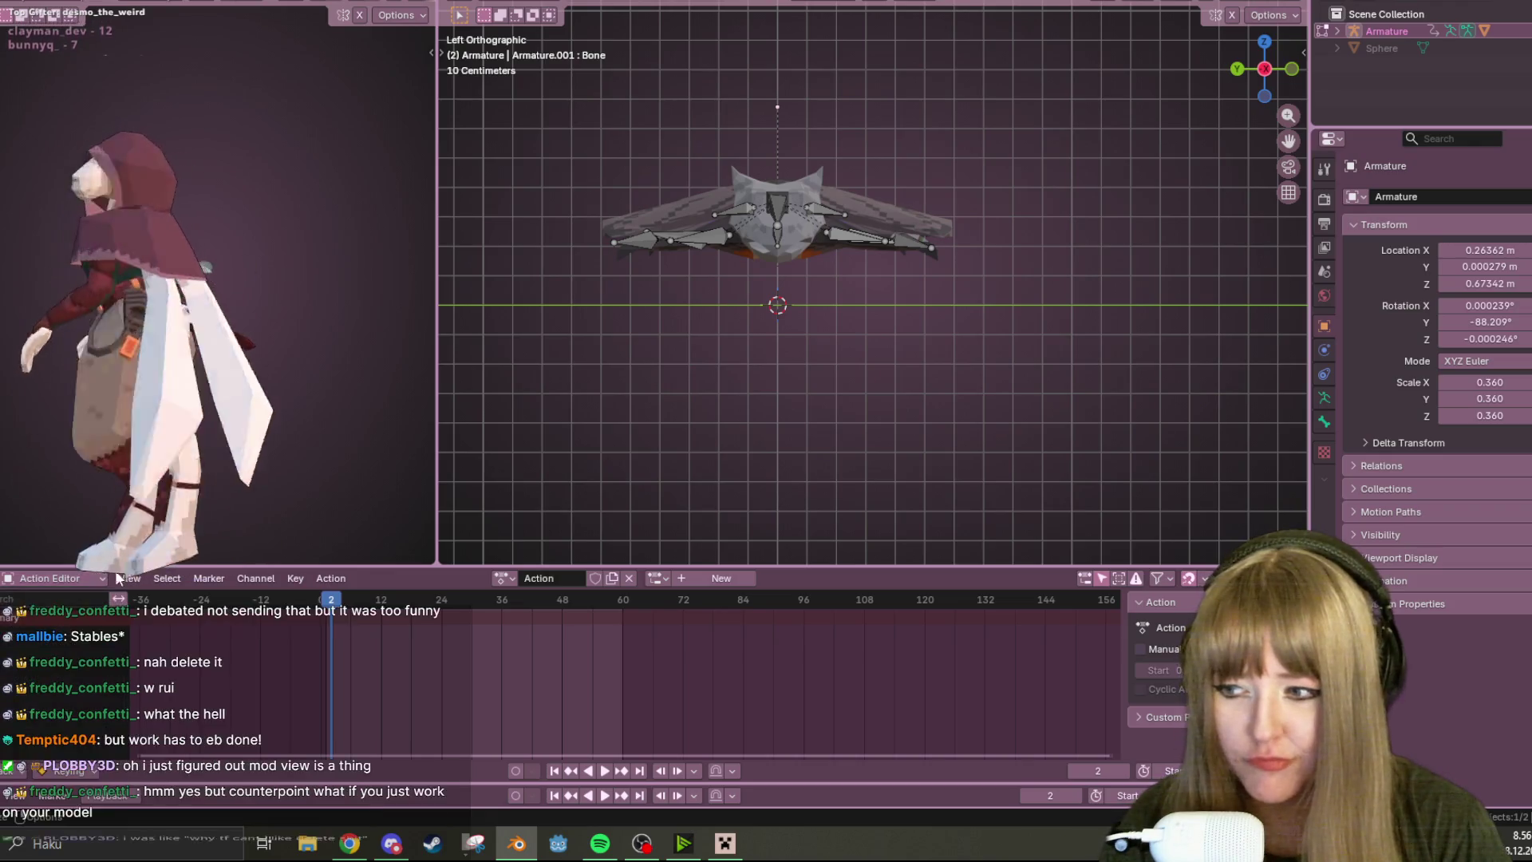
{"action": "type", "text": "Idle"}
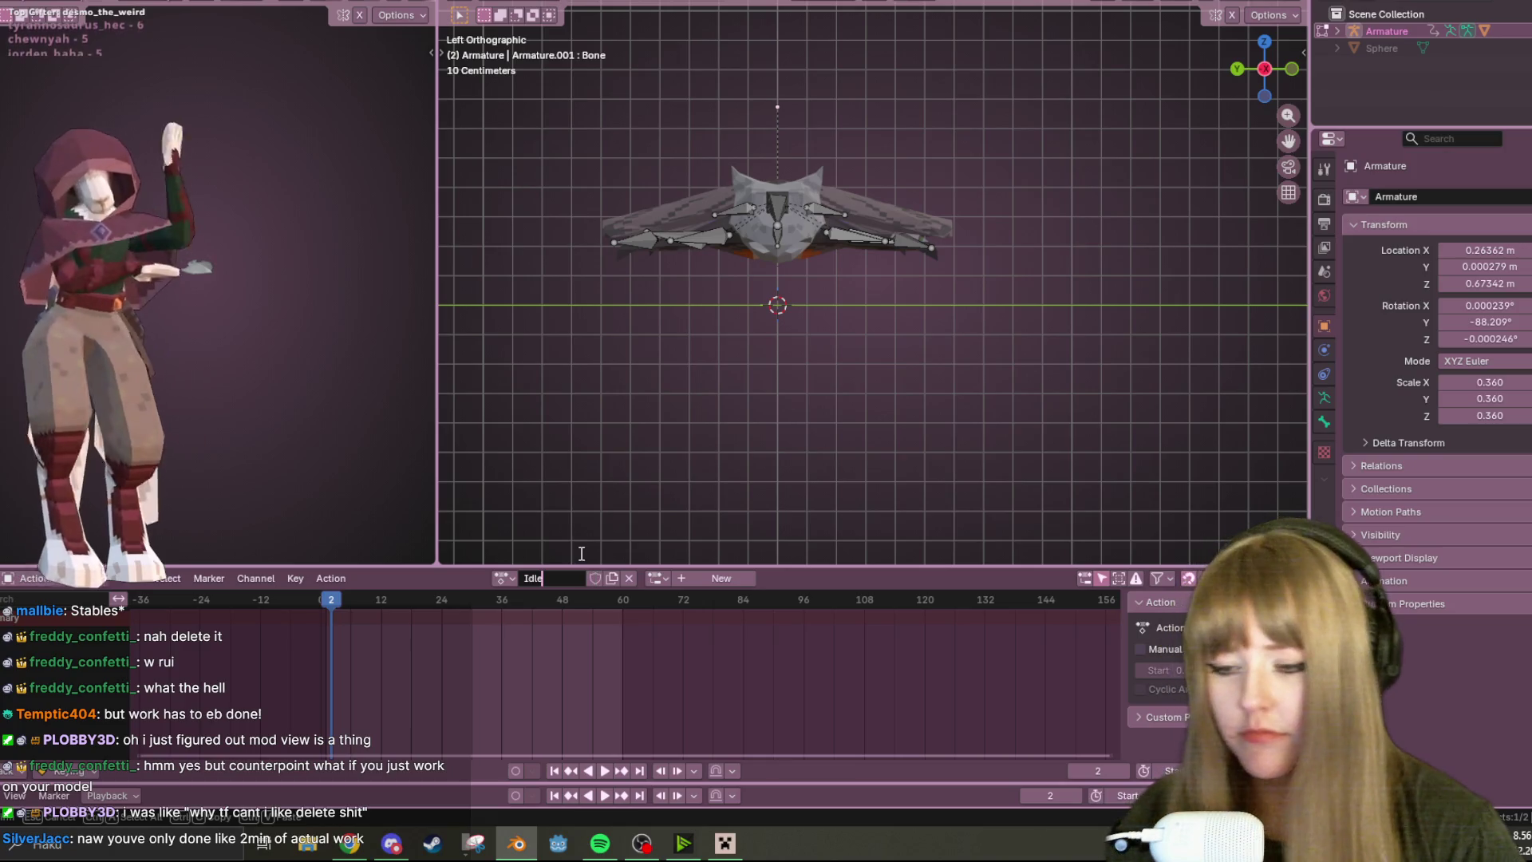
- Confirm the armature action's new name 'Idle' in the Action Editor
{"action": "key", "text": "Return"}
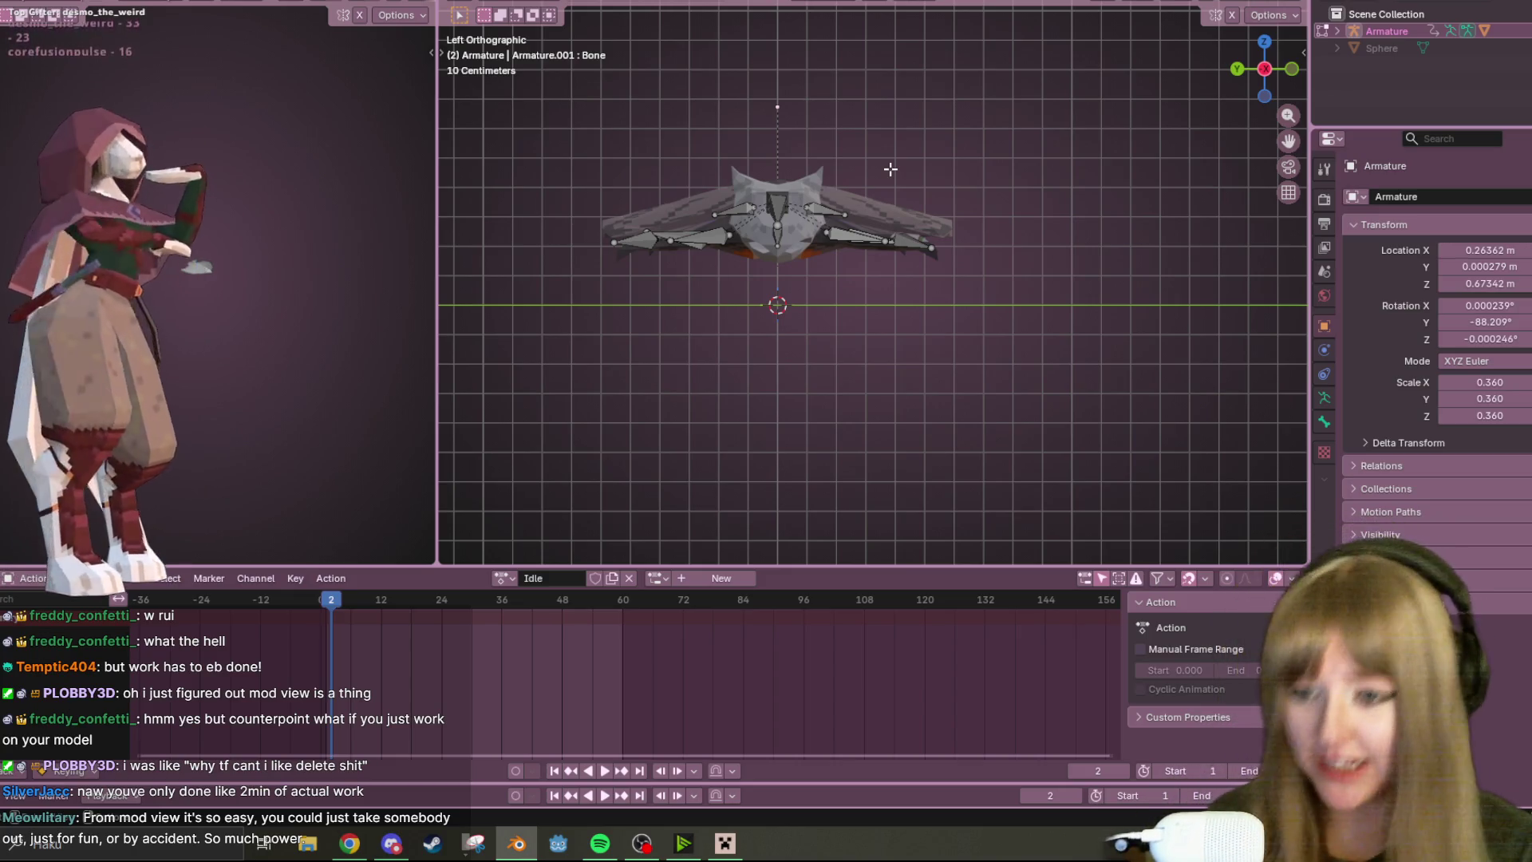
{"action": "scroll", "coordinate": [891, 169], "scroll_direction": "up", "scroll_amount": 1}
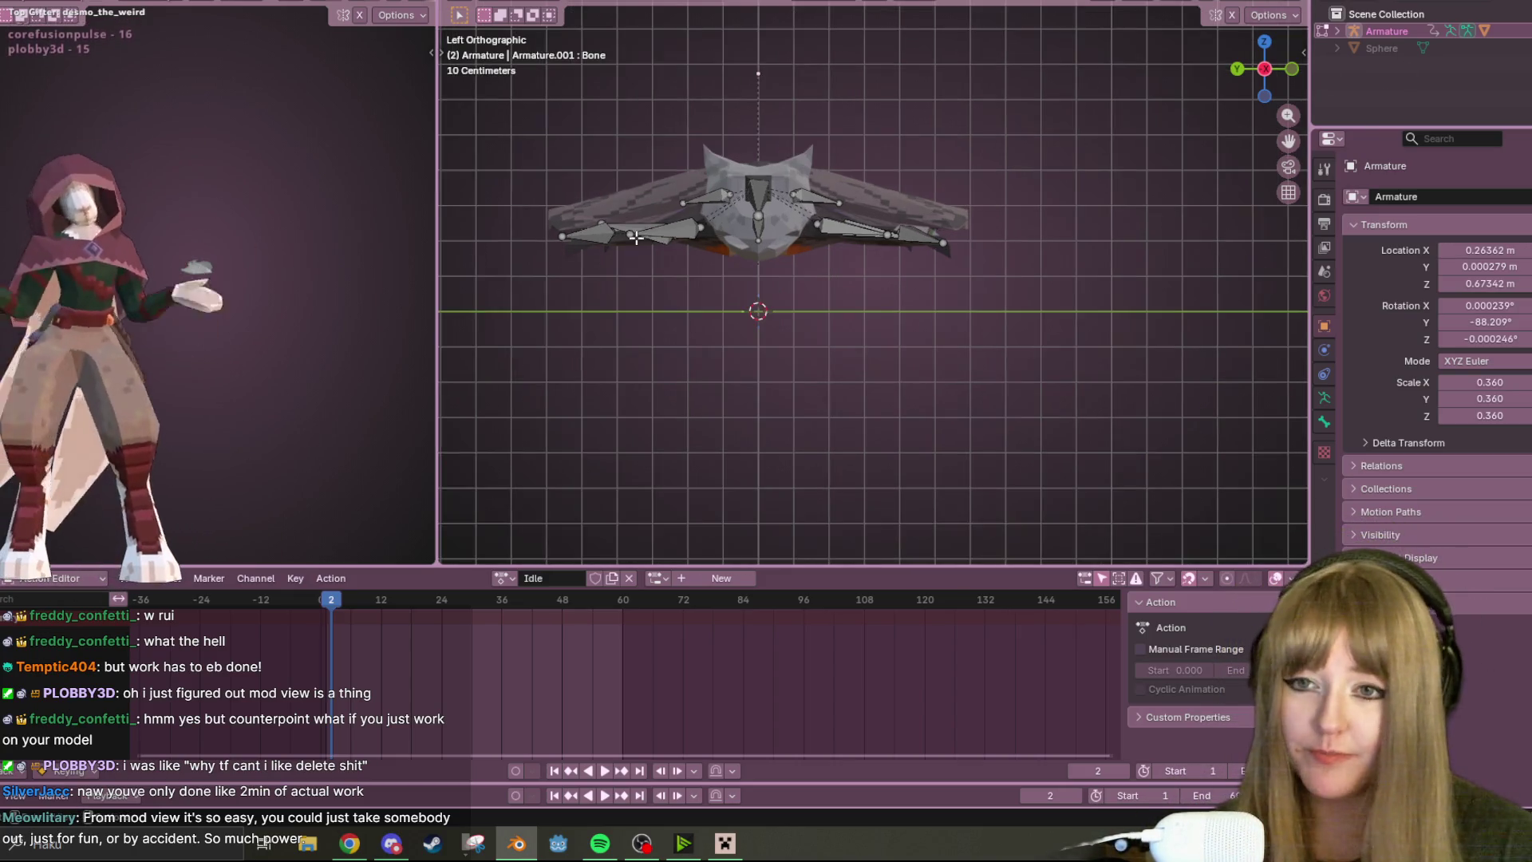
{"action": "scroll", "coordinate": [858, 235], "scroll_direction": "up", "scroll_amount": 1}
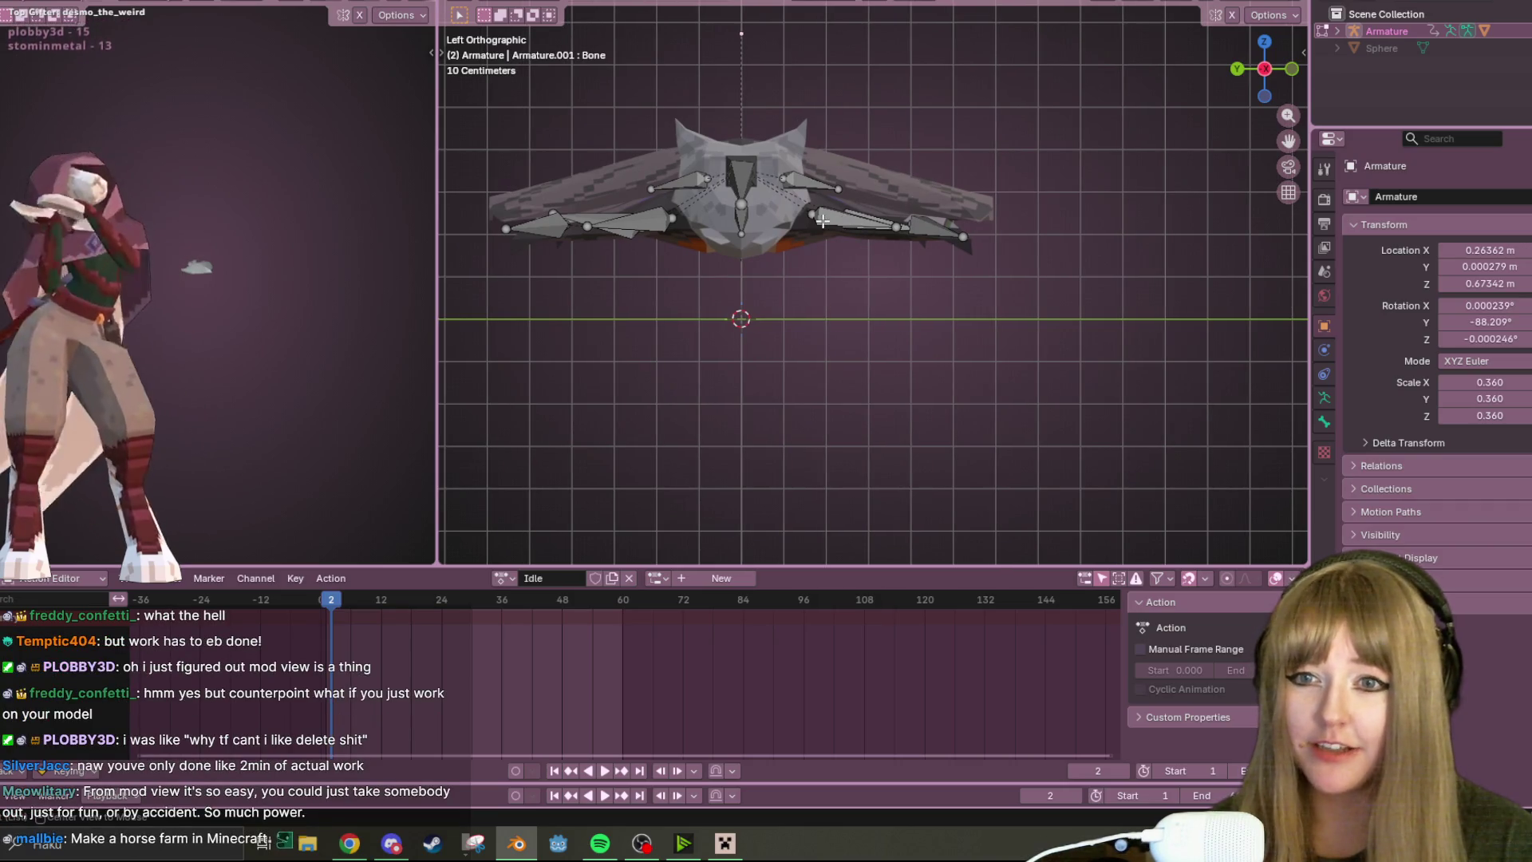
- Switch the armature to Pose Mode and rotate the wing bone Bone.007 downward
{"action": "middle_click_drag", "start_coordinate": [912, 179], "coordinate": [1219, 132], "text": "shift"}
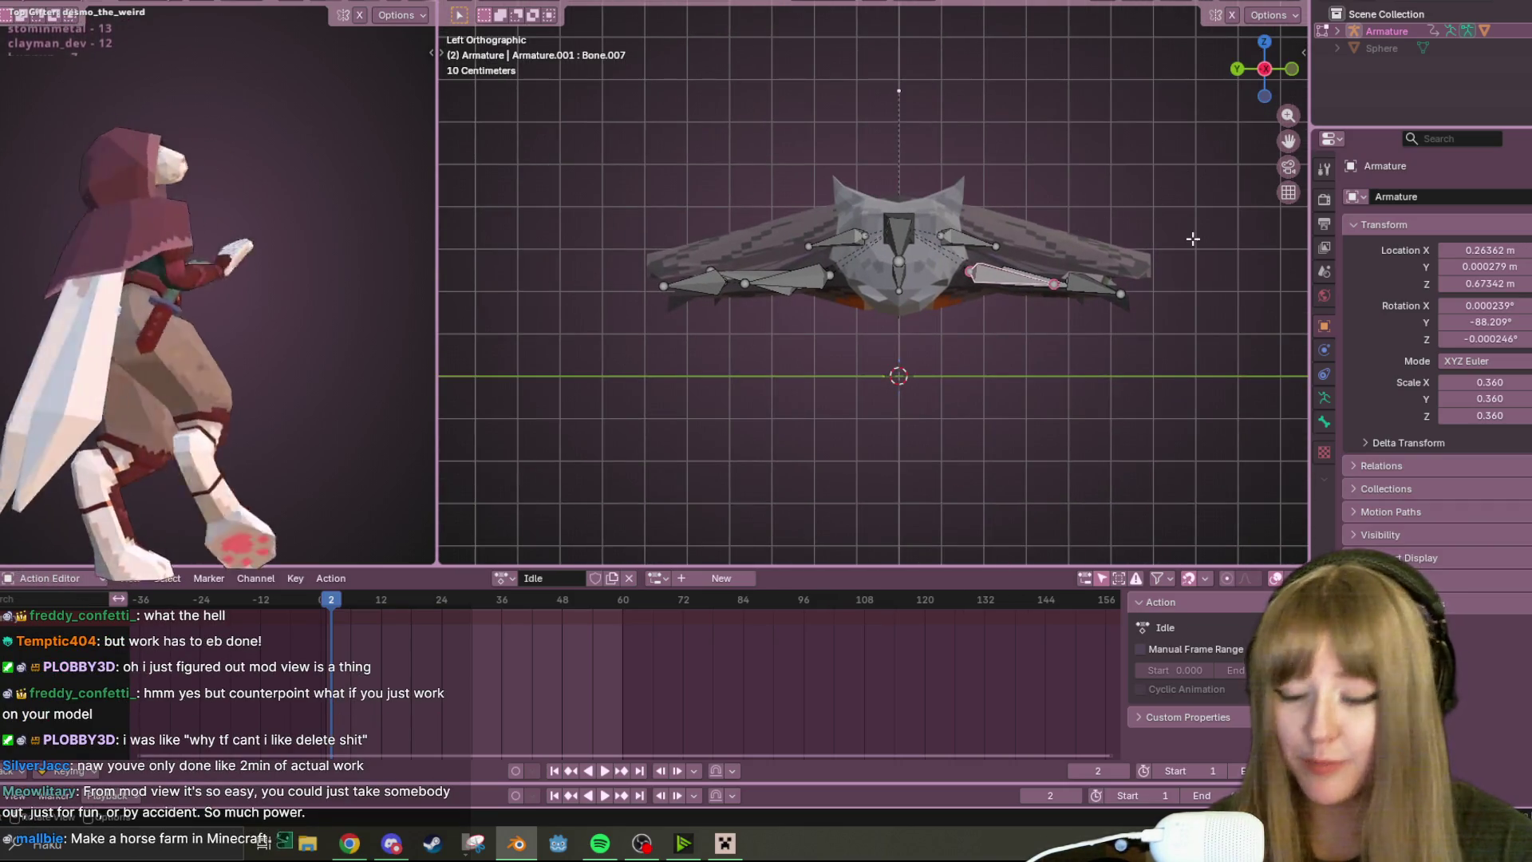
{"action": "key", "text": "r"}
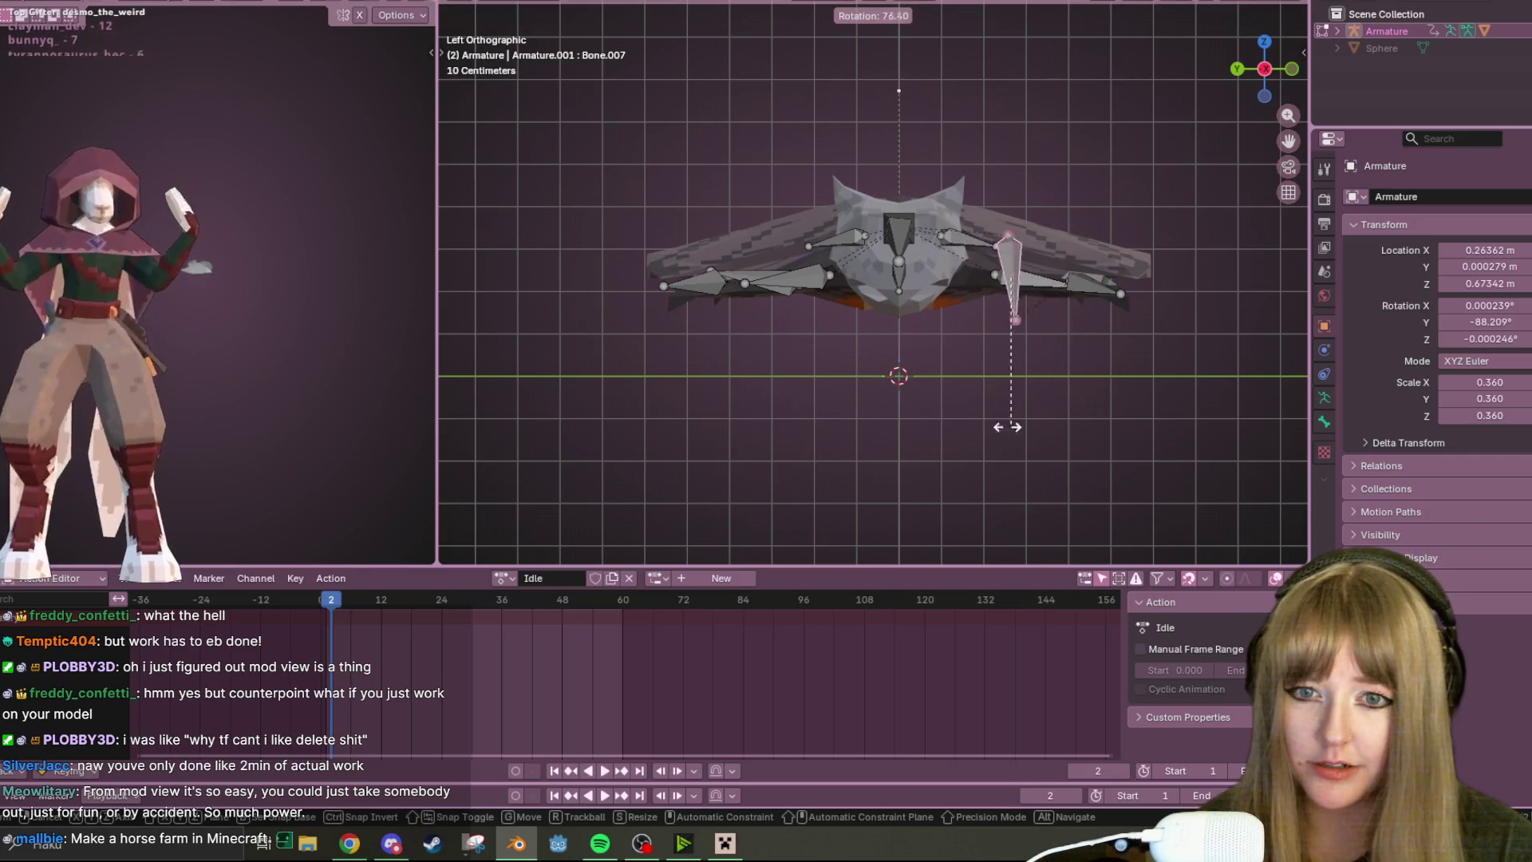
{"action": "key", "text": "Escape"}
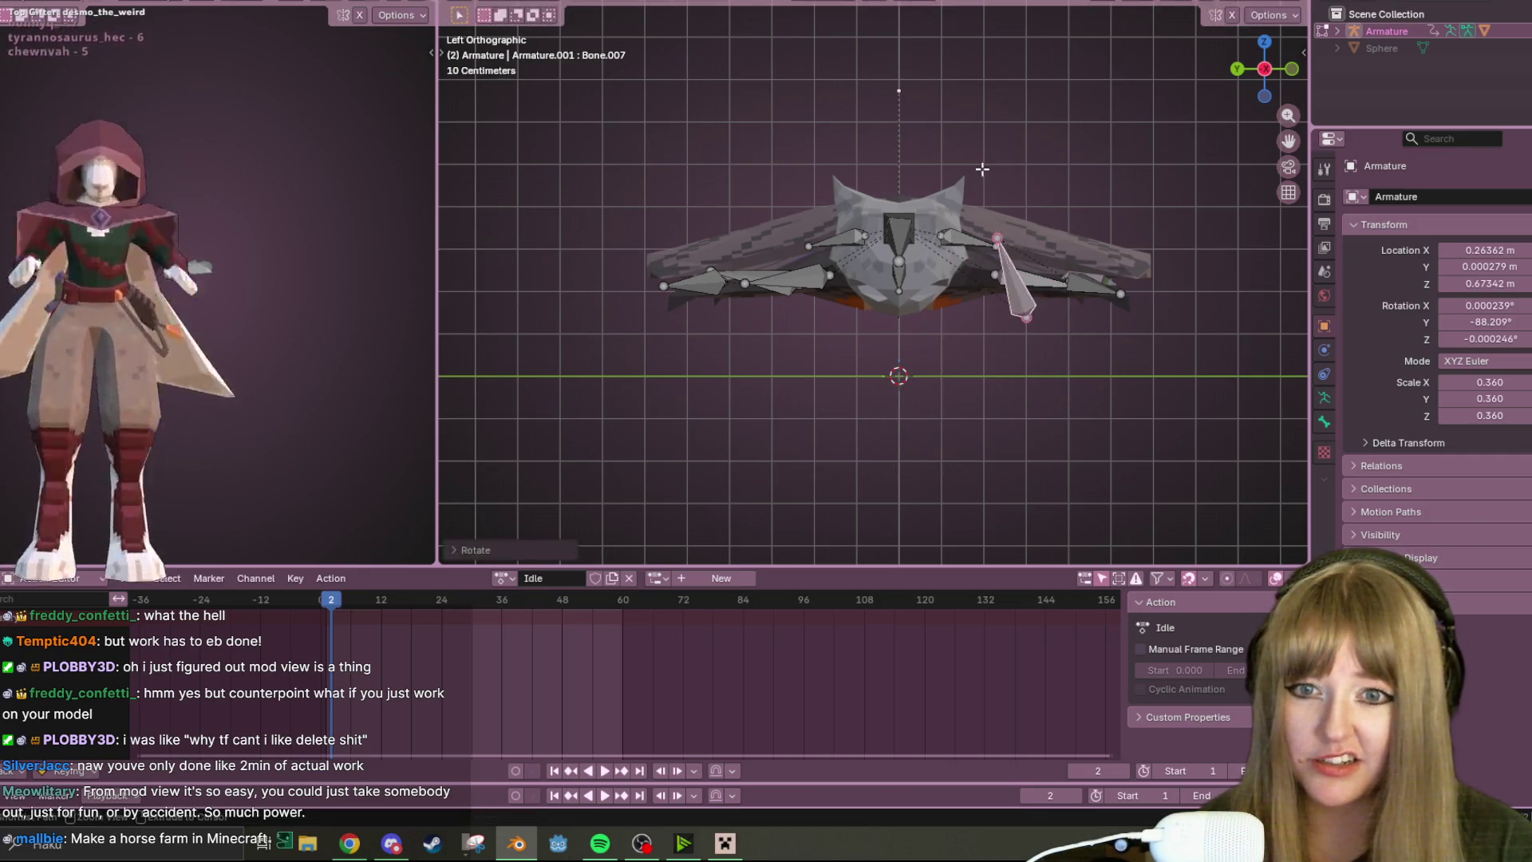
{"action": "left_click", "coordinate": [503, 15]}
{"action": "left_click", "coordinate": [526, 48]}
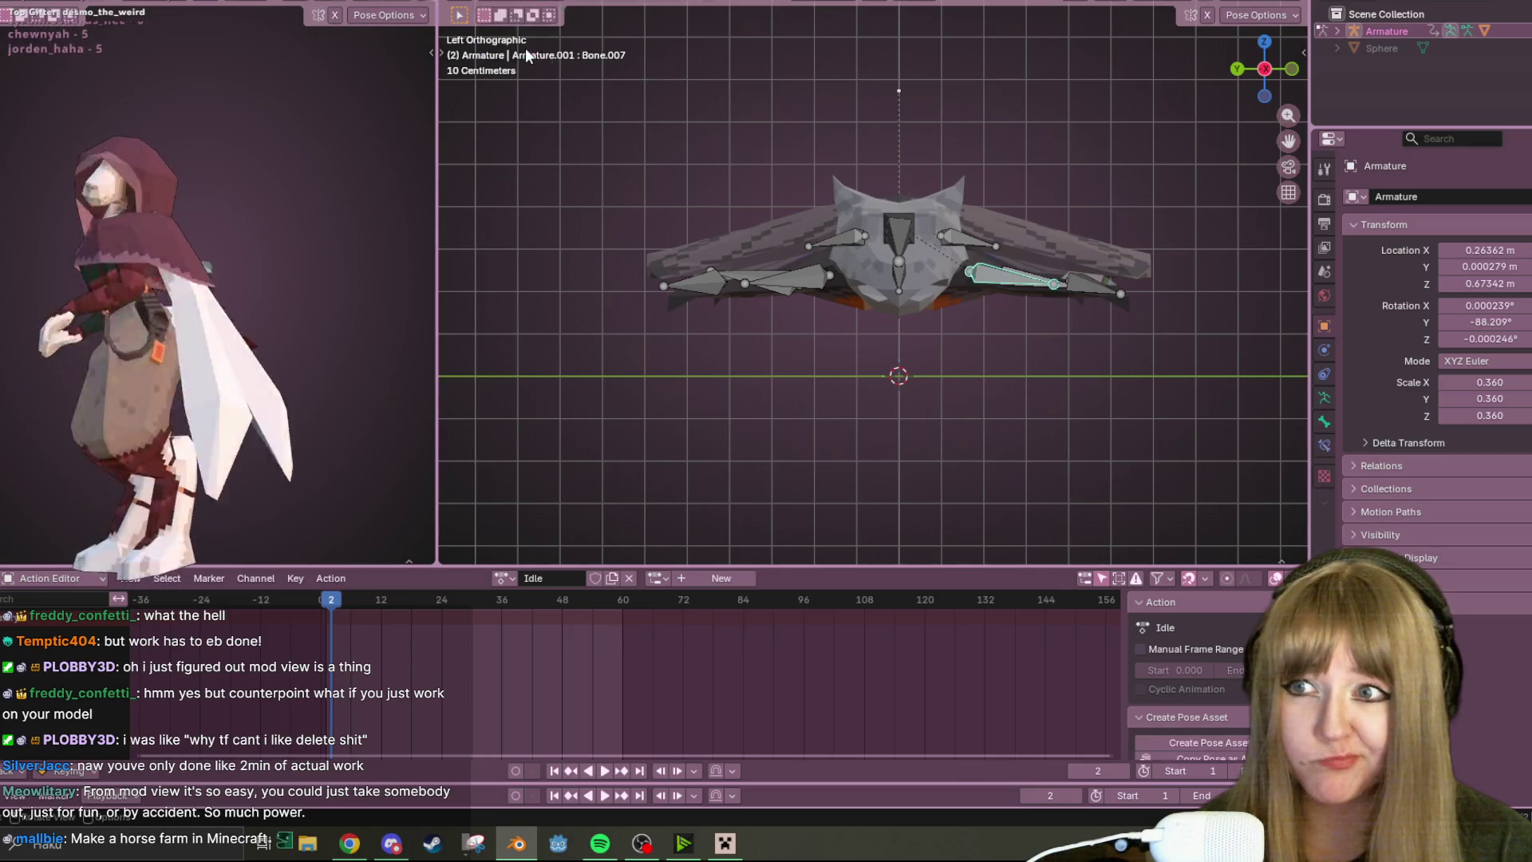
{"action": "middle_click_drag", "start_coordinate": [777, 149], "coordinate": [540, 551], "text": "shift"}
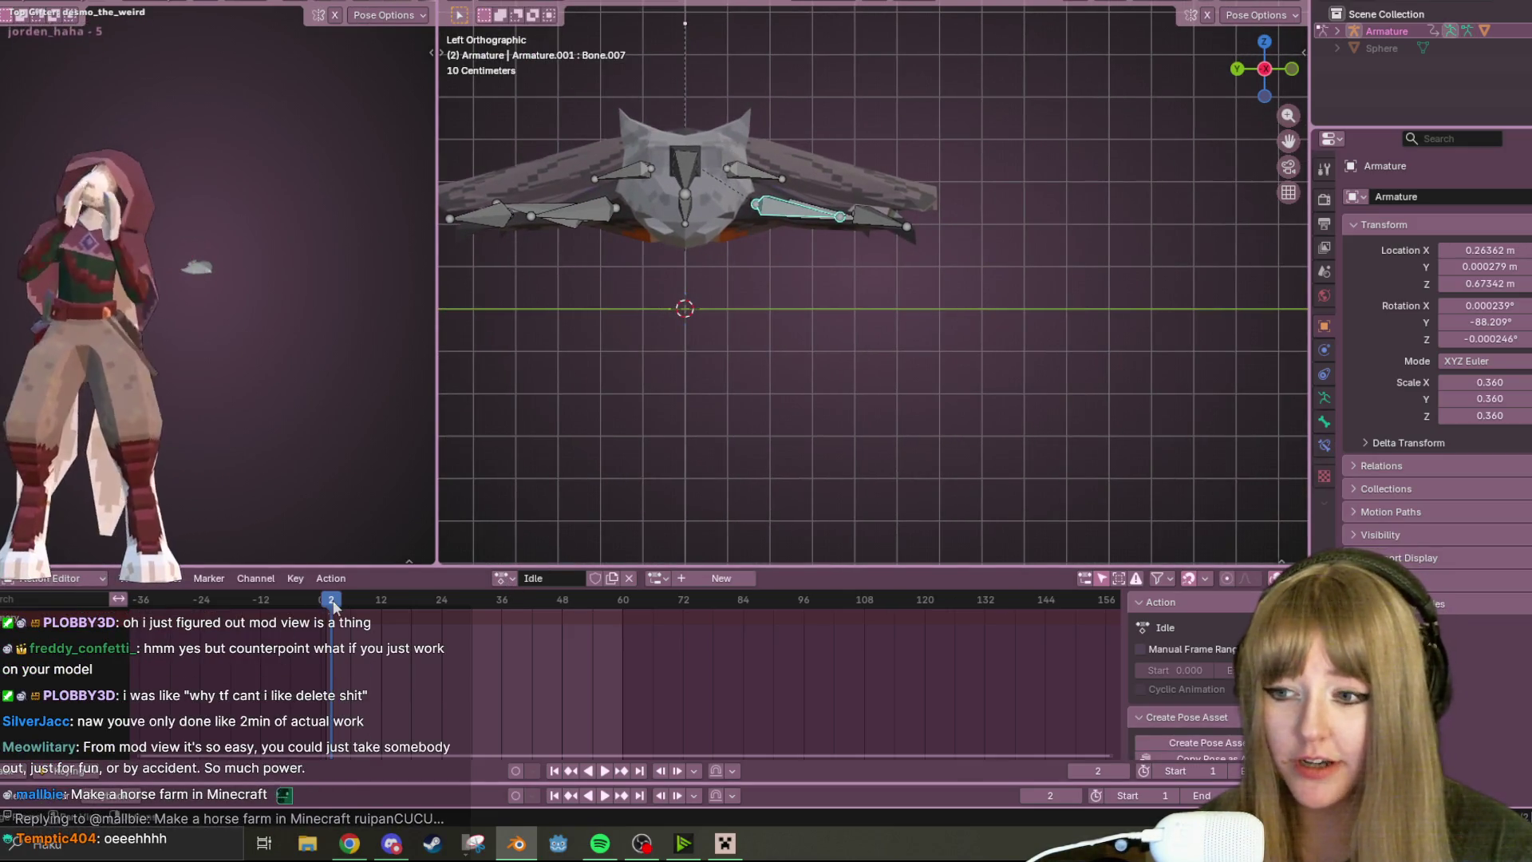
{"action": "middle_click_drag", "start_coordinate": [658, 331], "coordinate": [703, 350], "text": "shift"}
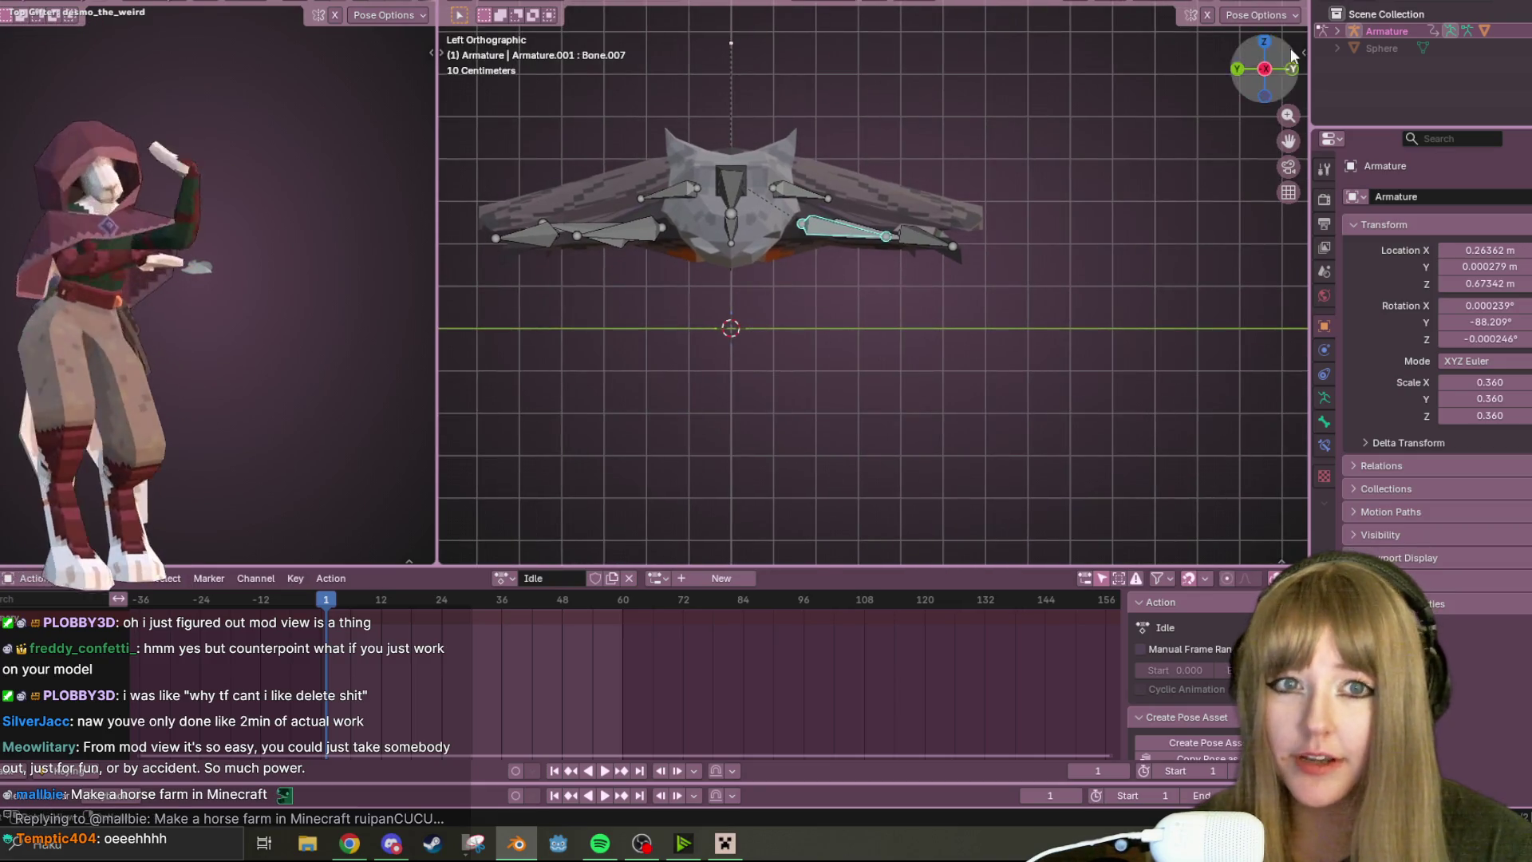
{"action": "key", "text": "r"}
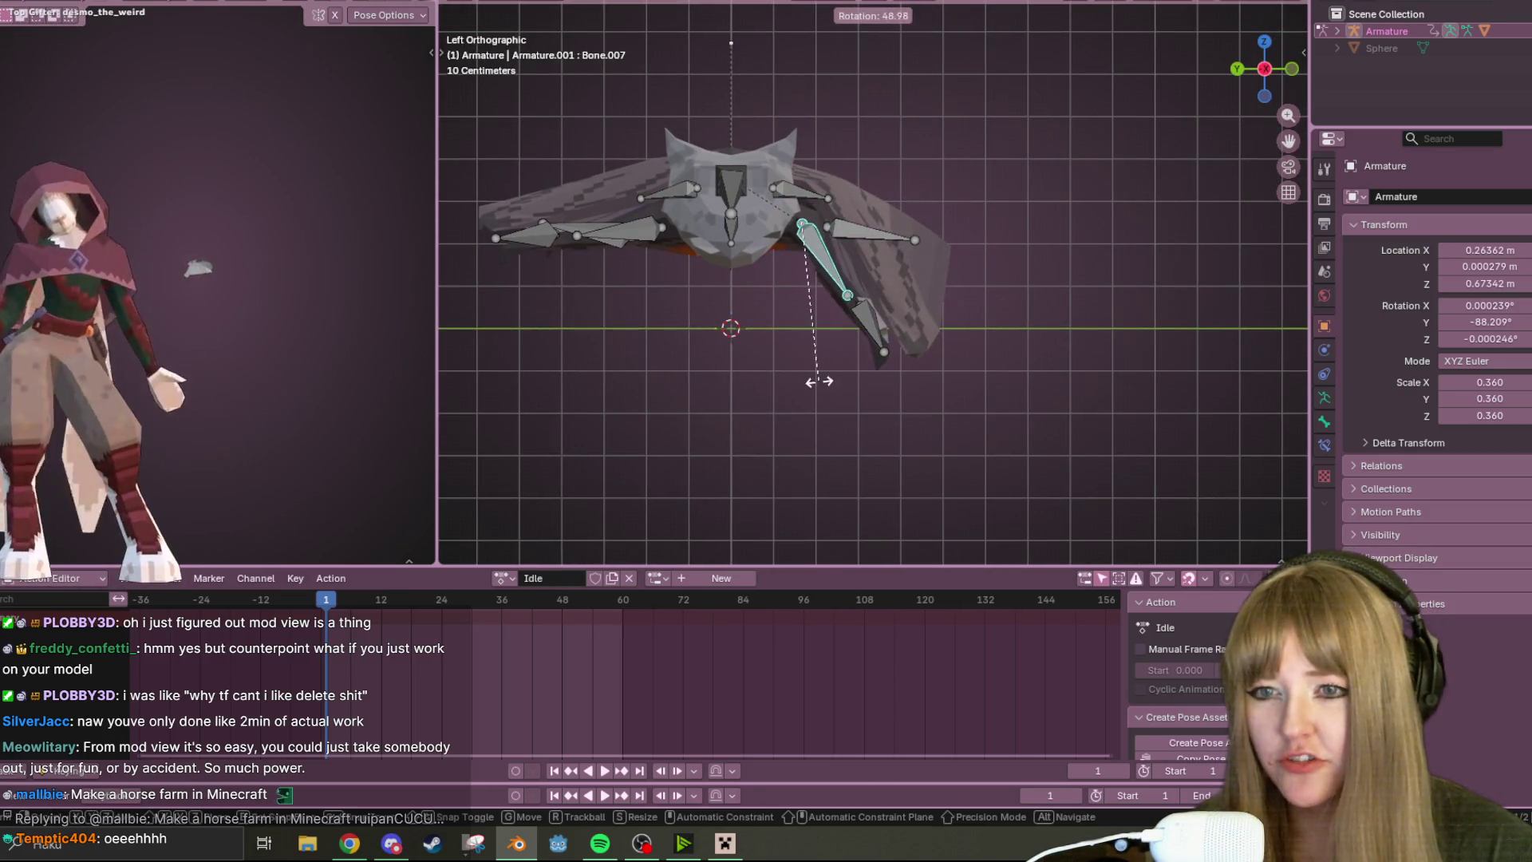
{"action": "left_click", "coordinate": [877, 270]}
- Rotate the lower wing bone Bone.006 down as well so that side of the cloak droops
{"action": "left_click", "coordinate": [866, 323]}
{"action": "key", "text": "r"}
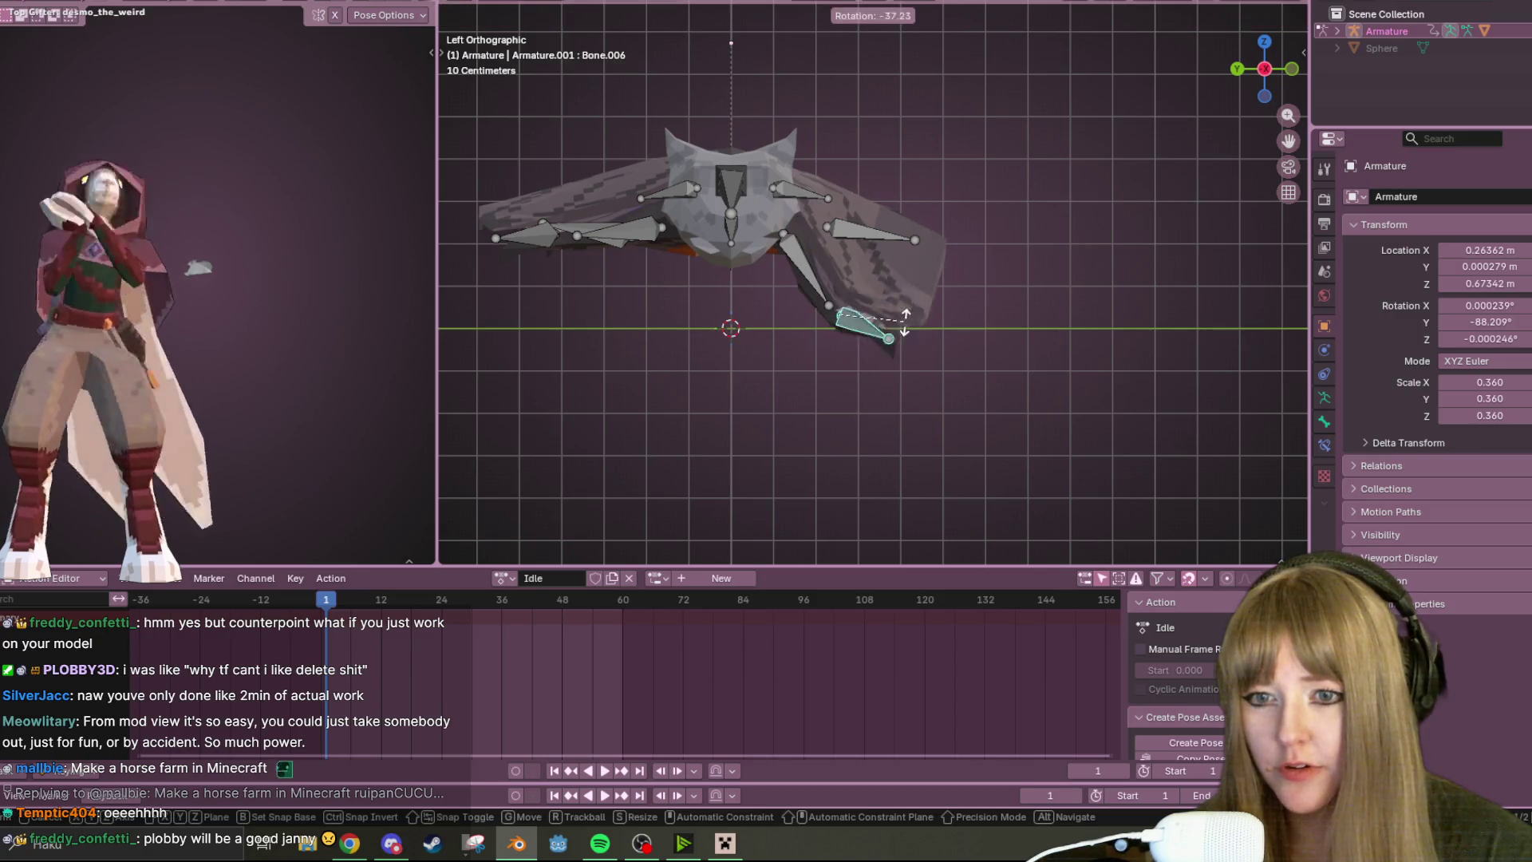
{"action": "left_click", "coordinate": [915, 298]}
{"action": "mouse_move", "coordinate": [916, 298]}
{"action": "middle_mouse_down"}
{"action": "mouse_move", "coordinate": [971, 356]}
{"action": "mouse_move", "coordinate": [902, 256]}
{"action": "mouse_move", "coordinate": [829, 236]}
{"action": "mouse_move", "coordinate": [757, 290]}
{"action": "mouse_move", "coordinate": [797, 378]}
{"action": "mouse_move", "coordinate": [978, 229]}
{"action": "mouse_move", "coordinate": [994, 184]}
{"action": "mouse_move", "coordinate": [954, 281]}
{"action": "mouse_move", "coordinate": [992, 235]}
{"action": "middle_mouse_up"}
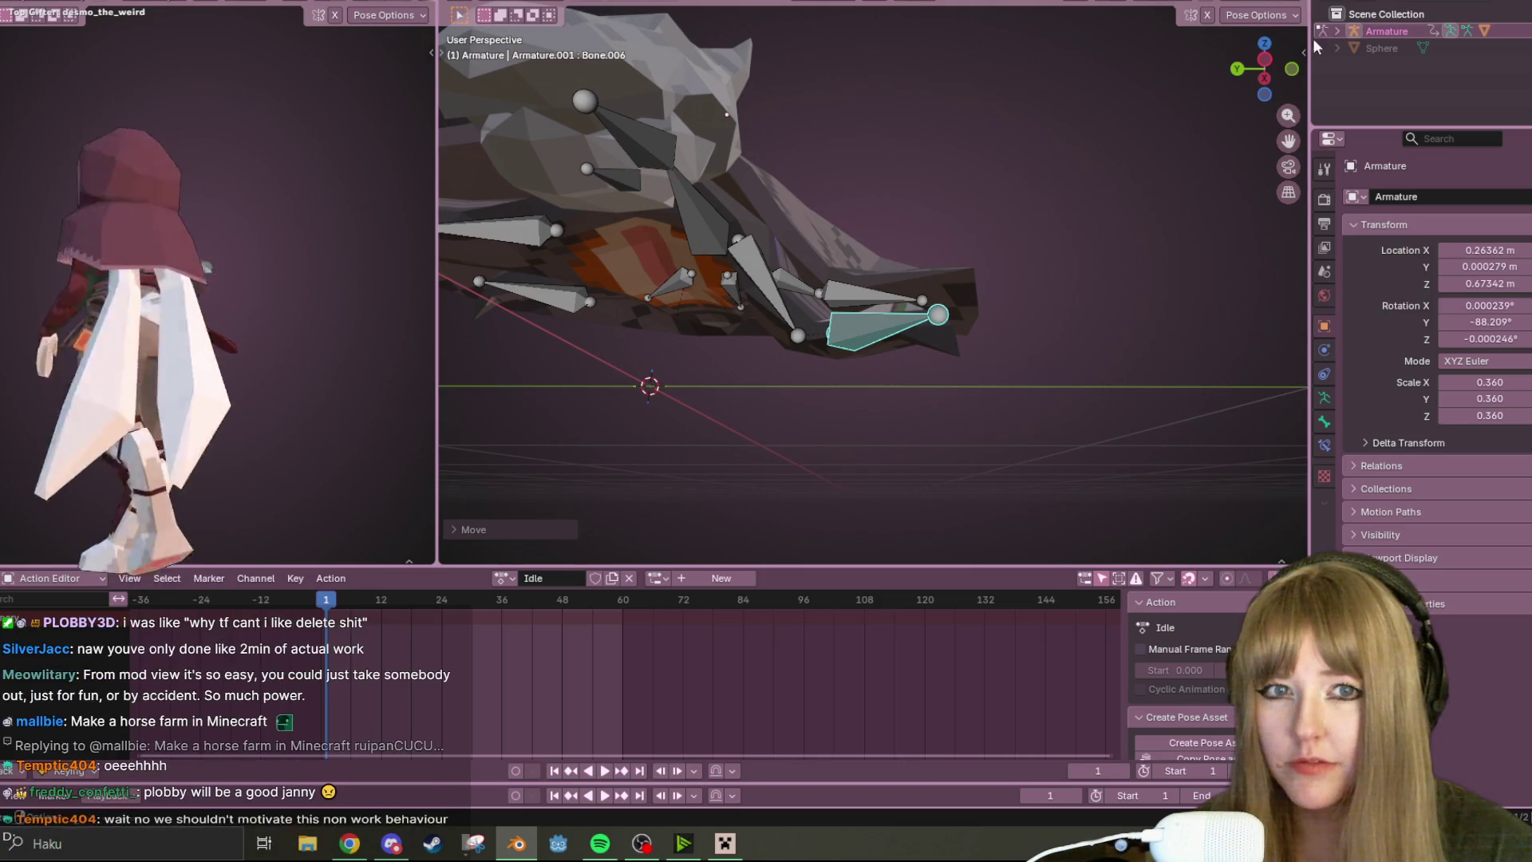
- From front and side views, move the jaw bone down and then back up to the top
{"action": "left_click", "coordinate": [1292, 70]}
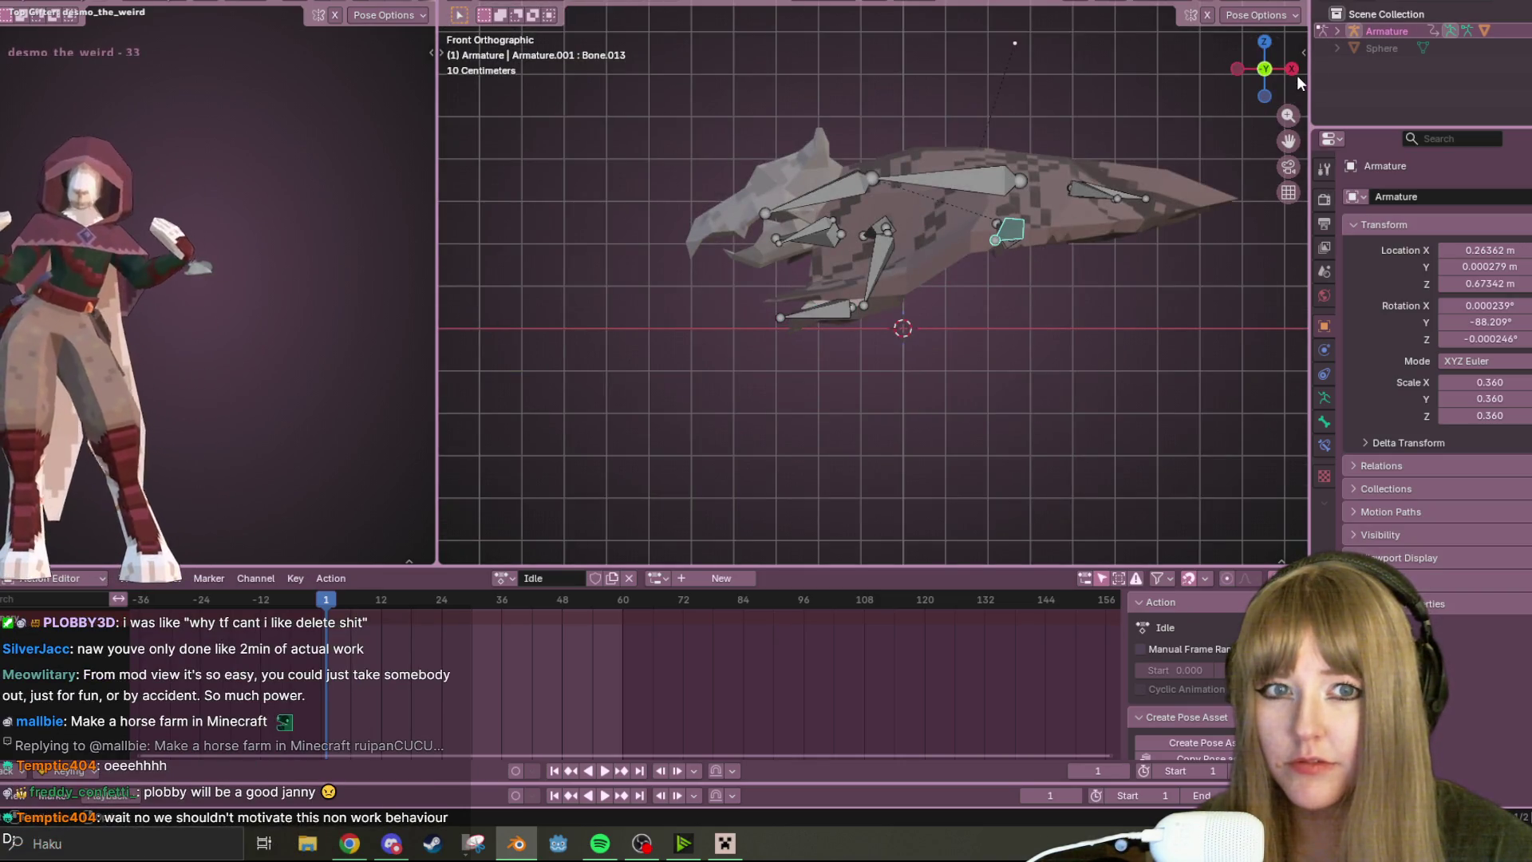
{"action": "left_click", "coordinate": [1293, 69]}
{"action": "left_click", "coordinate": [826, 265]}
{"action": "key", "text": "g"}
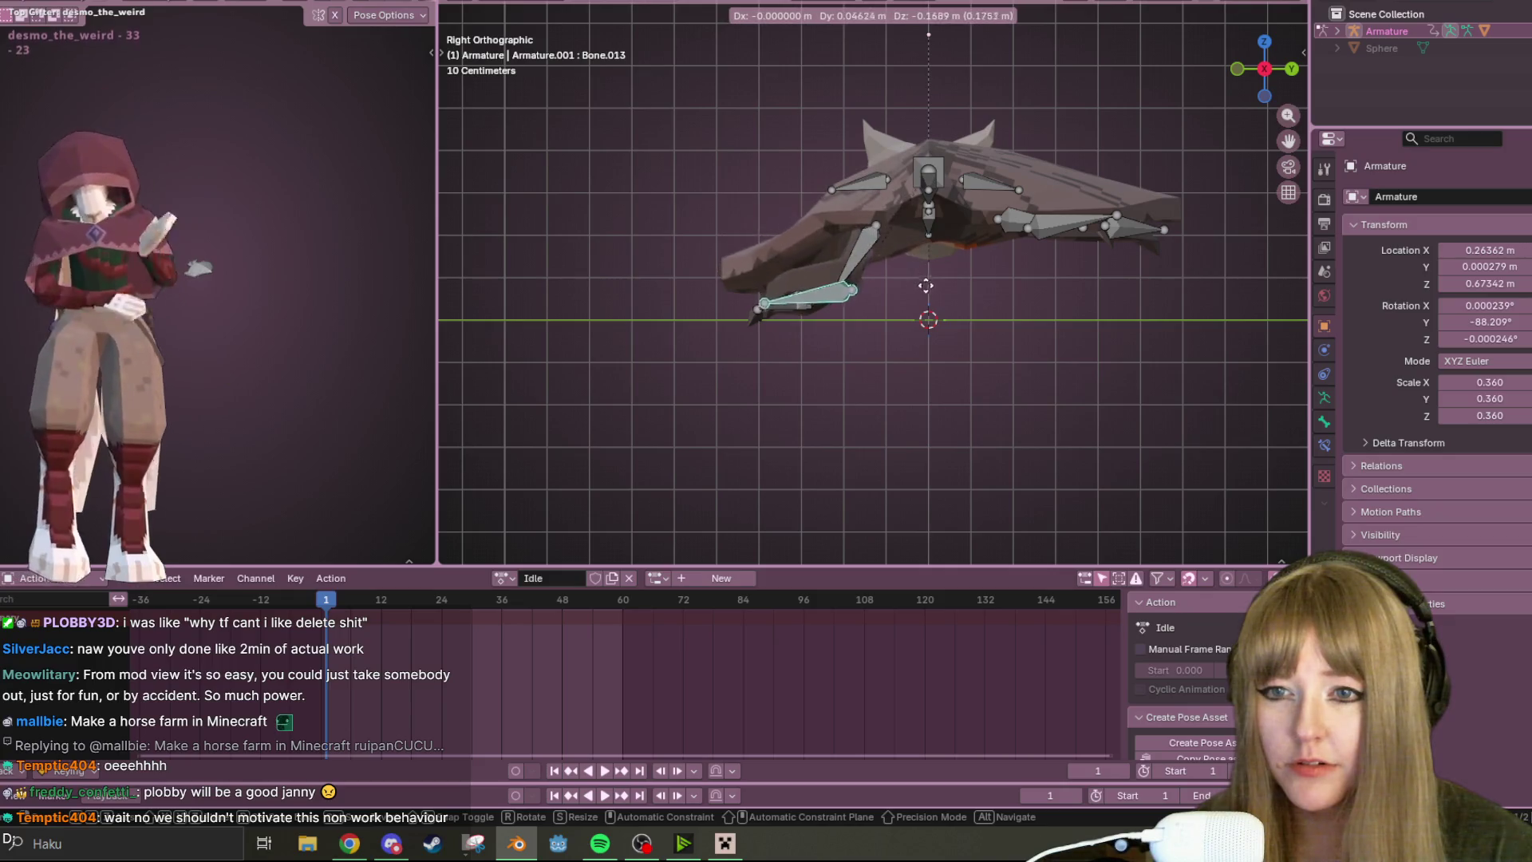
{"action": "left_click", "coordinate": [934, 291]}
{"action": "key", "text": "g"}
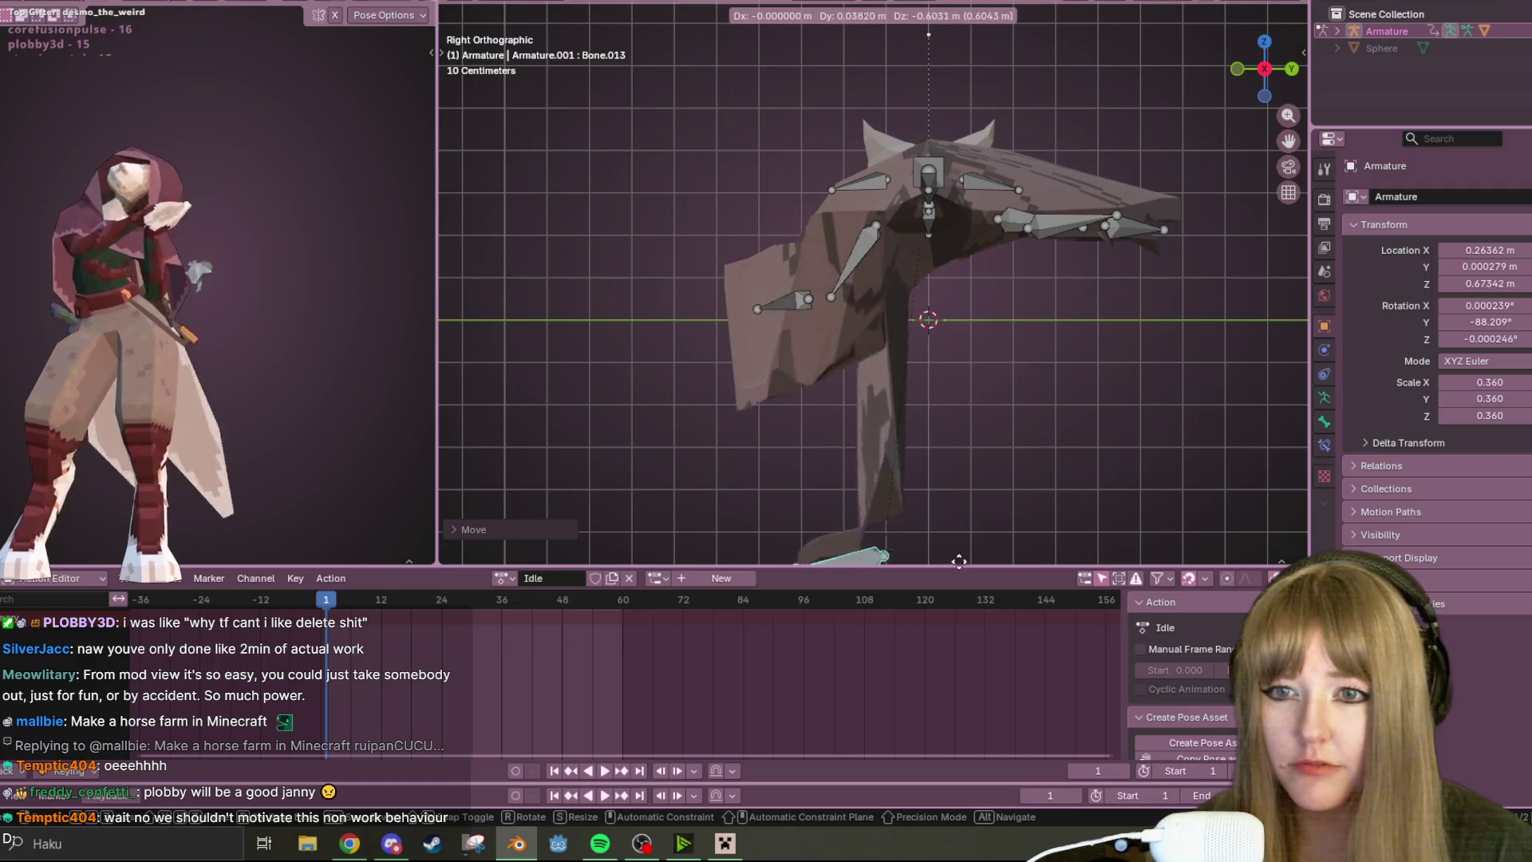
{"action": "left_click", "coordinate": [826, 110]}
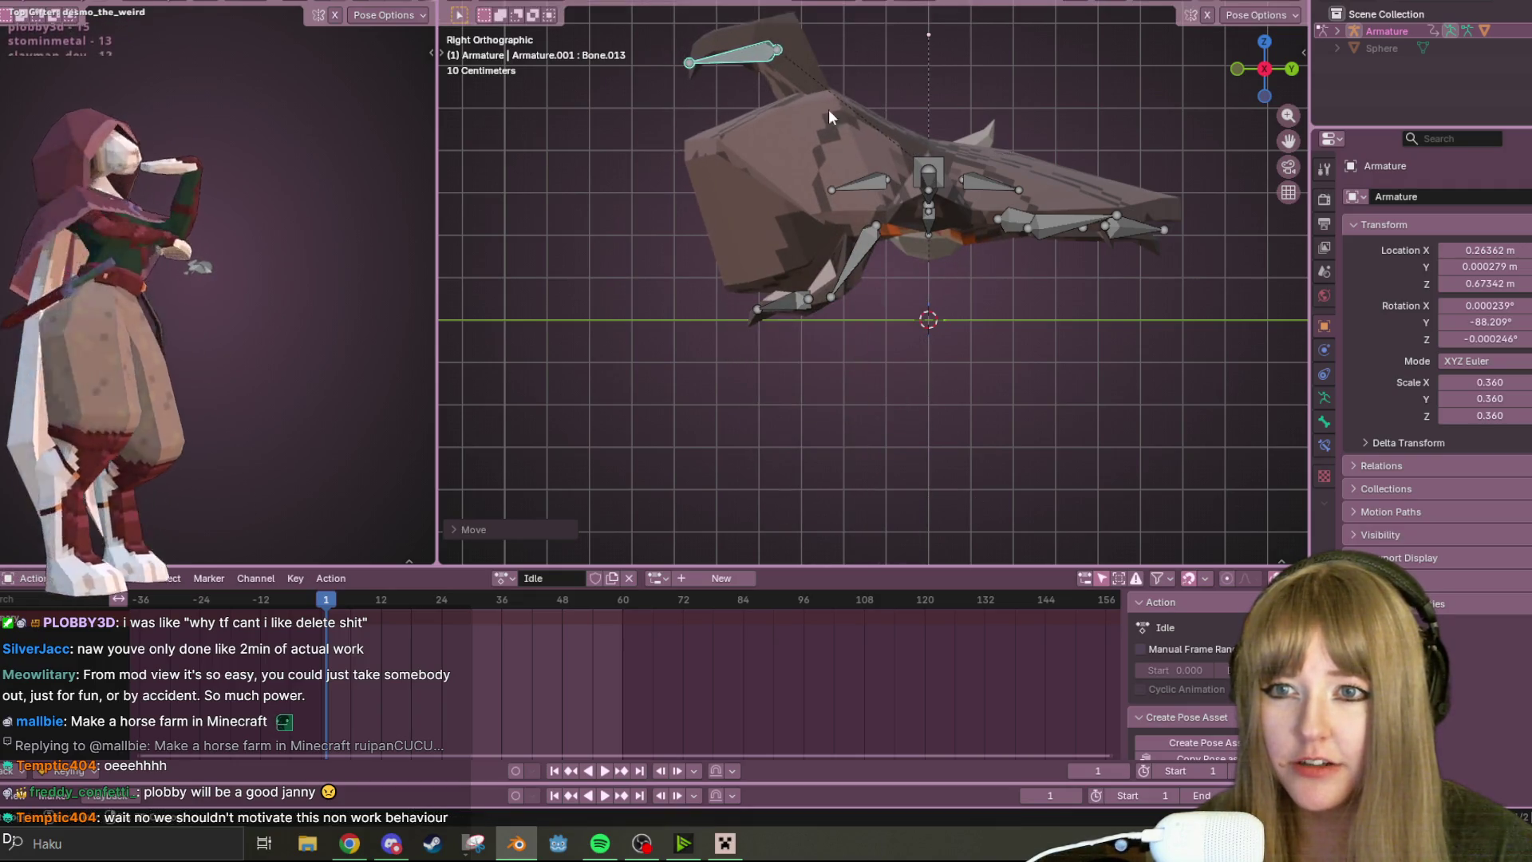
{"action": "middle_click_drag", "start_coordinate": [827, 110], "coordinate": [766, 168]}
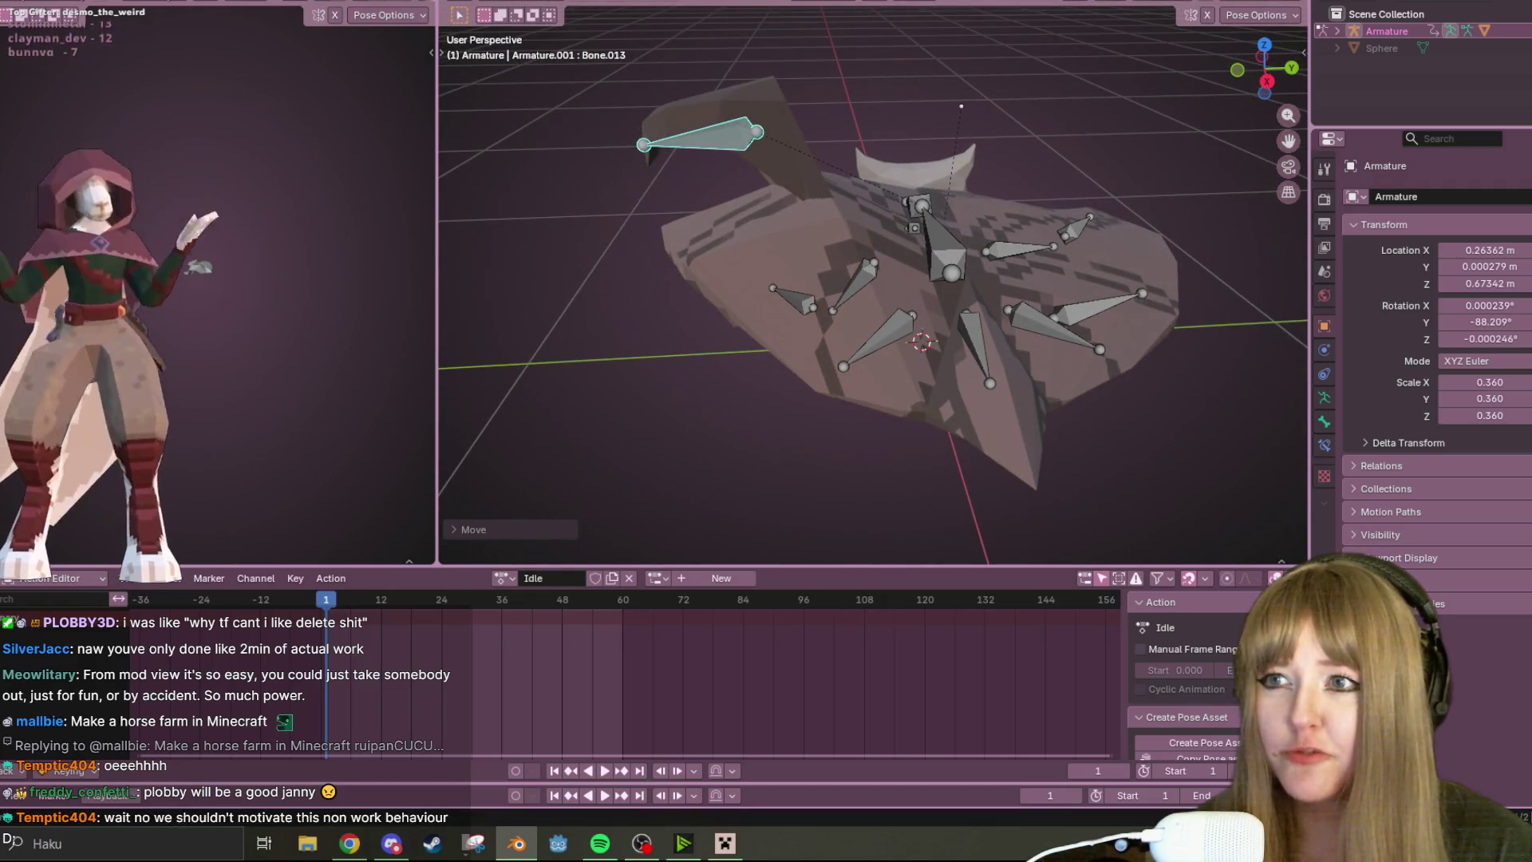
- Return the armature to Object Mode, flick to the Shading workspace and back, and select the cloak mesh
{"action": "left_click", "coordinate": [522, 2]}
{"action": "left_click", "coordinate": [533, 11]}
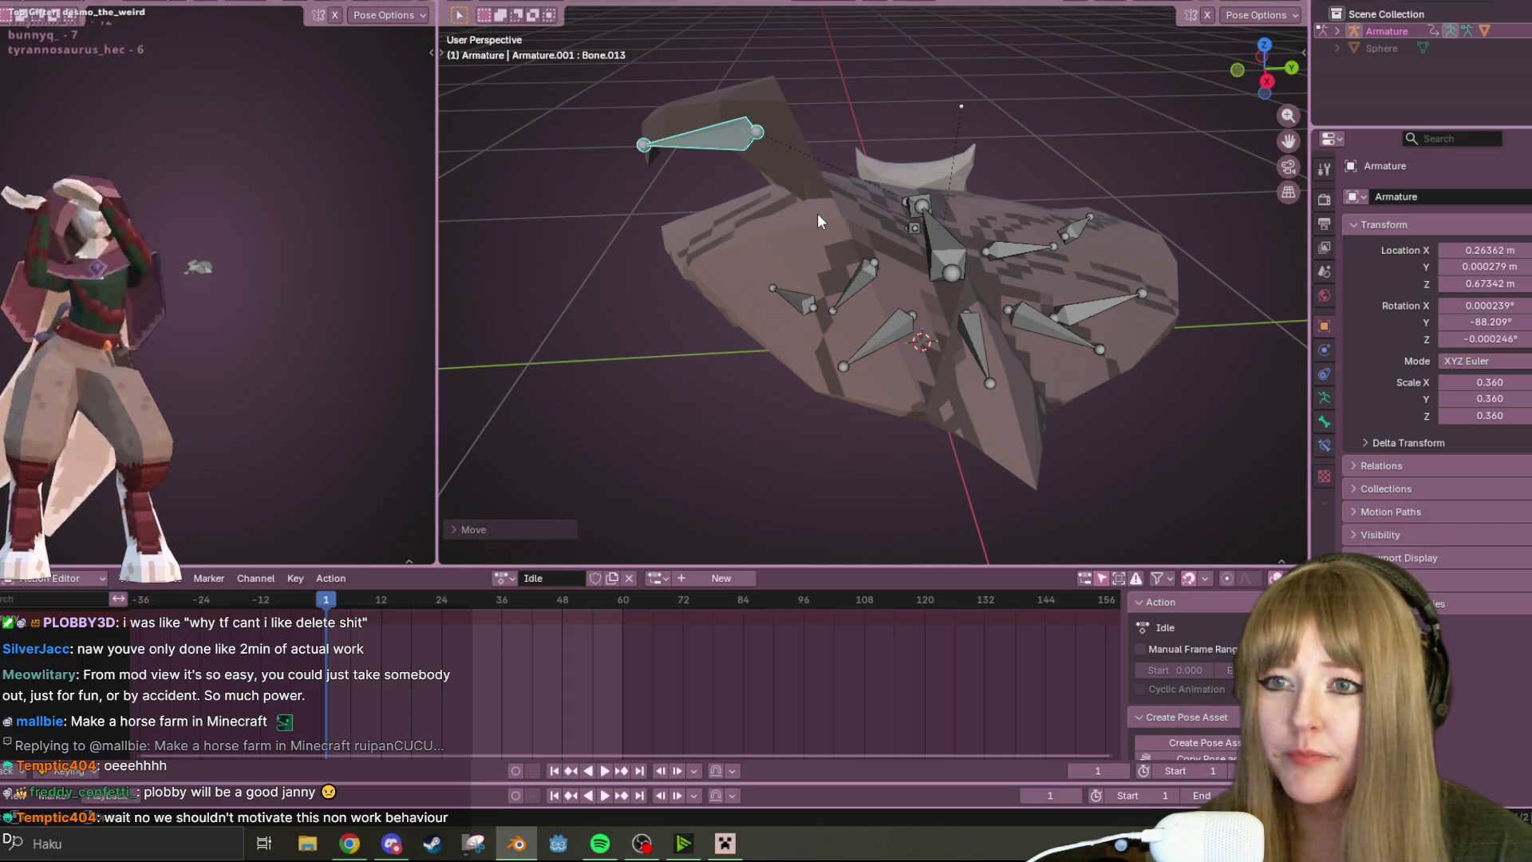
{"action": "key", "text": "ctrl+Page_Up"}
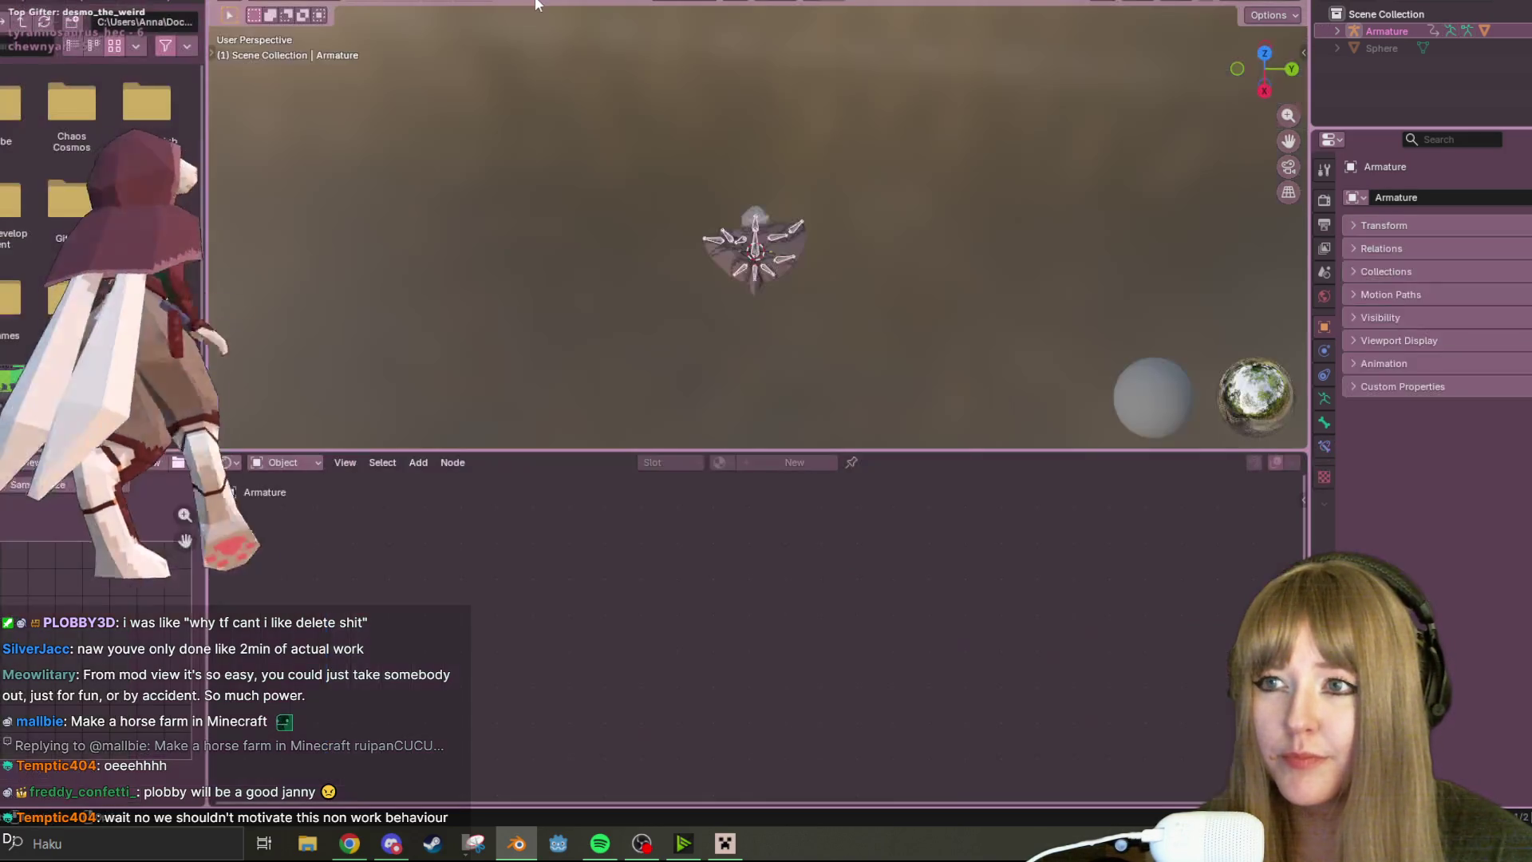
{"action": "key", "text": "ctrl+Page_Down"}
{"action": "middle_click_drag", "start_coordinate": [839, 239], "coordinate": [779, 523]}
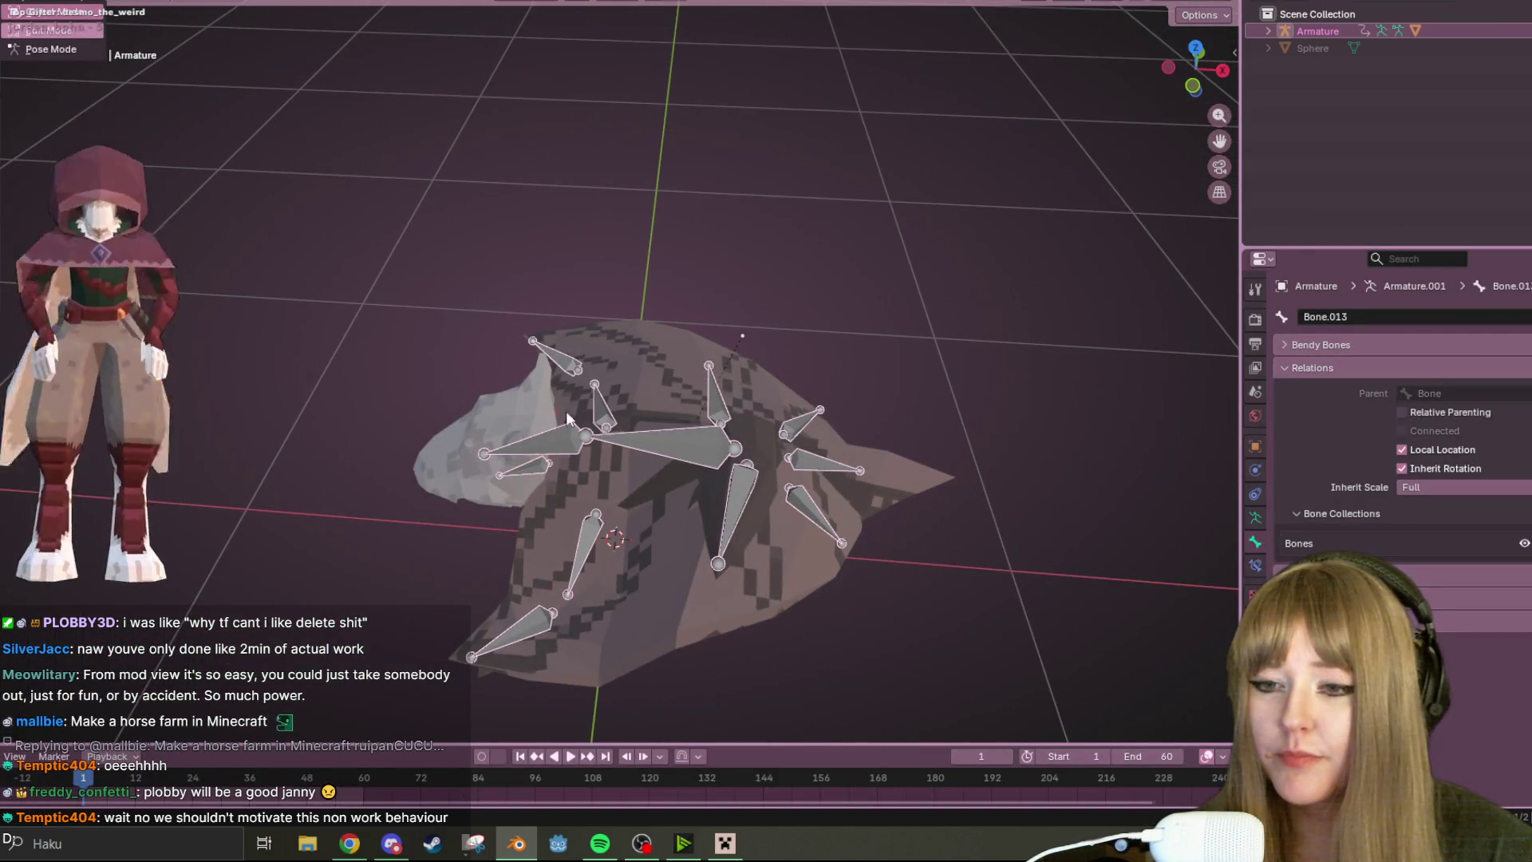
{"action": "left_click", "coordinate": [770, 567]}
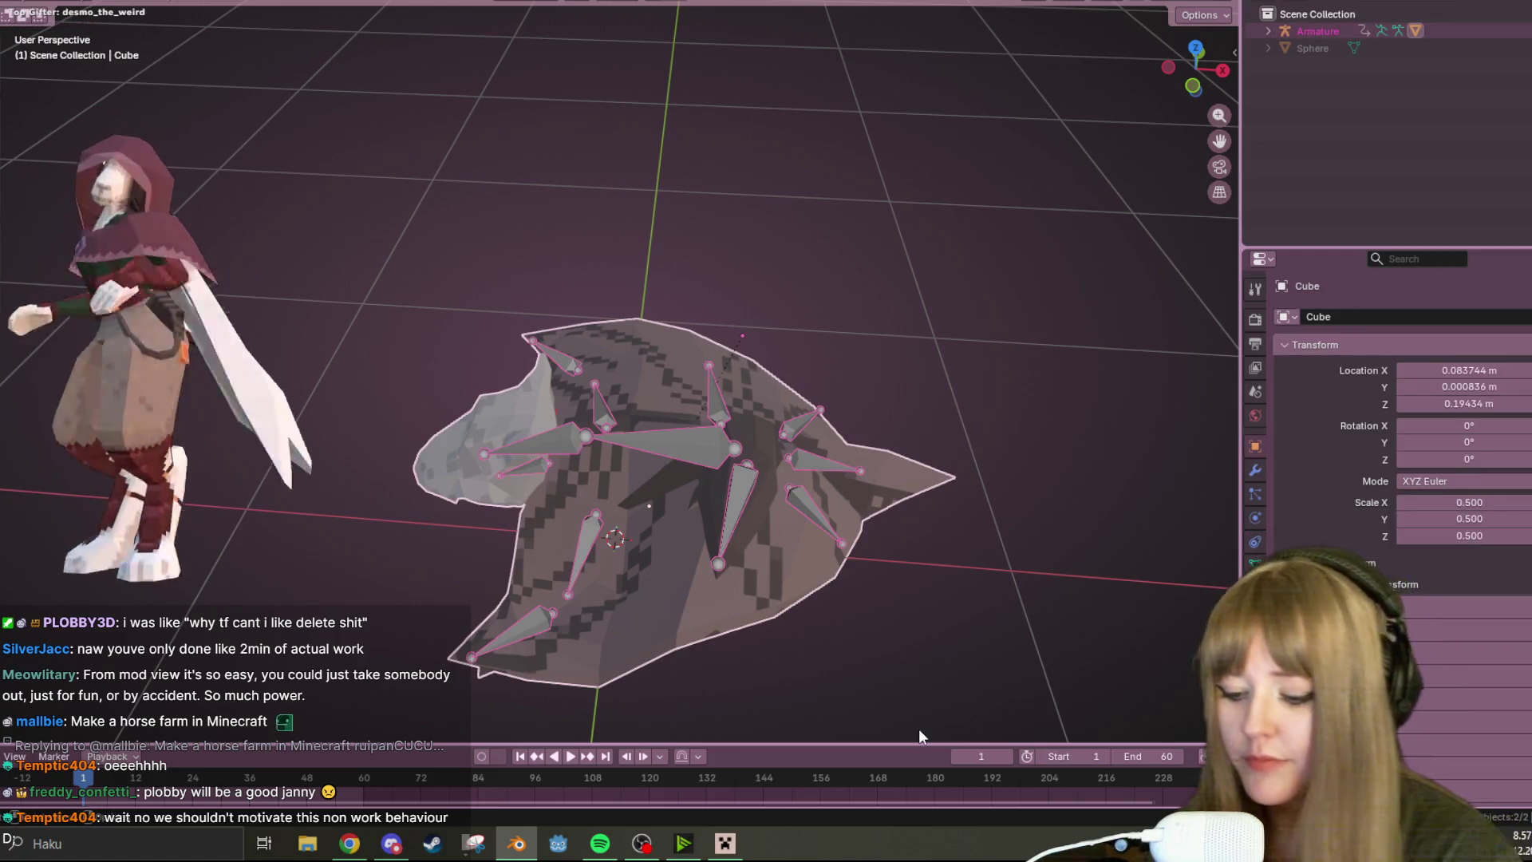
- Enter Weight Paint on the cloak and paint more Bone.013 weight around the hood's right side
{"action": "left_click", "coordinate": [53, 12]}
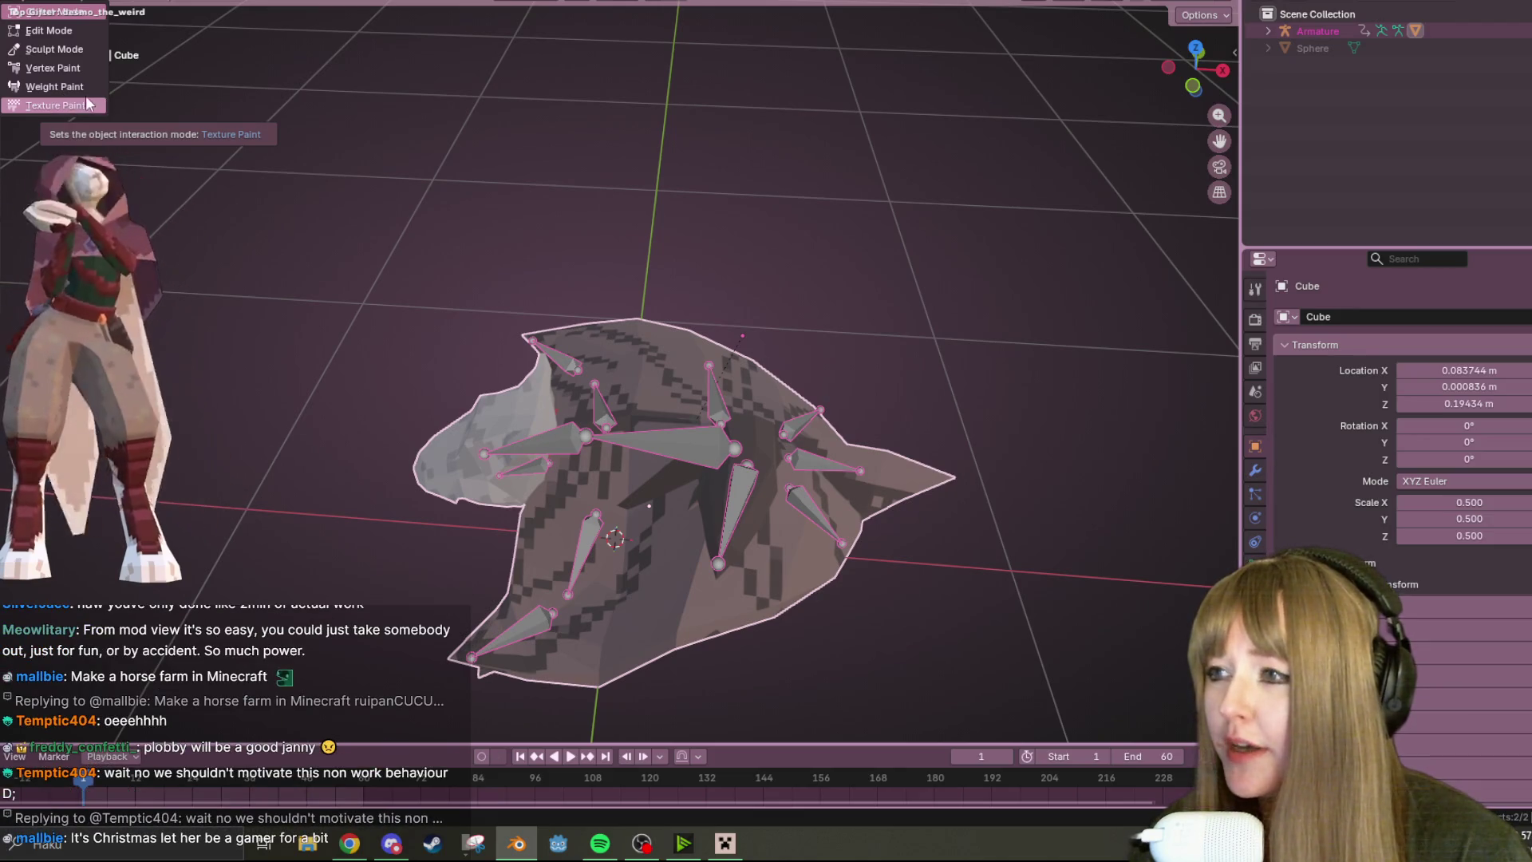
{"action": "left_click", "coordinate": [39, 88]}
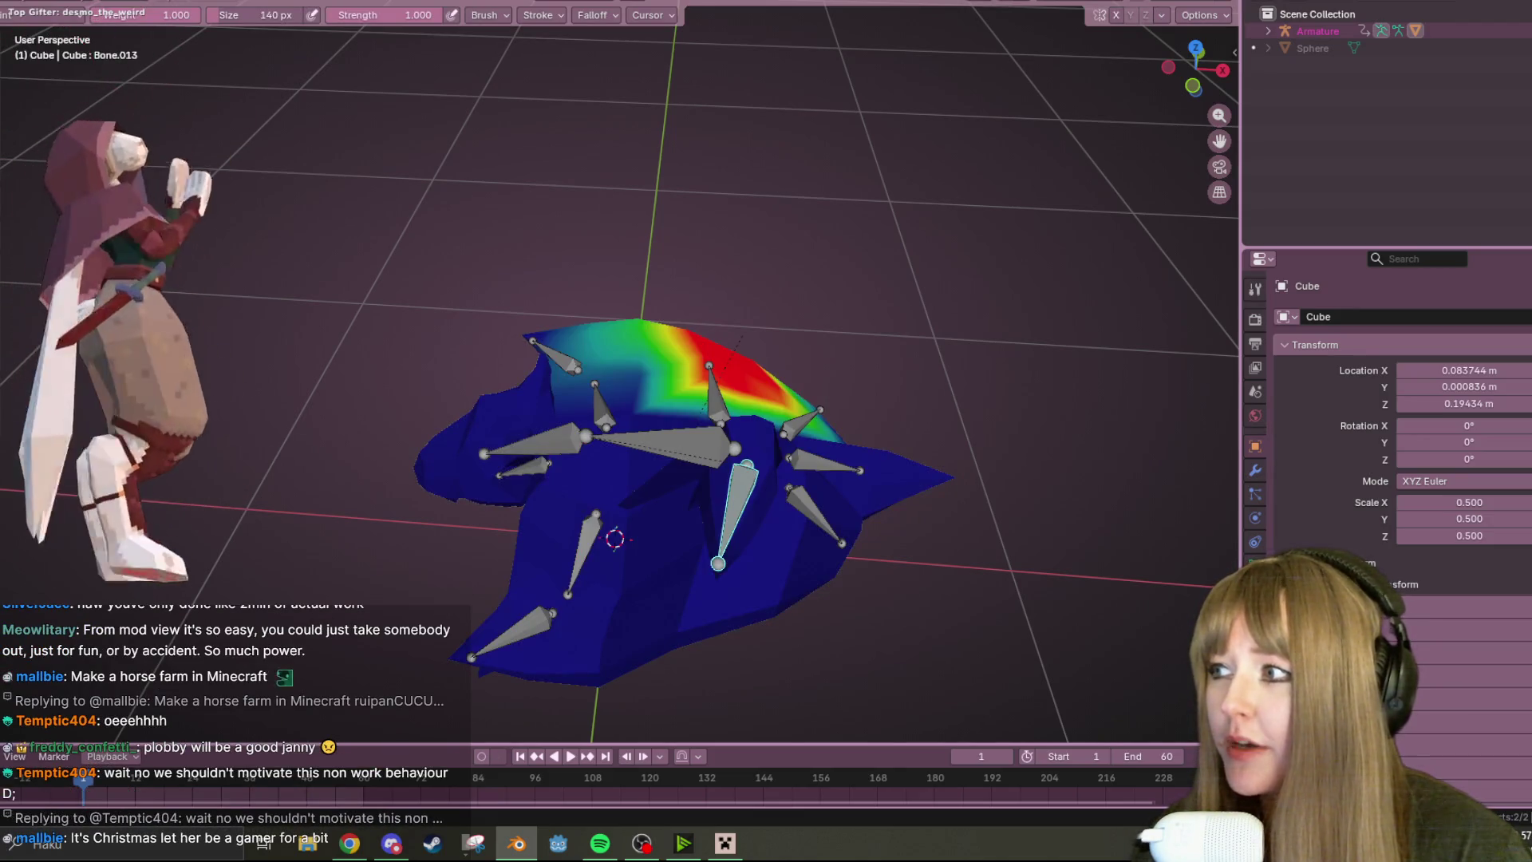
{"action": "mouse_move", "coordinate": [717, 247]}
{"action": "middle_mouse_down"}
{"action": "mouse_move", "coordinate": [720, 351]}
{"action": "mouse_move", "coordinate": [703, 337]}
{"action": "mouse_move", "coordinate": [731, 311]}
{"action": "mouse_move", "coordinate": [658, 146]}
{"action": "middle_mouse_up"}
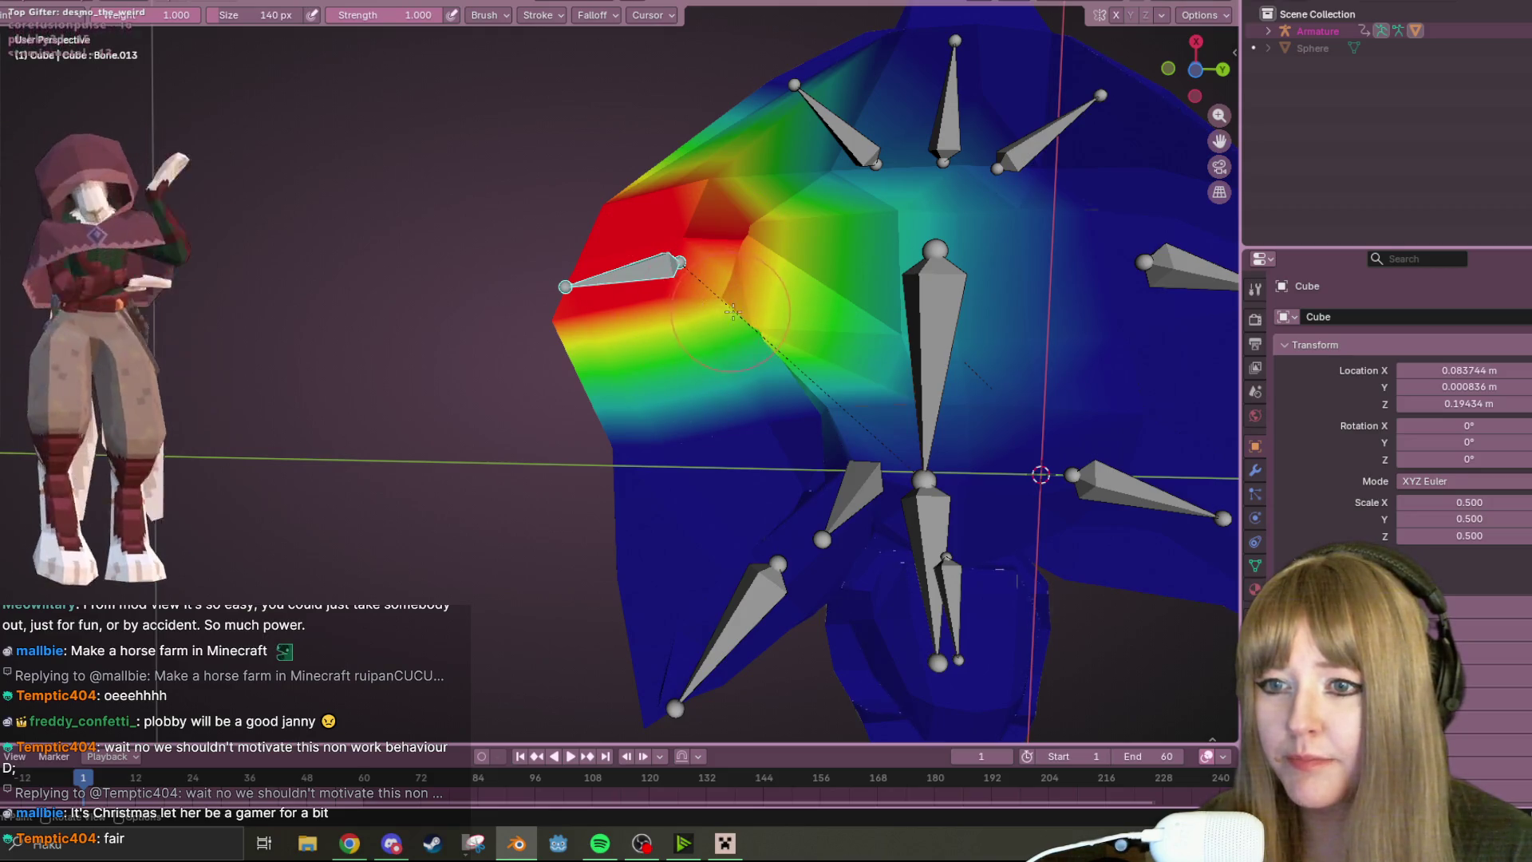
{"action": "mouse_move", "coordinate": [744, 260]}
{"action": "middle_mouse_down"}
{"action": "mouse_move", "coordinate": [668, 522]}
{"action": "mouse_move", "coordinate": [646, 342]}
{"action": "middle_mouse_up"}
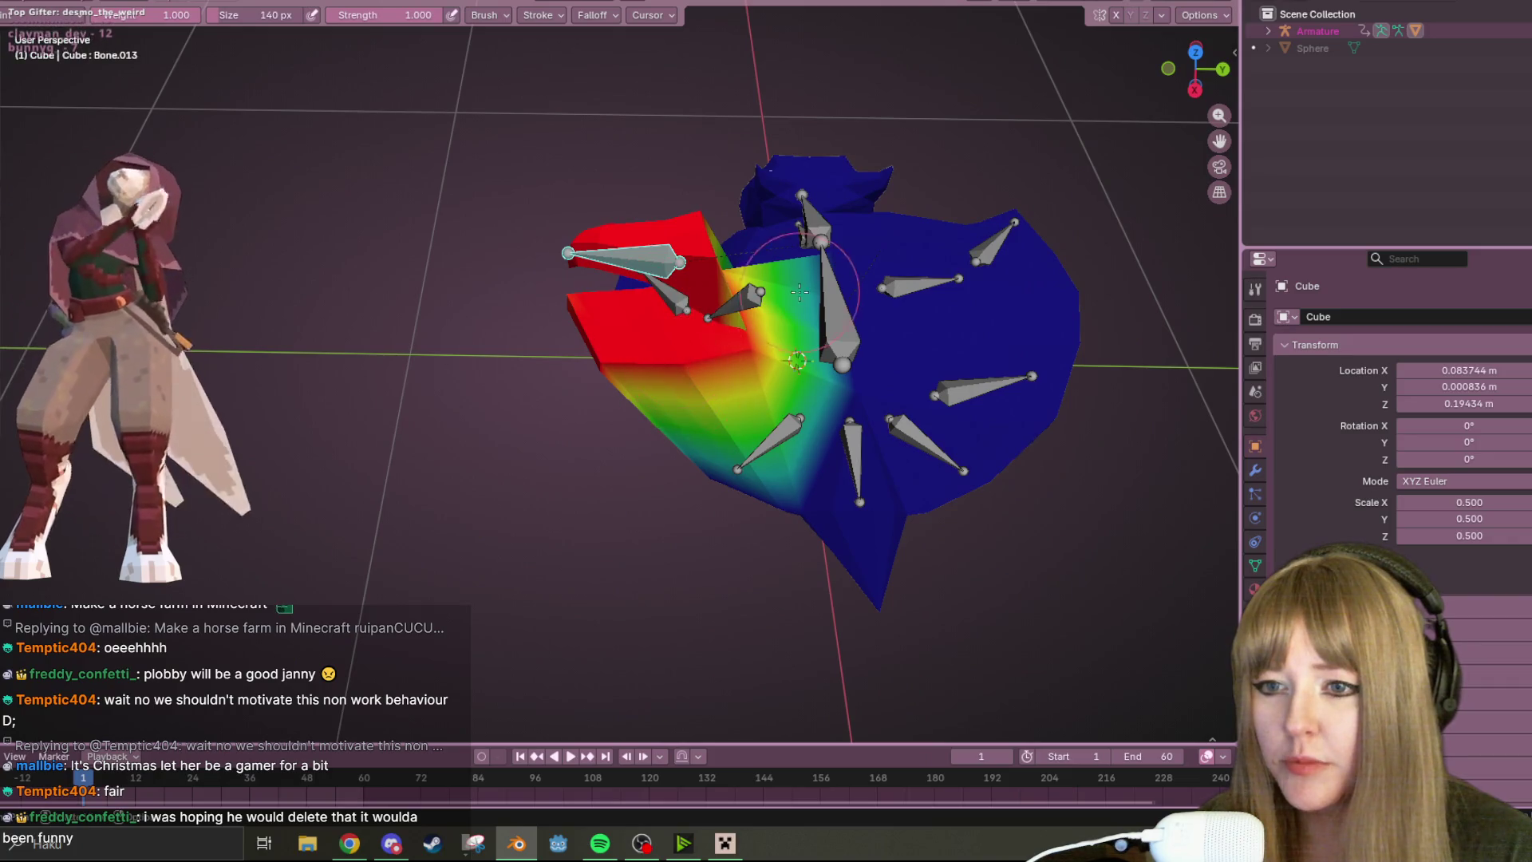
{"action": "middle_click_drag", "start_coordinate": [799, 289], "coordinate": [682, 316]}
{"action": "middle_click_drag", "start_coordinate": [808, 271], "coordinate": [626, 231]}
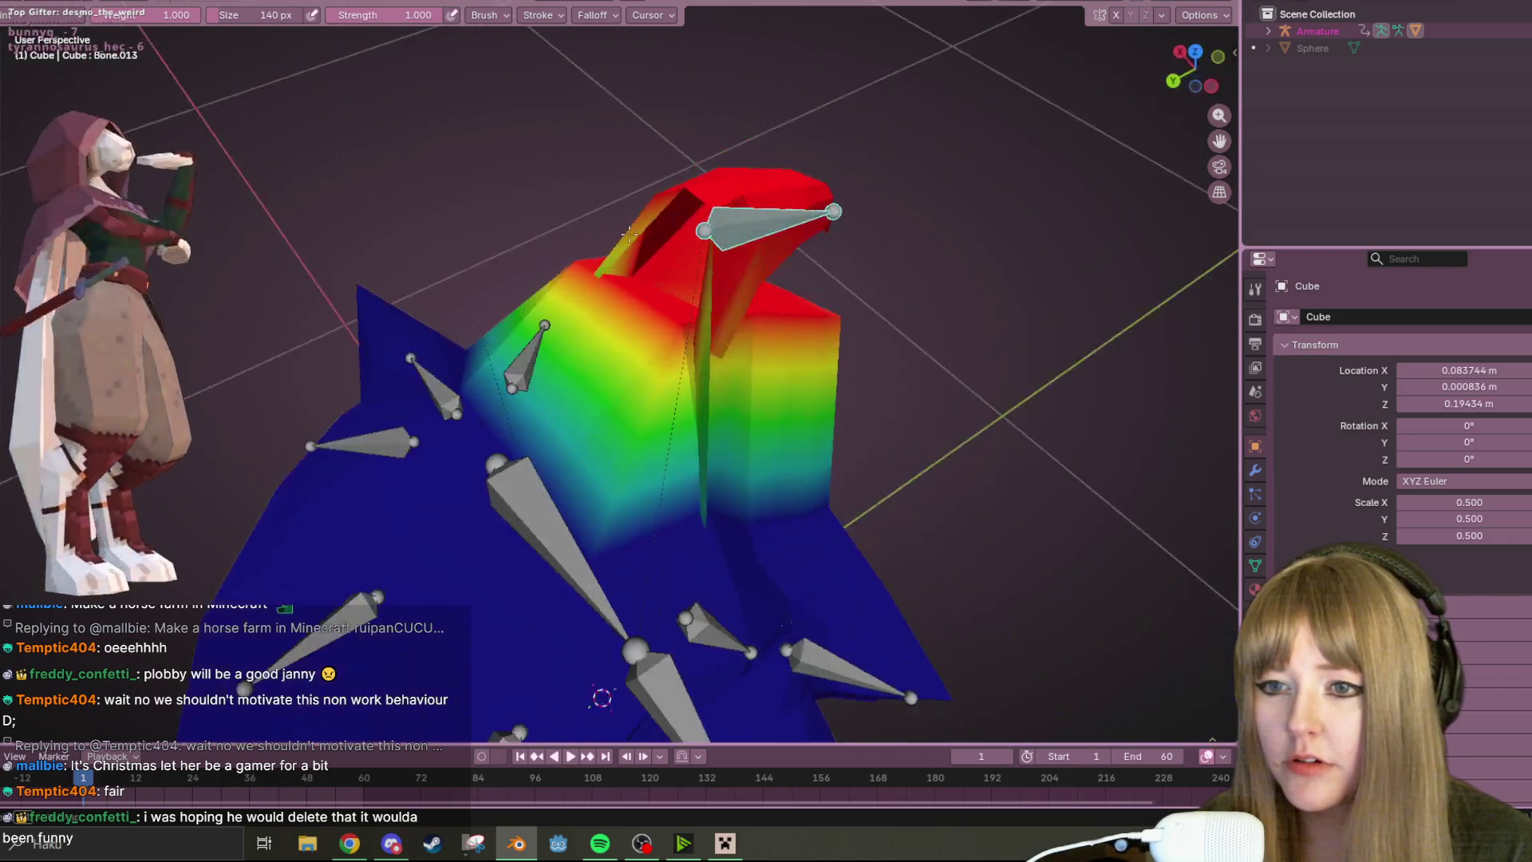
{"action": "mouse_move", "coordinate": [749, 410]}
{"action": "left_mouse_down"}
{"action": "mouse_move", "coordinate": [808, 405]}
{"action": "mouse_move", "coordinate": [836, 376]}
{"action": "left_mouse_up"}
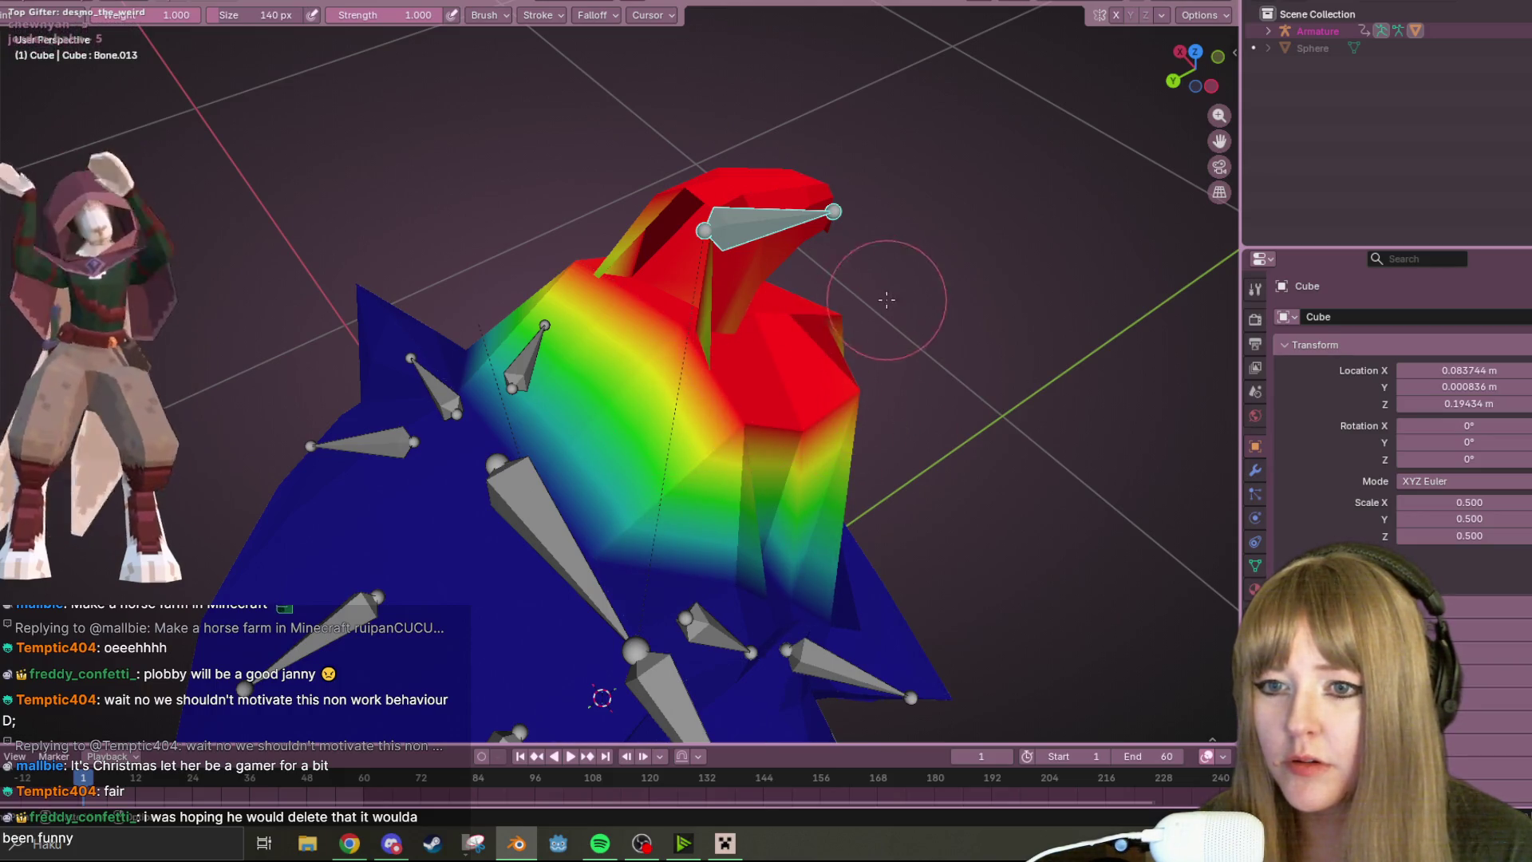
{"action": "middle_click_drag", "start_coordinate": [886, 299], "coordinate": [678, 249]}
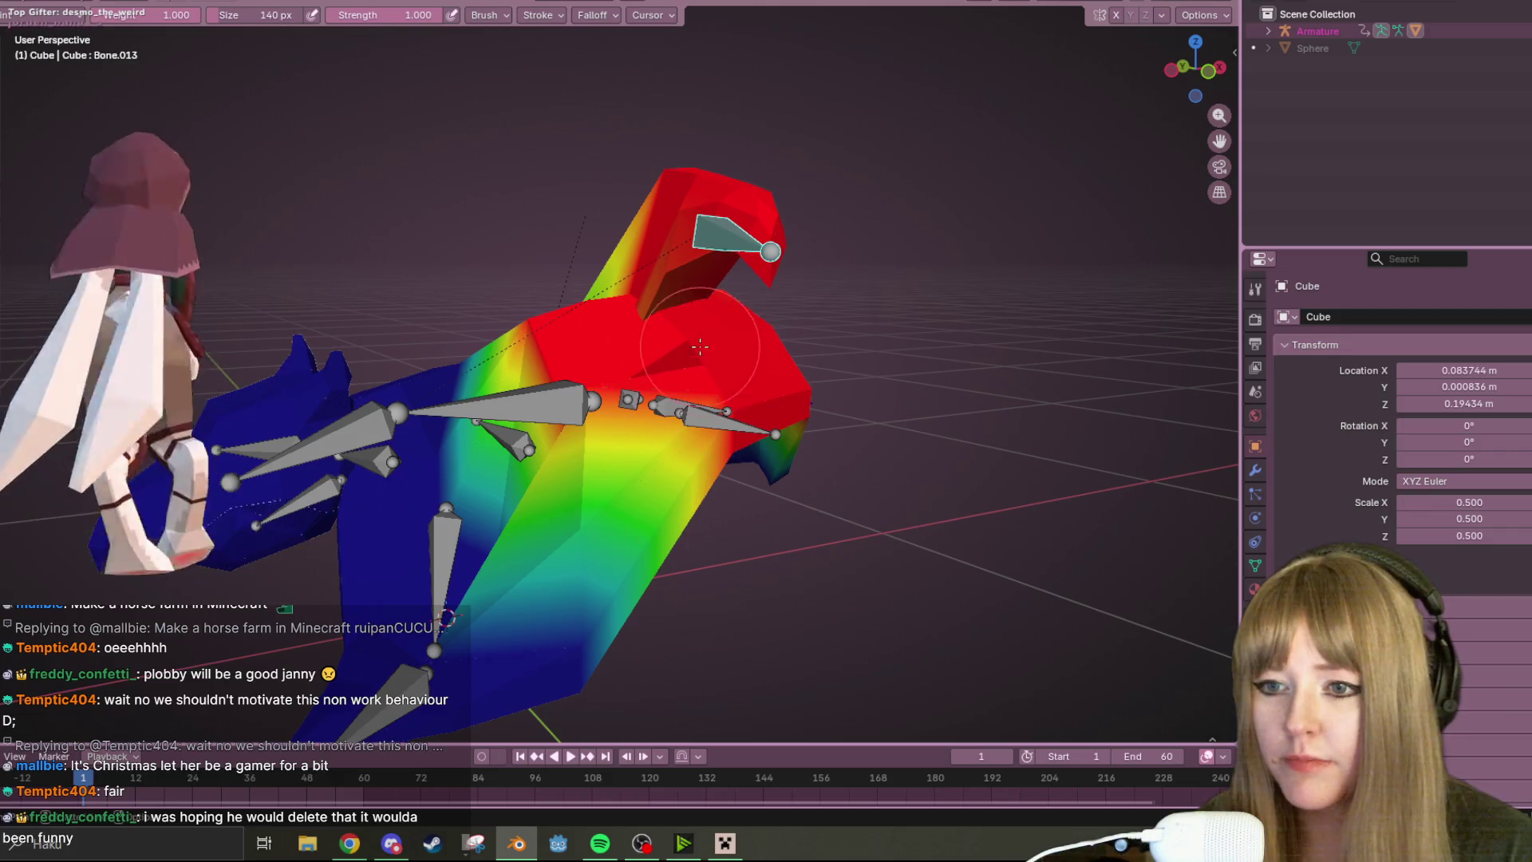
{"action": "mouse_move", "coordinate": [822, 247]}
{"action": "middle_mouse_down"}
{"action": "mouse_move", "coordinate": [722, 80]}
{"action": "mouse_move", "coordinate": [758, 106]}
{"action": "mouse_move", "coordinate": [778, 291]}
{"action": "middle_mouse_up"}
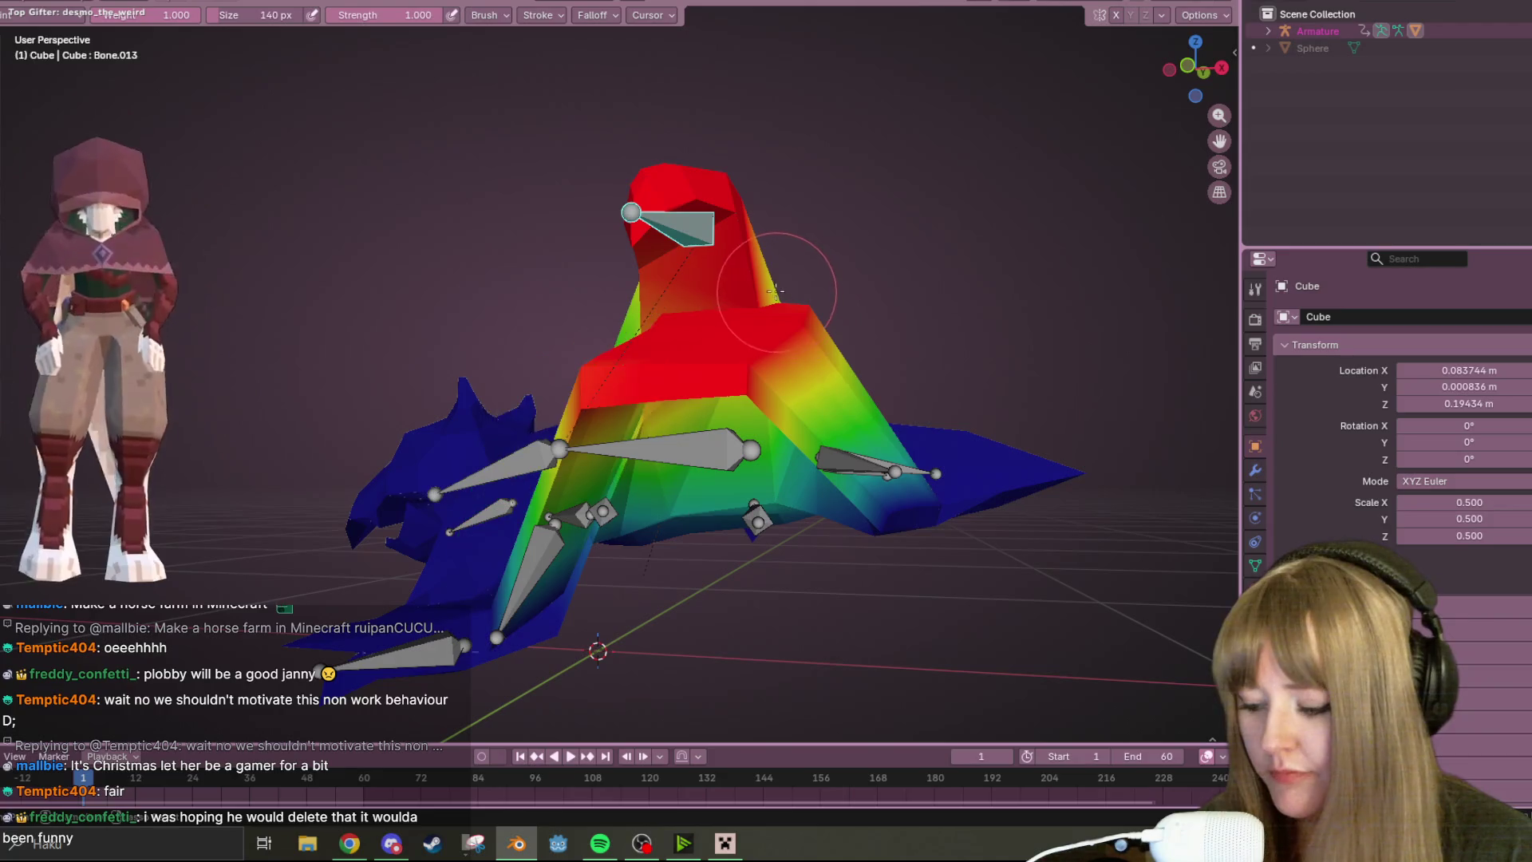
- Leave weight painting and return to posing the armature's bones
{"action": "key", "text": "ctrl+z"}
{"action": "key", "text": "ctrl+z"}
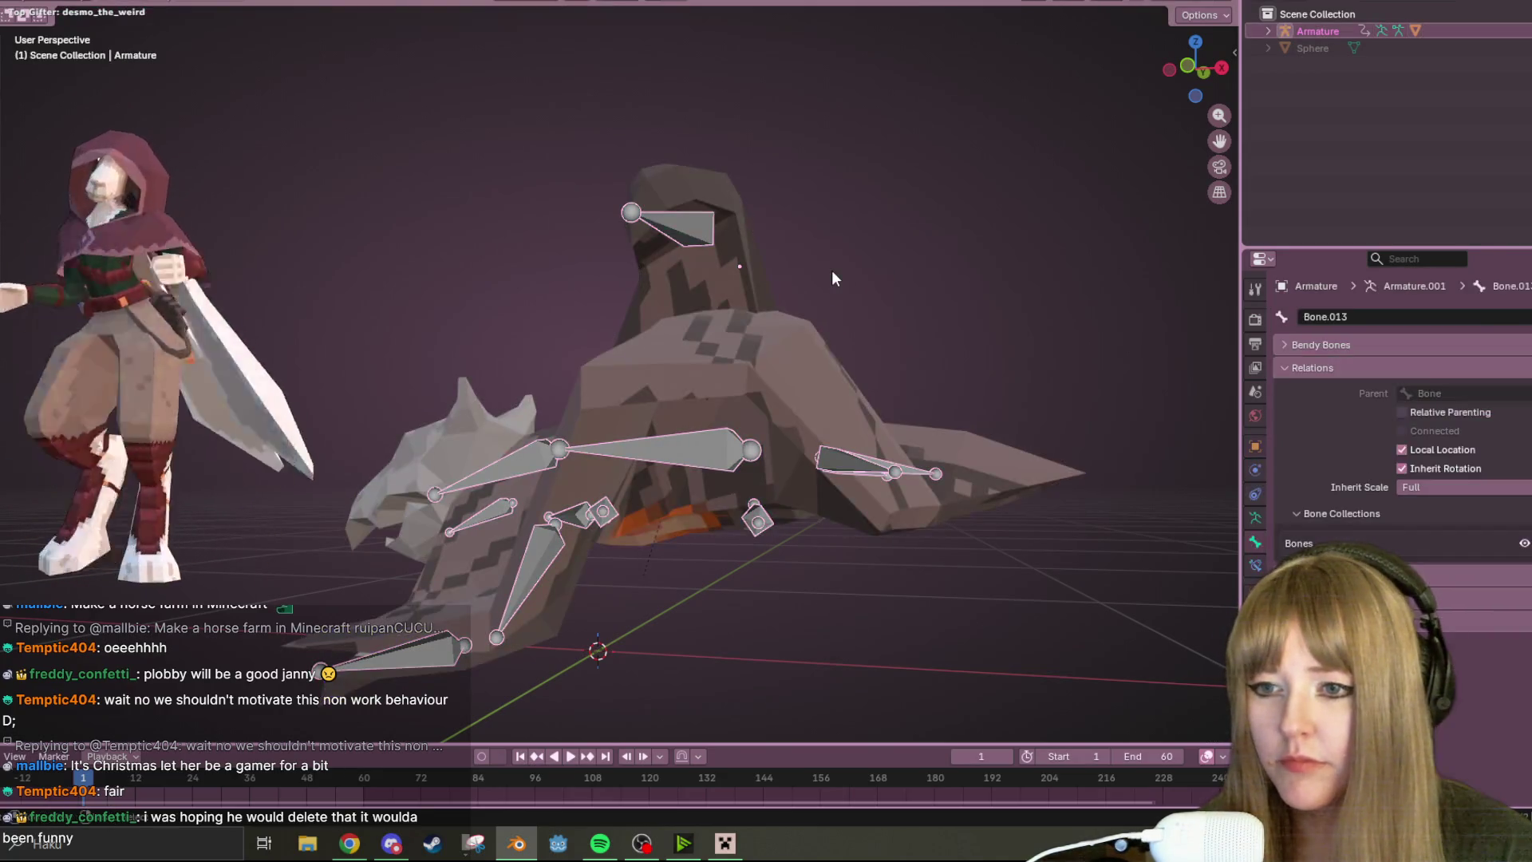
{"action": "key", "text": "ctrl+z"}
{"action": "key", "text": "ctrl+z"}
- In the Animation workspace's side view, move a lower wing bone into a new position and nudge it again
{"action": "middle_click_drag", "start_coordinate": [795, 243], "coordinate": [732, 299]}
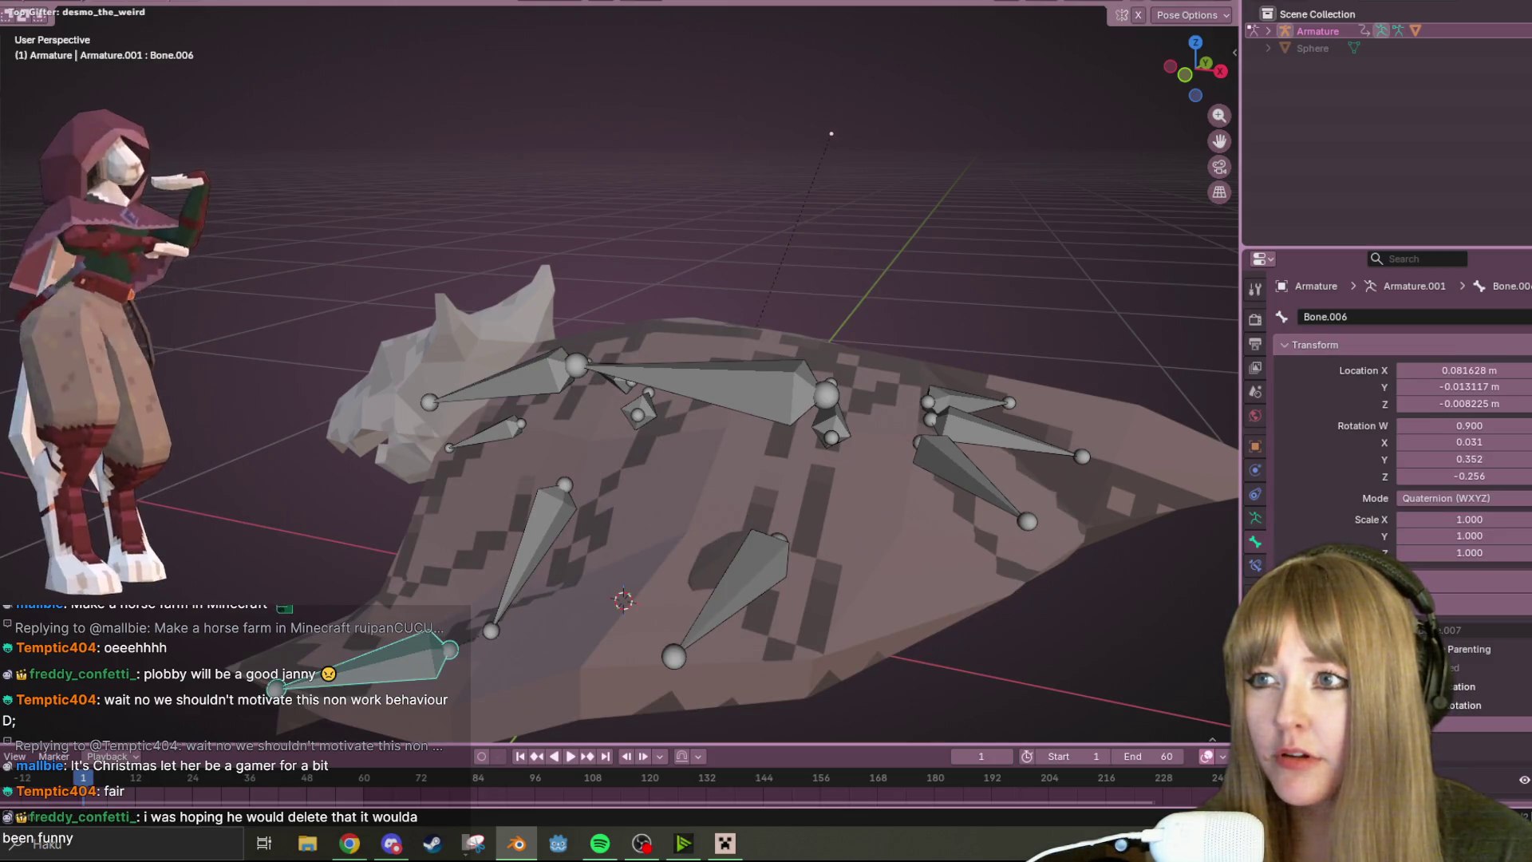
{"action": "key", "text": "ctrl+Page_Up"}
{"action": "mouse_move", "coordinate": [981, 394]}
{"action": "middle_mouse_down"}
{"action": "mouse_move", "coordinate": [894, 356]}
{"action": "mouse_move", "coordinate": [918, 288]}
{"action": "mouse_move", "coordinate": [764, 148]}
{"action": "middle_mouse_up"}
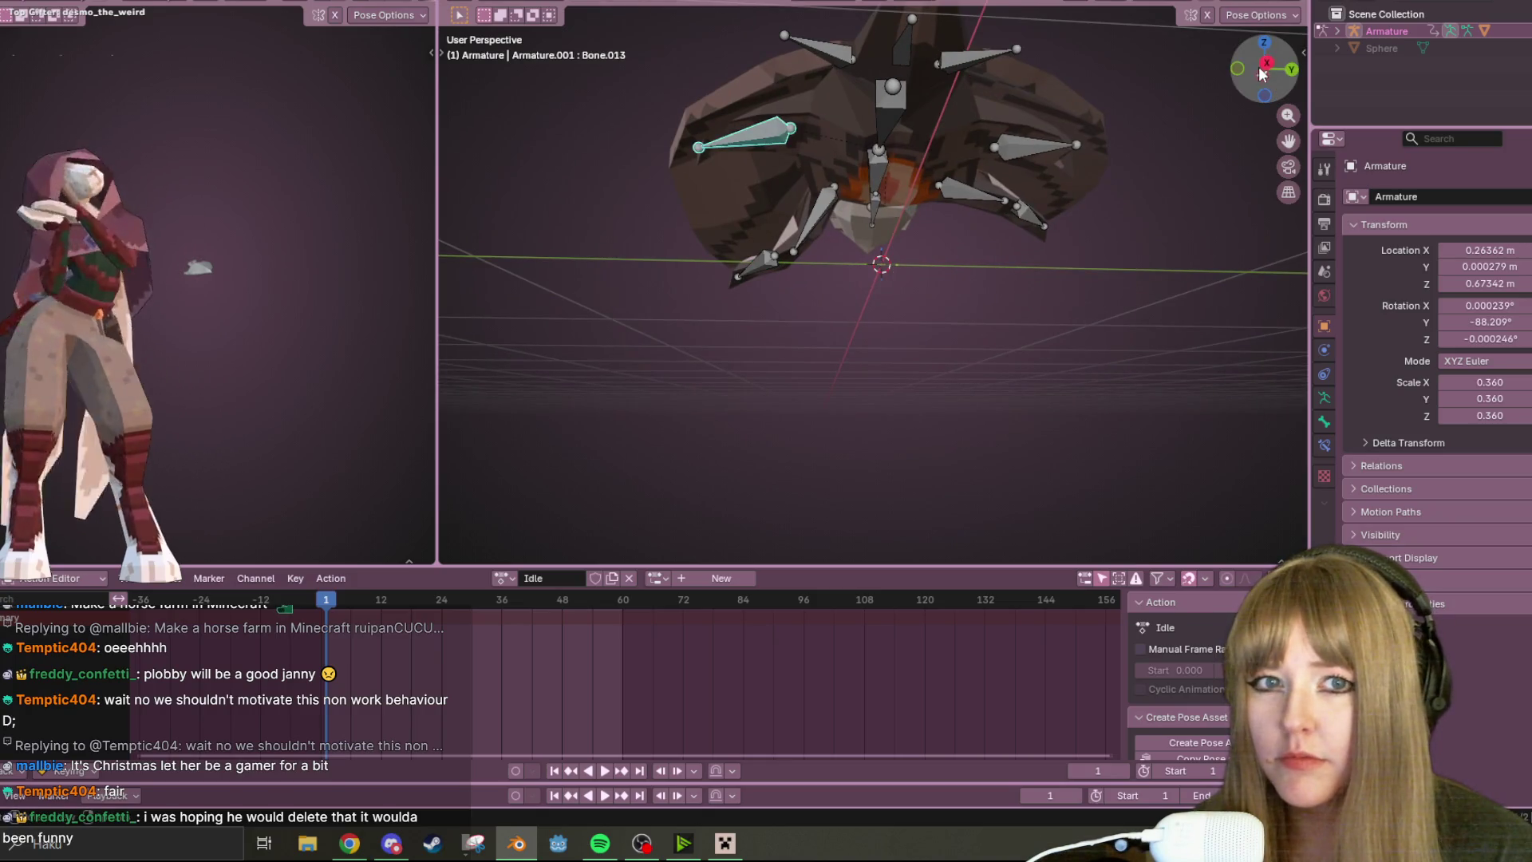
{"action": "left_click", "coordinate": [1266, 70]}
{"action": "left_click", "coordinate": [818, 232]}
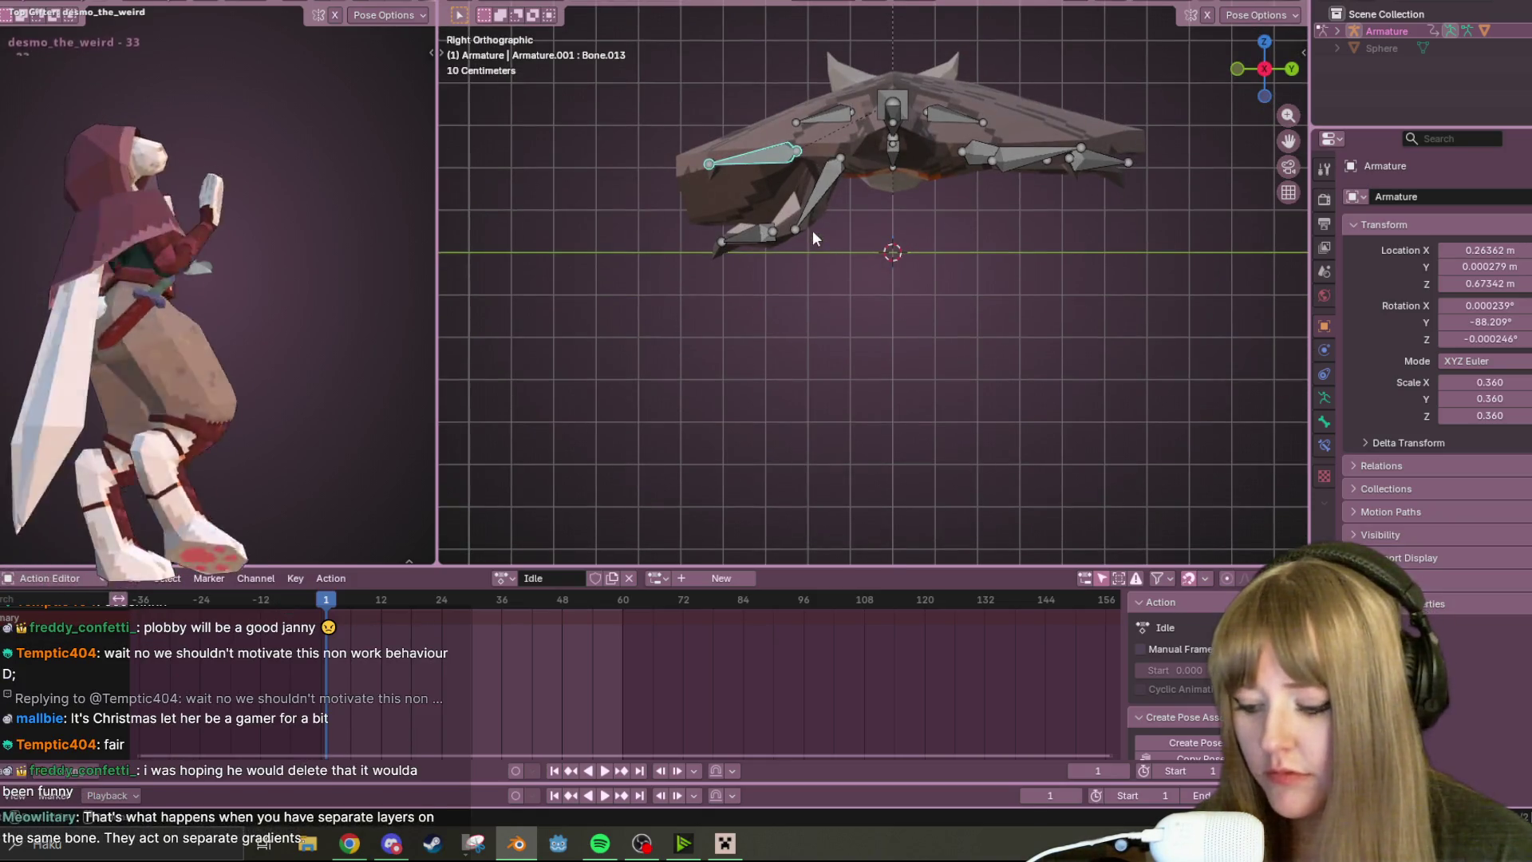
{"action": "key", "text": "g"}
{"action": "left_click", "coordinate": [836, 308]}
{"action": "mouse_move", "coordinate": [833, 308]}
{"action": "middle_mouse_down"}
{"action": "mouse_move", "coordinate": [810, 161]}
{"action": "mouse_move", "coordinate": [872, 232]}
{"action": "middle_mouse_up"}
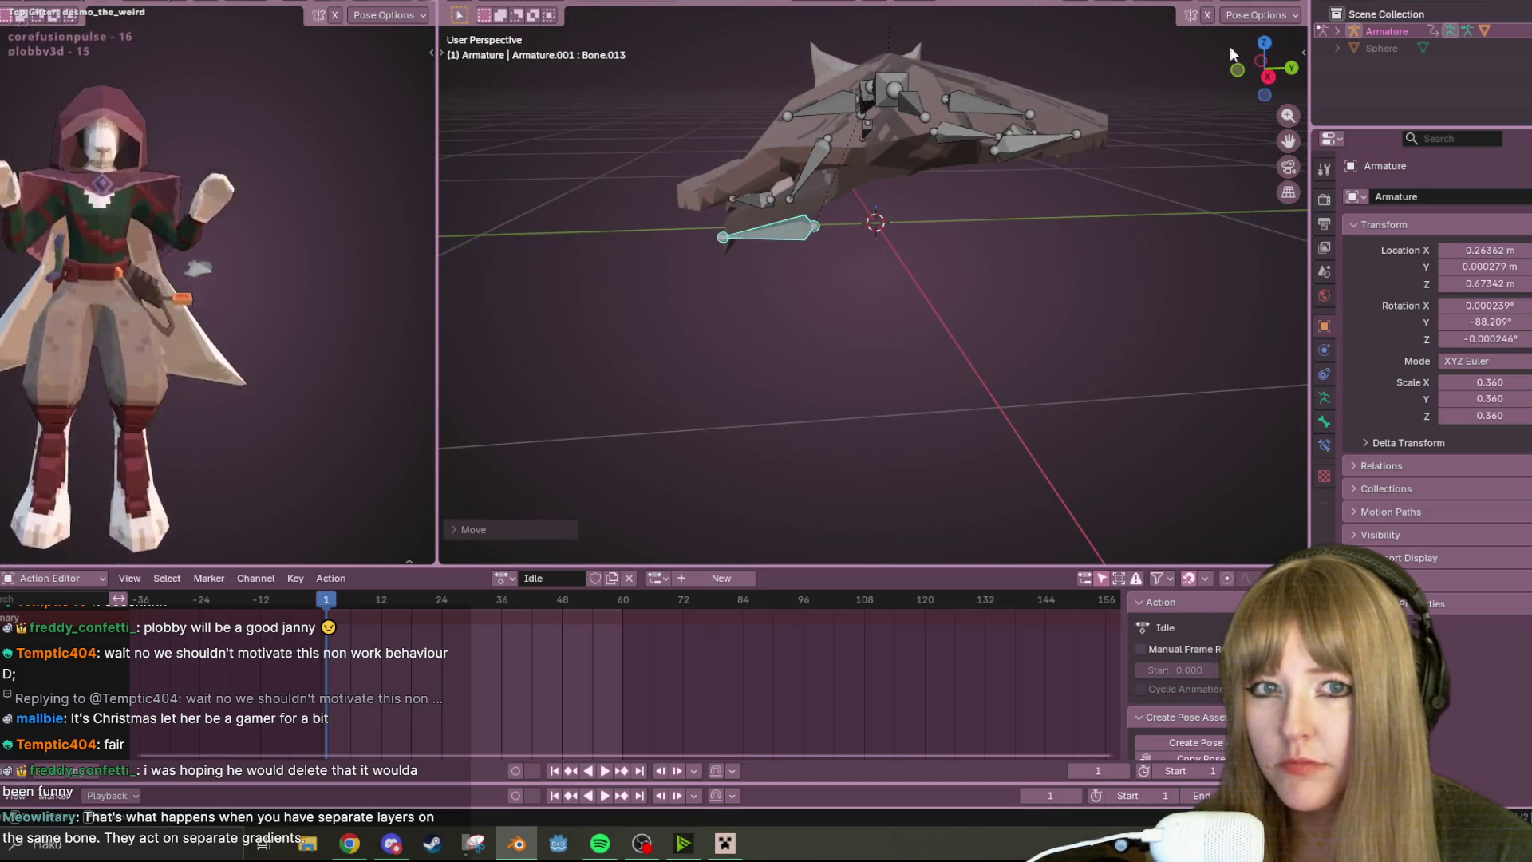
{"action": "left_click", "coordinate": [1268, 76]}
{"action": "key", "text": "g"}
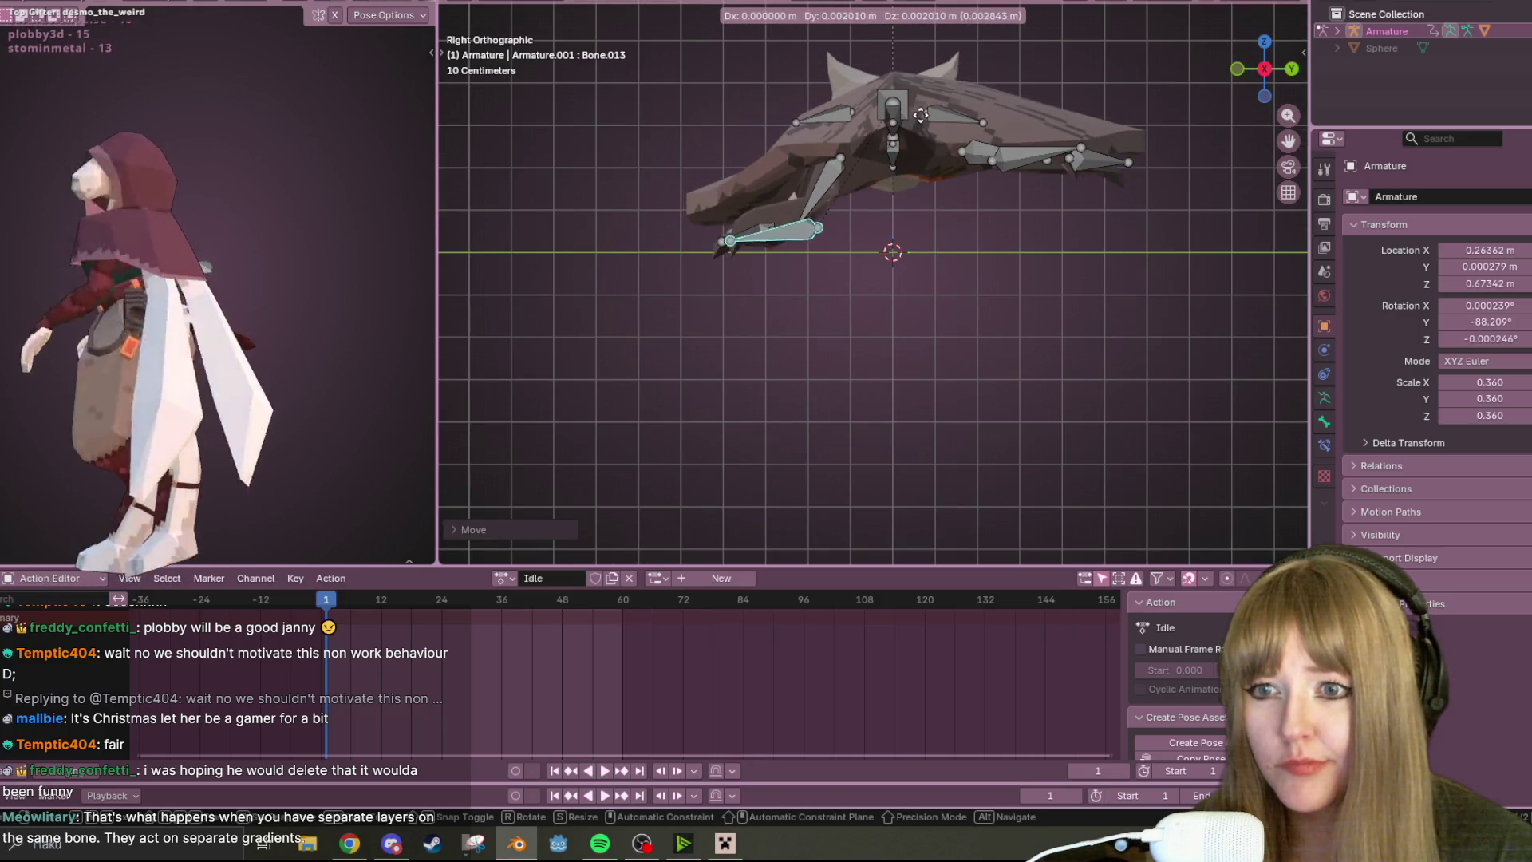
{"action": "left_click", "coordinate": [906, 132]}
- Pose Bone.005 by moving and rotating it, then shift it again from the back view
{"action": "left_click", "coordinate": [840, 117]}
{"action": "middle_click_drag", "start_coordinate": [840, 115], "coordinate": [1215, 79]}
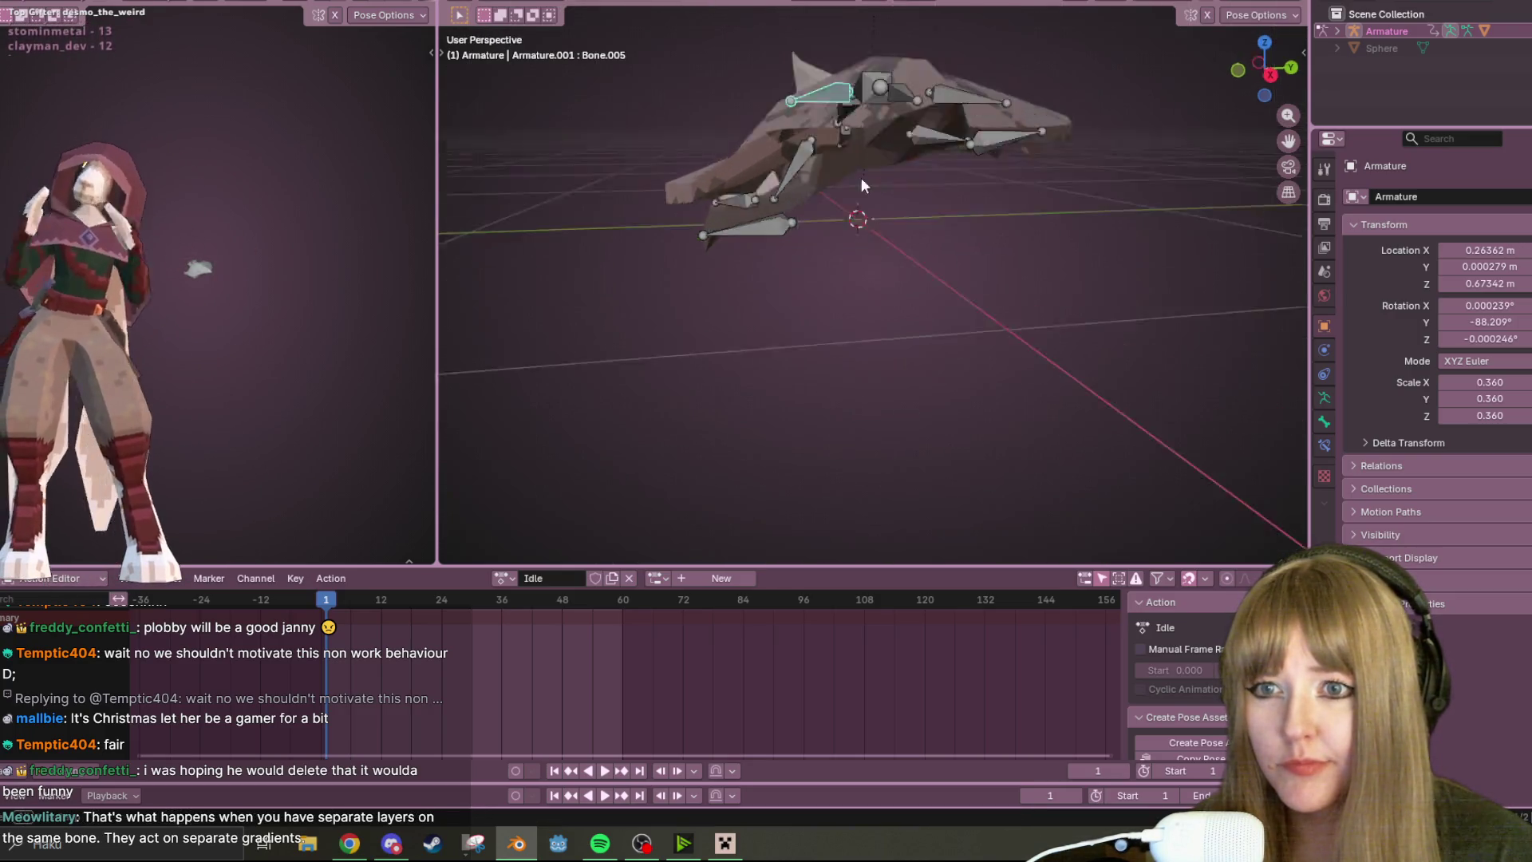
{"action": "left_click", "coordinate": [1258, 66]}
{"action": "key", "text": "g"}
{"action": "left_click", "coordinate": [819, 207]}
{"action": "key", "text": "r"}
{"action": "left_click", "coordinate": [916, 148]}
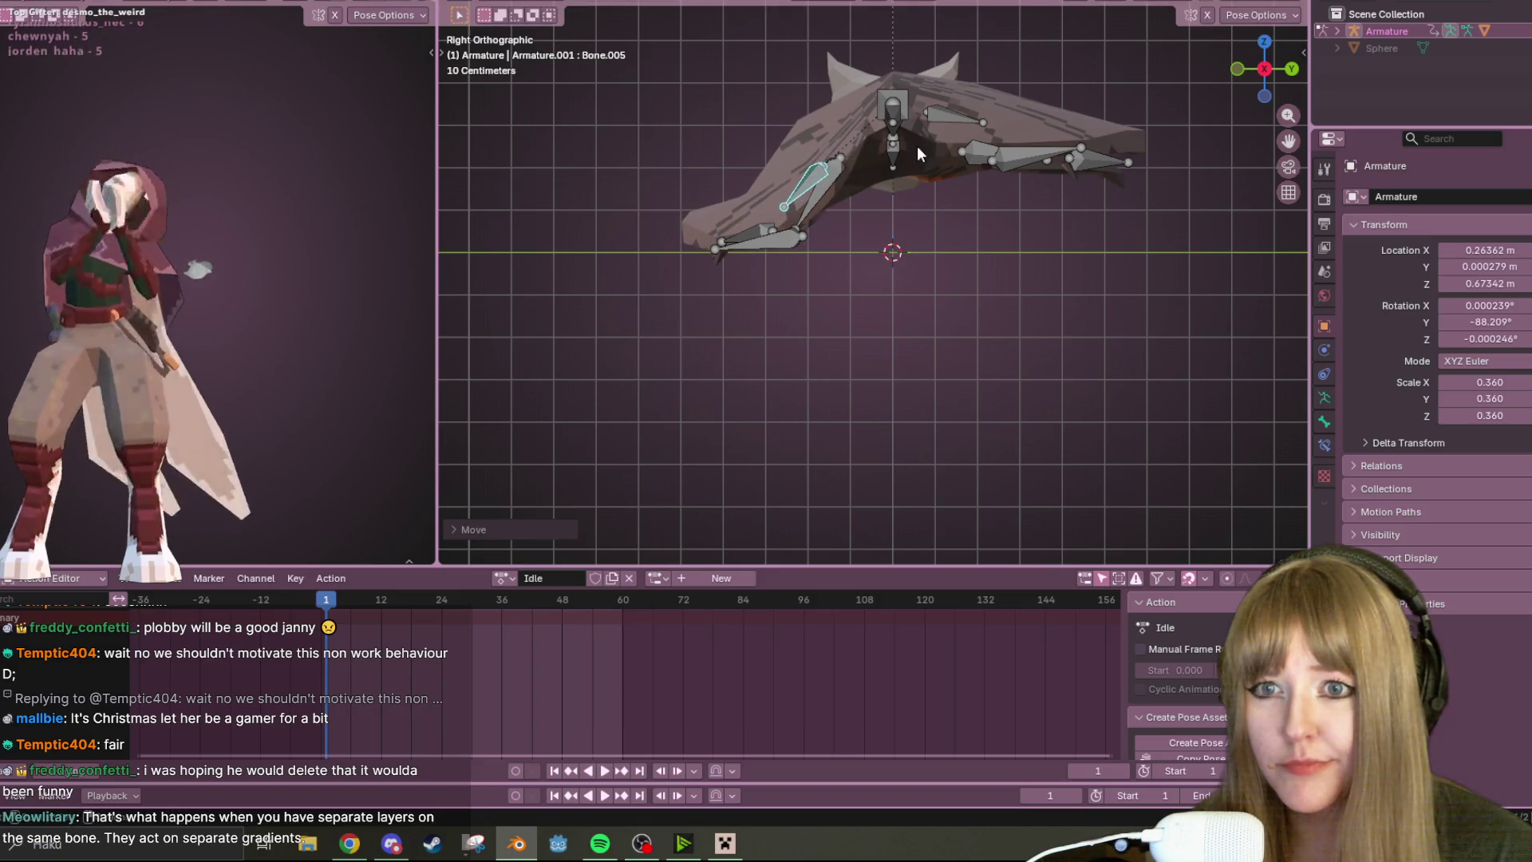
{"action": "left_click", "coordinate": [1282, 67]}
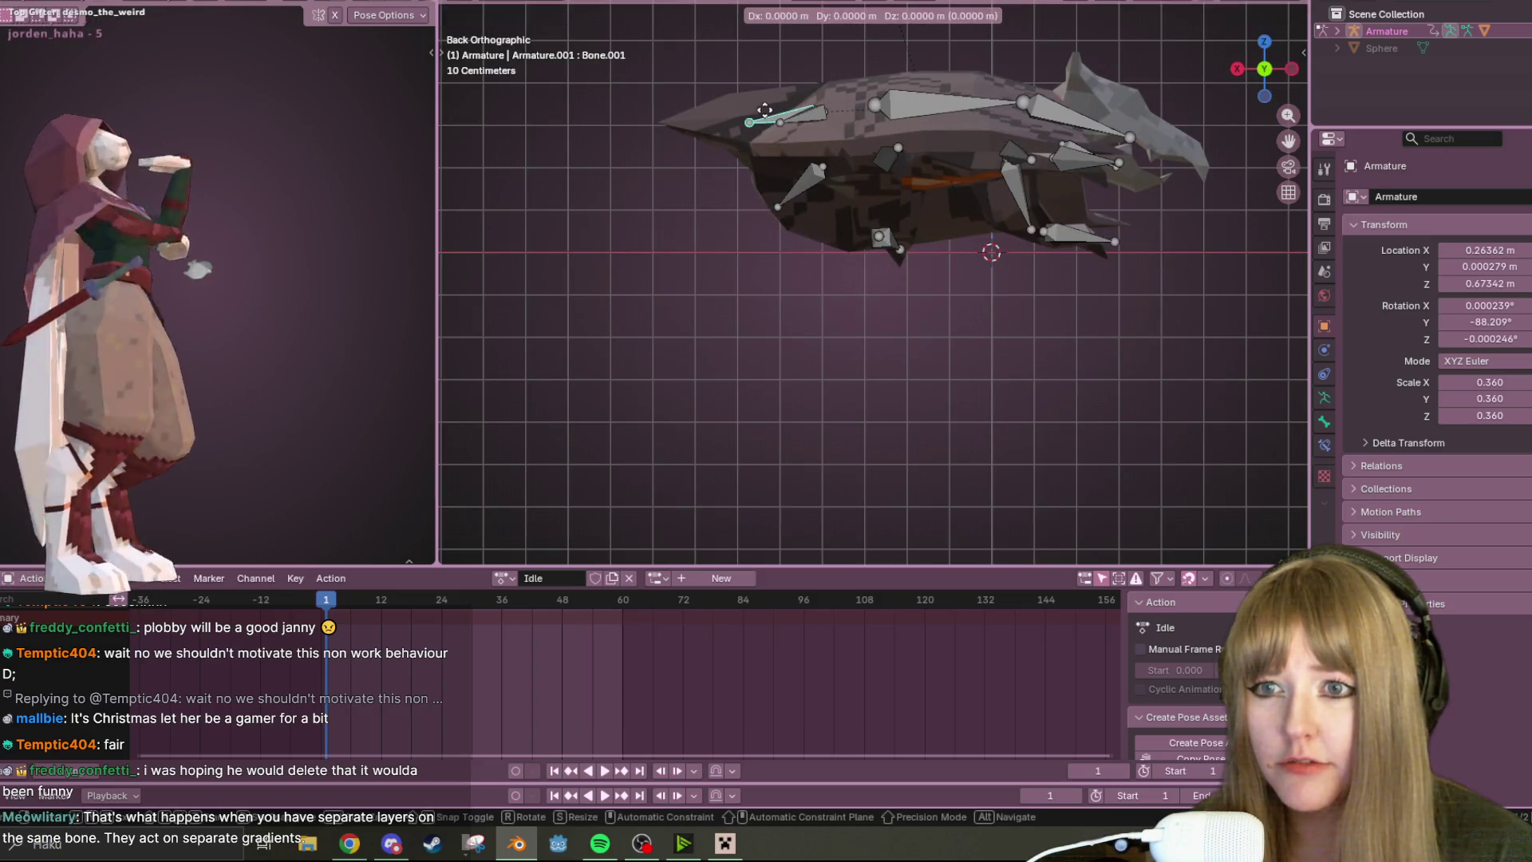
{"action": "middle_click_drag", "start_coordinate": [765, 110], "coordinate": [822, 249], "text": "shift"}
{"action": "key", "text": "g"}
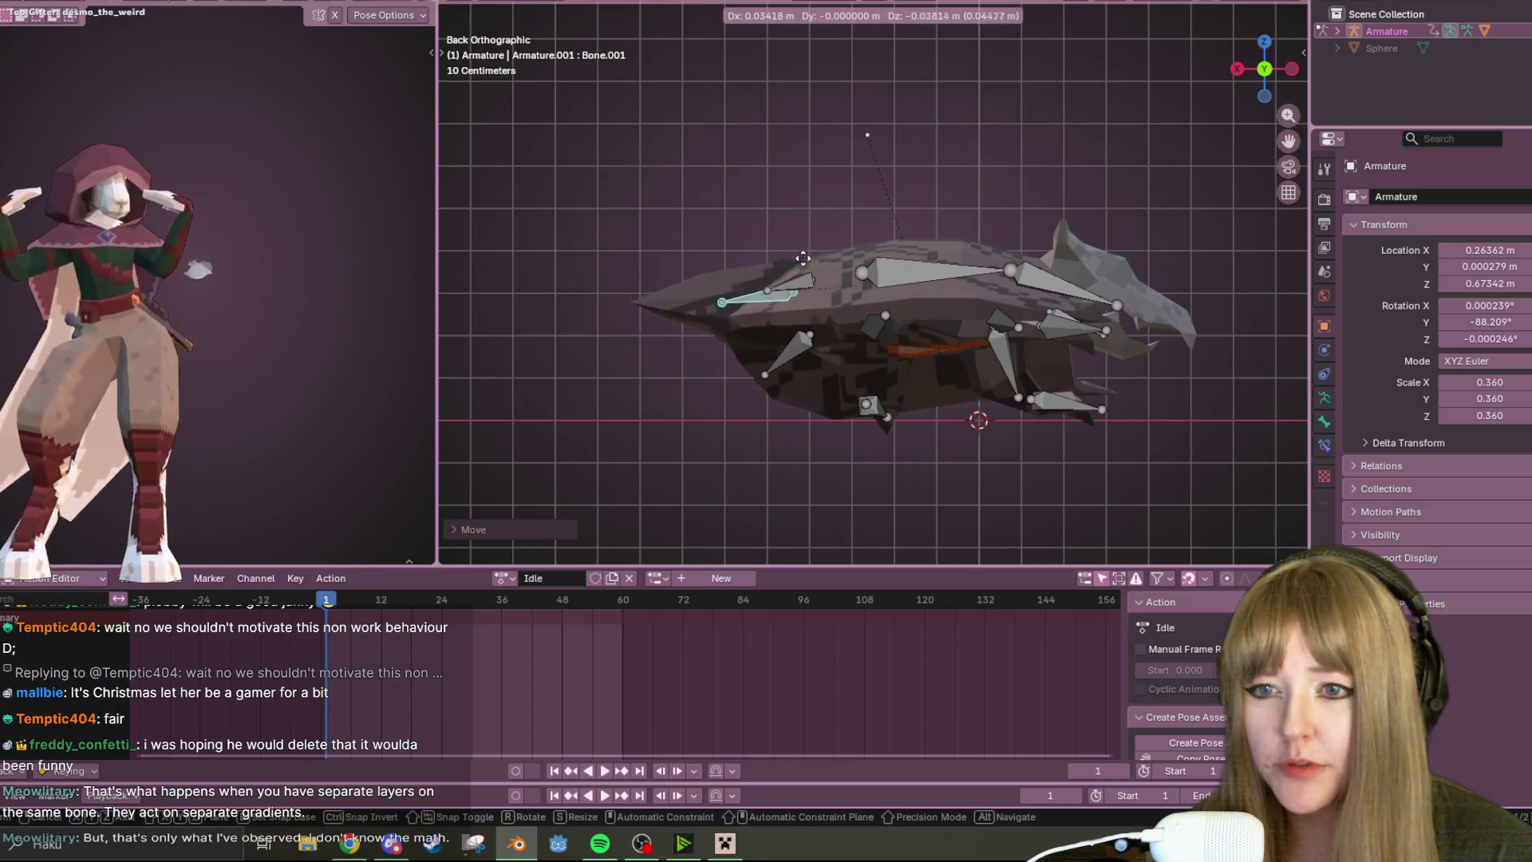
{"action": "left_click", "coordinate": [829, 339]}
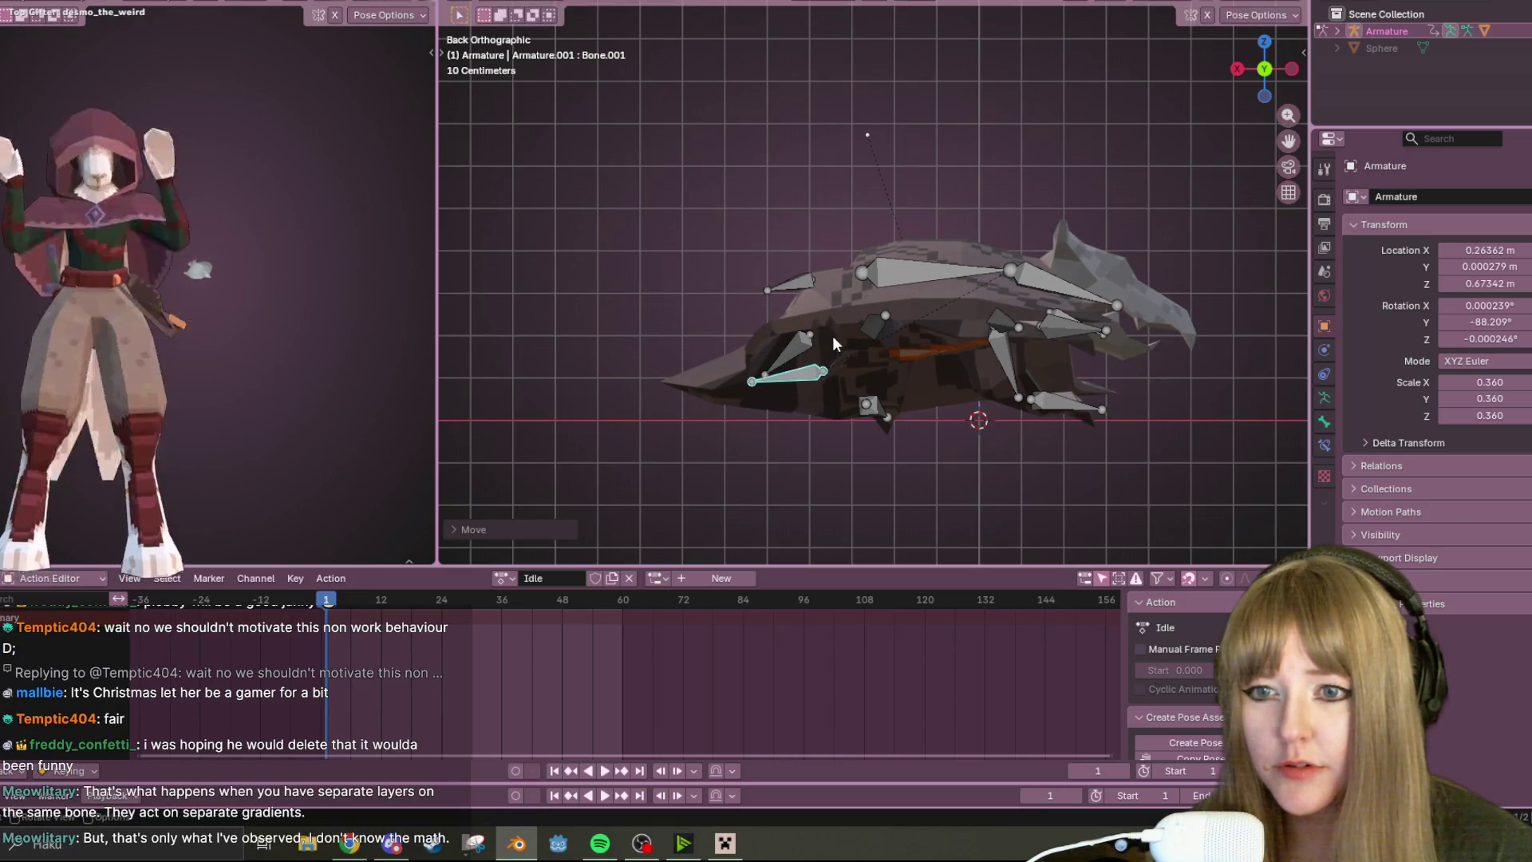
- Select Bone.004 and move it into place from the left side view
{"action": "left_click", "coordinate": [814, 281]}
{"action": "middle_click_drag", "start_coordinate": [813, 281], "coordinate": [911, 266]}
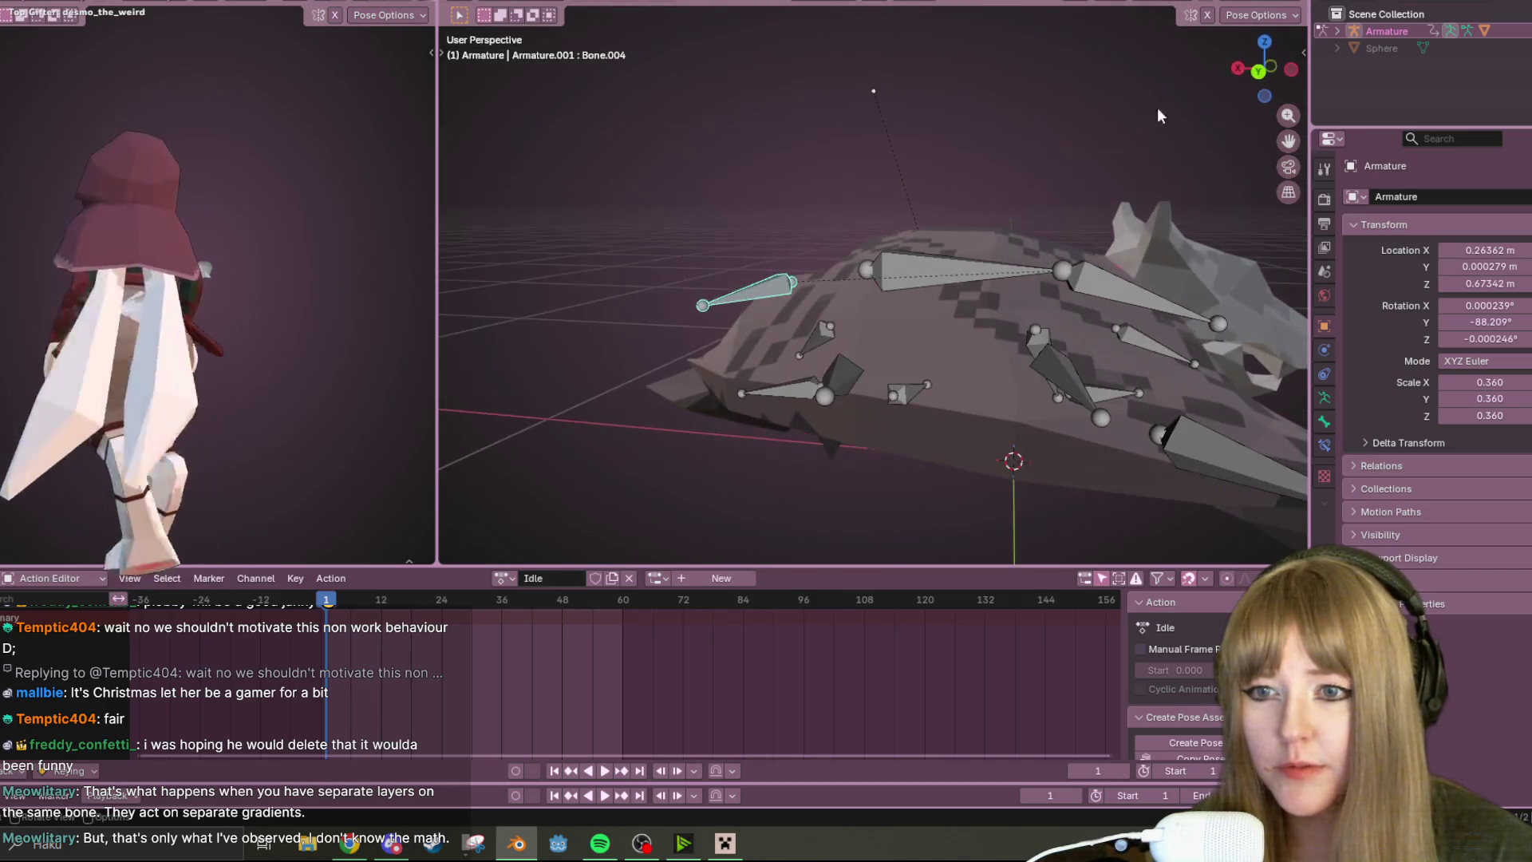
{"action": "left_click", "coordinate": [1295, 69]}
{"action": "key", "text": "g"}
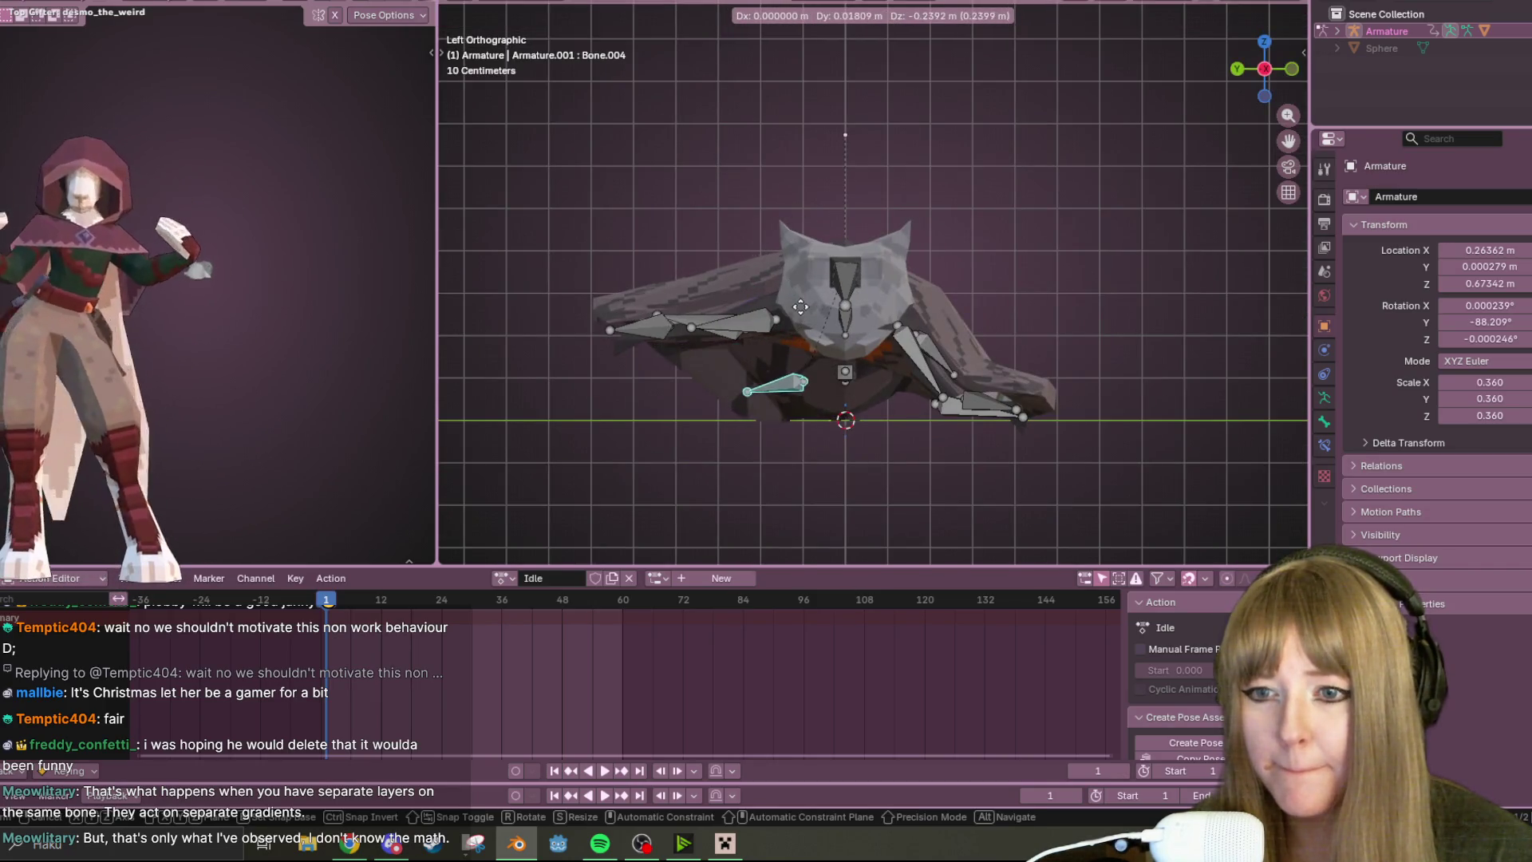
{"action": "left_click", "coordinate": [807, 305]}
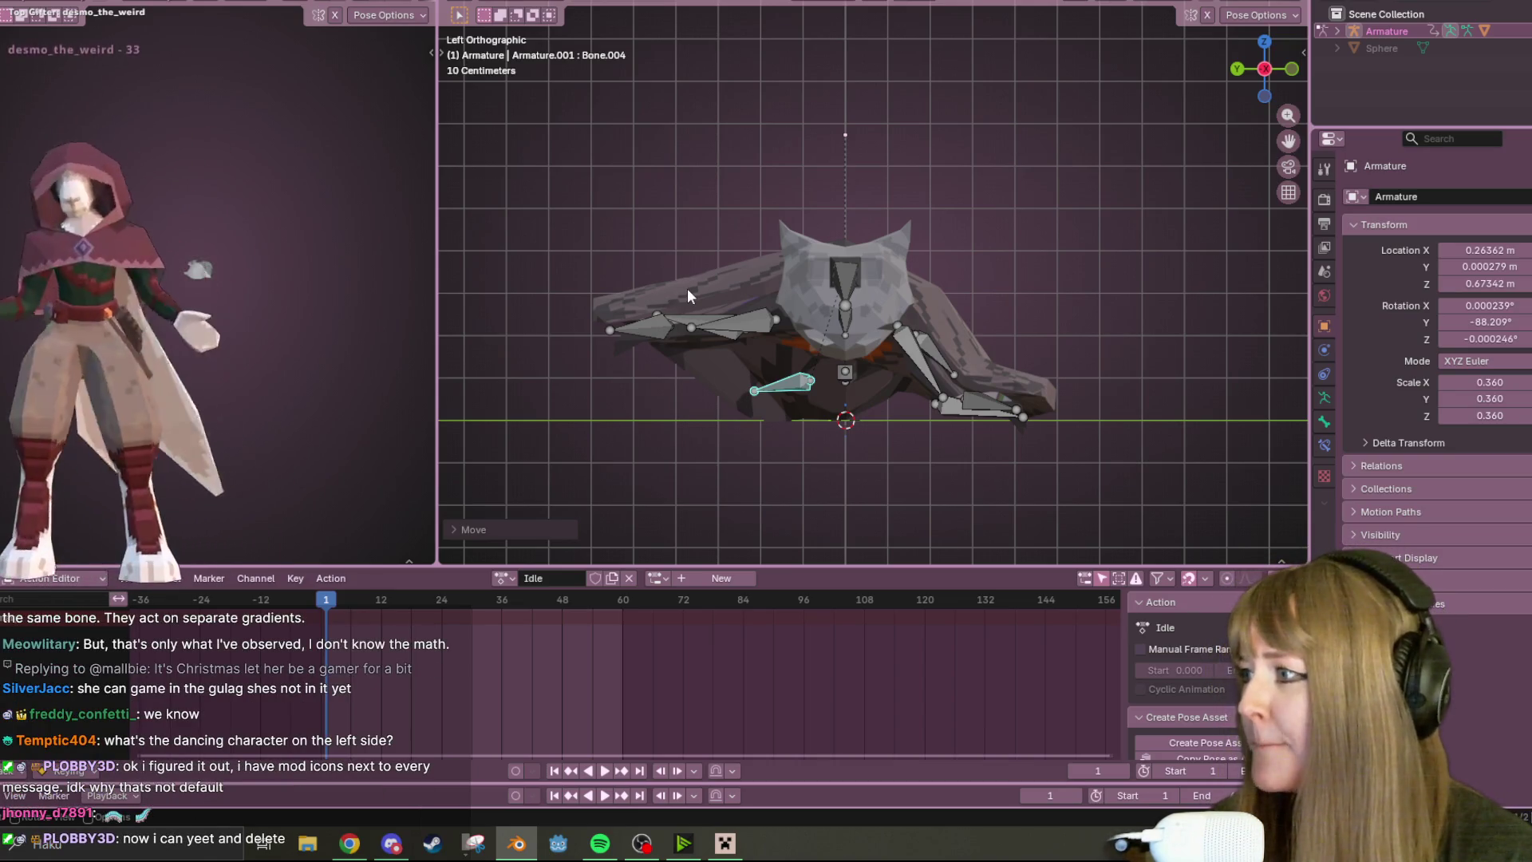
{"action": "scroll", "coordinate": [688, 289], "scroll_direction": "up", "scroll_amount": 1}
- Lower Bone.011 with the wing and rotate it downward in the left view
{"action": "middle_click_drag", "start_coordinate": [739, 383], "coordinate": [769, 291], "text": "shift"}
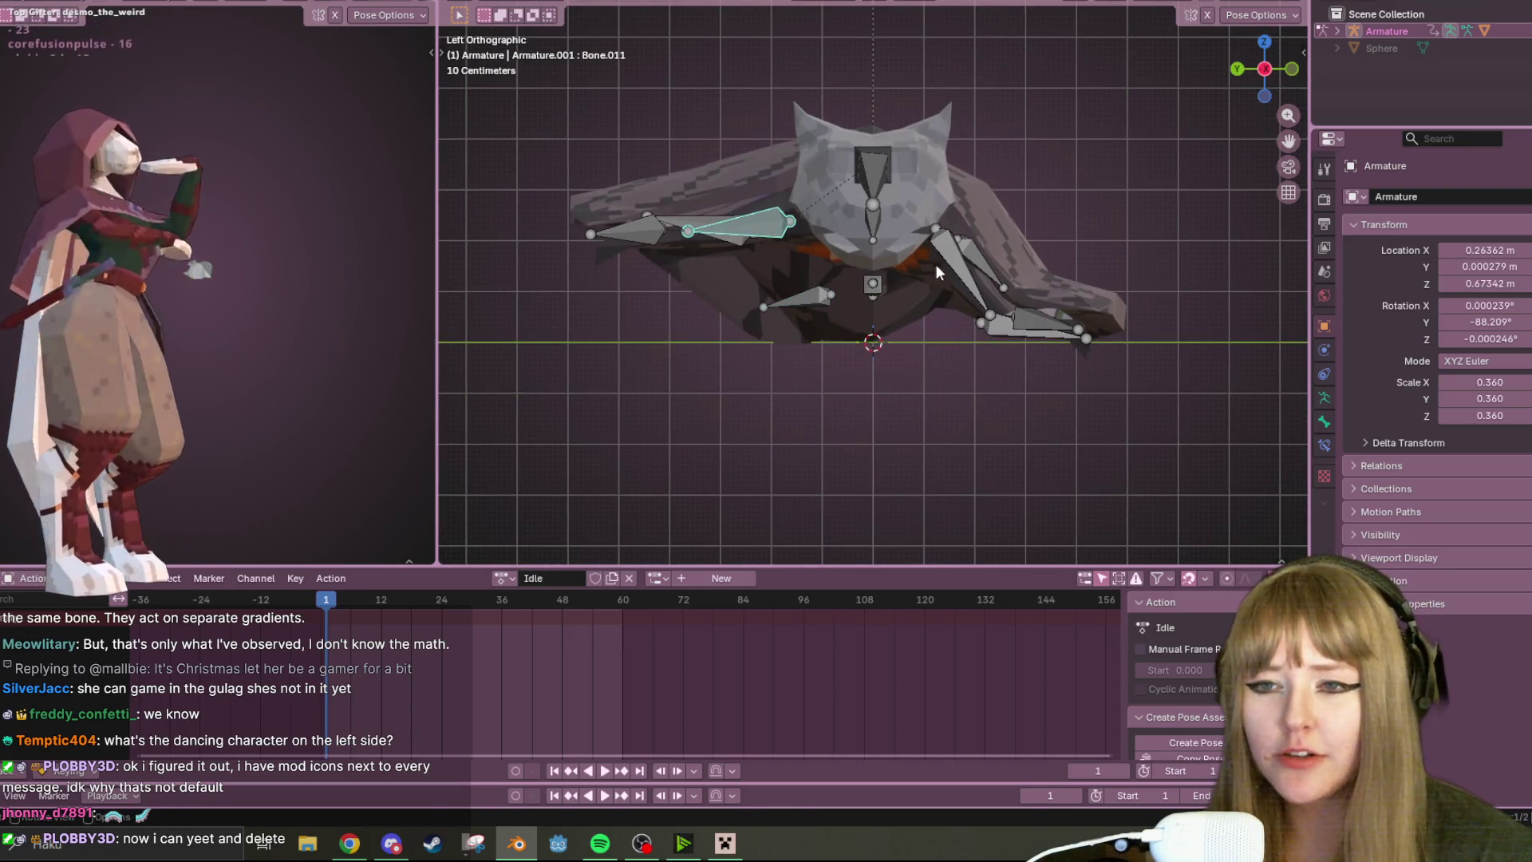
{"action": "left_click", "coordinate": [766, 216]}
{"action": "key", "text": "g"}
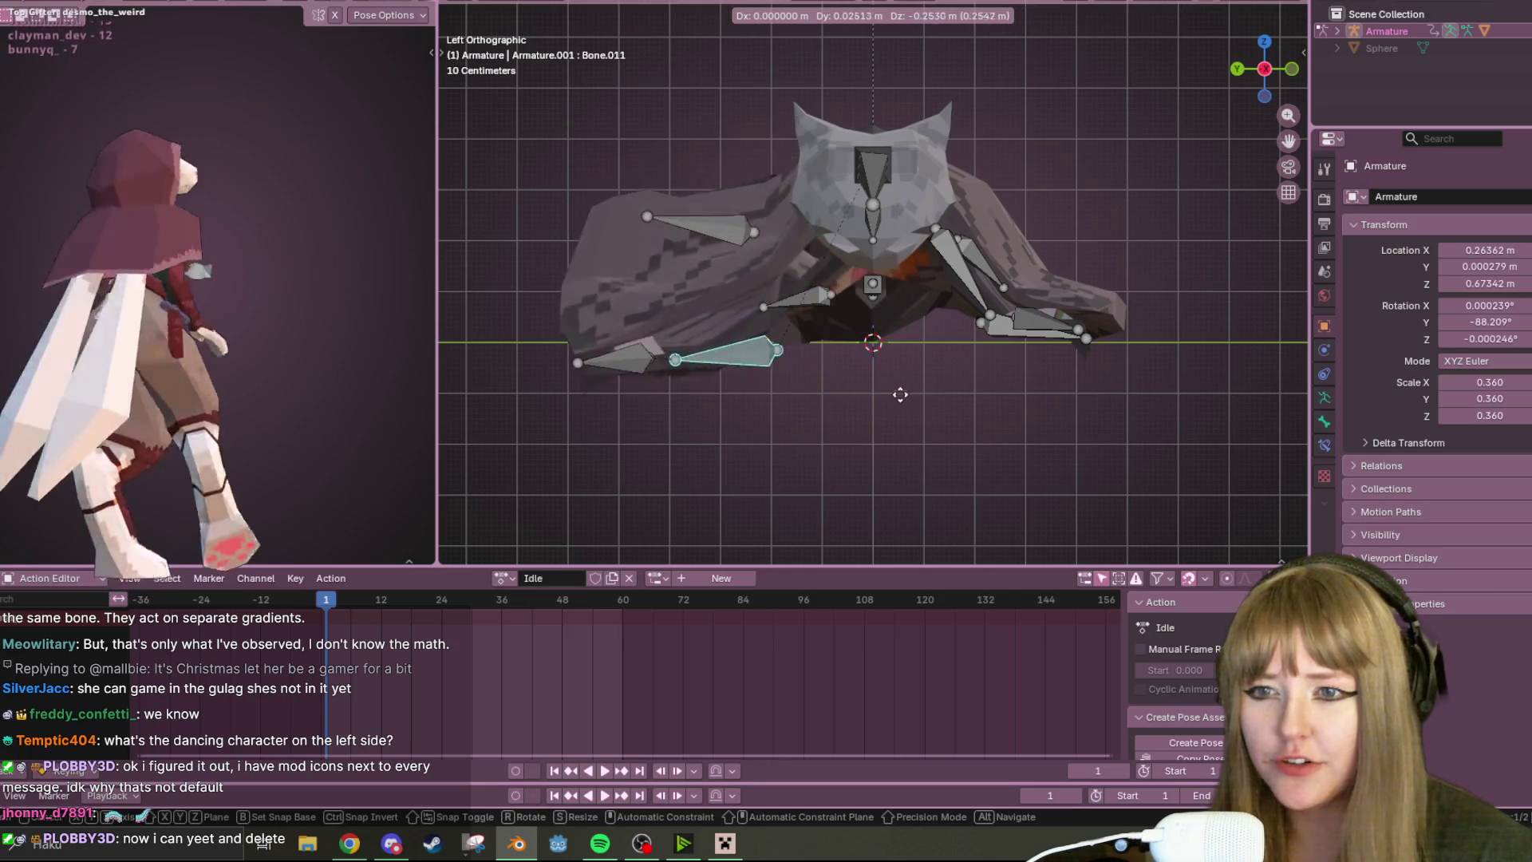
{"action": "left_click", "coordinate": [913, 285]}
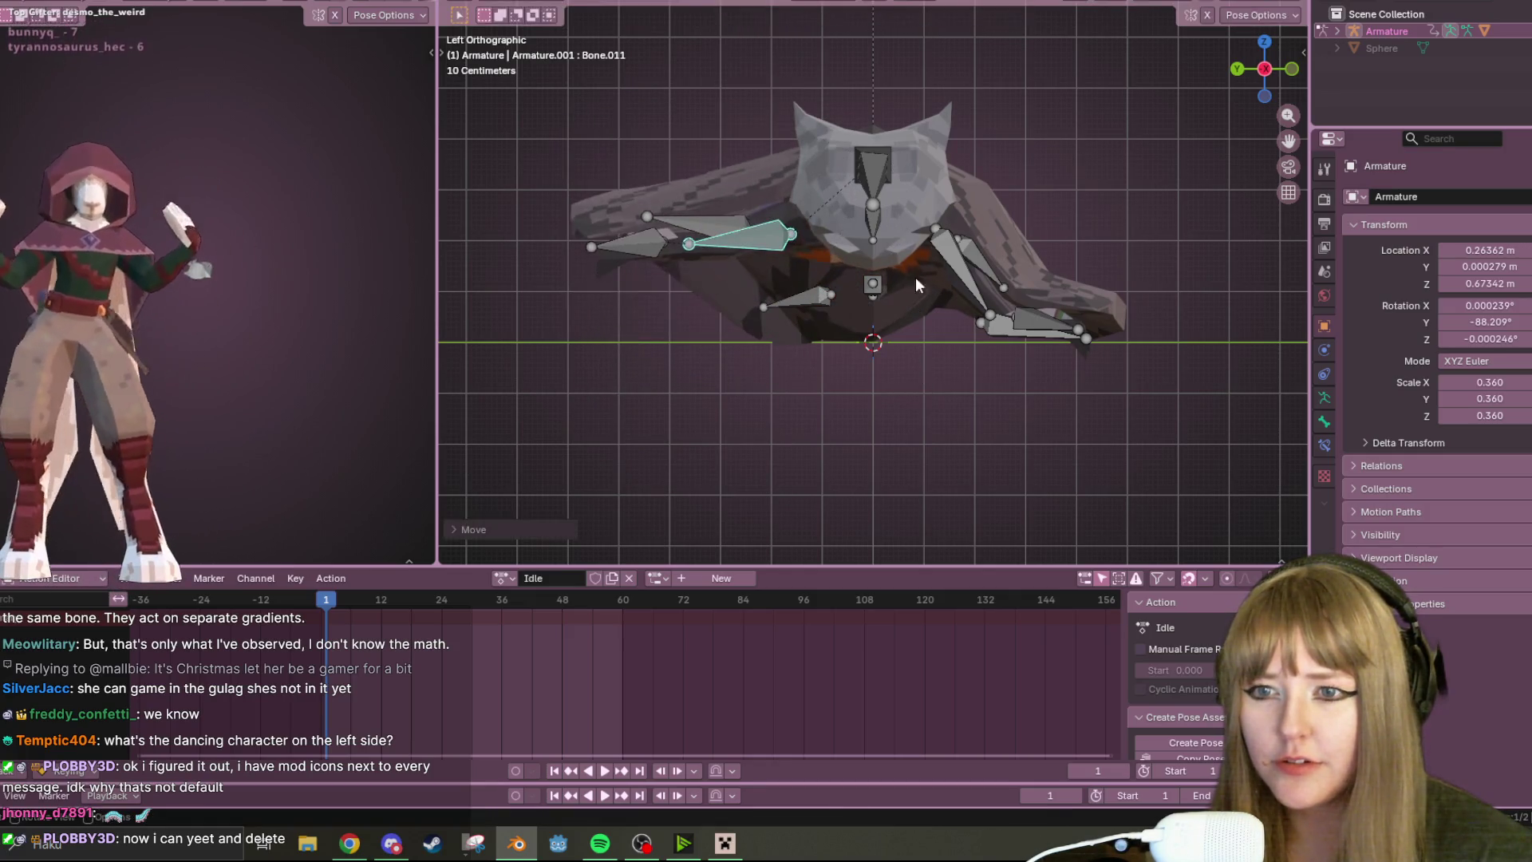
{"action": "key", "text": "r"}
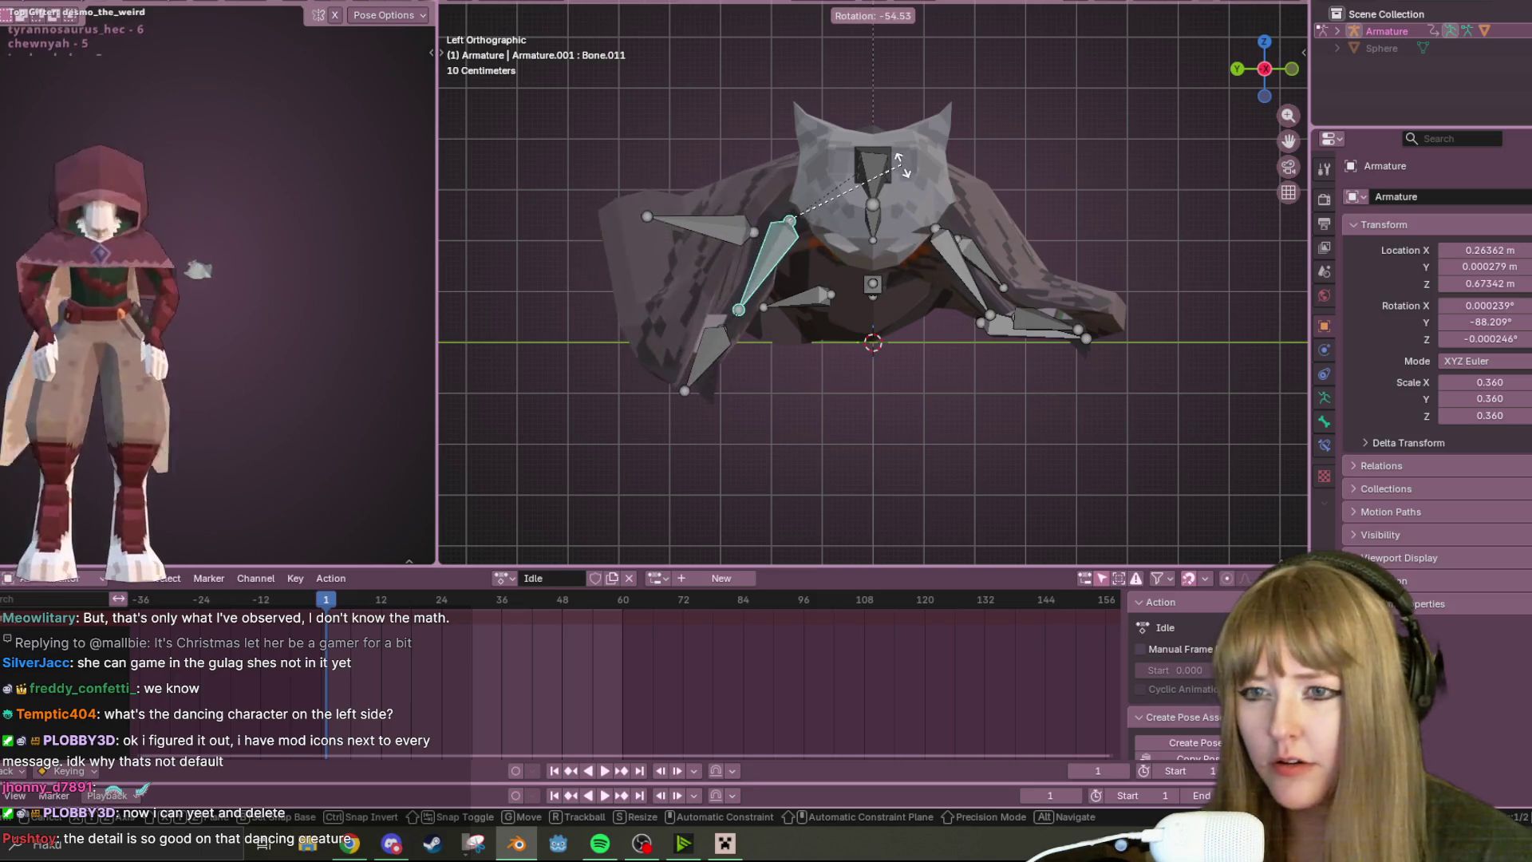
{"action": "left_click", "coordinate": [908, 174]}
- Lay Bone.010 horizontally left, then rotate Bone.012 down-left and shift it right
{"action": "left_click", "coordinate": [723, 370]}
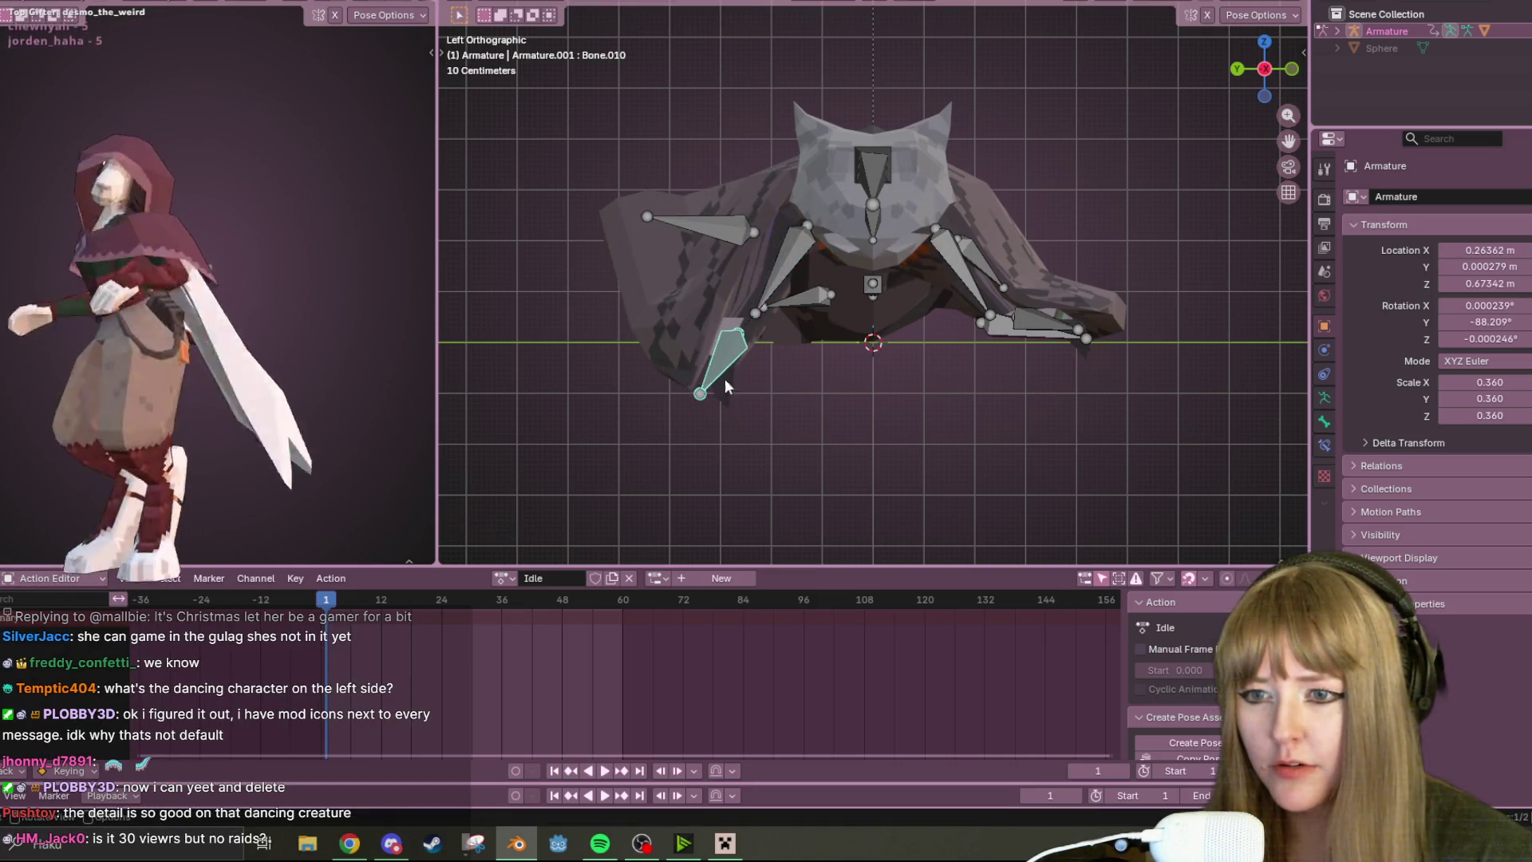
{"action": "key", "text": "g"}
{"action": "left_click", "coordinate": [660, 345]}
{"action": "key", "text": "t"}
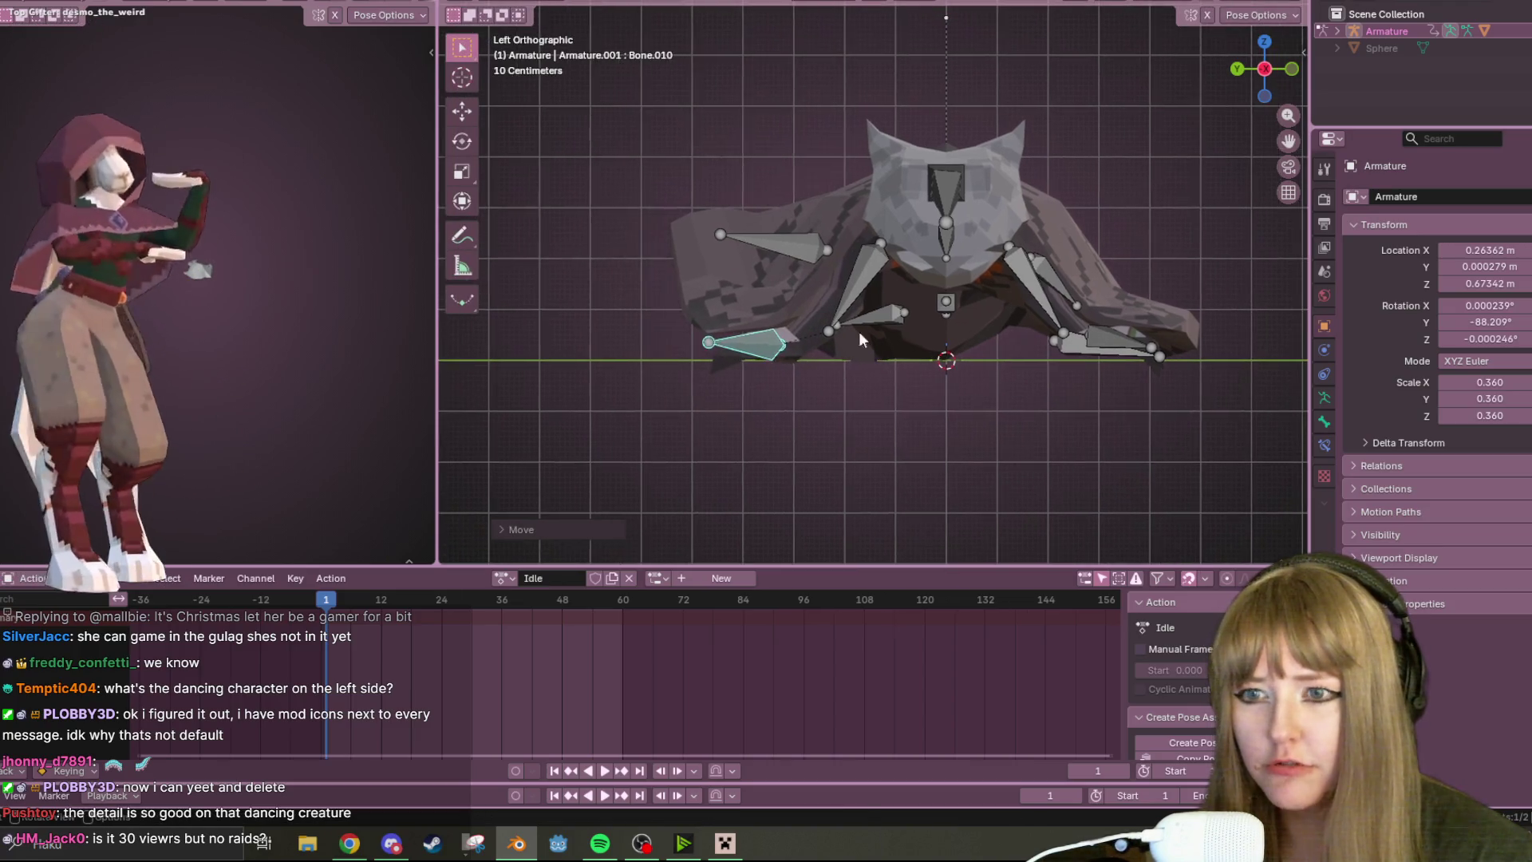
{"action": "left_click", "coordinate": [758, 246]}
{"action": "key", "text": "r"}
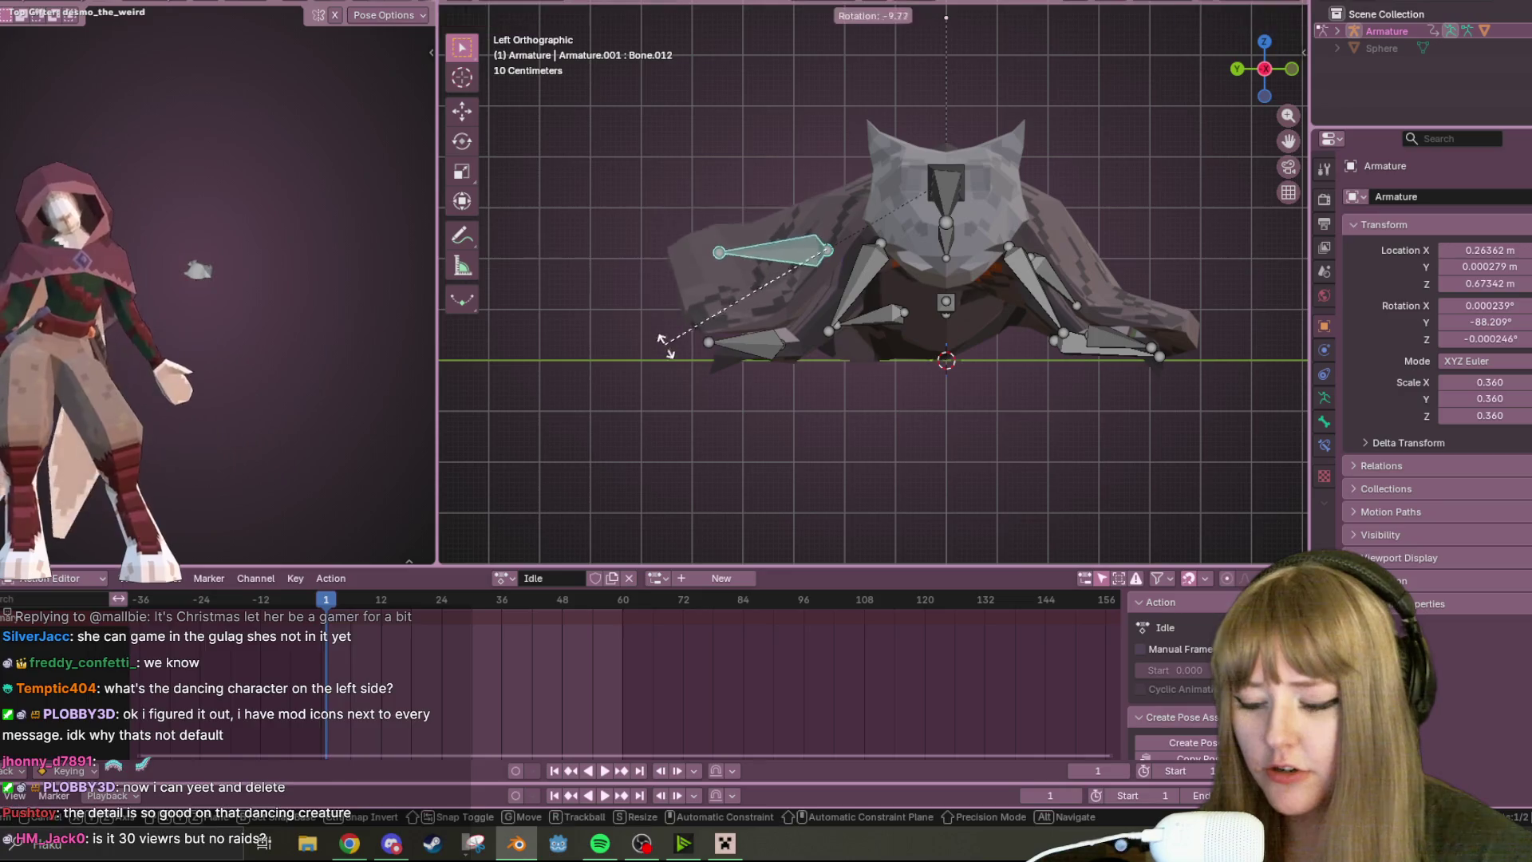
{"action": "left_click", "coordinate": [759, 423]}
{"action": "key", "text": "g"}
{"action": "left_click", "coordinate": [790, 419]}
{"action": "key", "text": "g"}
{"action": "left_click", "coordinate": [838, 360]}
- Refine Bone.012 with further small moves and a rotation, checking the flap from perspective
{"action": "mouse_move", "coordinate": [851, 342]}
{"action": "middle_mouse_down"}
{"action": "mouse_move", "coordinate": [1110, 495]}
{"action": "mouse_move", "coordinate": [1061, 265]}
{"action": "middle_mouse_up"}
{"action": "scroll", "coordinate": [882, 235], "scroll_direction": "up", "scroll_amount": 5}
{"action": "middle_click_drag", "start_coordinate": [881, 235], "coordinate": [905, 299]}
{"action": "left_click", "coordinate": [1261, 56]}
{"action": "key", "text": "g"}
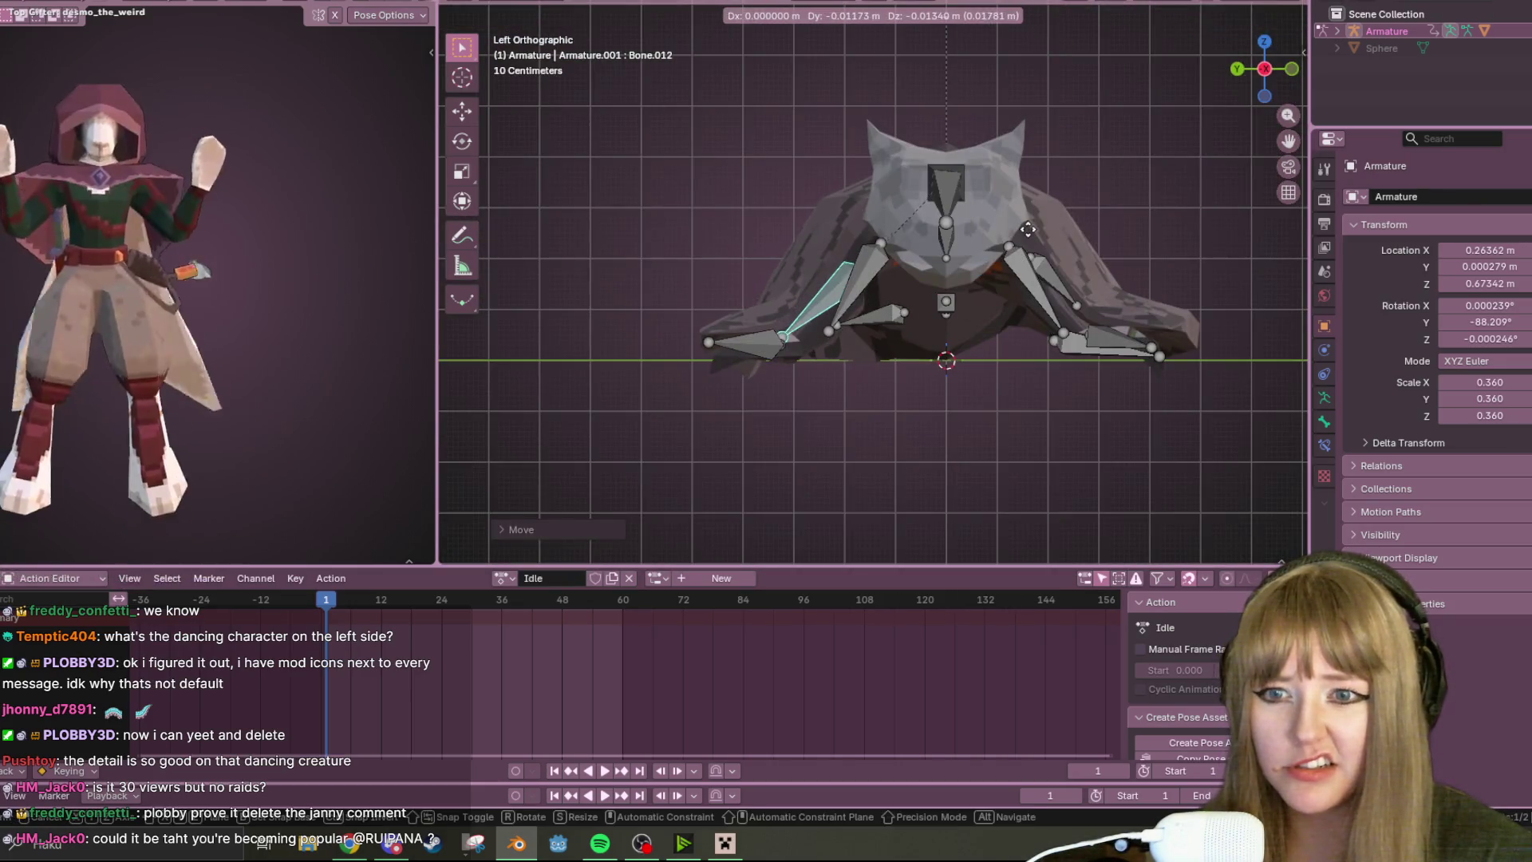
{"action": "left_click", "coordinate": [1026, 222]}
{"action": "mouse_move", "coordinate": [1026, 221]}
{"action": "middle_mouse_down"}
{"action": "mouse_move", "coordinate": [862, 344]}
{"action": "mouse_move", "coordinate": [829, 190]}
{"action": "mouse_move", "coordinate": [991, 263]}
{"action": "mouse_move", "coordinate": [1002, 379]}
{"action": "middle_mouse_up"}
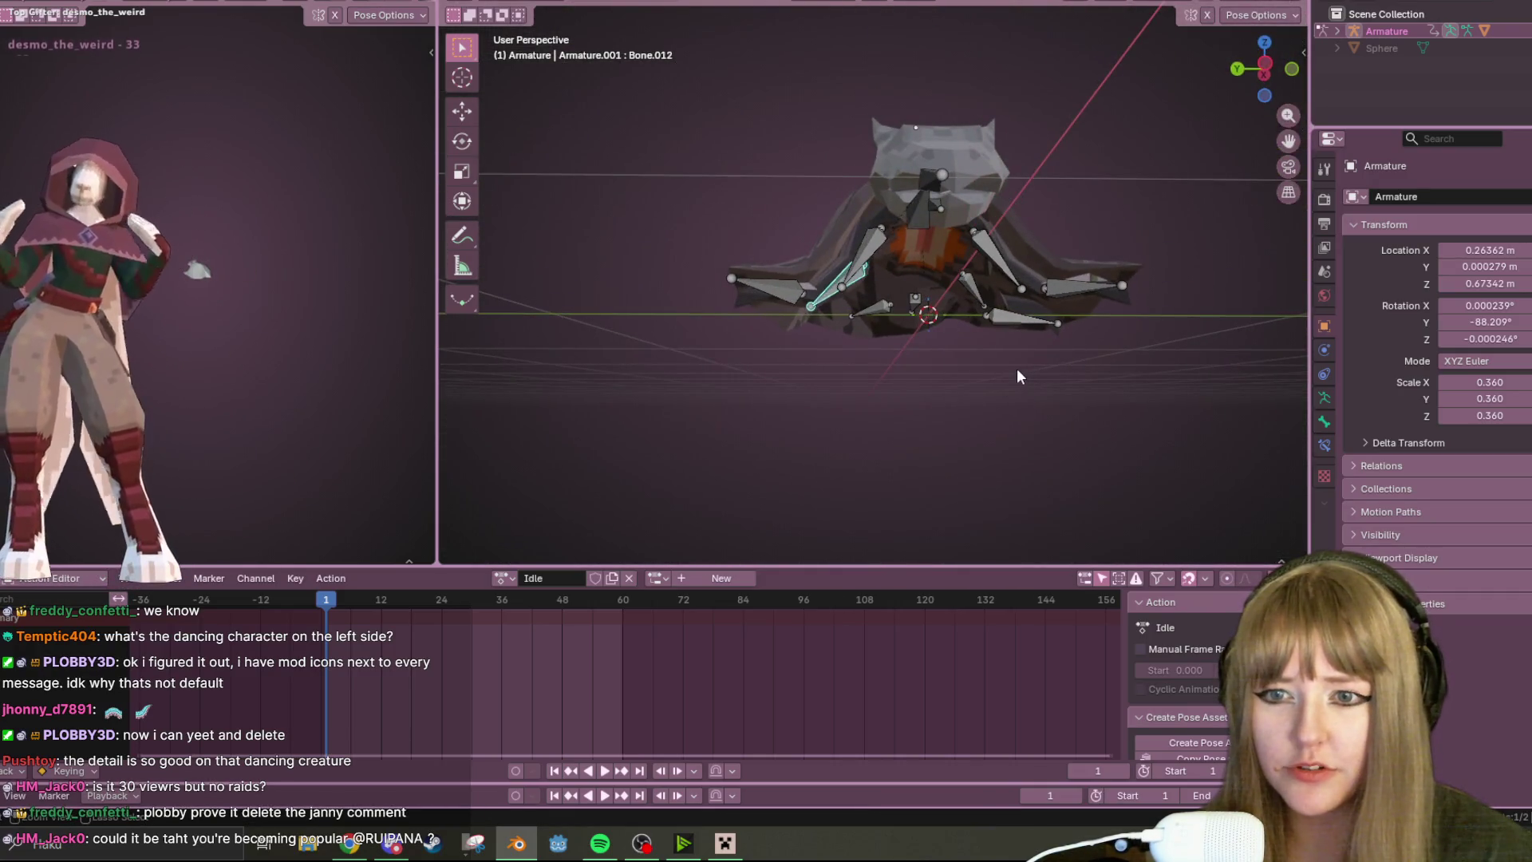
{"action": "left_click", "coordinate": [1263, 62]}
{"action": "key", "text": "g"}
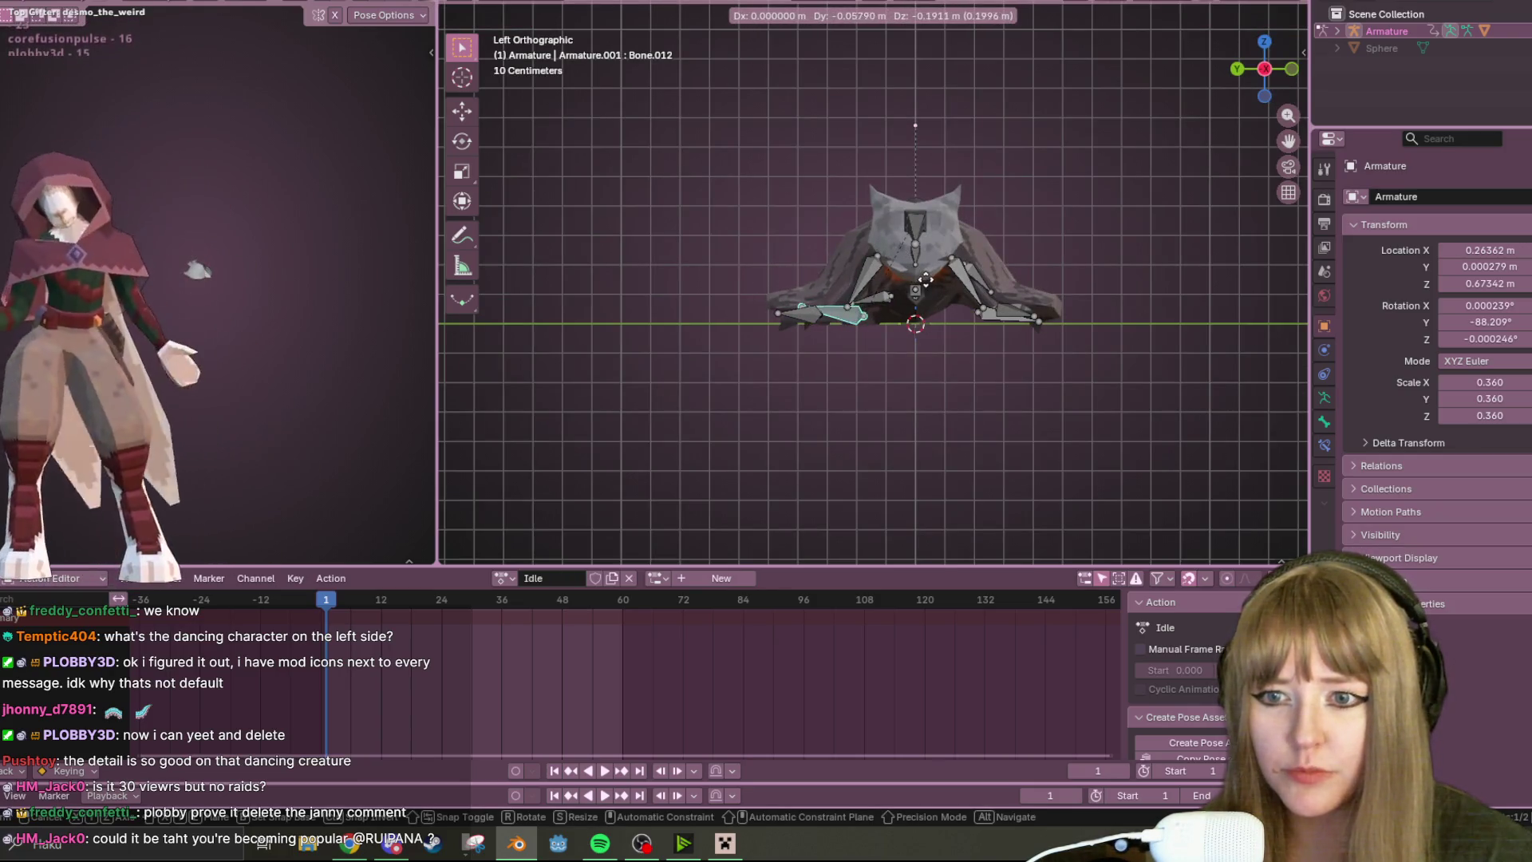
{"action": "left_click", "coordinate": [923, 278]}
{"action": "key", "text": "r"}
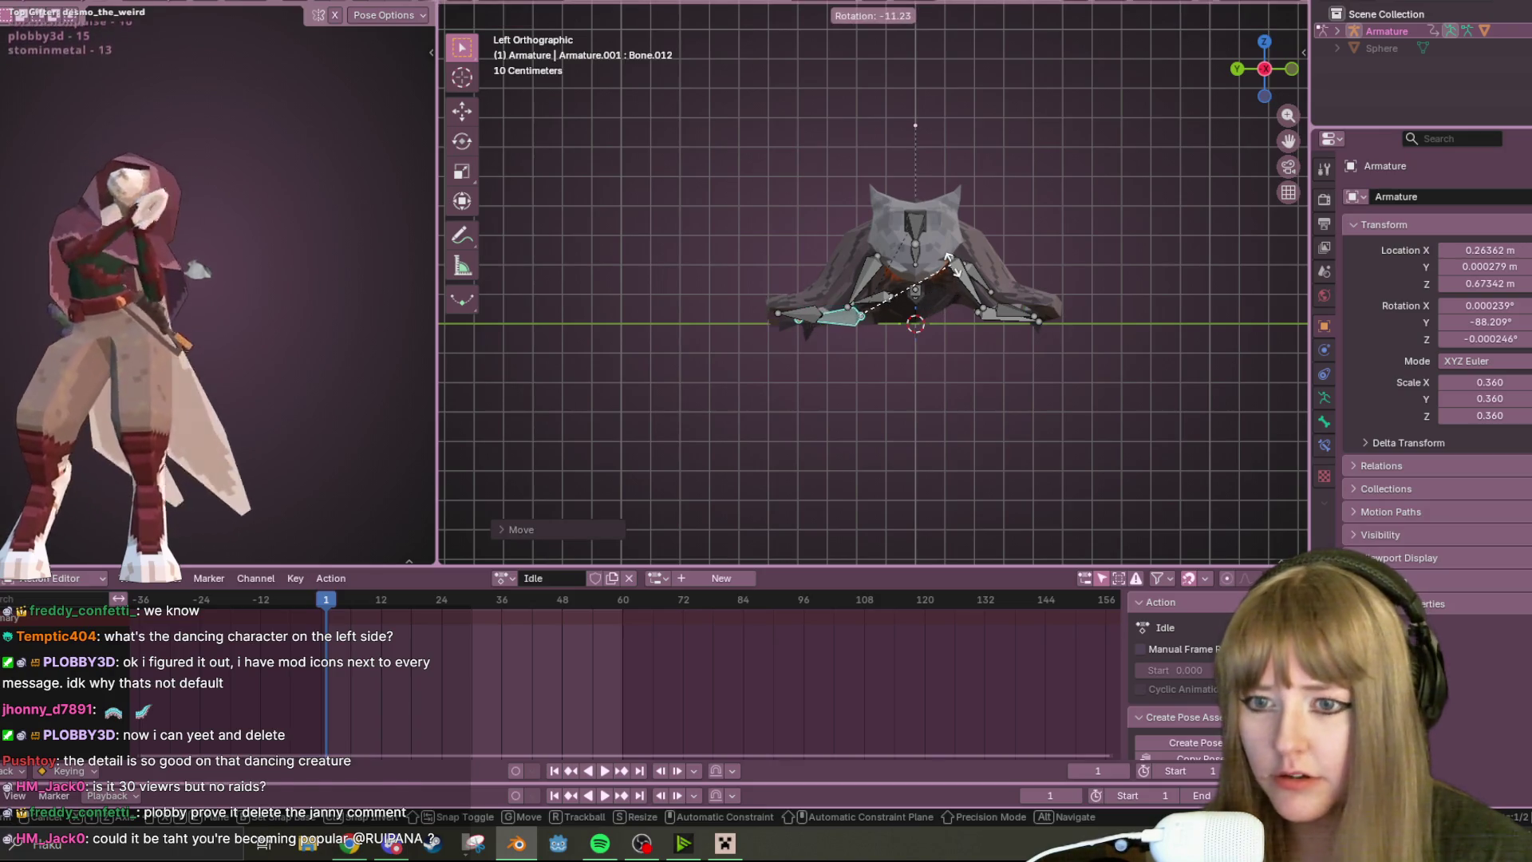
{"action": "left_click", "coordinate": [941, 270]}
{"action": "key", "text": "g"}
{"action": "left_click", "coordinate": [934, 256]}
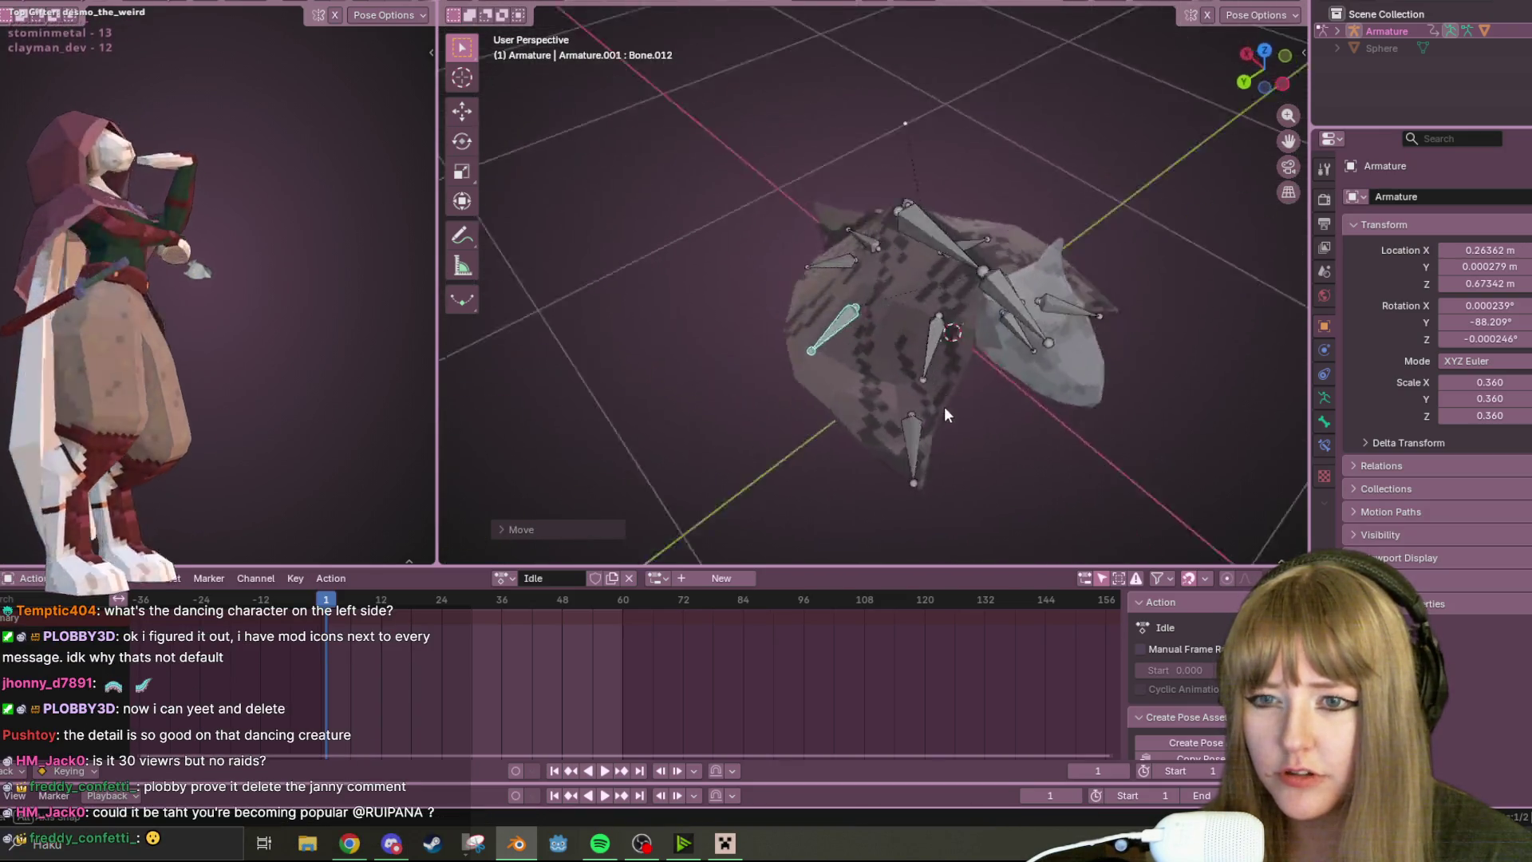
- Select all the cloak's bones and then deselect them to review the pose
{"action": "mouse_move", "coordinate": [934, 255]}
{"action": "middle_mouse_down"}
{"action": "mouse_move", "coordinate": [1175, 331]}
{"action": "mouse_move", "coordinate": [1115, 310]}
{"action": "mouse_move", "coordinate": [1107, 338]}
{"action": "mouse_move", "coordinate": [1013, 410]}
{"action": "mouse_move", "coordinate": [1129, 152]}
{"action": "mouse_move", "coordinate": [995, 121]}
{"action": "mouse_move", "coordinate": [1003, 166]}
{"action": "mouse_move", "coordinate": [990, 137]}
{"action": "middle_mouse_up"}
{"action": "key", "text": "a"}
{"action": "left_click", "coordinate": [1083, 345]}
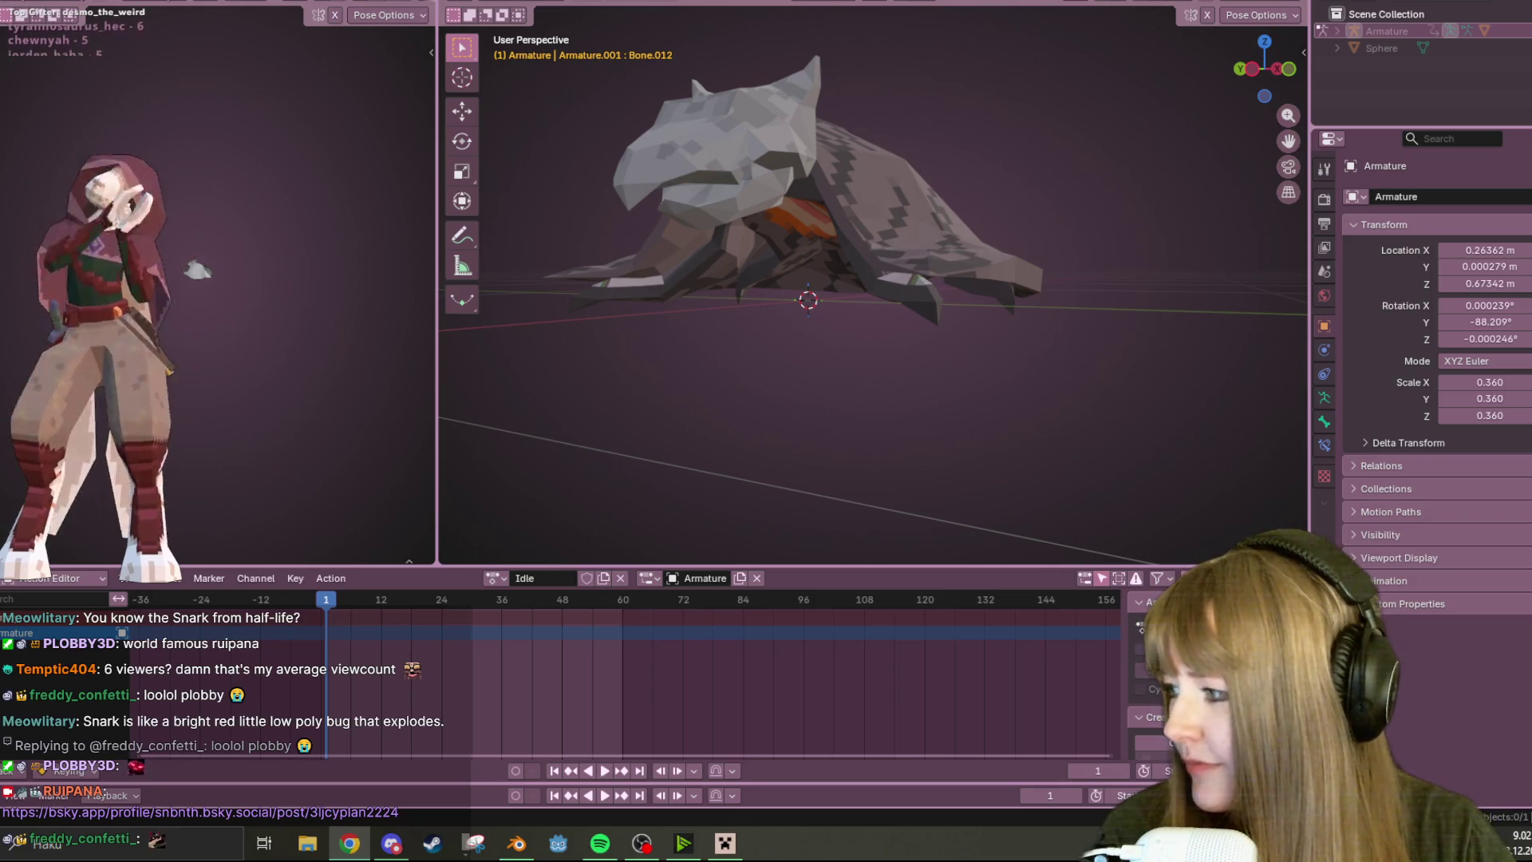
- Switch to the browser window showing Google image results for 'snark'
{"action": "key", "text": "alt+Tab"}
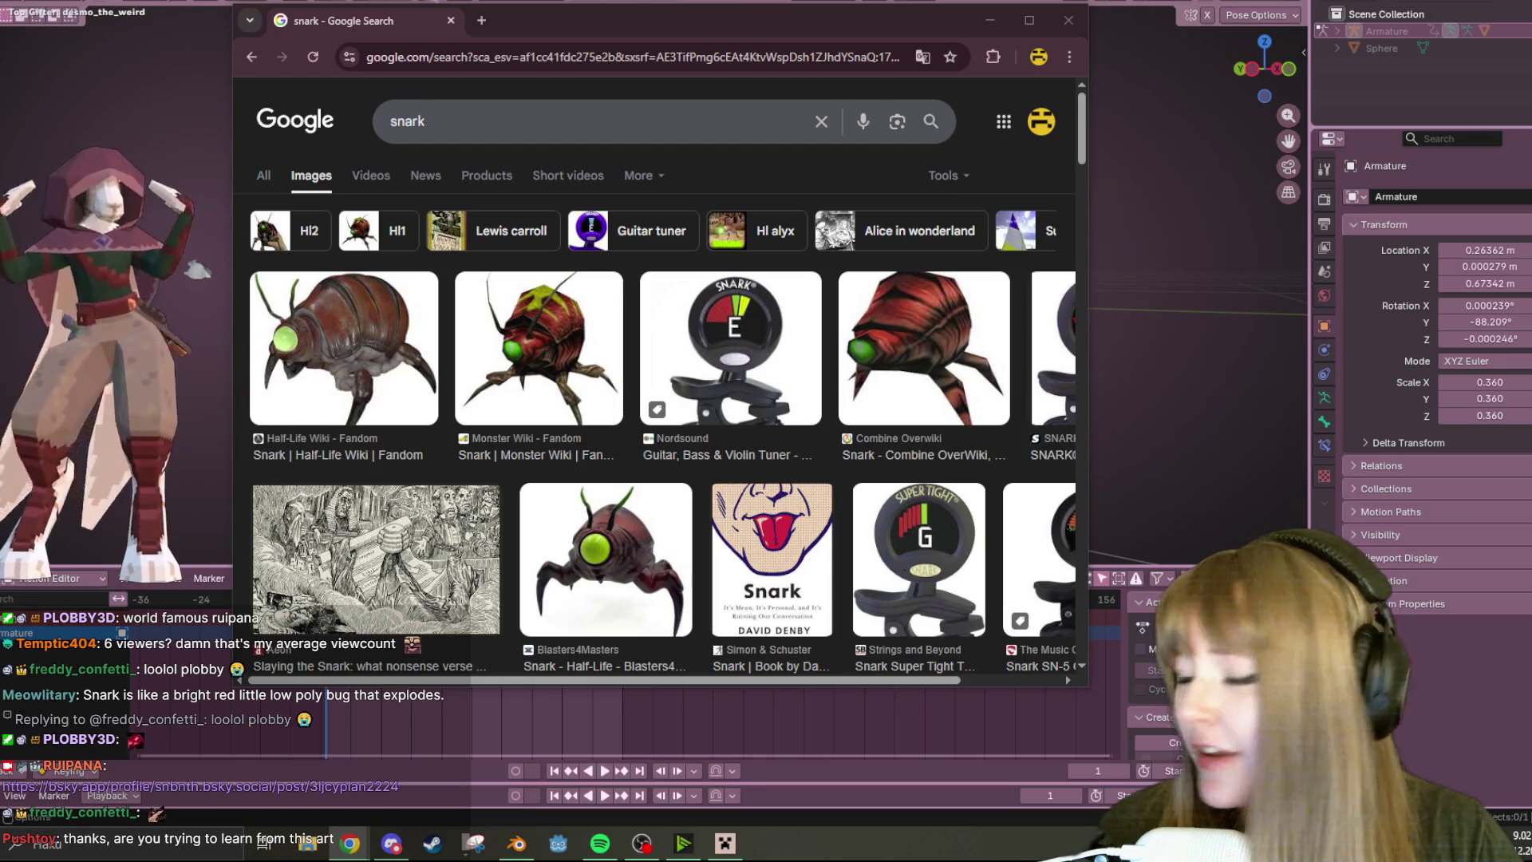
- Open the linked Bluesky post and repeatedly enlarge its image of the two hooded low-poly rabbit models
{"action": "left_click", "coordinate": [1069, 21]}
{"action": "left_click", "coordinate": [200, 787]}
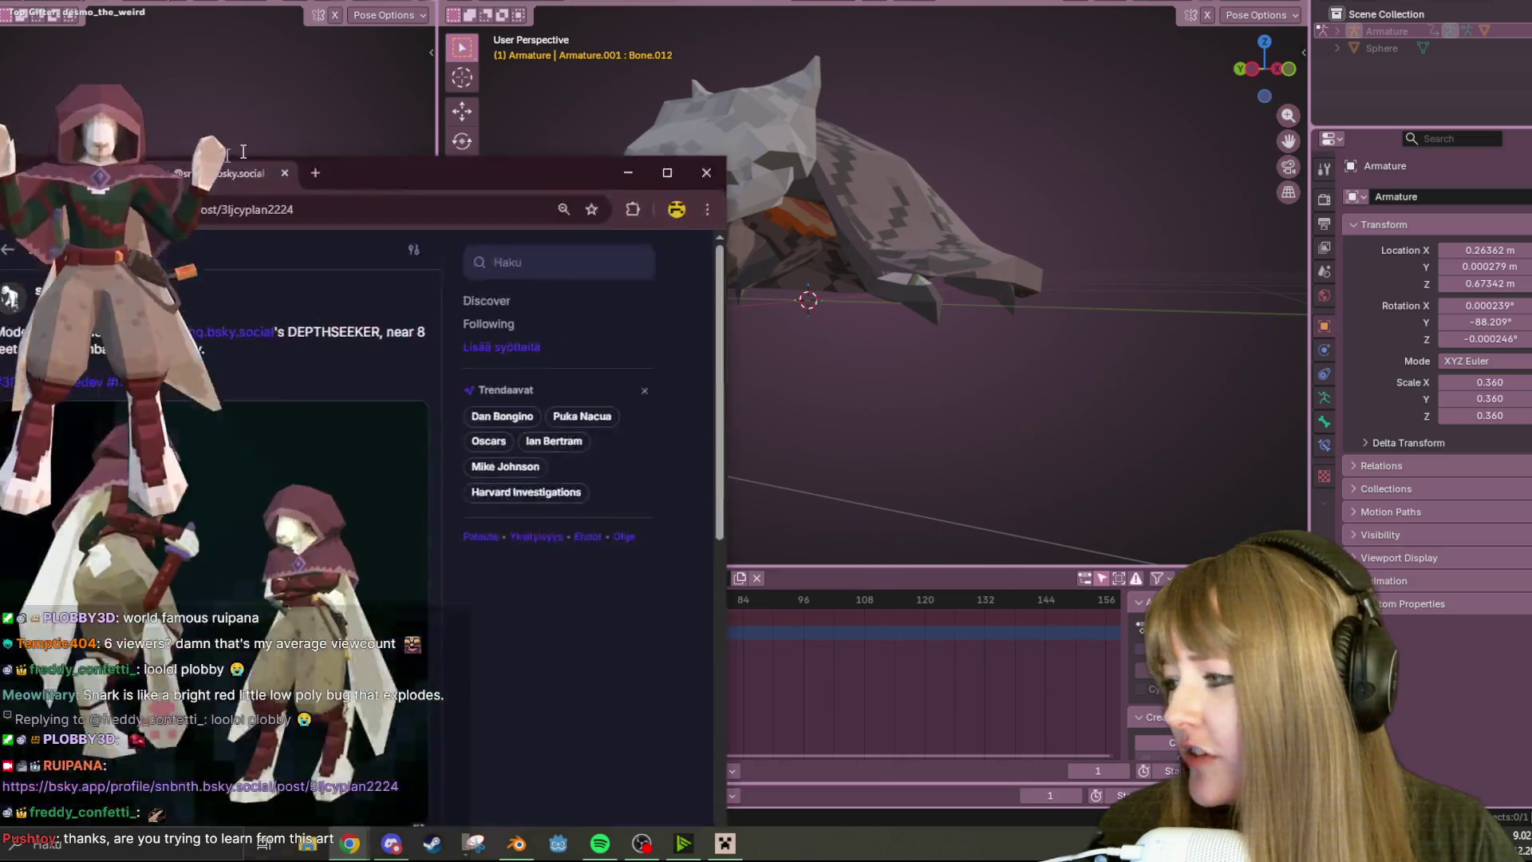
{"action": "scroll", "coordinate": [571, 408], "scroll_direction": "down", "scroll_amount": 2}
{"action": "left_click", "coordinate": [719, 446]}
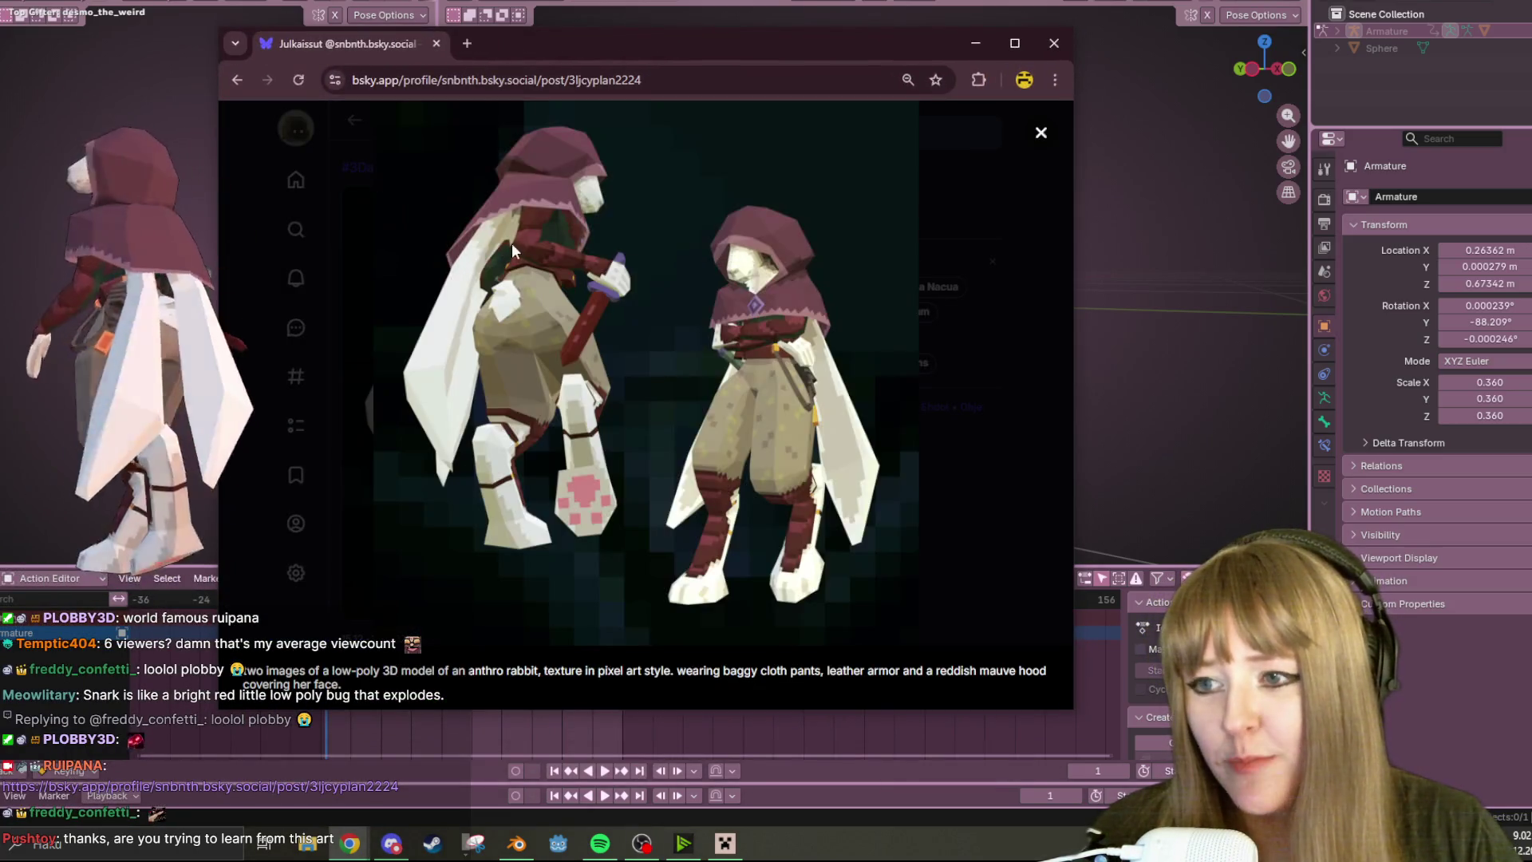
{"action": "left_click", "coordinate": [511, 243]}
{"action": "left_click", "coordinate": [554, 305]}
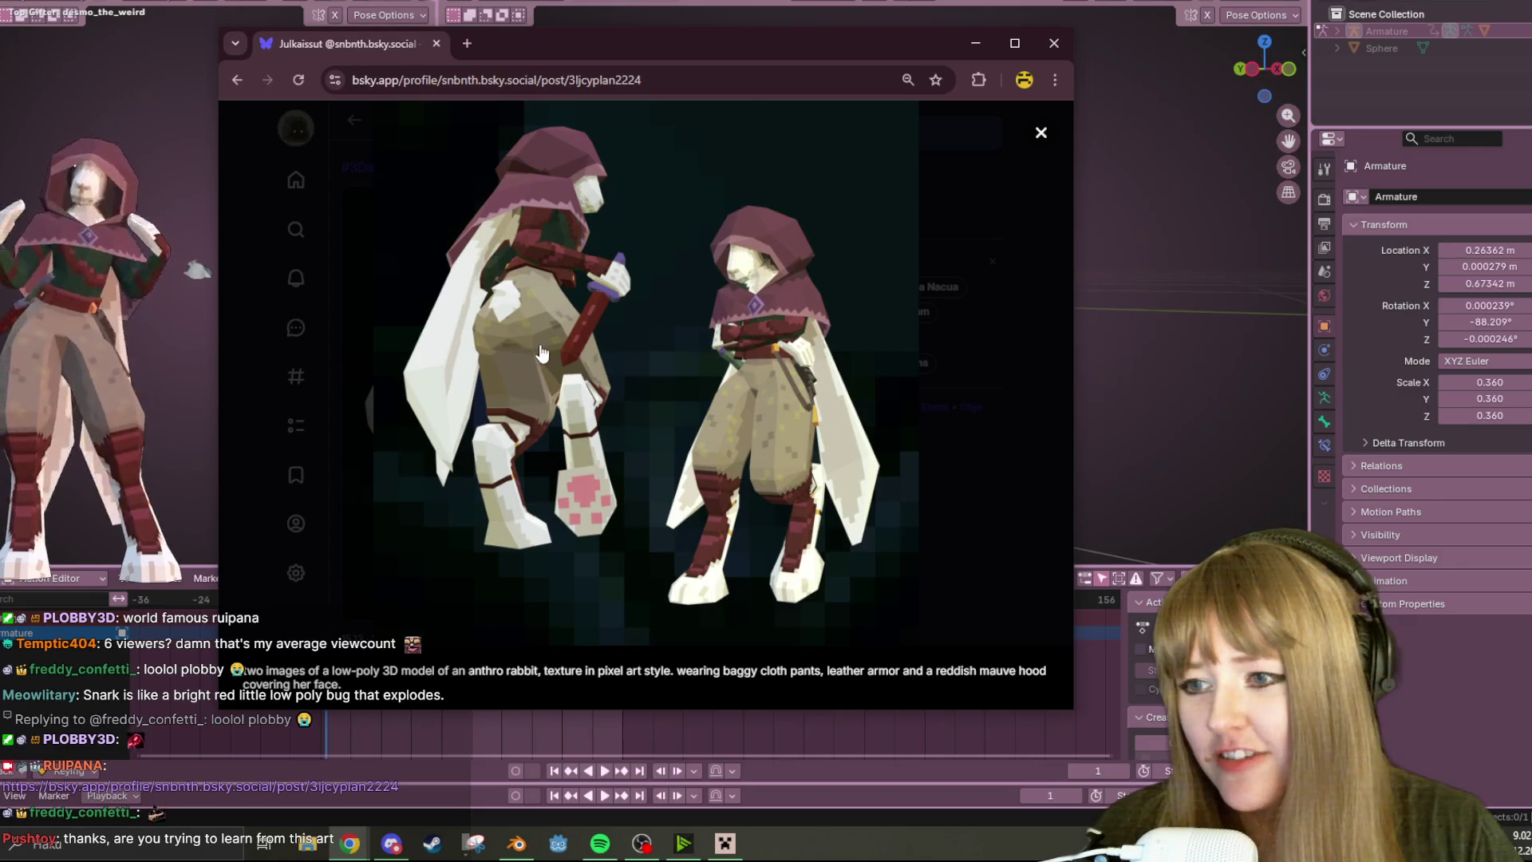
{"action": "left_click", "coordinate": [550, 345]}
{"action": "left_click", "coordinate": [569, 344]}
{"action": "left_click", "coordinate": [587, 317]}
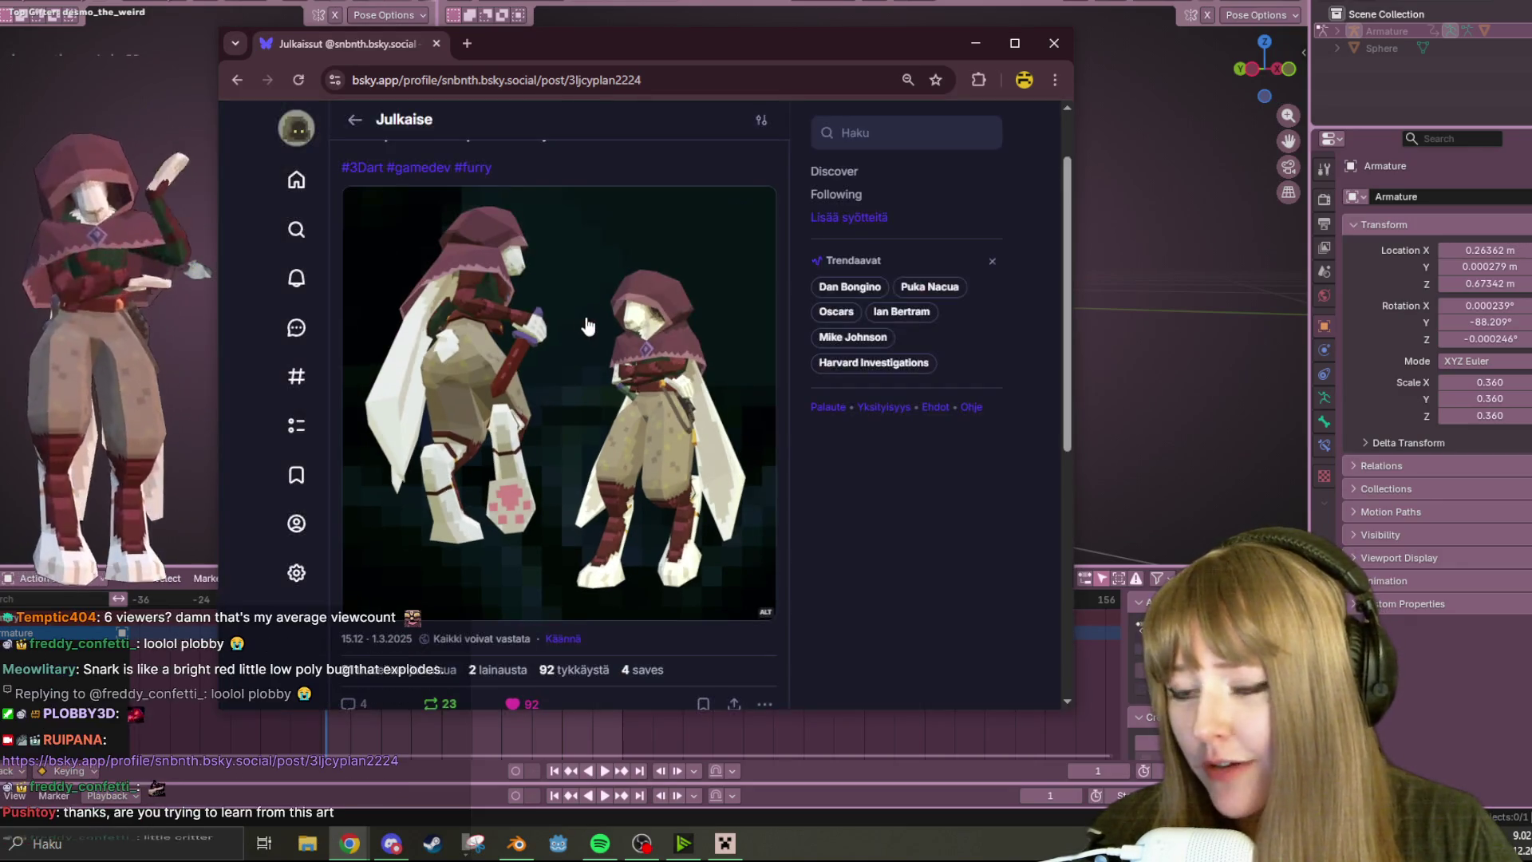
{"action": "left_click", "coordinate": [595, 344]}
{"action": "left_click", "coordinate": [647, 371]}
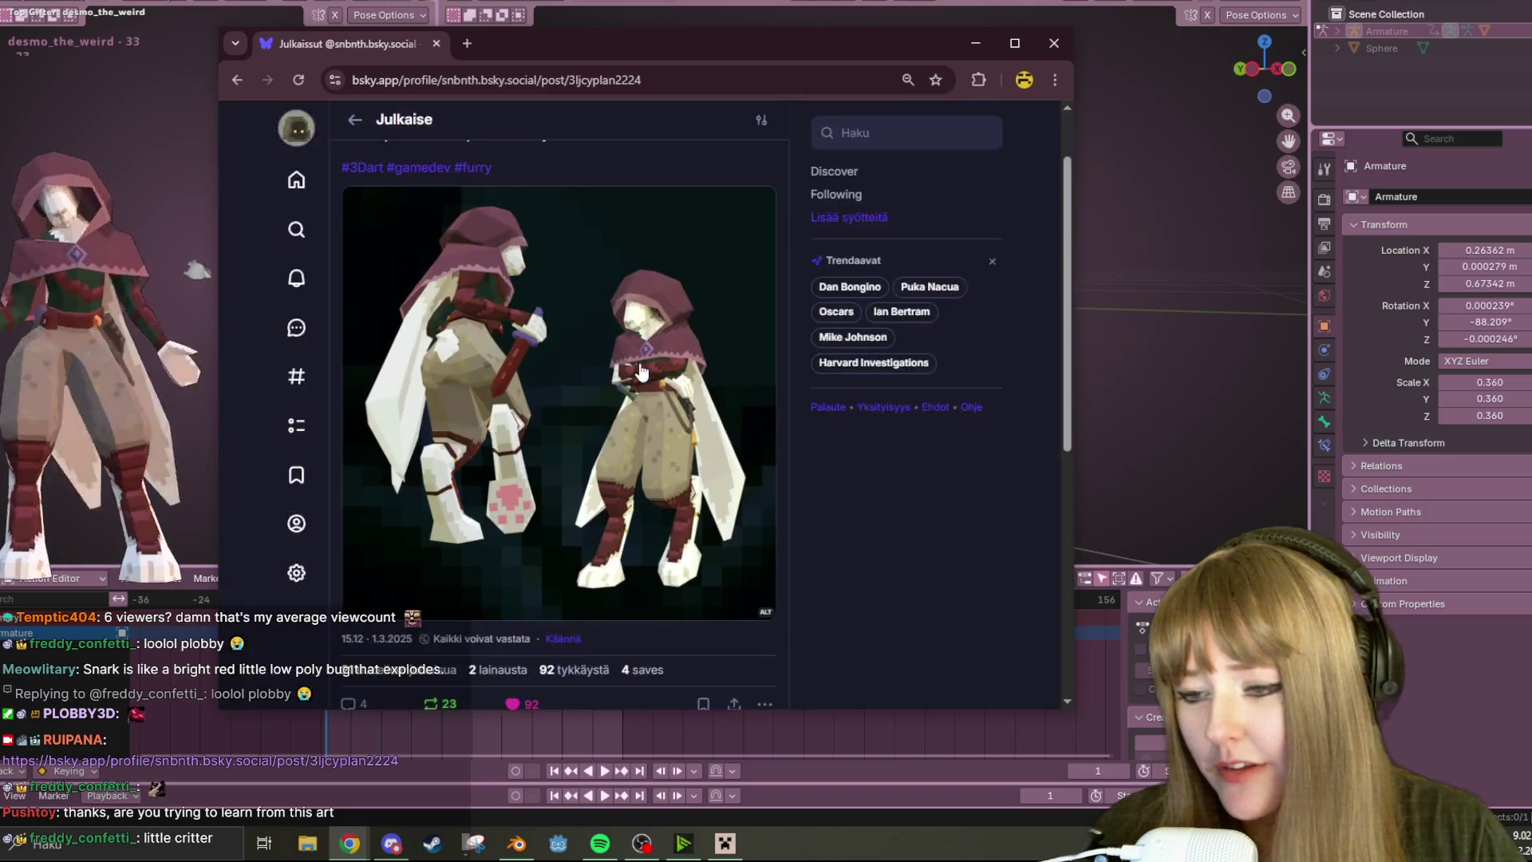
{"action": "left_click", "coordinate": [640, 369]}
{"action": "left_click", "coordinate": [639, 363]}
{"action": "left_click", "coordinate": [651, 380]}
{"action": "left_click", "coordinate": [646, 419]}
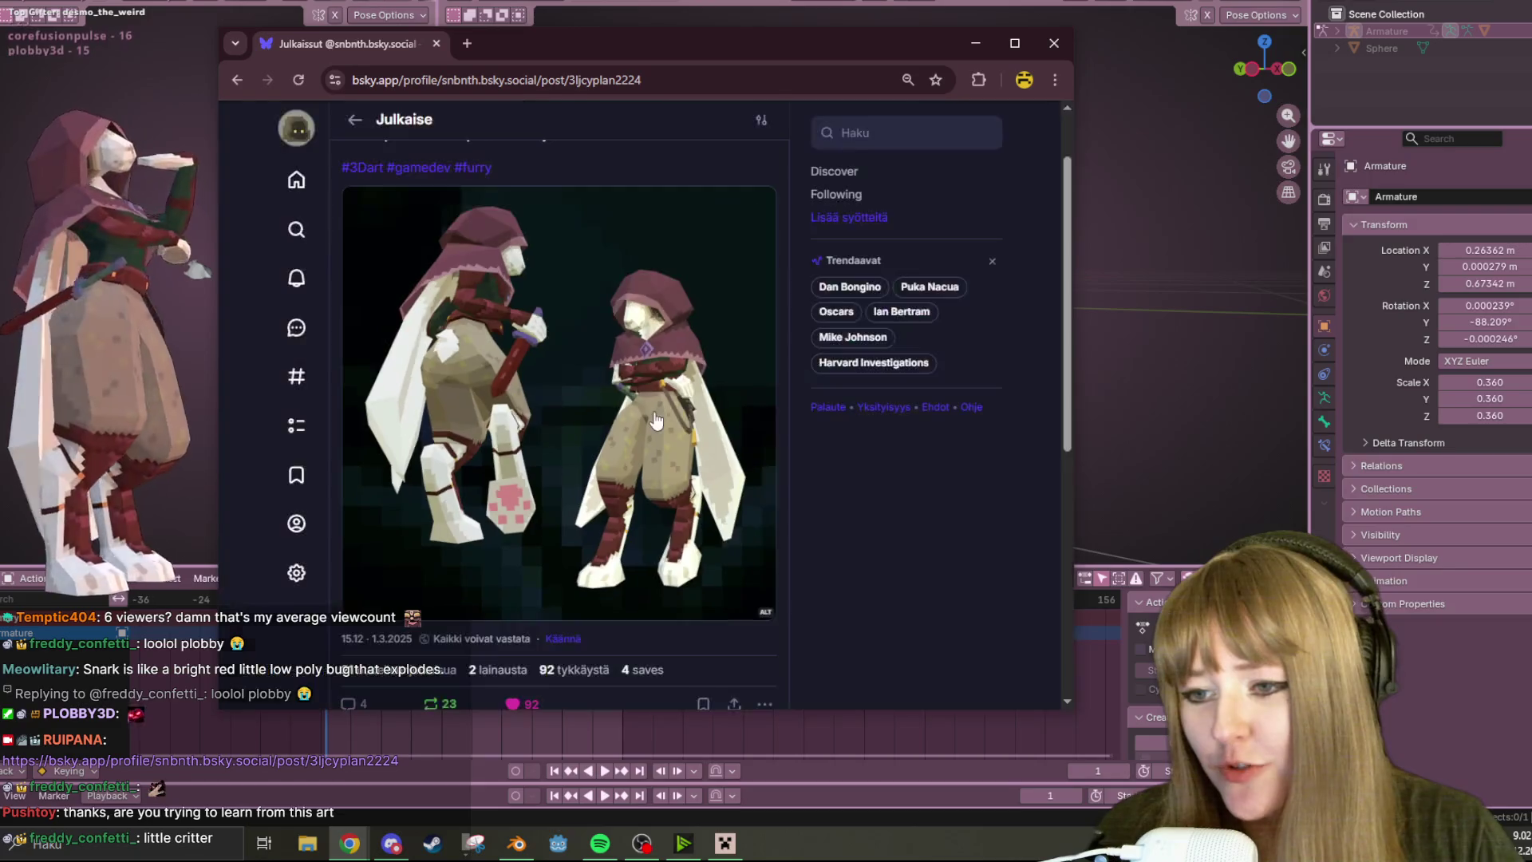
{"action": "left_click", "coordinate": [654, 418]}
{"action": "left_click", "coordinate": [653, 409]}
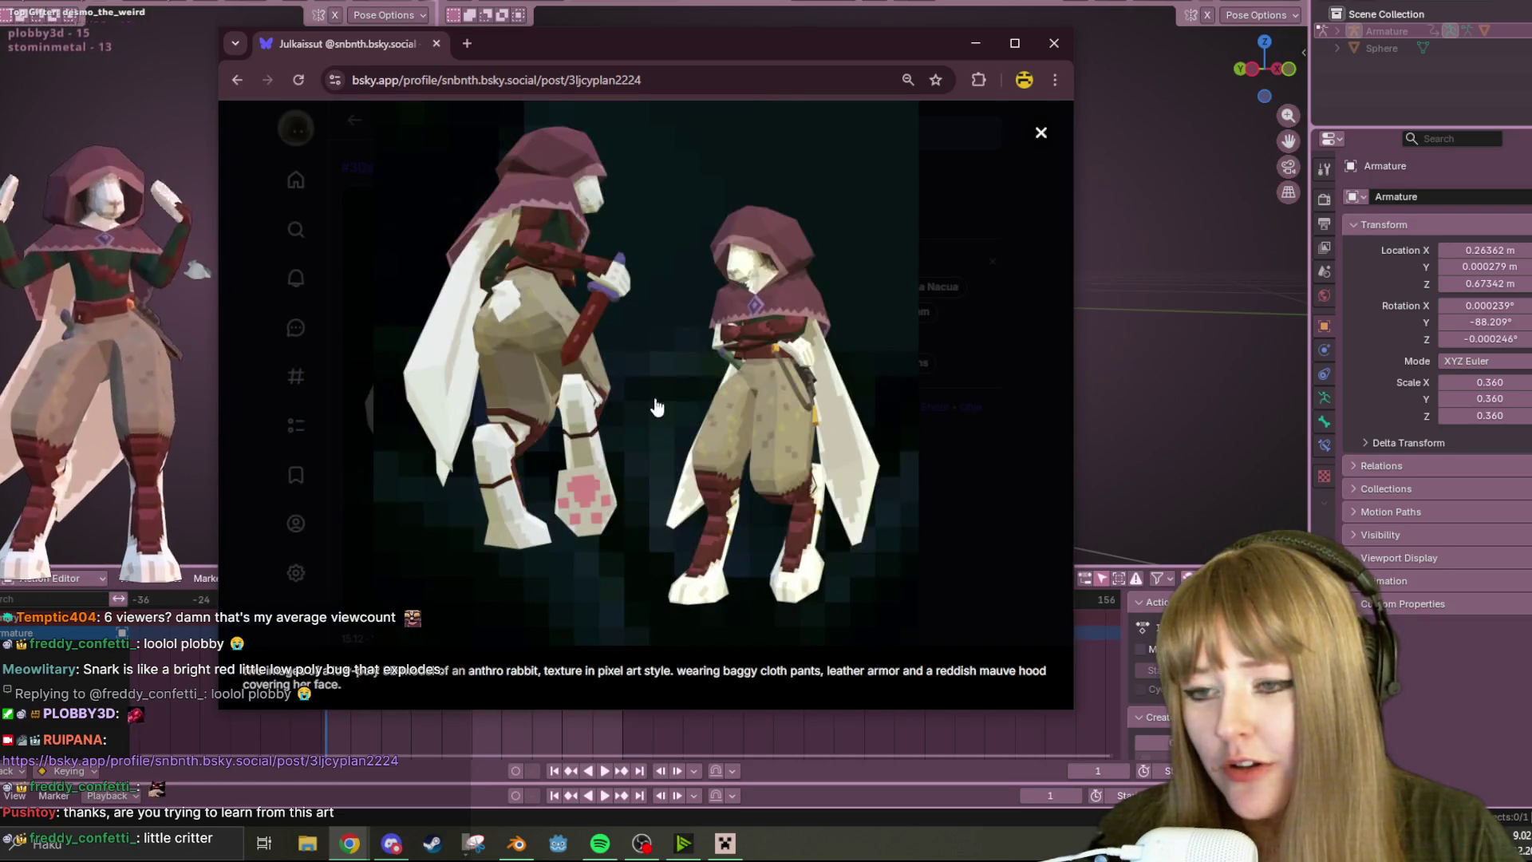
{"action": "scroll", "coordinate": [654, 408], "scroll_direction": "up", "scroll_amount": 1}
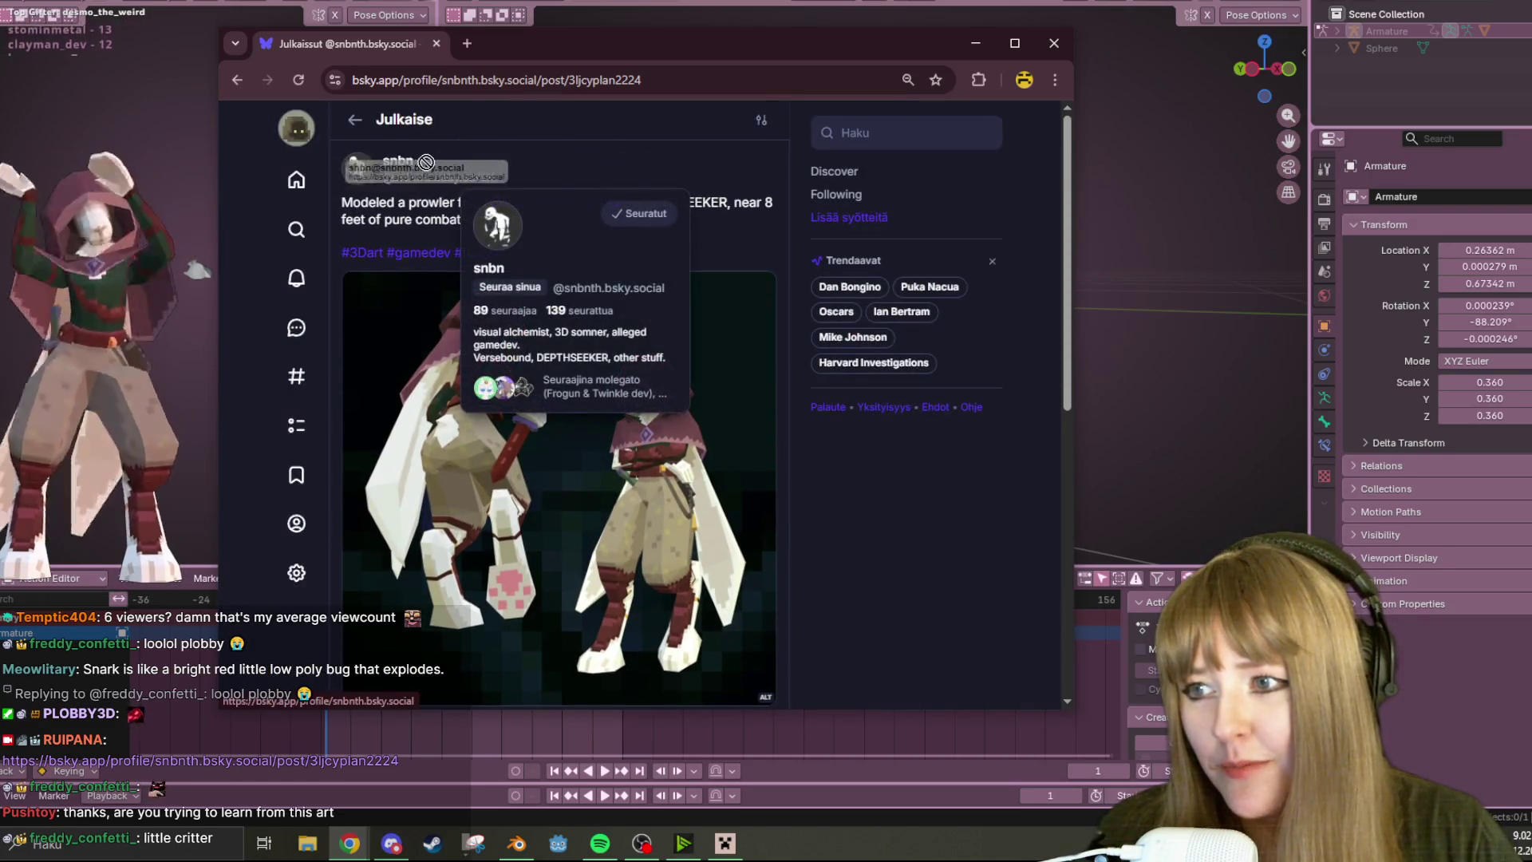
- Visit the artist's profile, return to the post, view the image enlarged once more and close the browser
{"action": "left_click", "coordinate": [488, 178]}
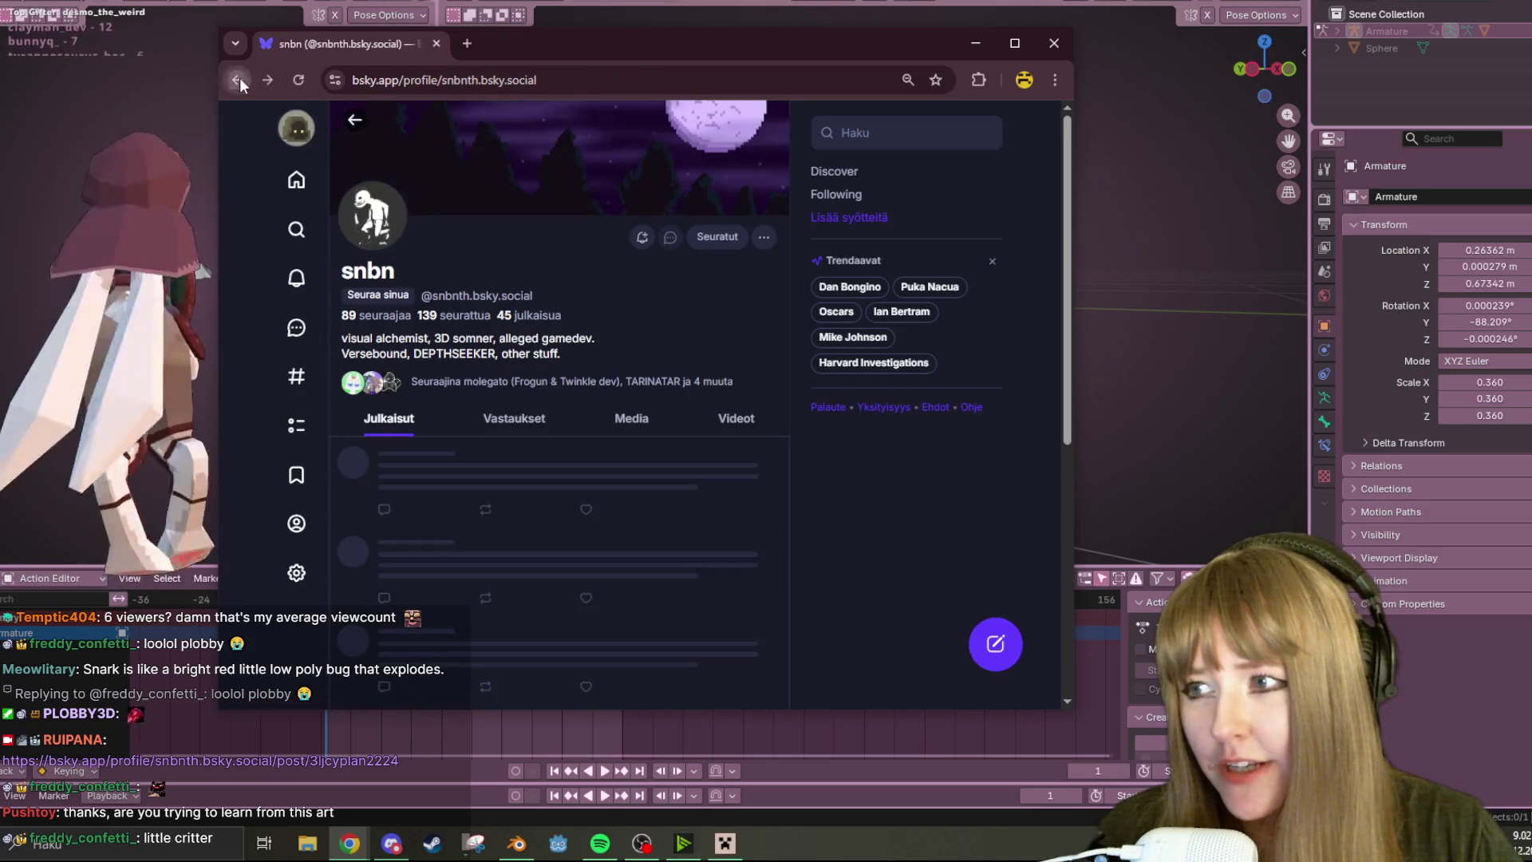
{"action": "left_click", "coordinate": [237, 79]}
{"action": "scroll", "coordinate": [501, 344], "scroll_direction": "down", "scroll_amount": 1}
{"action": "left_click", "coordinate": [630, 425]}
{"action": "left_click", "coordinate": [649, 419]}
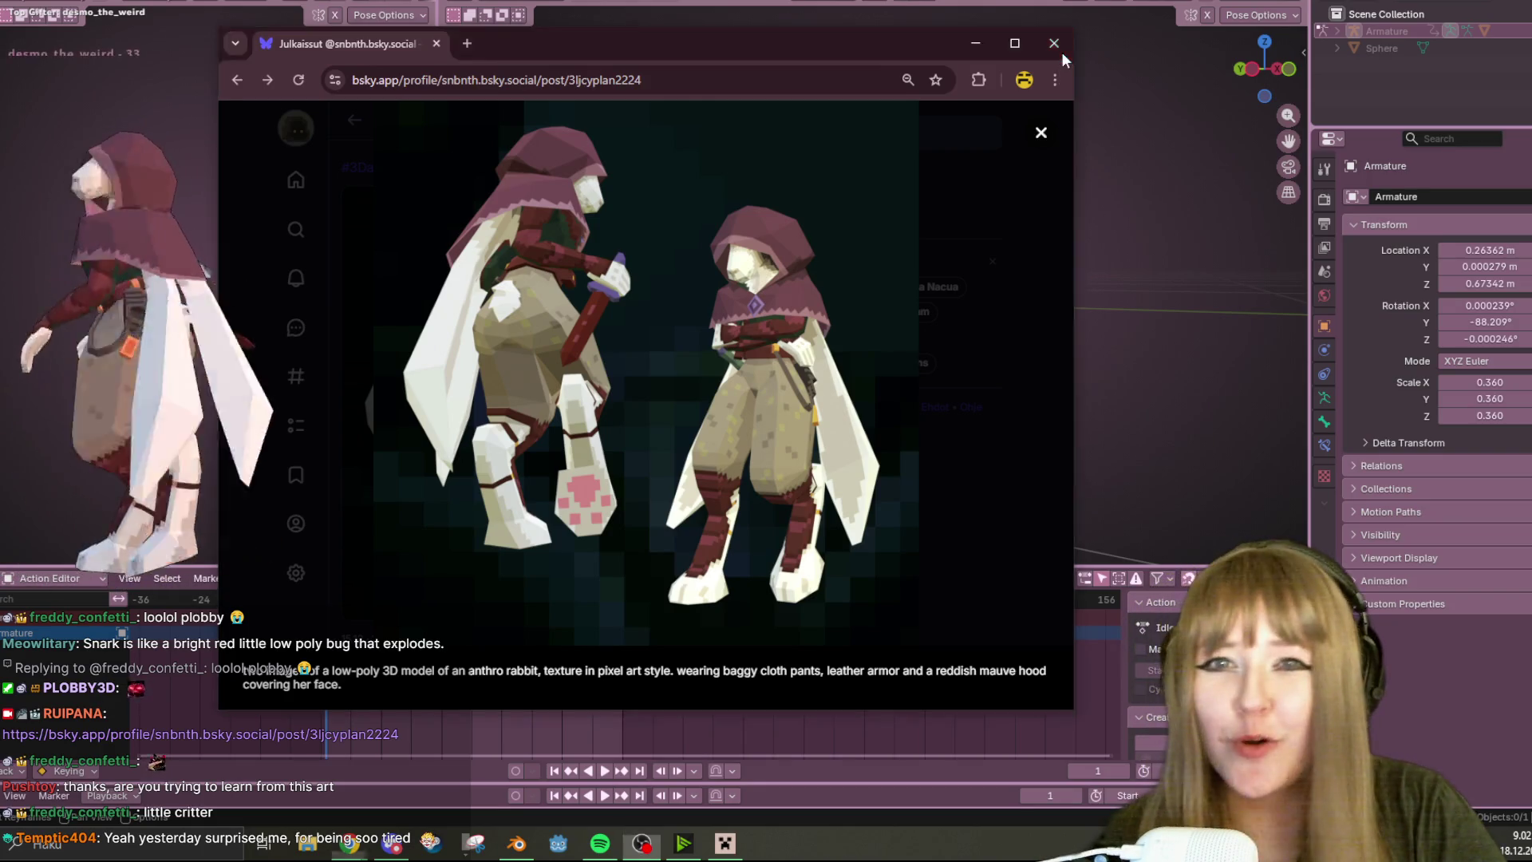
{"action": "left_click", "coordinate": [1054, 44]}
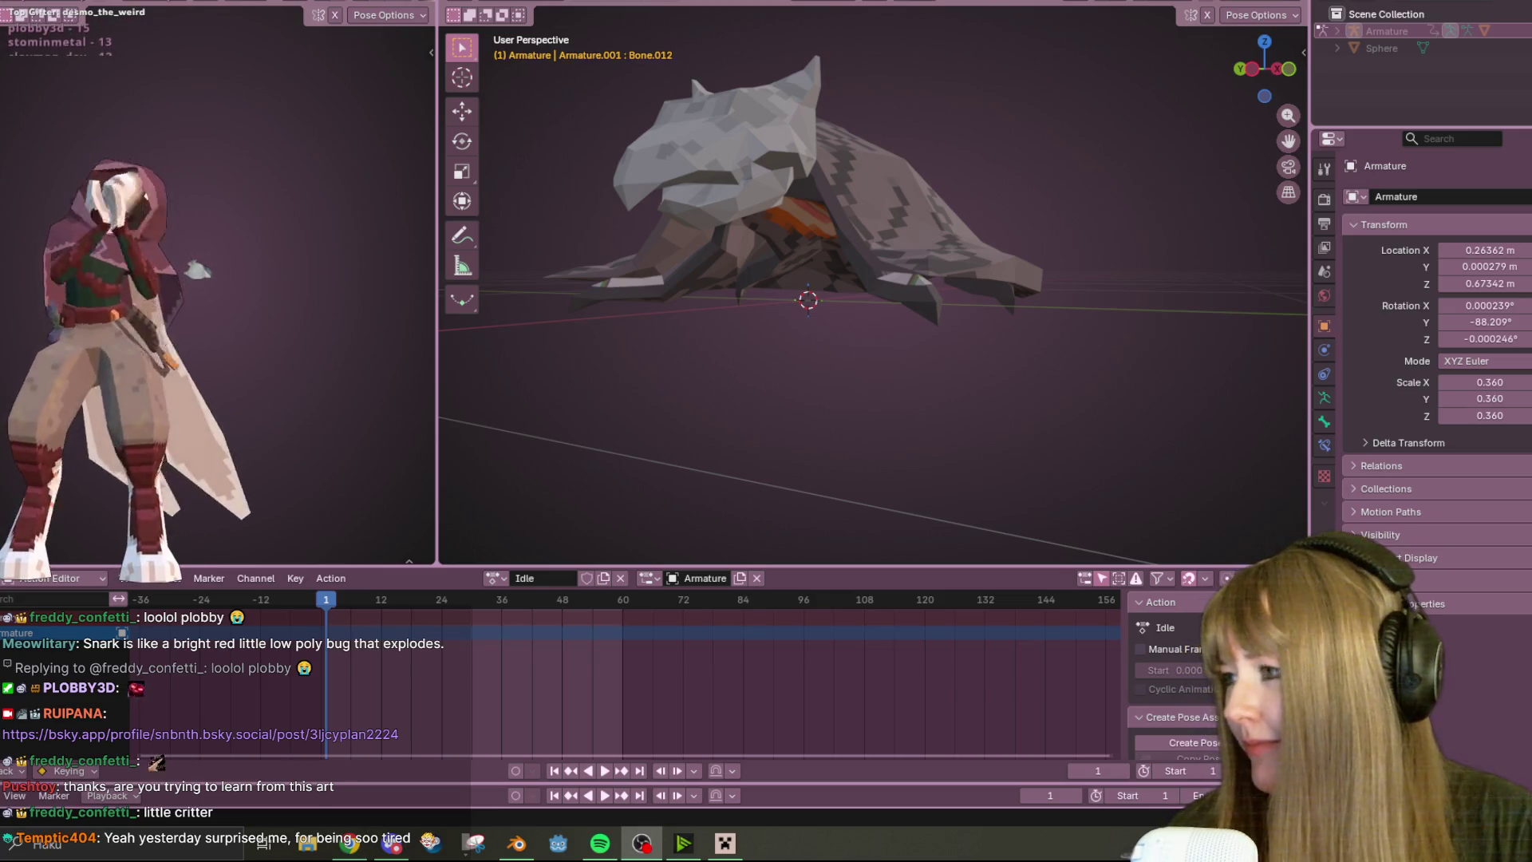
{"action": "mouse_move", "coordinate": [888, 375]}
{"action": "middle_mouse_down"}
{"action": "mouse_move", "coordinate": [967, 186]}
{"action": "mouse_move", "coordinate": [894, 214]}
{"action": "mouse_move", "coordinate": [883, 169]}
{"action": "mouse_move", "coordinate": [1200, 274]}
{"action": "mouse_move", "coordinate": [988, 248]}
{"action": "mouse_move", "coordinate": [918, 90]}
{"action": "mouse_move", "coordinate": [915, 547]}
{"action": "mouse_move", "coordinate": [1127, 47]}
{"action": "mouse_move", "coordinate": [841, 224]}
{"action": "mouse_move", "coordinate": [827, 190]}
{"action": "middle_mouse_up"}
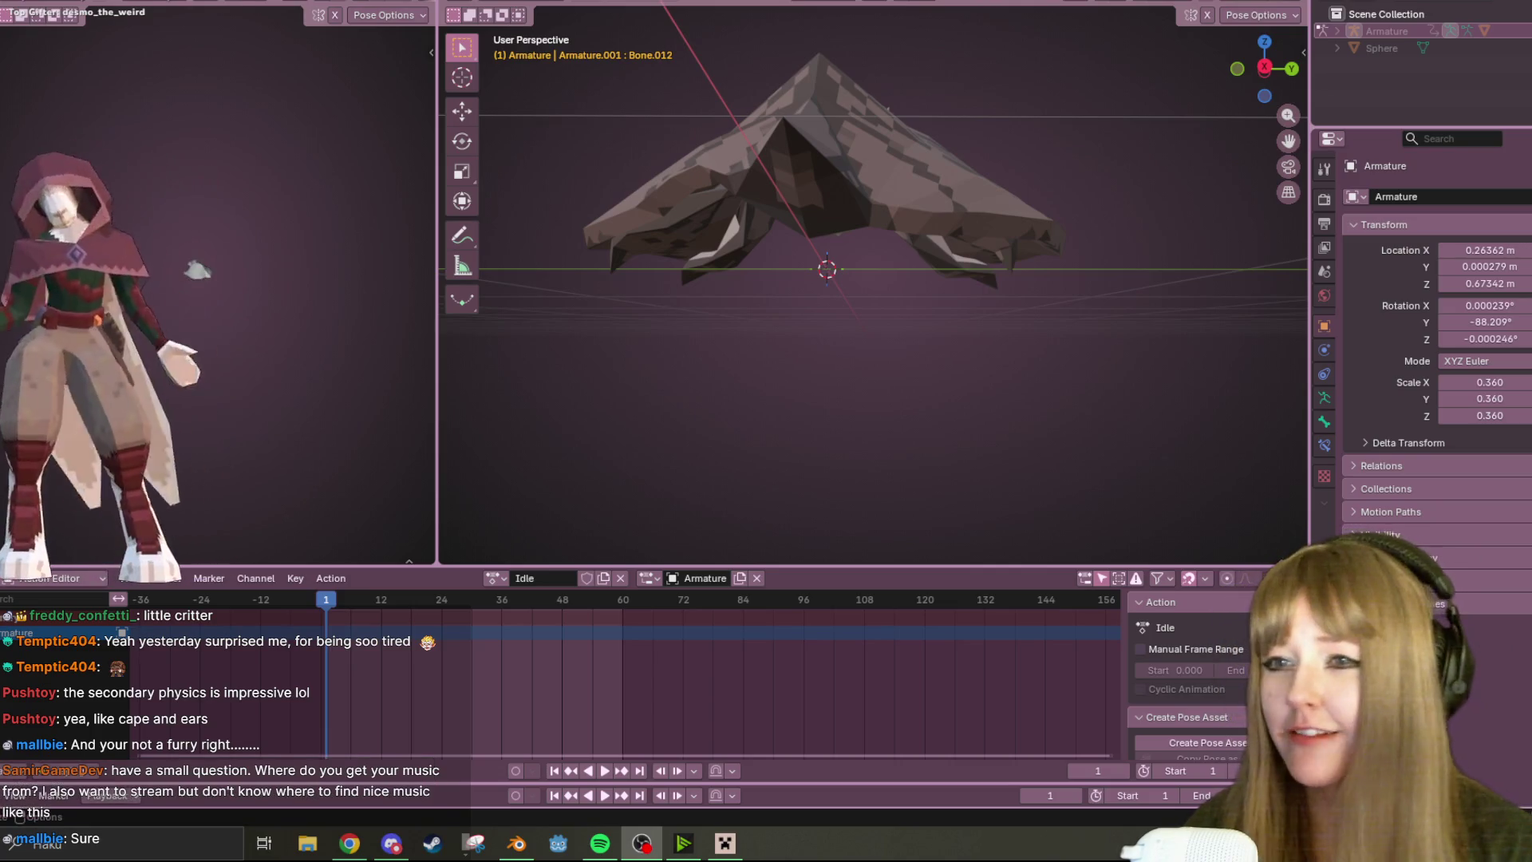
{"action": "mouse_move", "coordinate": [810, 92]}
{"action": "middle_mouse_down"}
{"action": "mouse_move", "coordinate": [961, 191]}
{"action": "mouse_move", "coordinate": [911, 298]}
{"action": "mouse_move", "coordinate": [952, 166]}
{"action": "mouse_move", "coordinate": [648, 285]}
{"action": "mouse_move", "coordinate": [1002, 164]}
{"action": "mouse_move", "coordinate": [1108, 165]}
{"action": "mouse_move", "coordinate": [1051, 134]}
{"action": "mouse_move", "coordinate": [1094, 128]}
{"action": "mouse_move", "coordinate": [1013, 245]}
{"action": "mouse_move", "coordinate": [1076, 376]}
{"action": "mouse_move", "coordinate": [1088, 199]}
{"action": "mouse_move", "coordinate": [948, 221]}
{"action": "mouse_move", "coordinate": [857, 202]}
{"action": "mouse_move", "coordinate": [951, 177]}
{"action": "mouse_move", "coordinate": [1050, 213]}
{"action": "middle_mouse_up"}
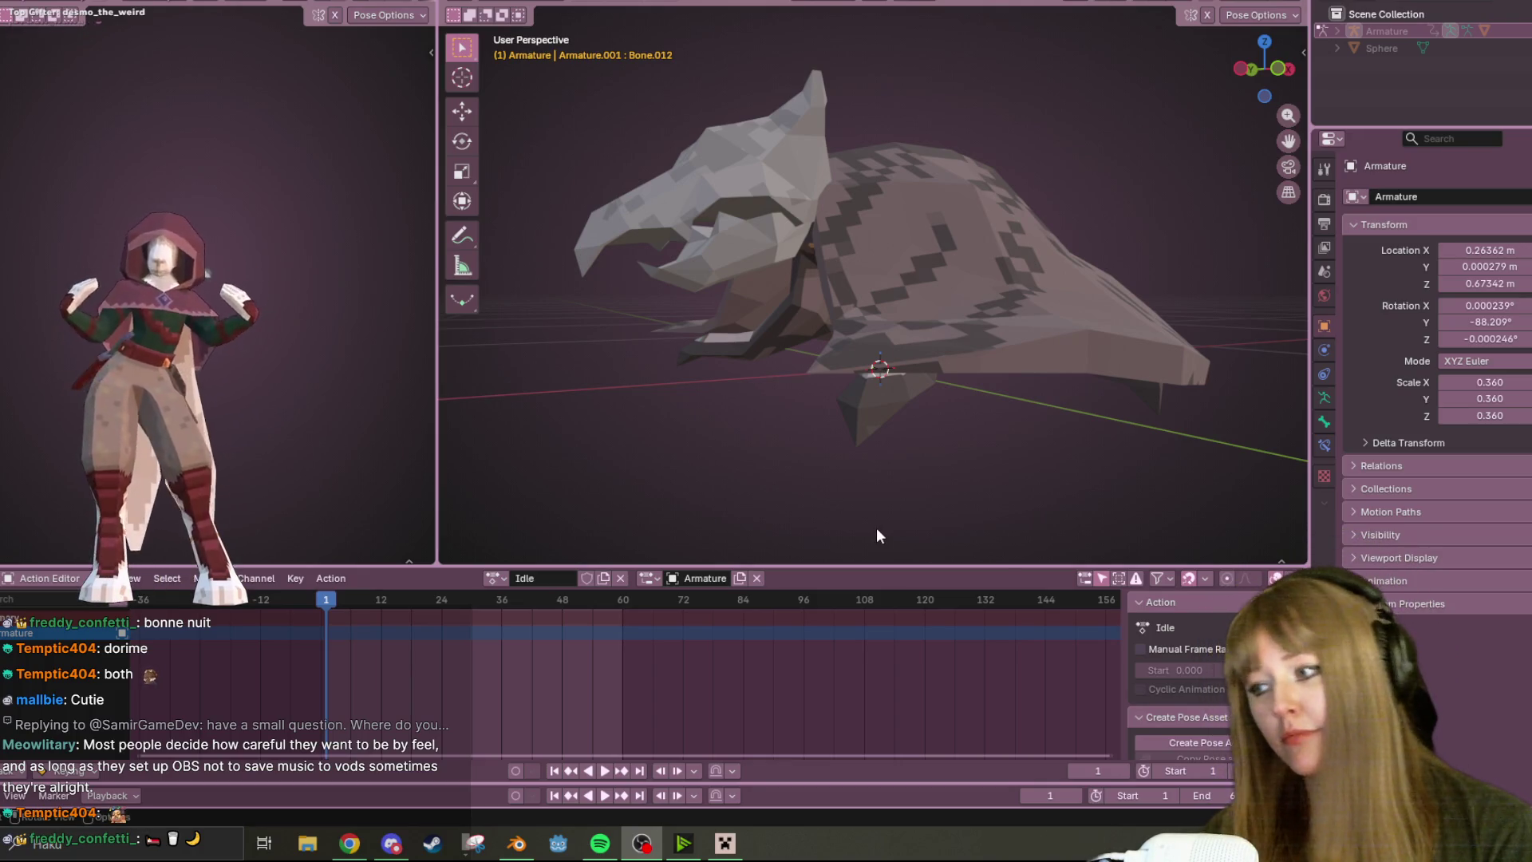
{"action": "mouse_move", "coordinate": [783, 350]}
{"action": "middle_mouse_down"}
{"action": "mouse_move", "coordinate": [811, 306]}
{"action": "mouse_move", "coordinate": [966, 198]}
{"action": "mouse_move", "coordinate": [1061, 277]}
{"action": "mouse_move", "coordinate": [855, 217]}
{"action": "mouse_move", "coordinate": [907, 315]}
{"action": "mouse_move", "coordinate": [872, 228]}
{"action": "mouse_move", "coordinate": [690, 111]}
{"action": "mouse_move", "coordinate": [496, 151]}
{"action": "mouse_move", "coordinate": [1030, 254]}
{"action": "mouse_move", "coordinate": [922, 253]}
{"action": "mouse_move", "coordinate": [1284, 44]}
{"action": "middle_mouse_up"}
{"action": "left_click", "coordinate": [1284, 45]}
{"action": "scroll", "coordinate": [1131, 152], "scroll_direction": "up", "scroll_amount": 3}
- View the cloak straight from the right and hide the selected bone
{"action": "mouse_move", "coordinate": [1139, 186]}
{"action": "middle_mouse_down", "text": "shift"}
{"action": "mouse_move", "coordinate": [736, 270]}
{"action": "mouse_move", "coordinate": [734, 286]}
{"action": "middle_mouse_up", "text": "shift"}
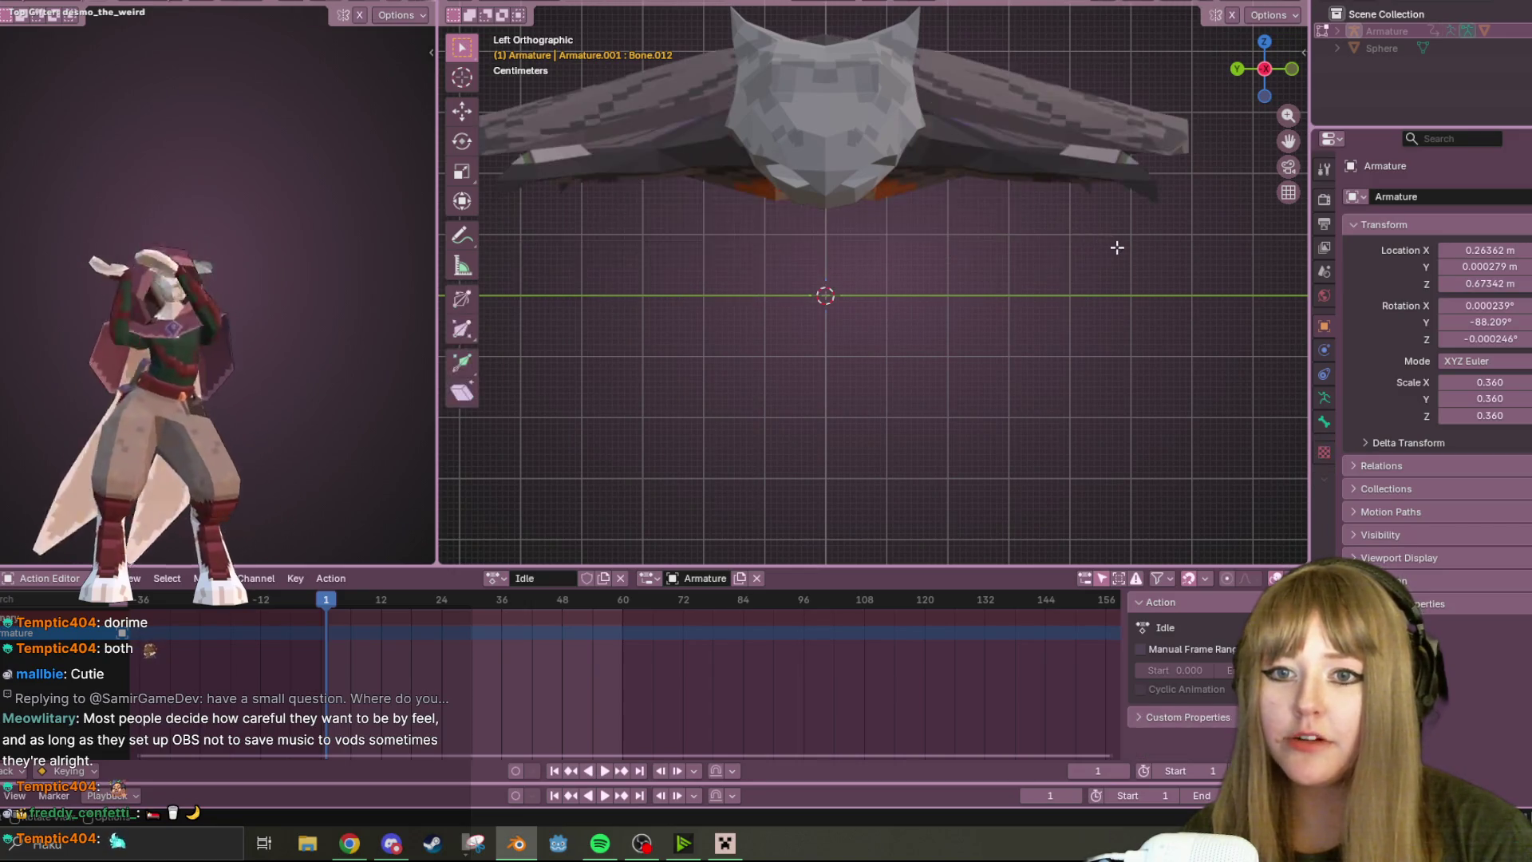
{"action": "mouse_move", "coordinate": [1094, 195]}
{"action": "middle_mouse_down"}
{"action": "mouse_move", "coordinate": [1131, 128]}
{"action": "mouse_move", "coordinate": [1198, 108]}
{"action": "middle_mouse_up"}
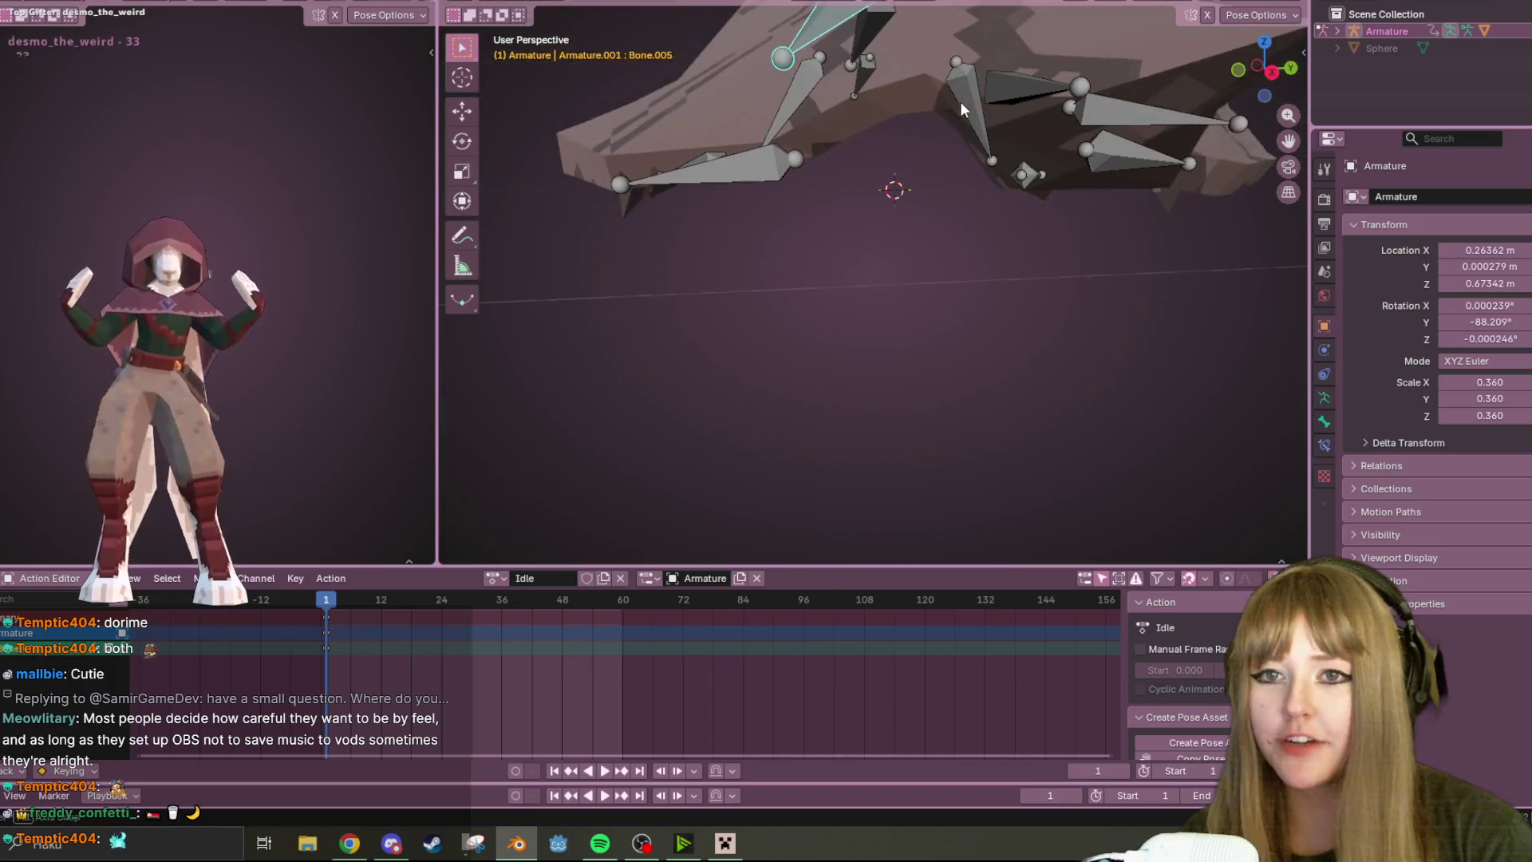
{"action": "left_click", "coordinate": [1264, 73]}
{"action": "key", "text": "h"}
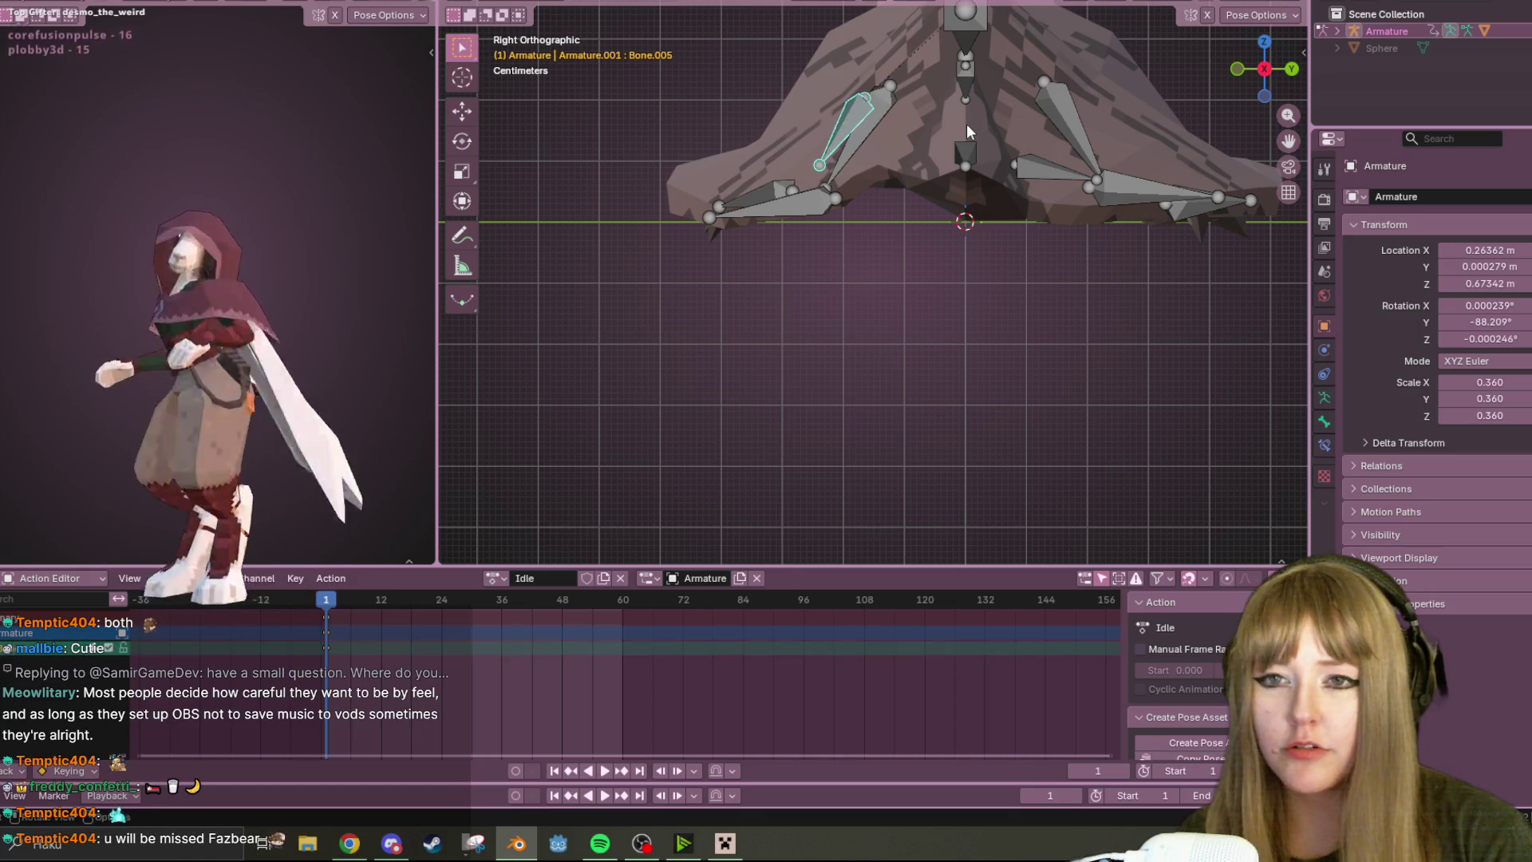
- Nudge Bone.002 slightly to shift part of the cloak mesh, then deselect near the head
{"action": "left_click", "coordinate": [864, 138]}
{"action": "key", "text": "g"}
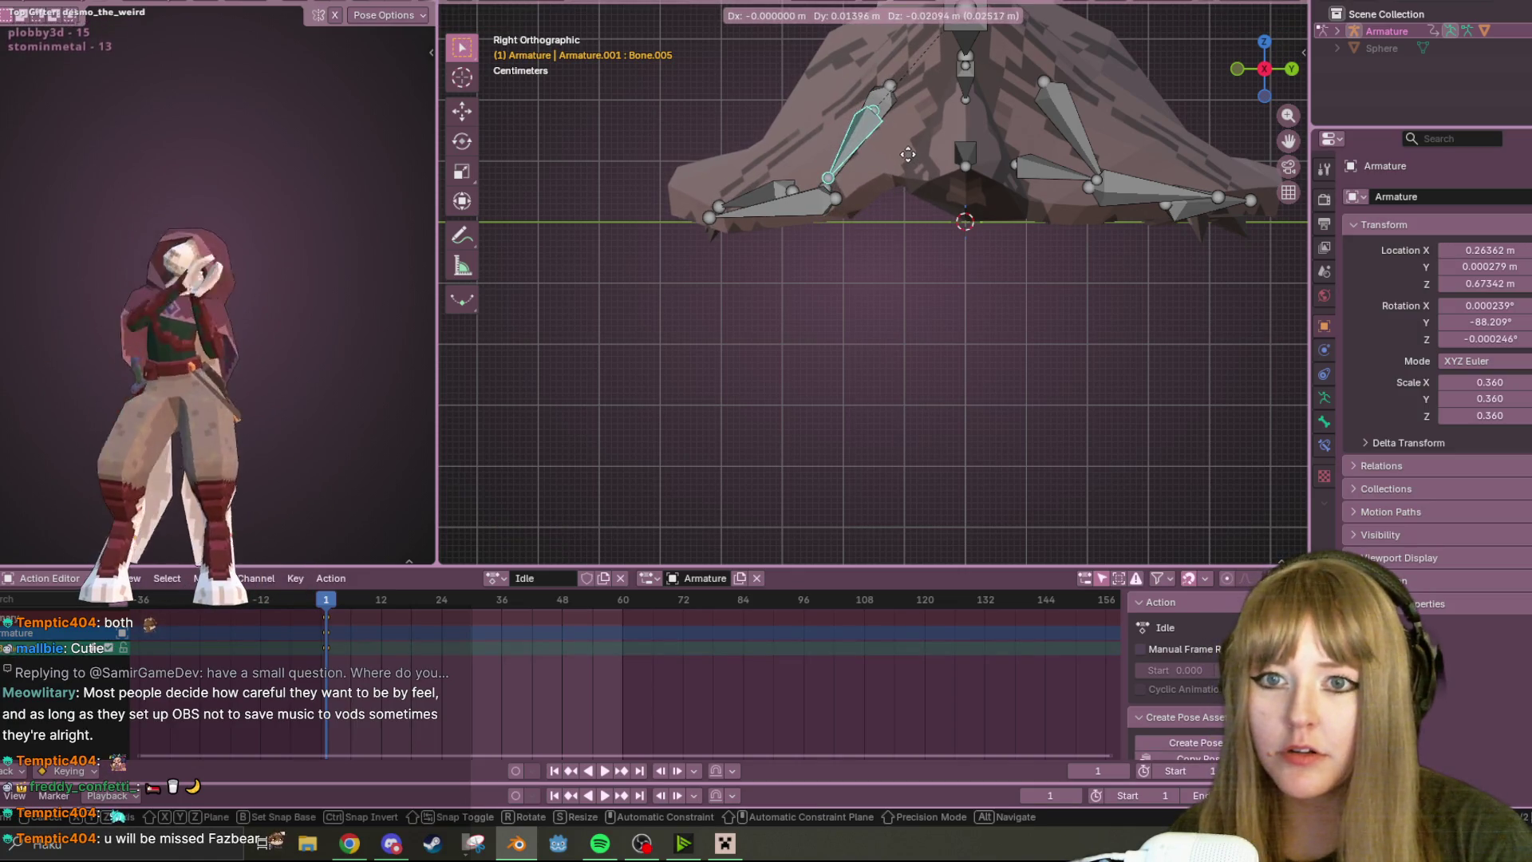
{"action": "left_click", "coordinate": [908, 153]}
{"action": "mouse_move", "coordinate": [978, 126]}
{"action": "middle_mouse_down"}
{"action": "mouse_move", "coordinate": [971, 162]}
{"action": "mouse_move", "coordinate": [1085, 77]}
{"action": "mouse_move", "coordinate": [1135, 9]}
{"action": "mouse_move", "coordinate": [1068, 29]}
{"action": "mouse_move", "coordinate": [1050, 67]}
{"action": "middle_mouse_up"}
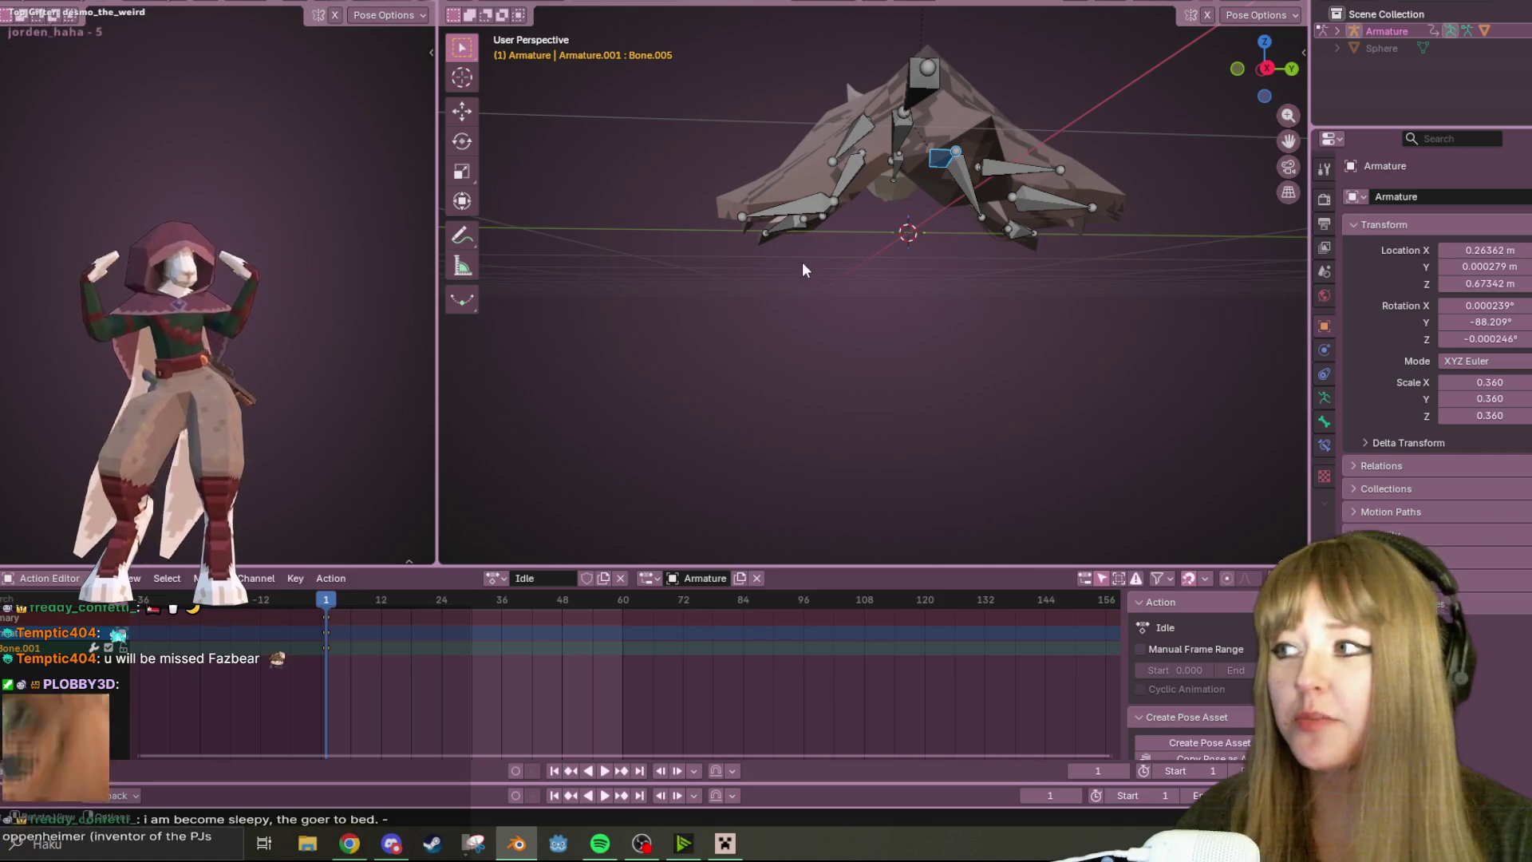
{"action": "middle_click_drag", "start_coordinate": [796, 238], "coordinate": [810, 240]}
{"action": "mouse_move", "coordinate": [802, 88]}
{"action": "middle_mouse_down"}
{"action": "mouse_move", "coordinate": [856, 135]}
{"action": "mouse_move", "coordinate": [966, 167]}
{"action": "mouse_move", "coordinate": [1005, 231]}
{"action": "mouse_move", "coordinate": [975, 76]}
{"action": "mouse_move", "coordinate": [1068, 128]}
{"action": "middle_mouse_up"}
{"action": "left_click", "coordinate": [804, 433]}
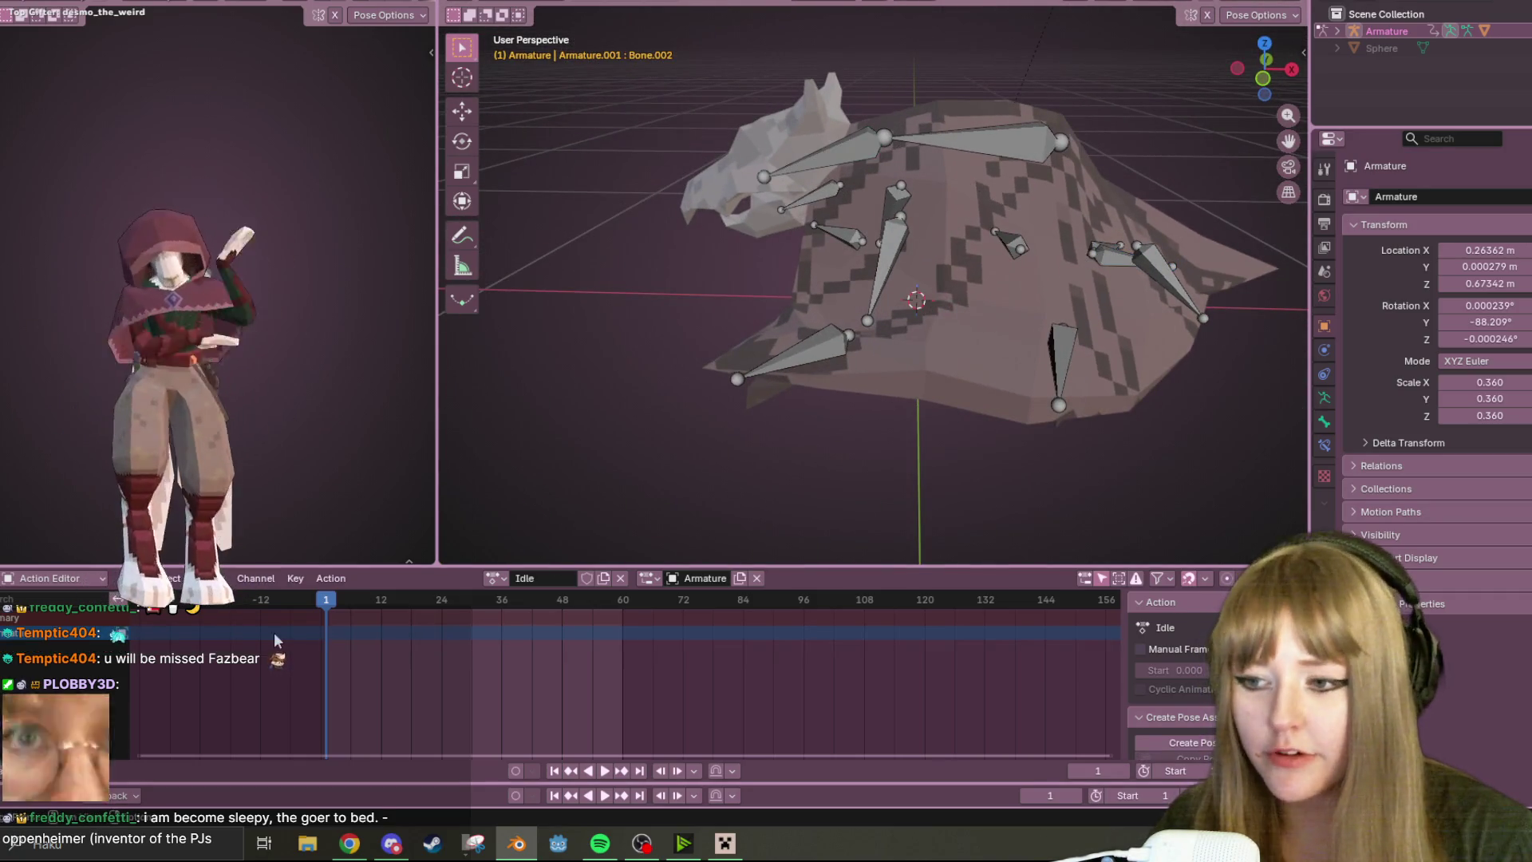
{"action": "key", "text": "a"}
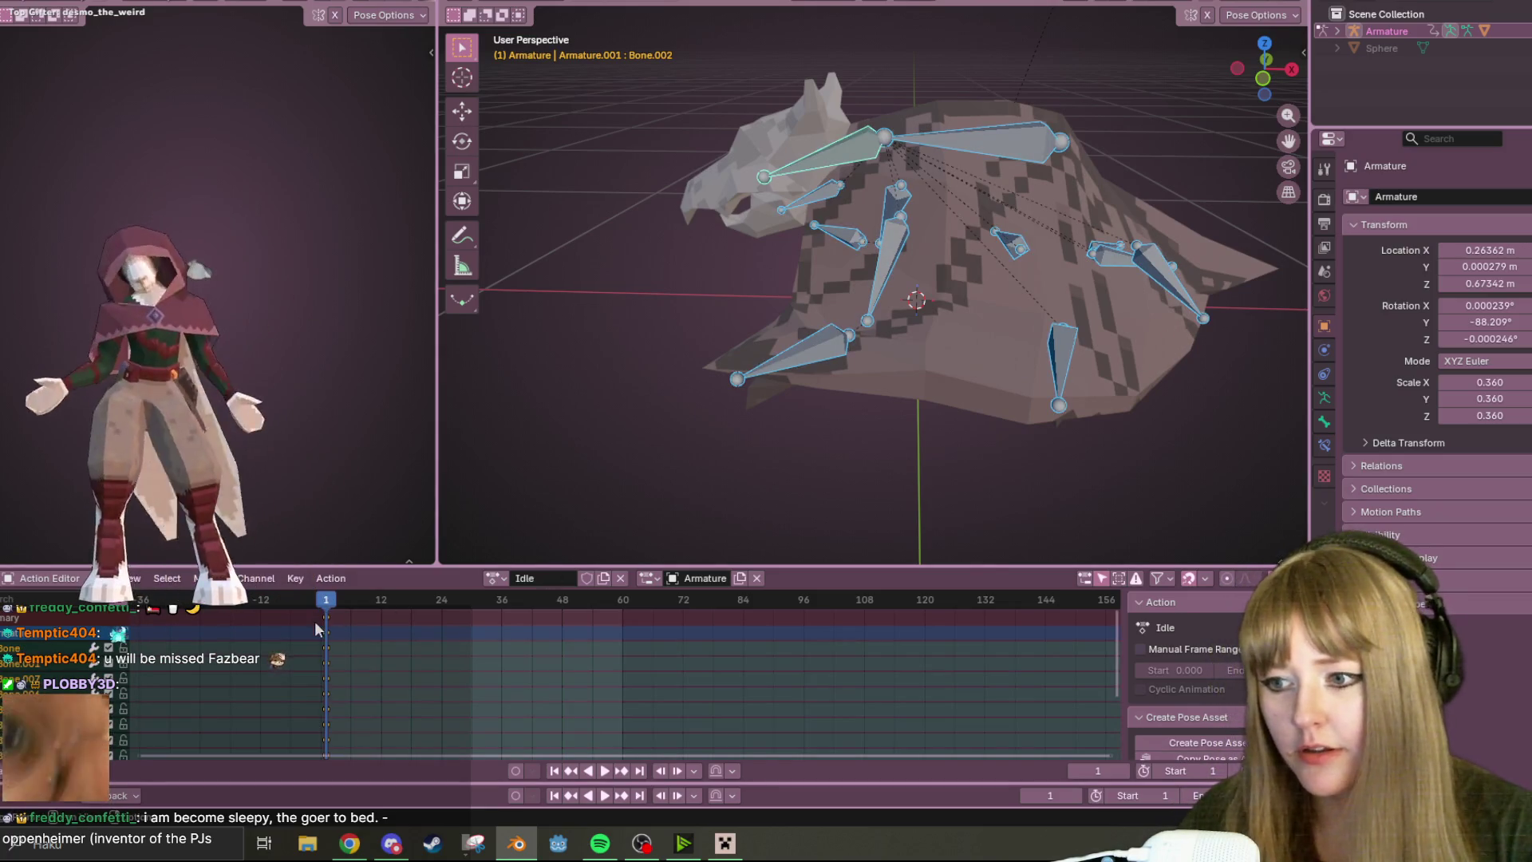
{"action": "left_click", "coordinate": [331, 630]}
{"action": "key", "text": "space"}
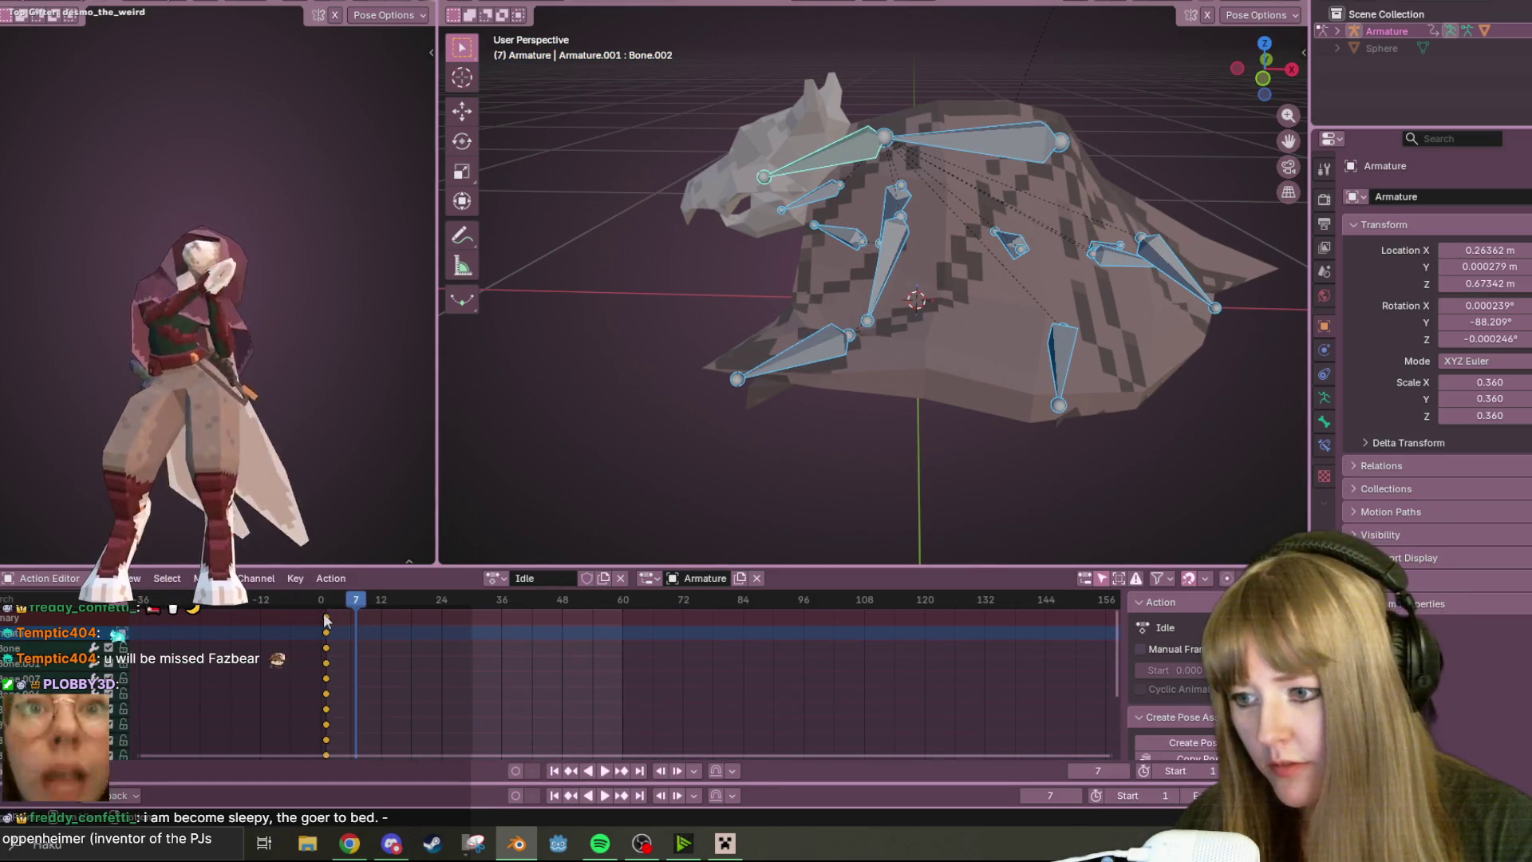
{"action": "key", "text": "shift+d"}
{"action": "type", "text": "60"}
{"action": "key", "text": "Return"}
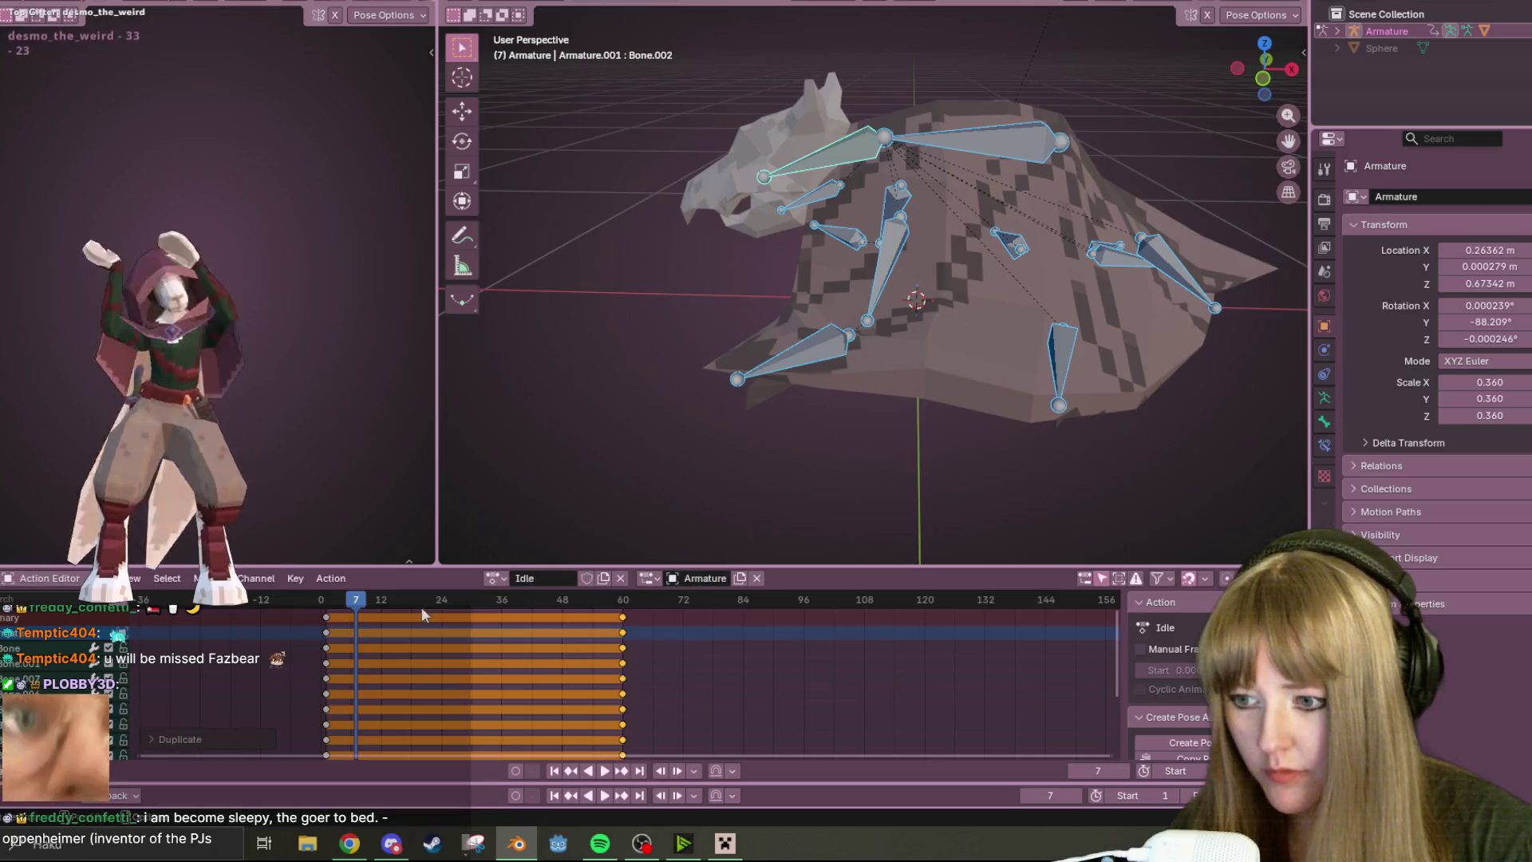
{"action": "key", "text": "space"}
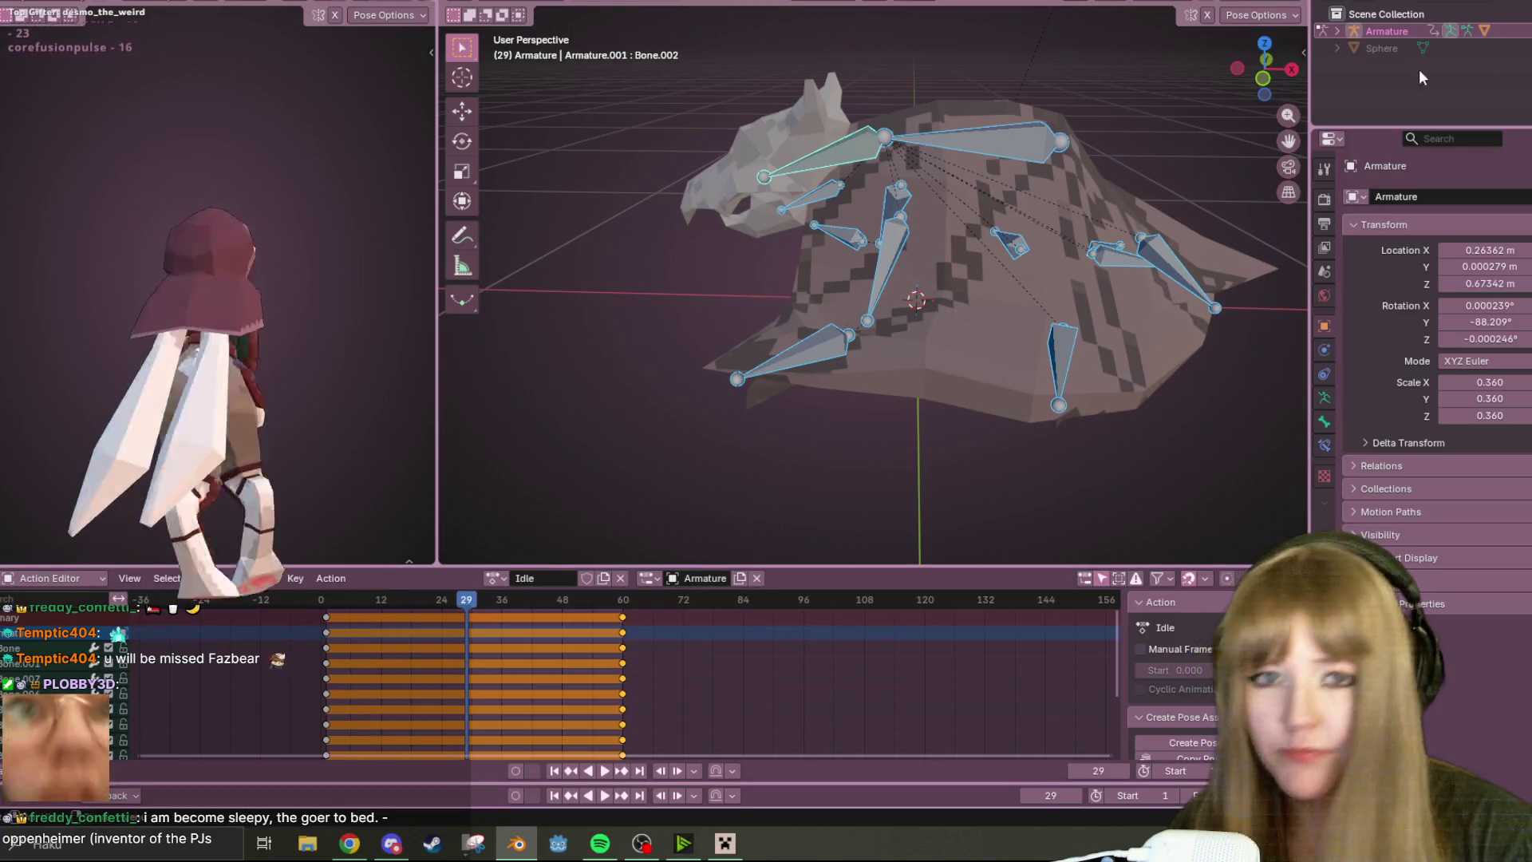
{"action": "left_click", "coordinate": [1265, 74]}
{"action": "left_click", "coordinate": [758, 245]}
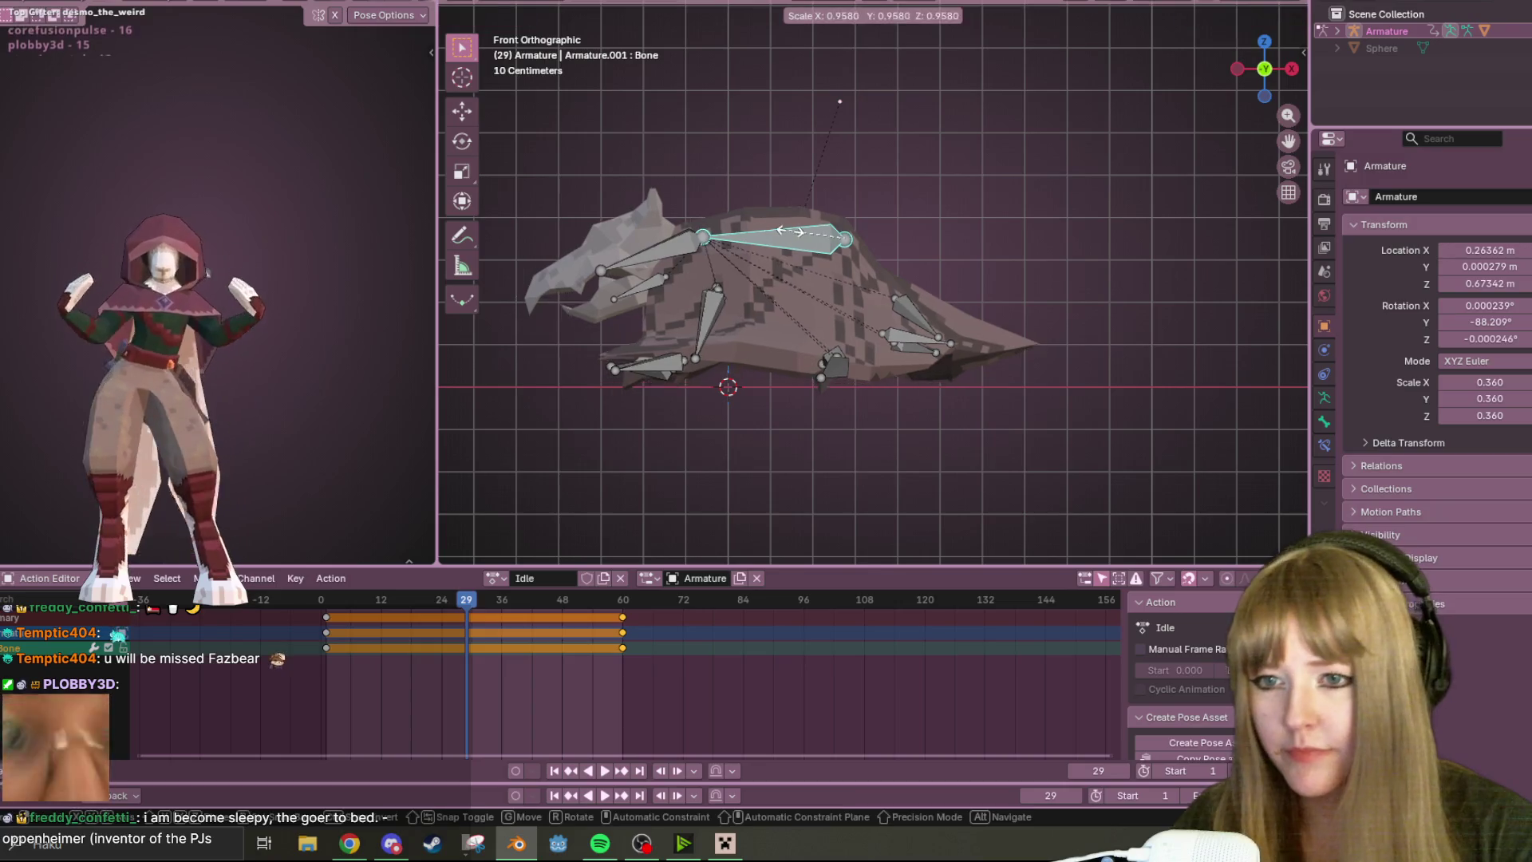
{"action": "mouse_move", "coordinate": [792, 246]}
{"action": "middle_mouse_down", "text": "shift"}
{"action": "mouse_move", "coordinate": [919, 215]}
{"action": "mouse_move", "coordinate": [937, 235]}
{"action": "middle_mouse_up", "text": "shift"}
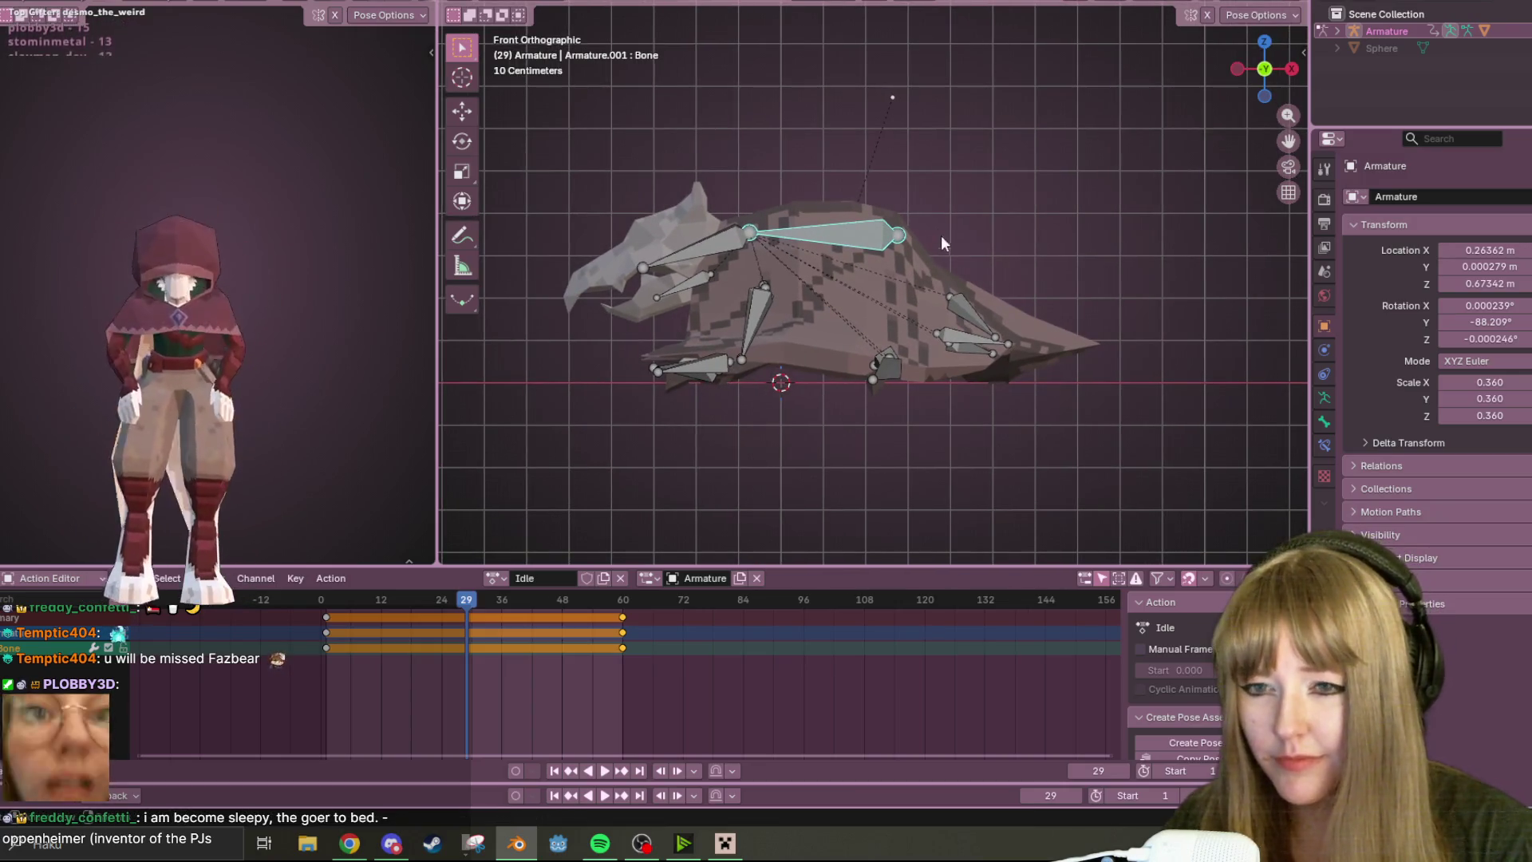
{"action": "key", "text": "s"}
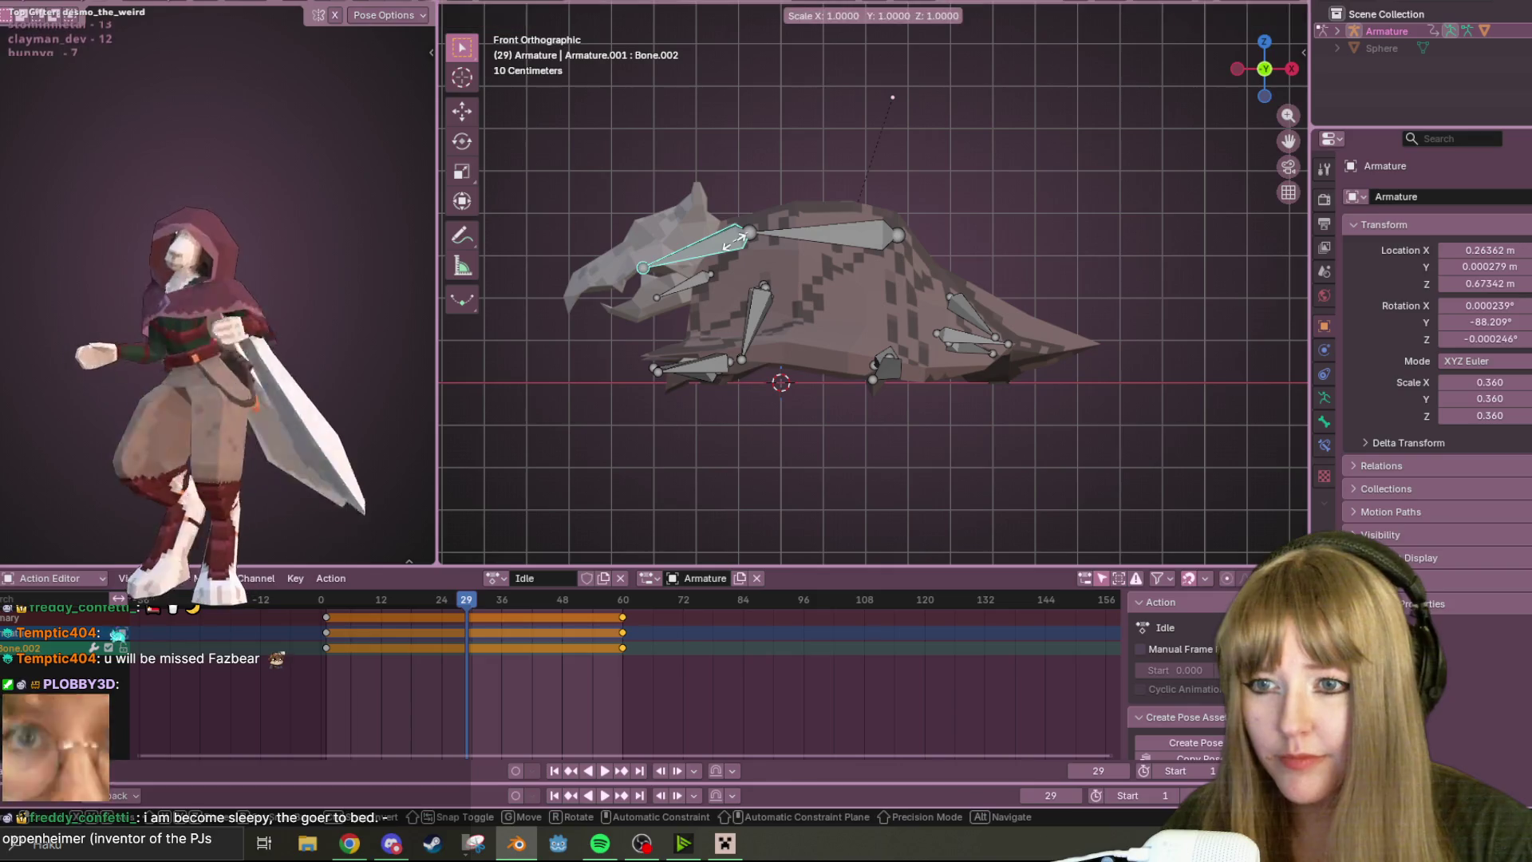
{"action": "left_click", "coordinate": [729, 241]}
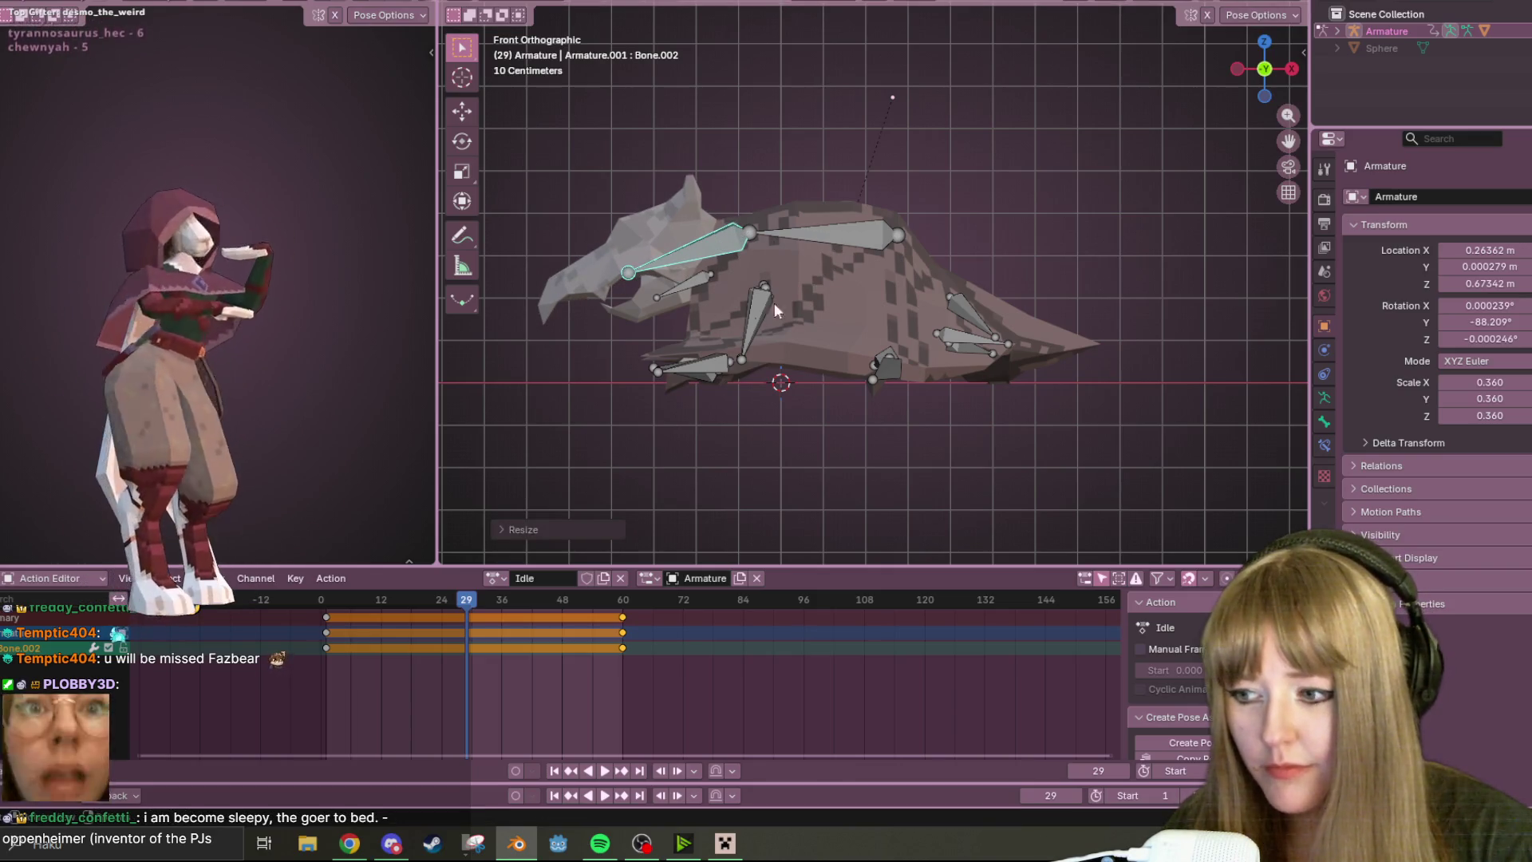
{"action": "left_click", "coordinate": [515, 795]}
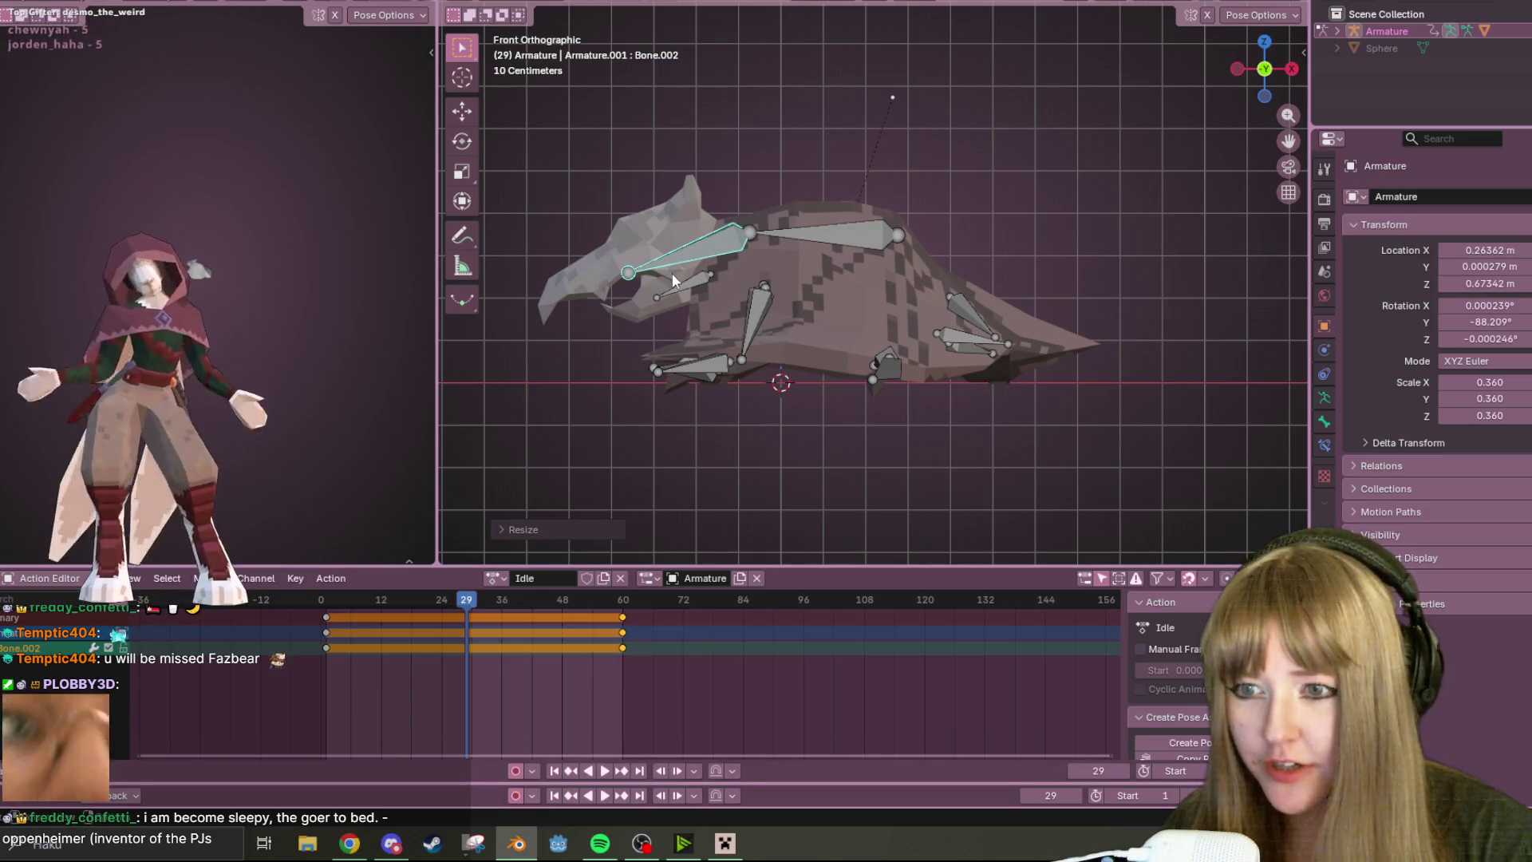
{"action": "key", "text": "g"}
{"action": "left_click", "coordinate": [703, 260]}
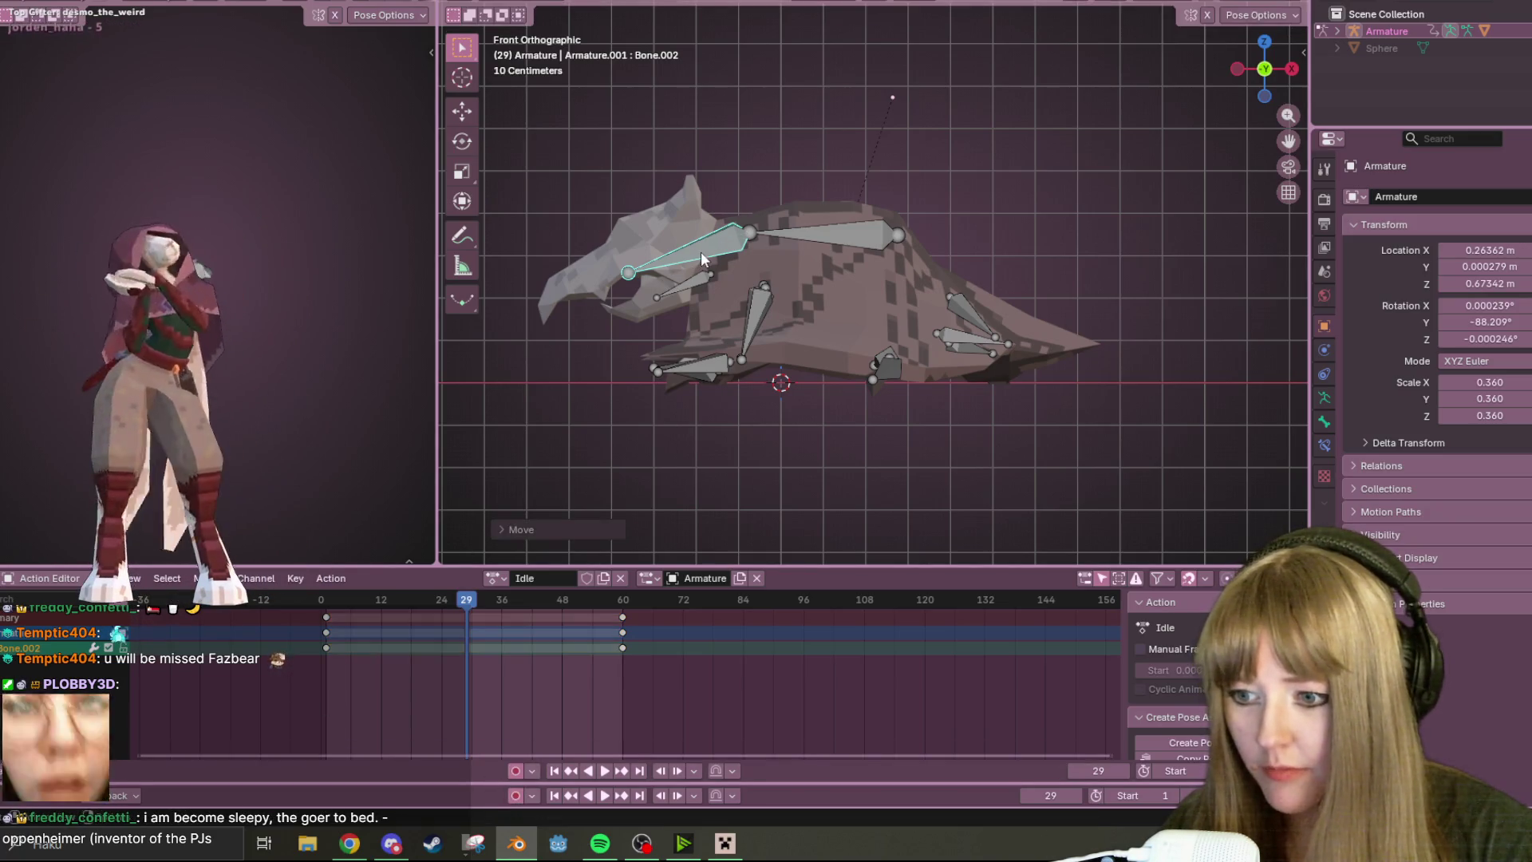
{"action": "key", "text": "g"}
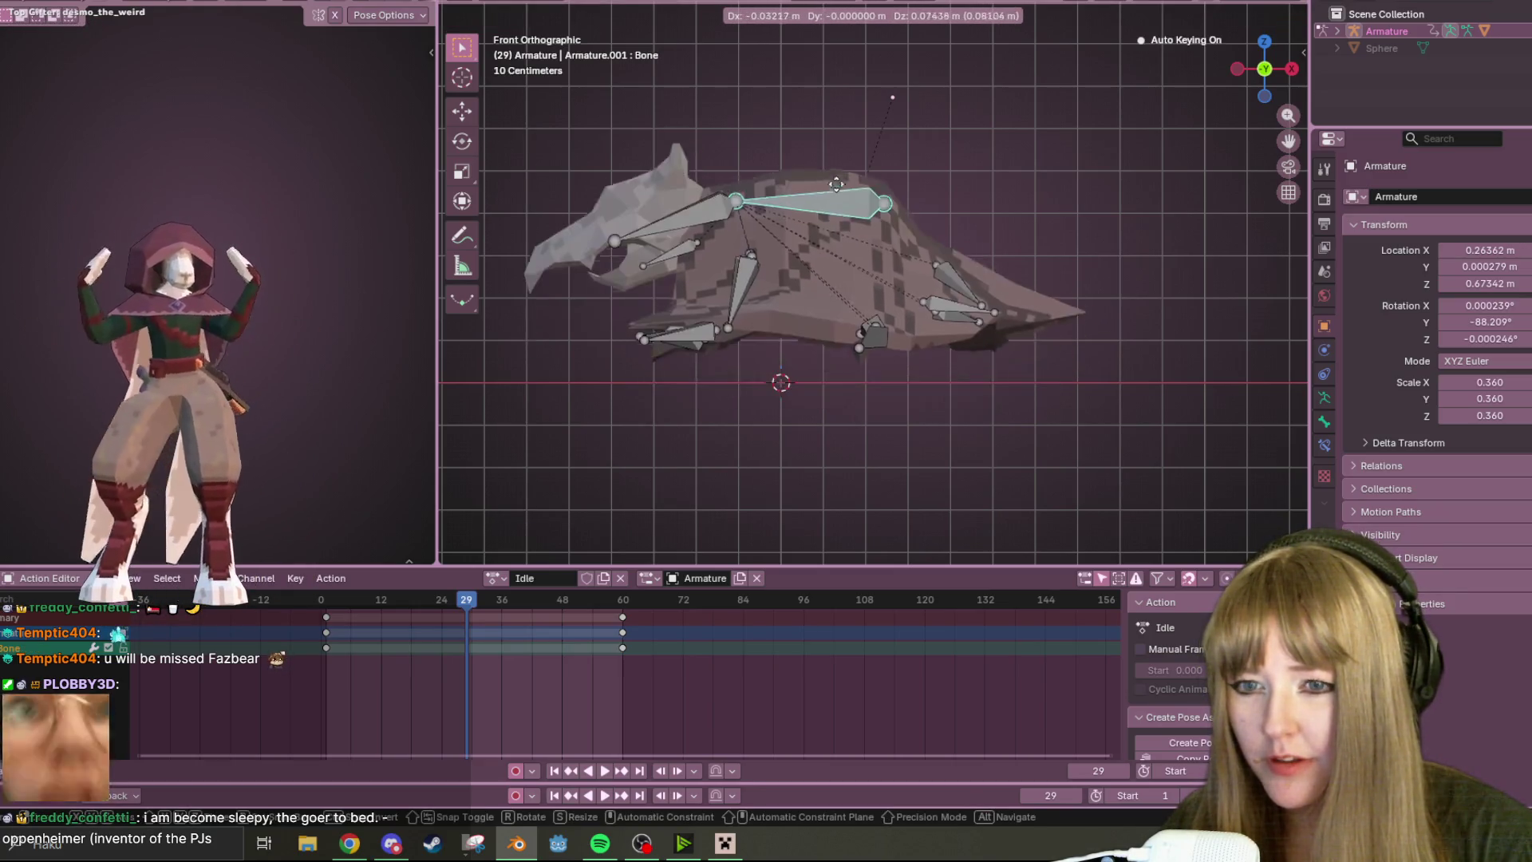
{"action": "left_click", "coordinate": [835, 218]}
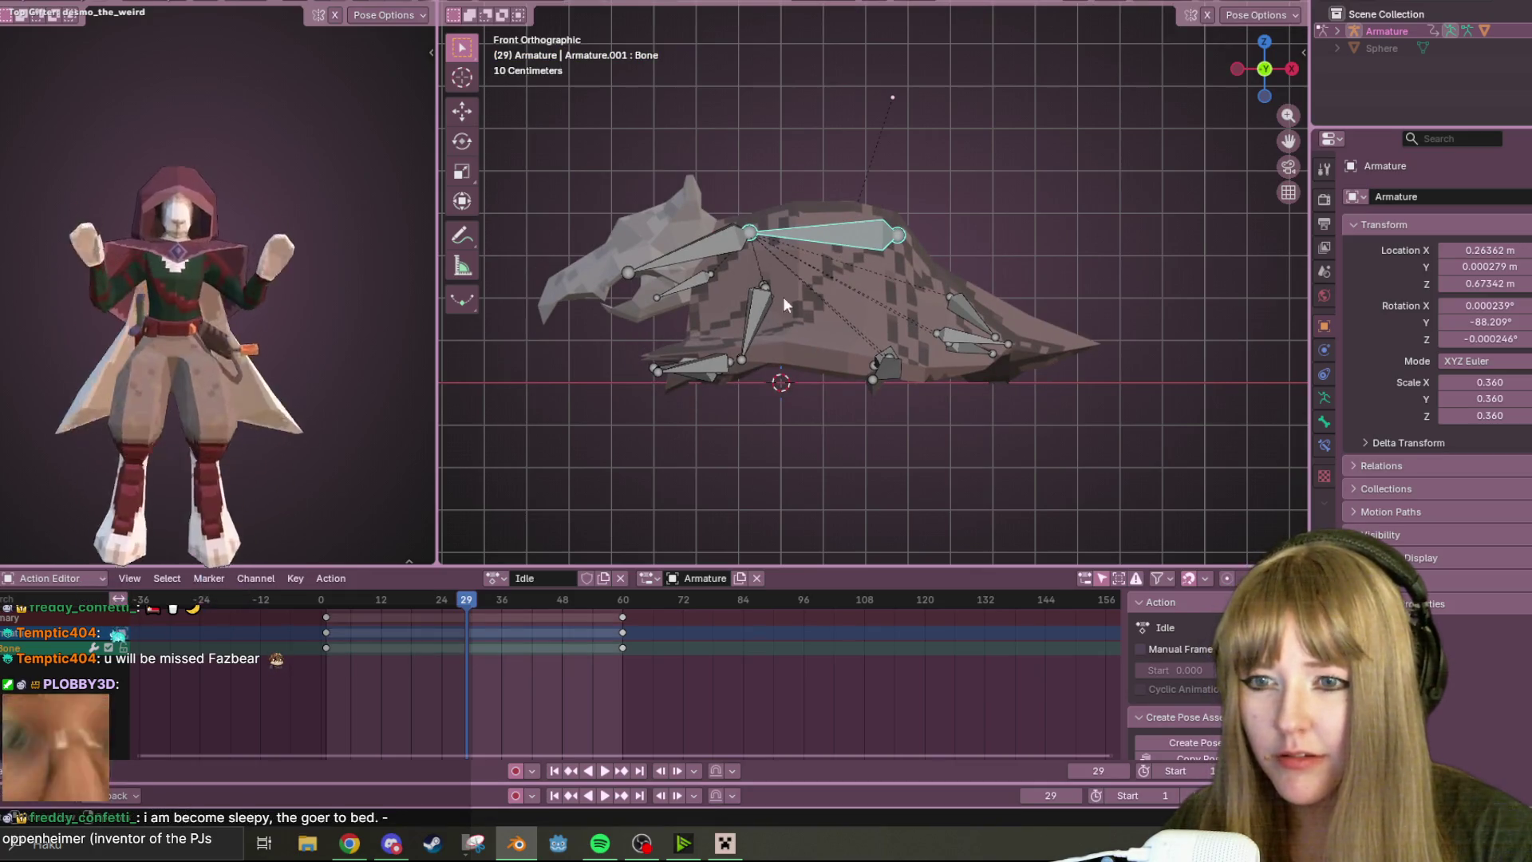
{"action": "left_click", "coordinate": [882, 245]}
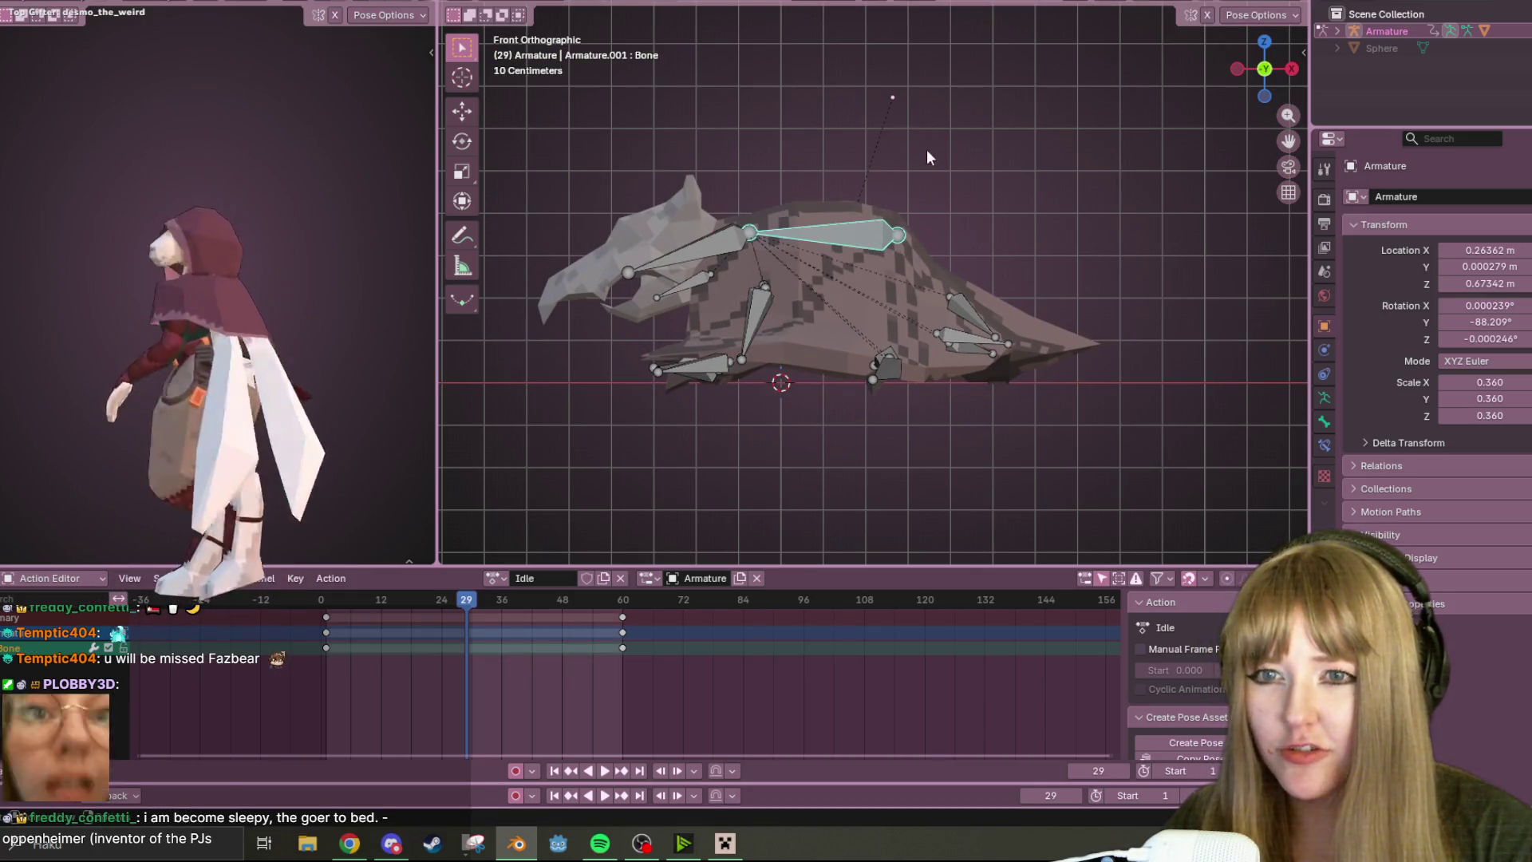
{"action": "key", "text": "r"}
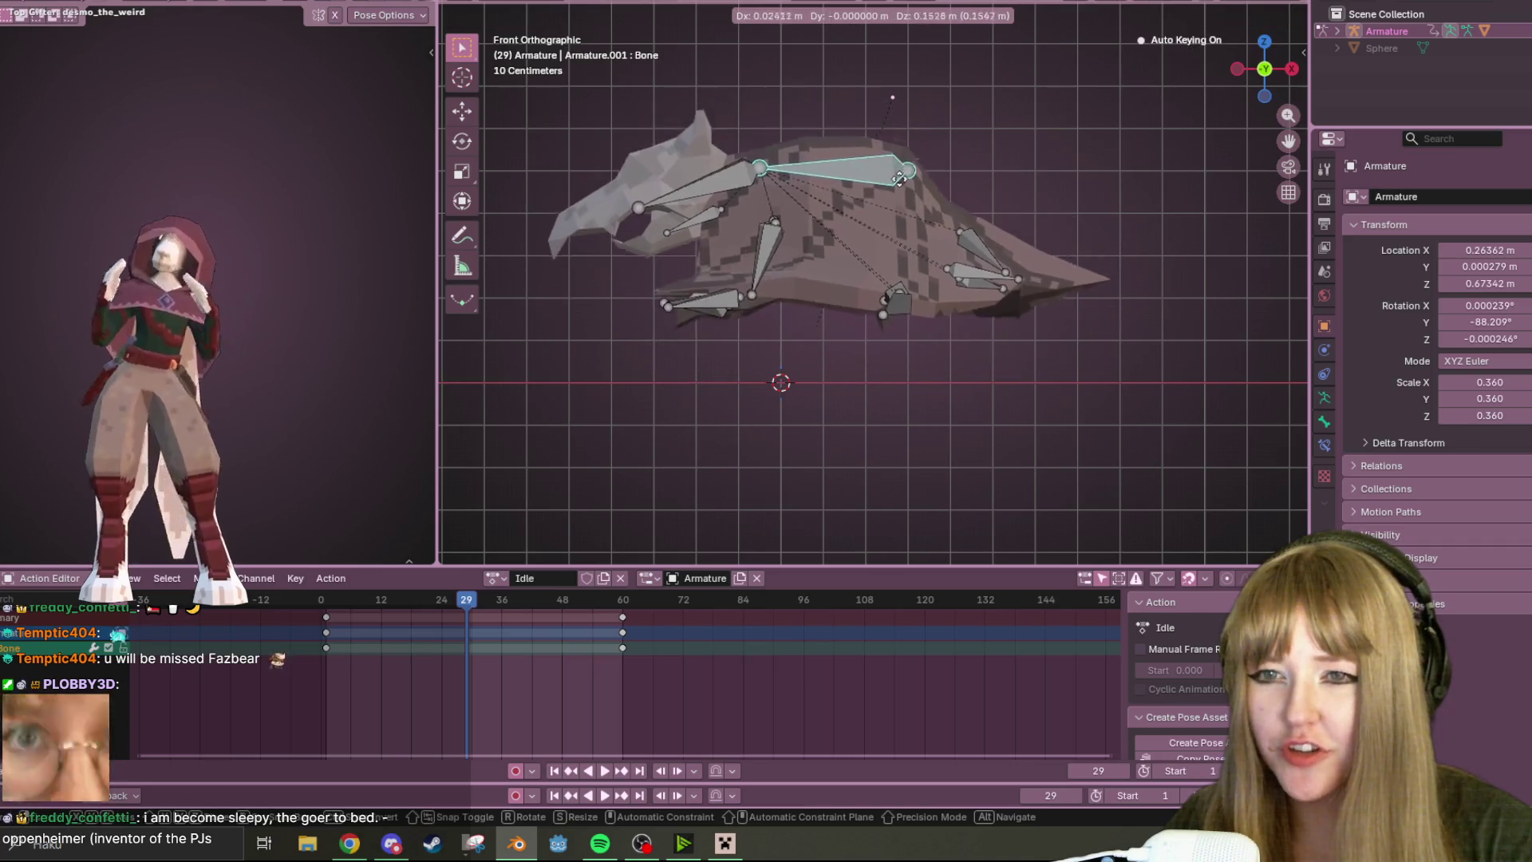
{"action": "right_click", "coordinate": [868, 236]}
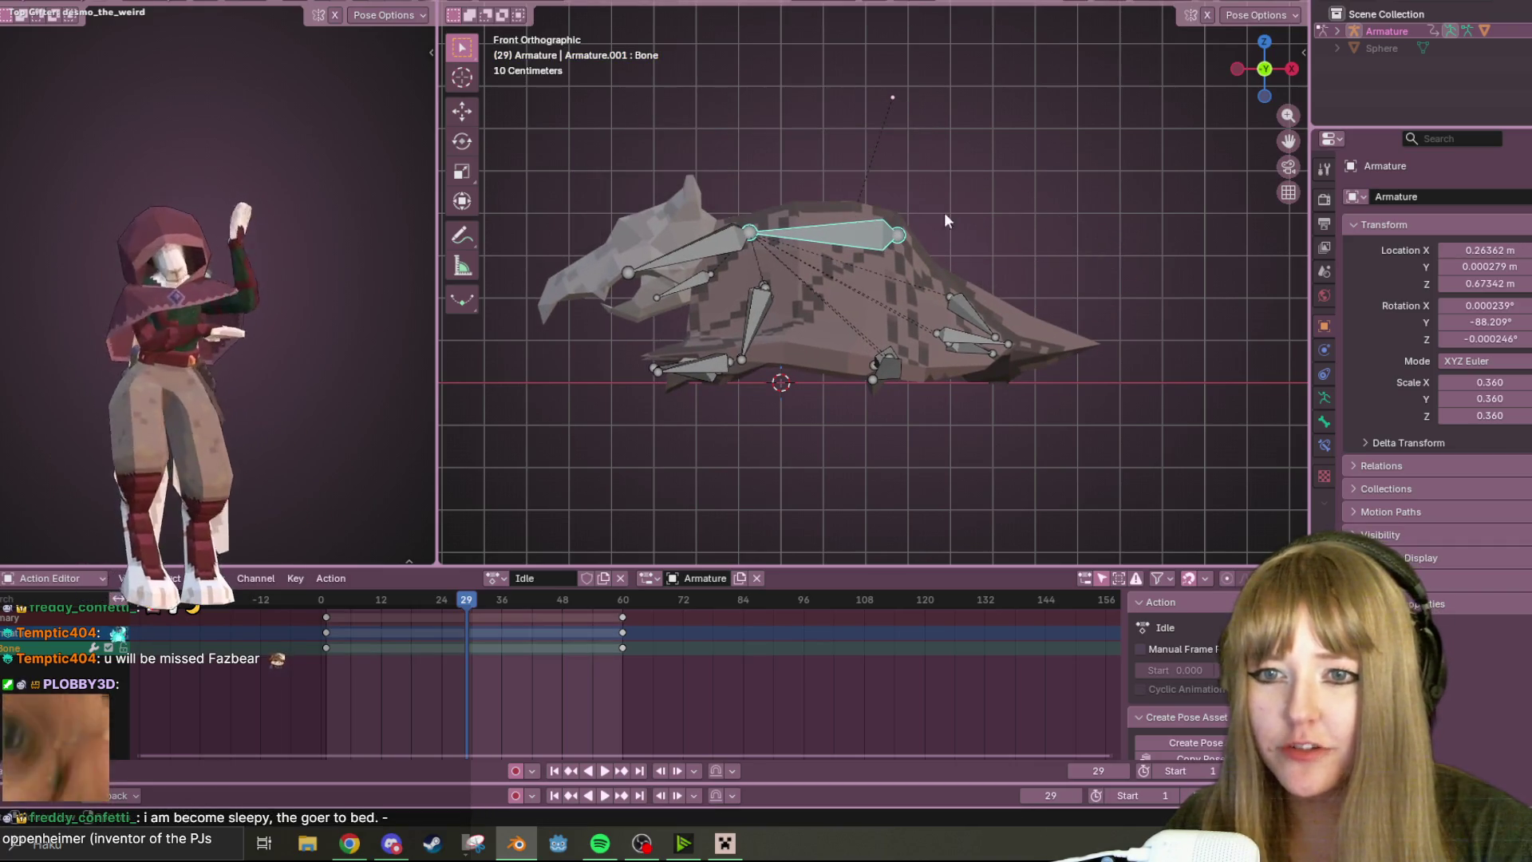
{"action": "left_click", "coordinate": [714, 241]}
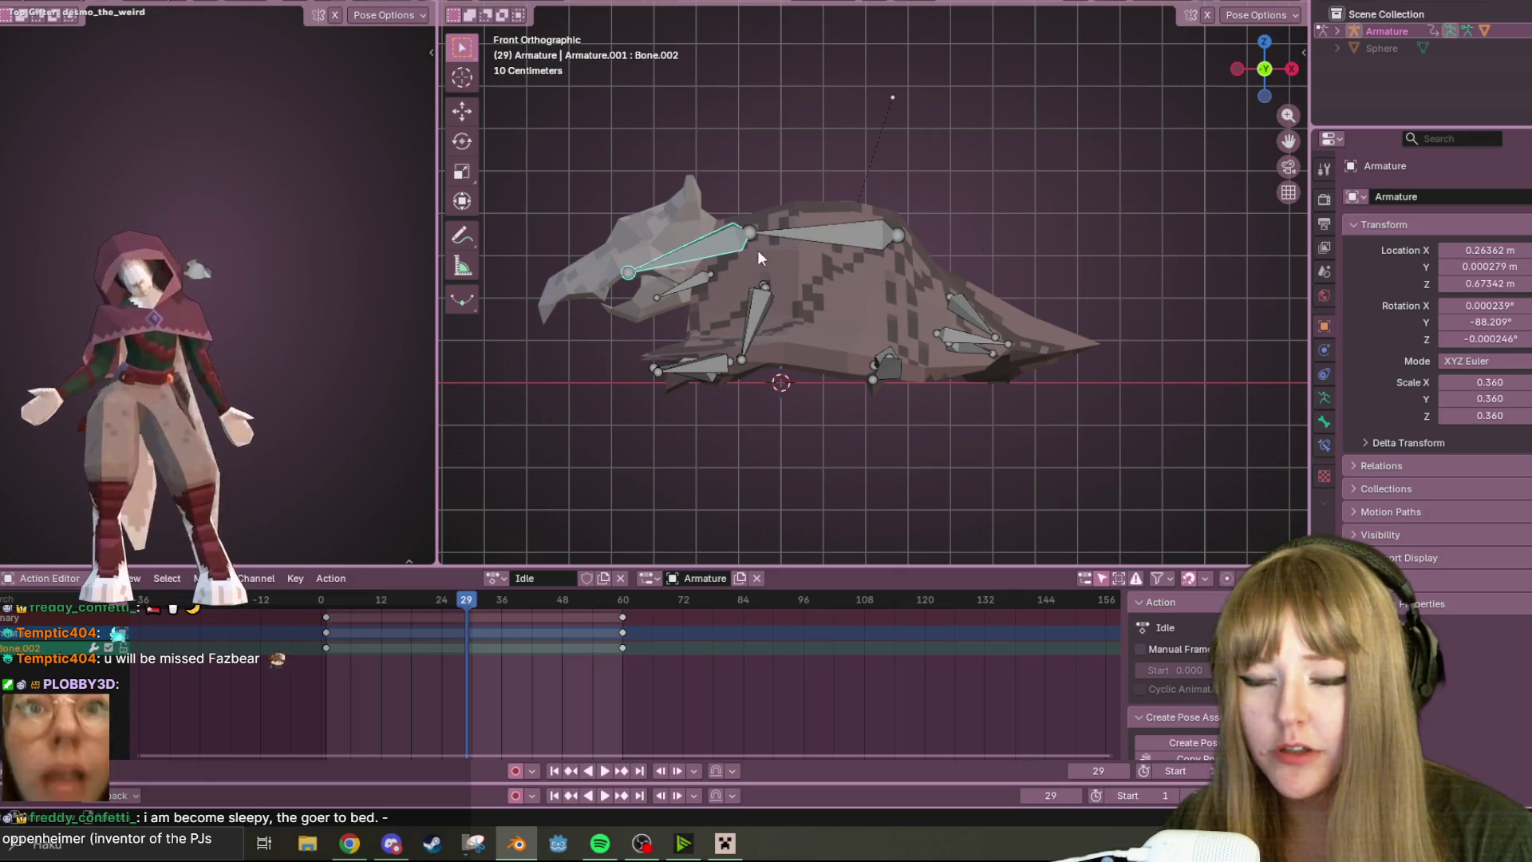
{"action": "left_click", "coordinate": [755, 306]}
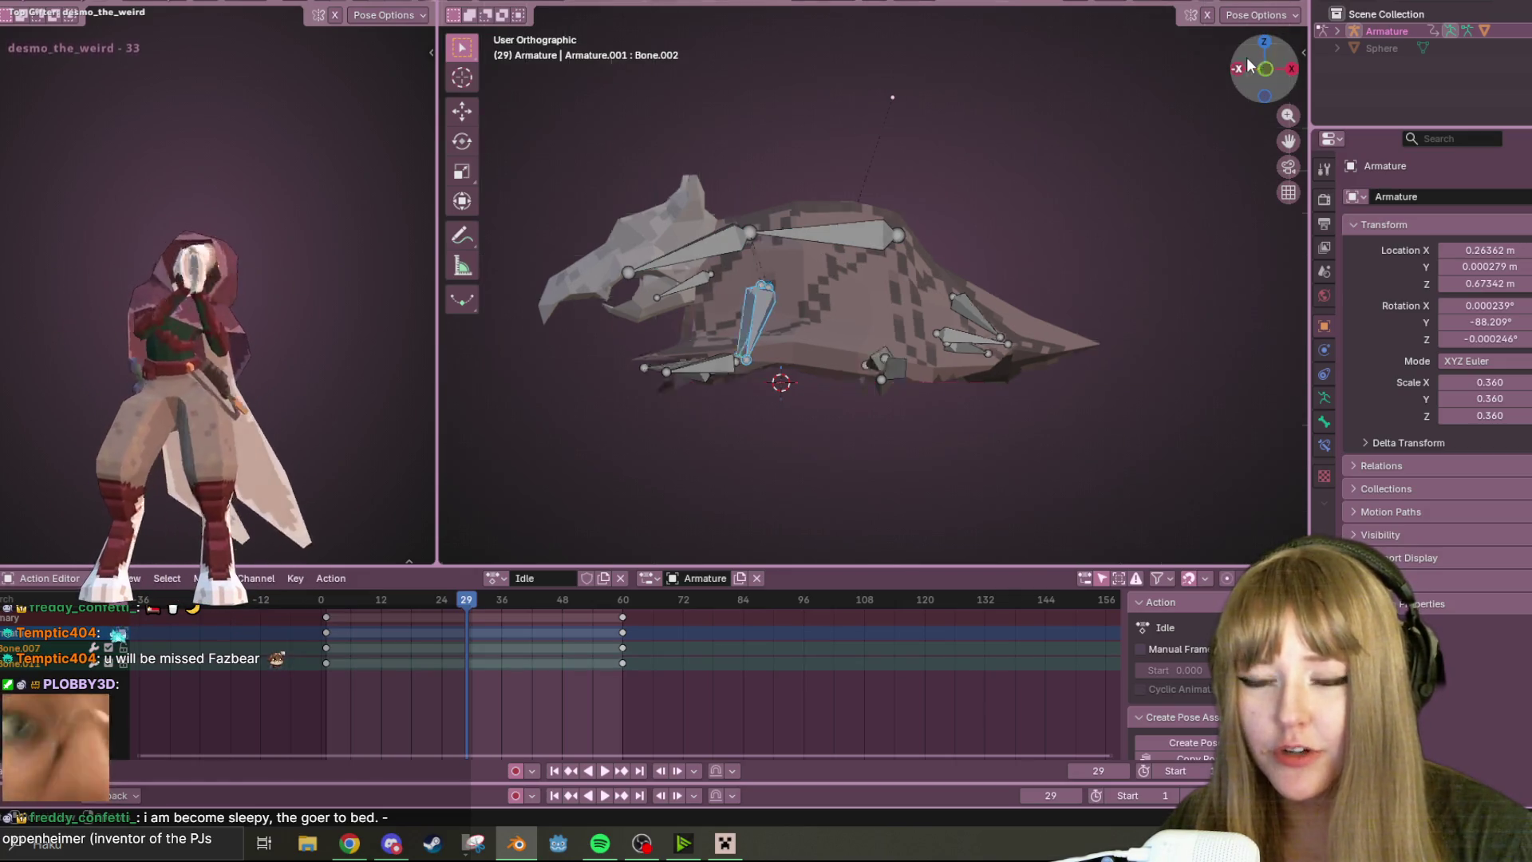
- From Left view, try scaling the upper flap bones and leave them unchanged
{"action": "left_click", "coordinate": [1240, 69]}
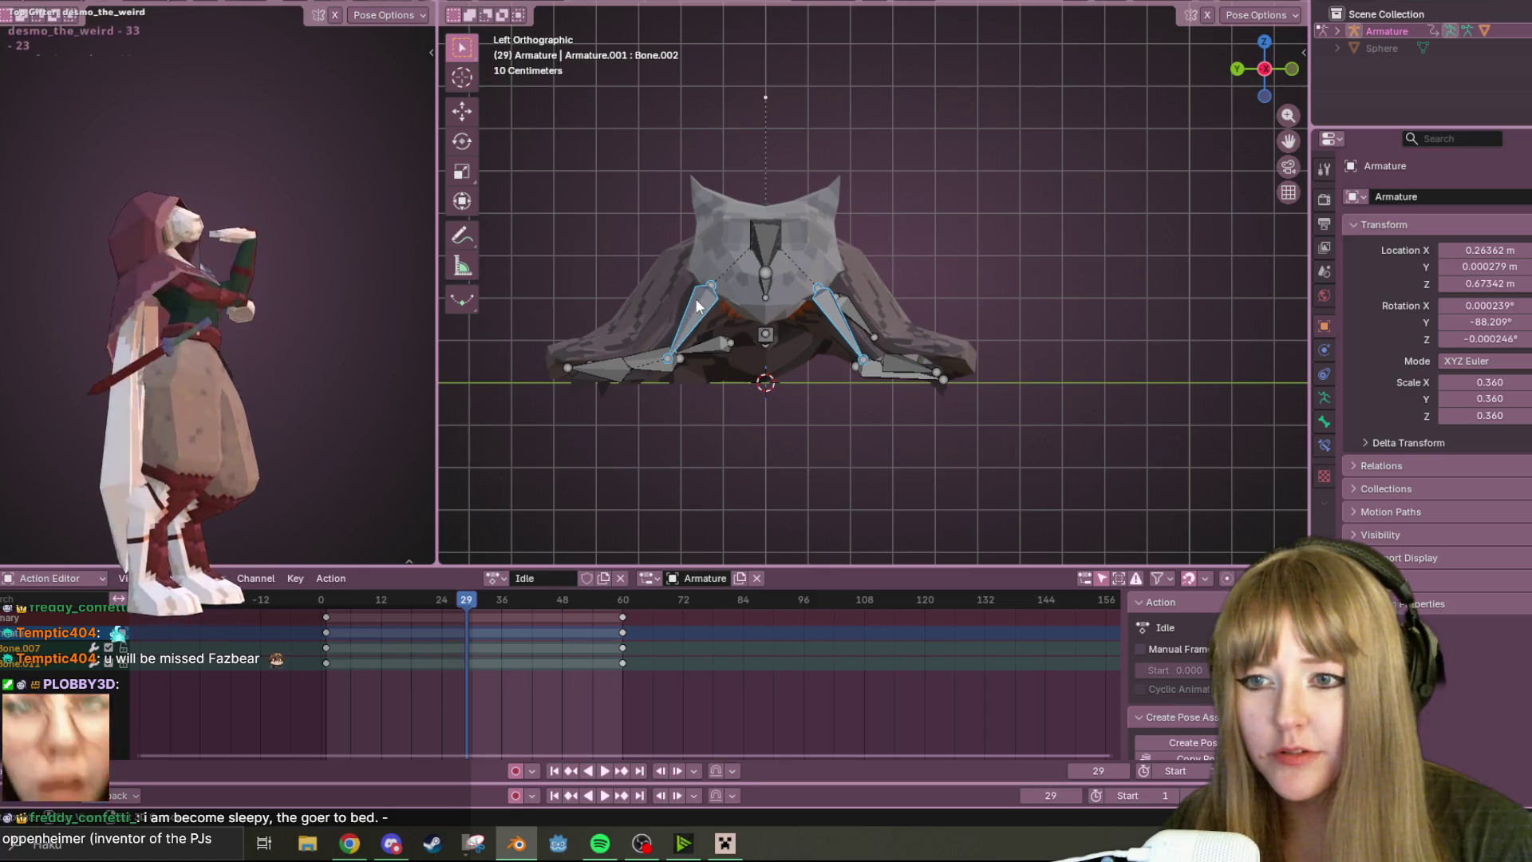
{"action": "left_click", "coordinate": [837, 314], "text": "shift"}
{"action": "key", "text": "s"}
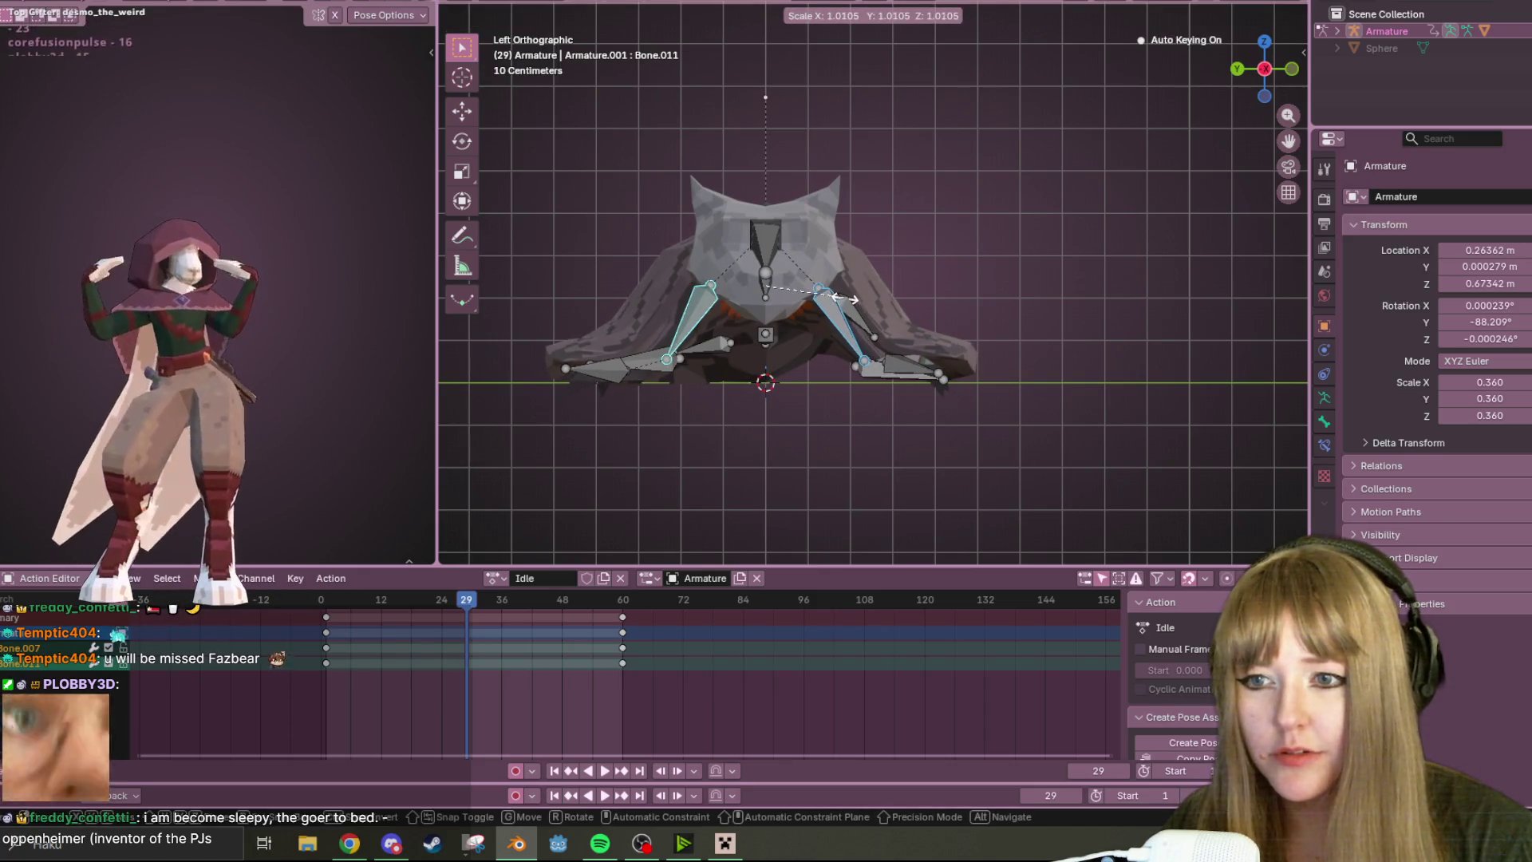
{"action": "left_click", "coordinate": [844, 299]}
- Slightly enlarge both lower flap bones at frame 29 and play the Idle loop
{"action": "left_click", "coordinate": [835, 310]}
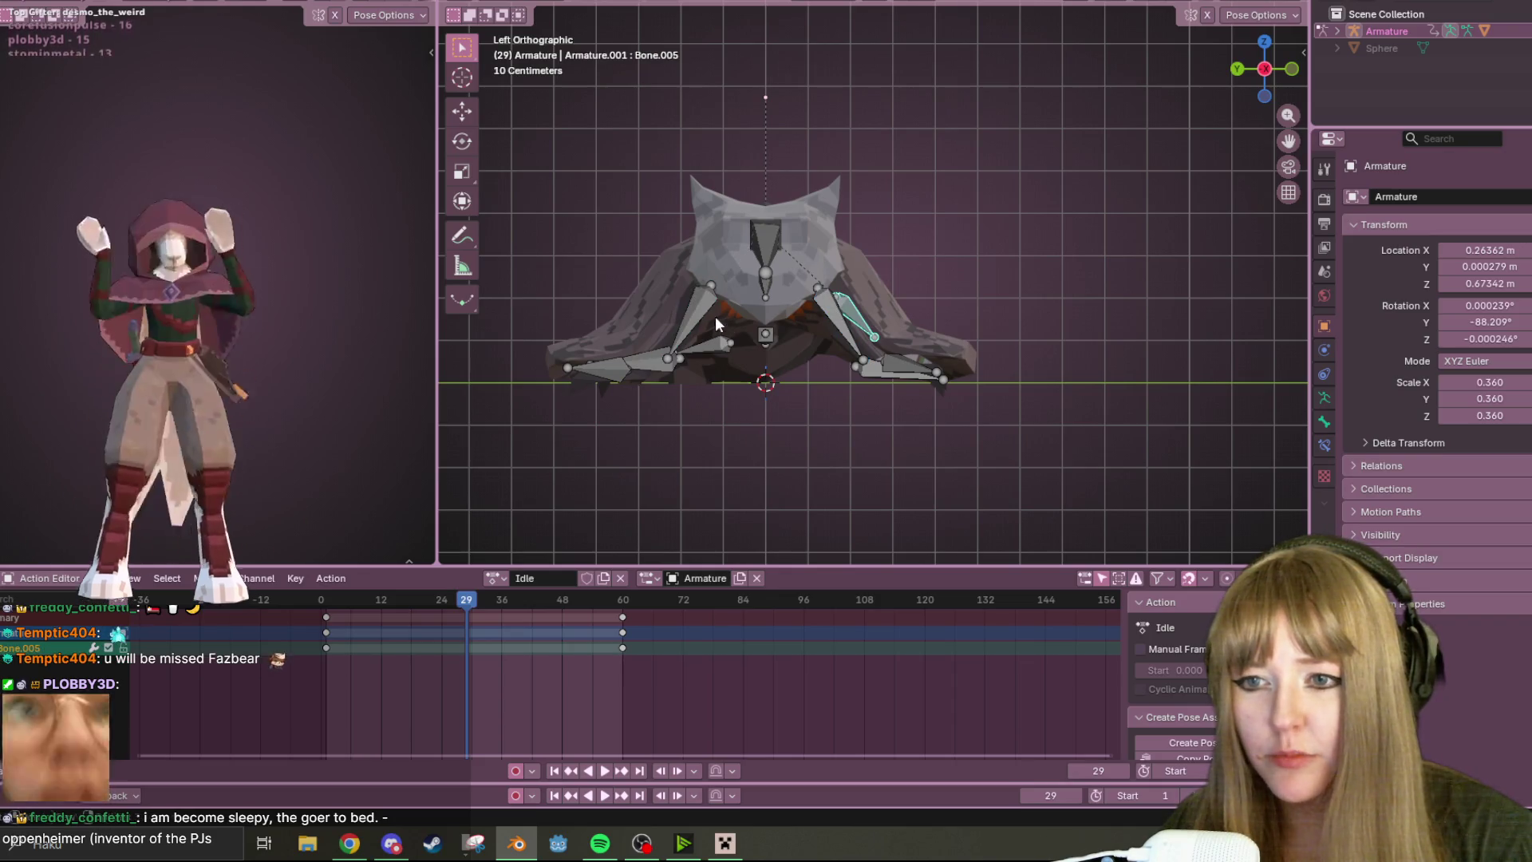
{"action": "left_click", "coordinate": [837, 320], "text": "shift"}
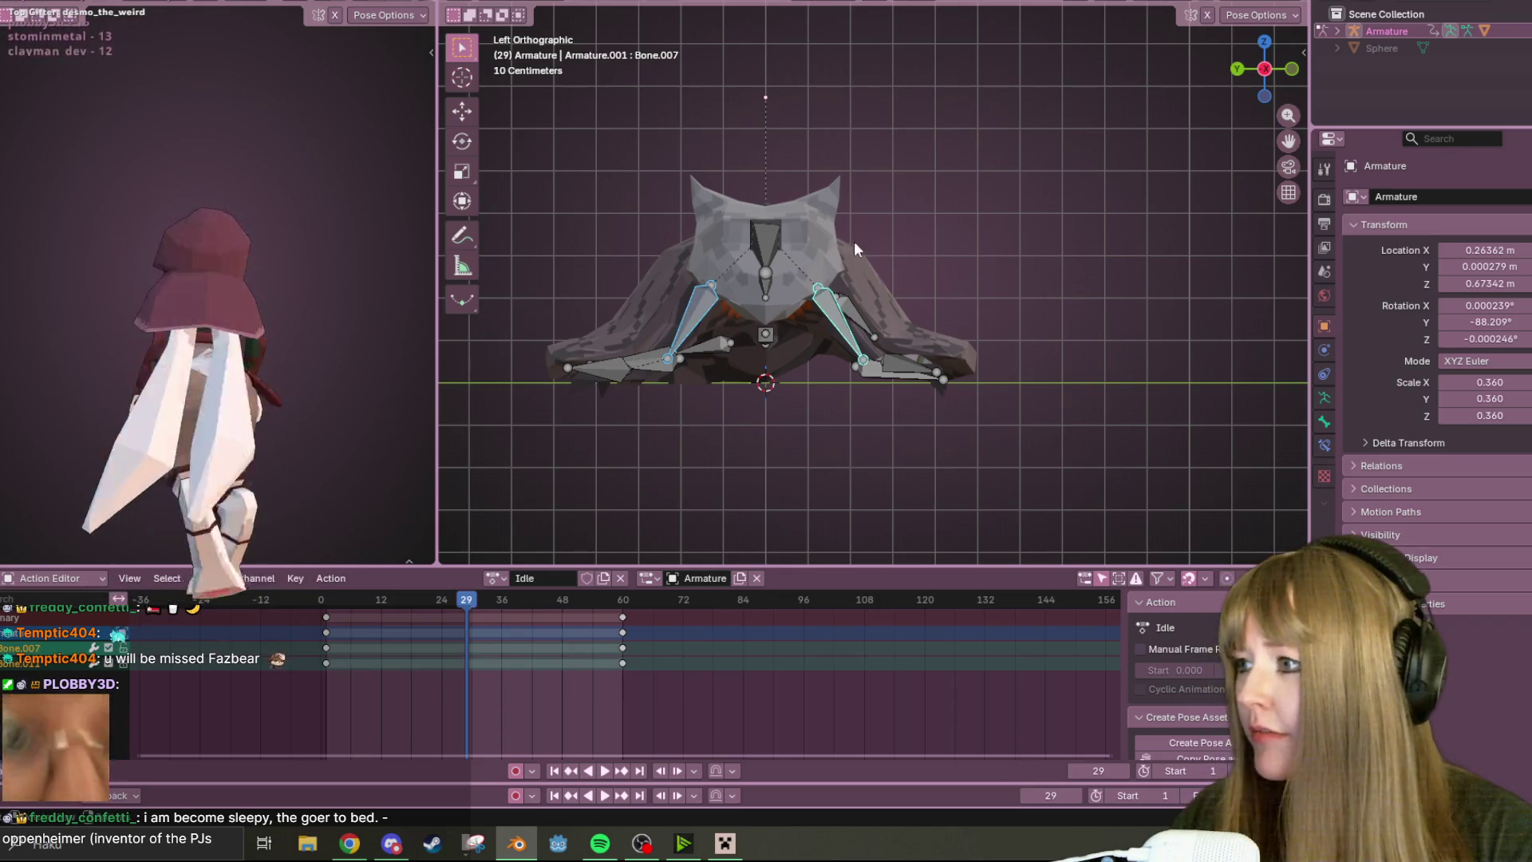
{"action": "key", "text": "s"}
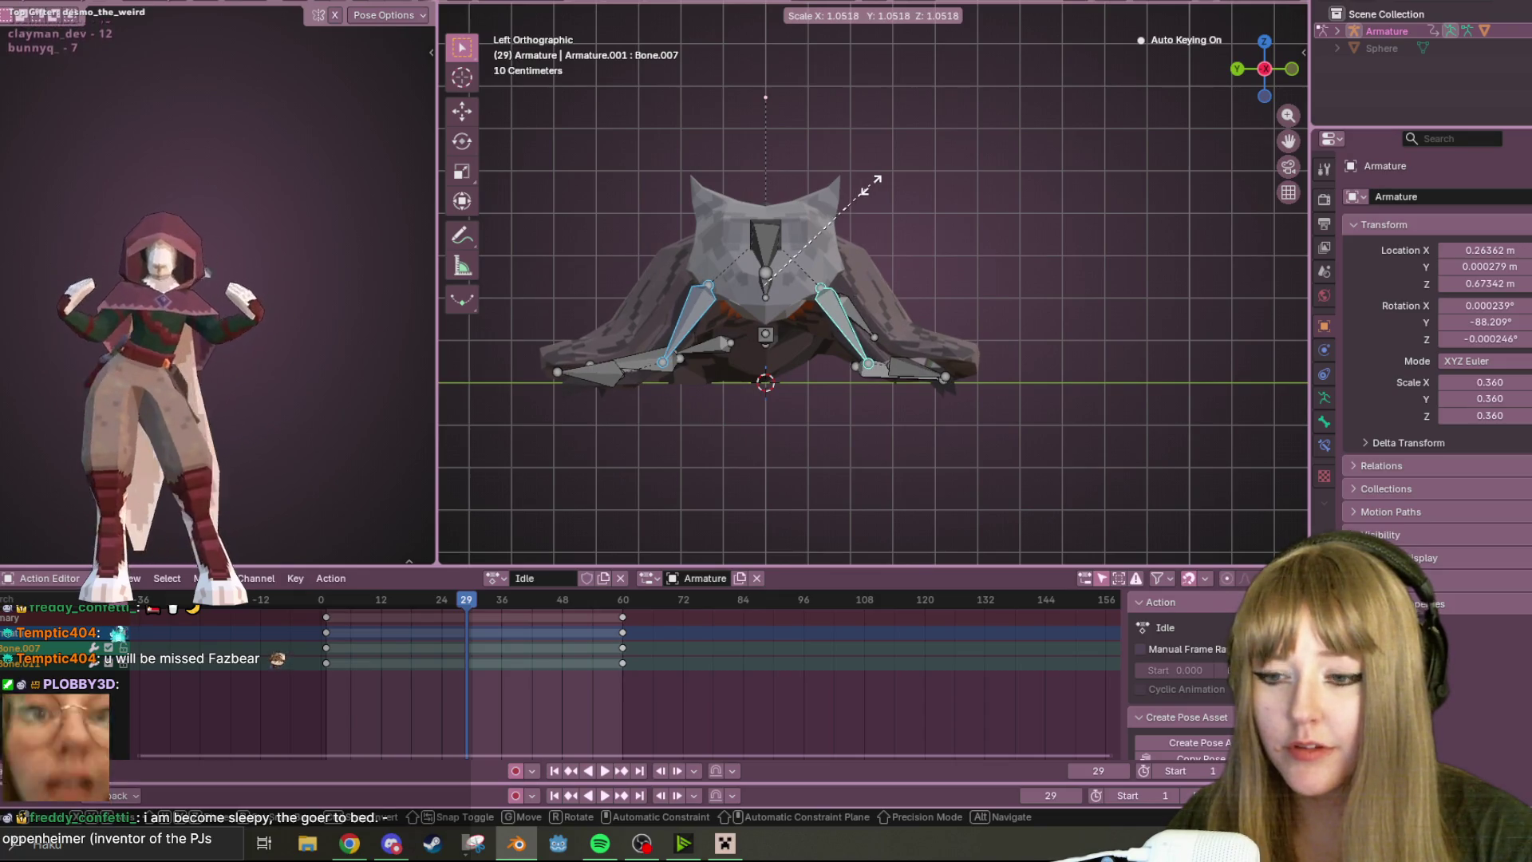
{"action": "left_click", "coordinate": [870, 183]}
{"action": "mouse_move", "coordinate": [933, 187]}
{"action": "middle_mouse_down"}
{"action": "mouse_move", "coordinate": [807, 209]}
{"action": "mouse_move", "coordinate": [1202, 117]}
{"action": "middle_mouse_up"}
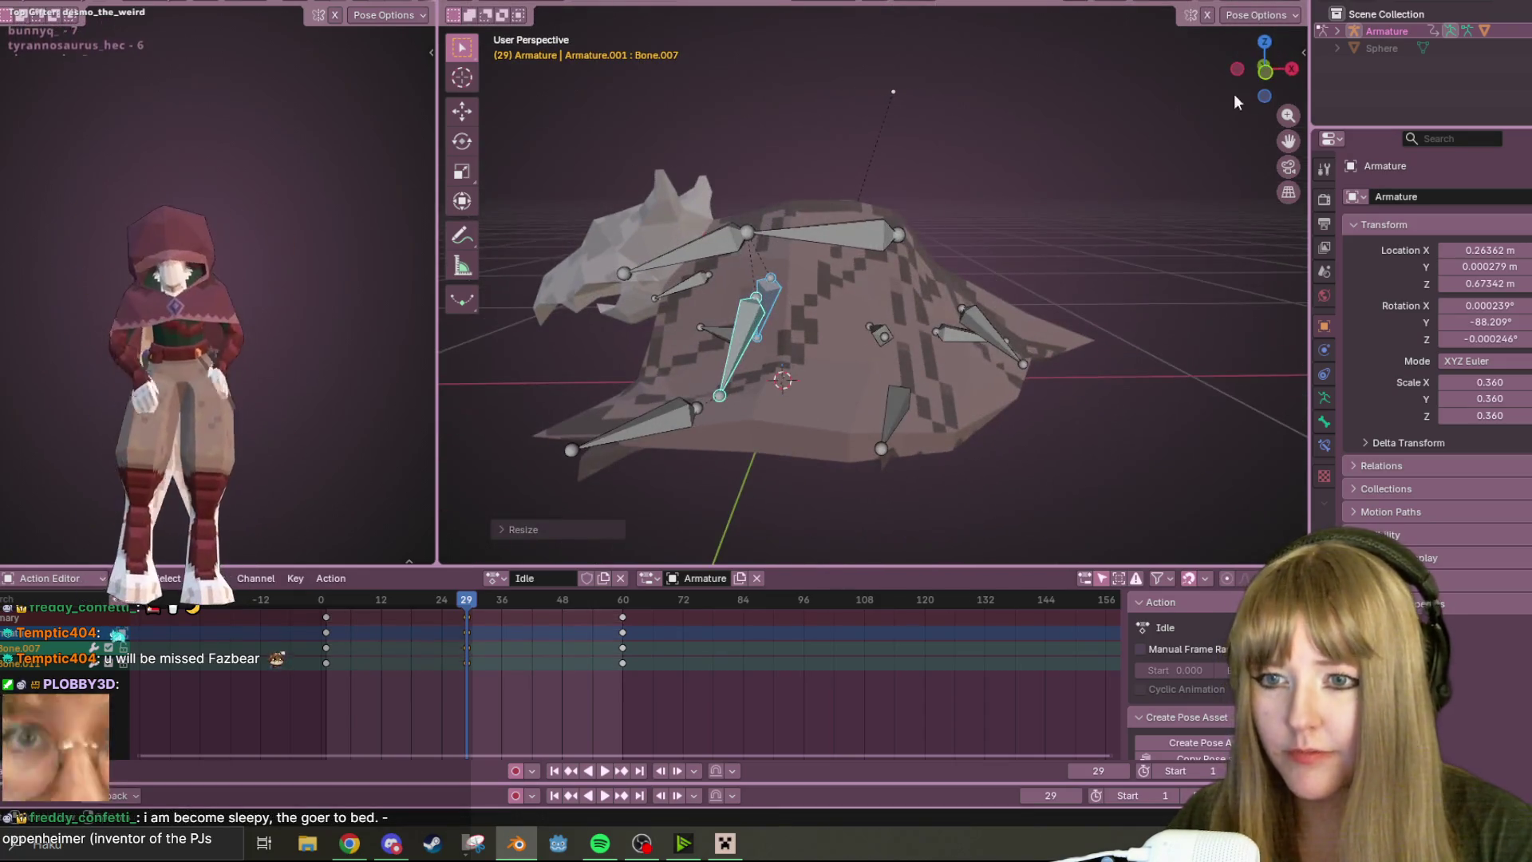
{"action": "key", "text": "space"}
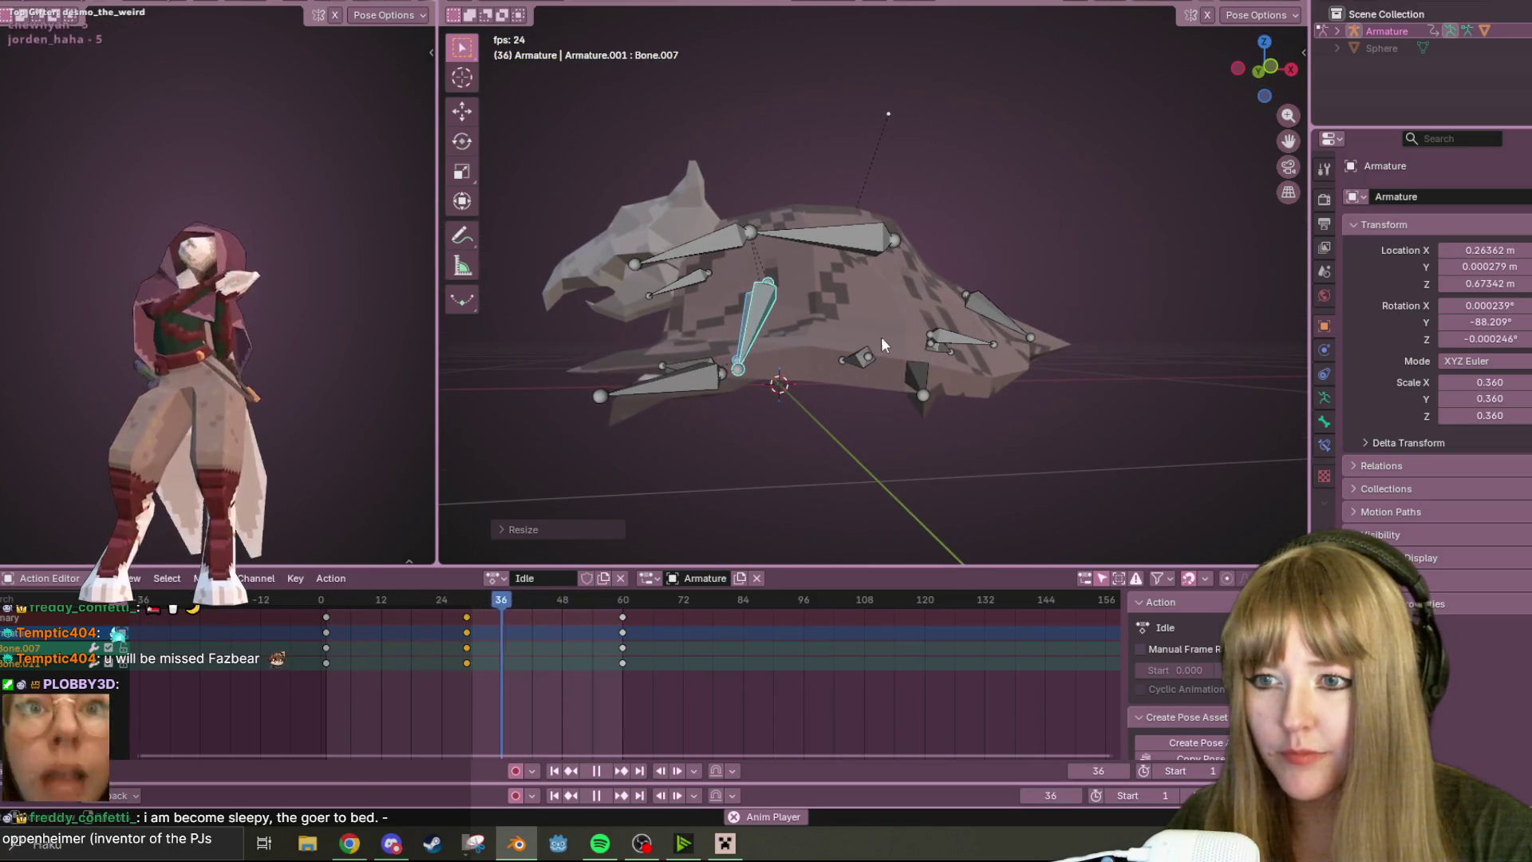
- Stop Idle playback at frame 29 from a side view and return selection to the top bone
{"action": "middle_click_drag", "start_coordinate": [867, 339], "coordinate": [1048, 359]}
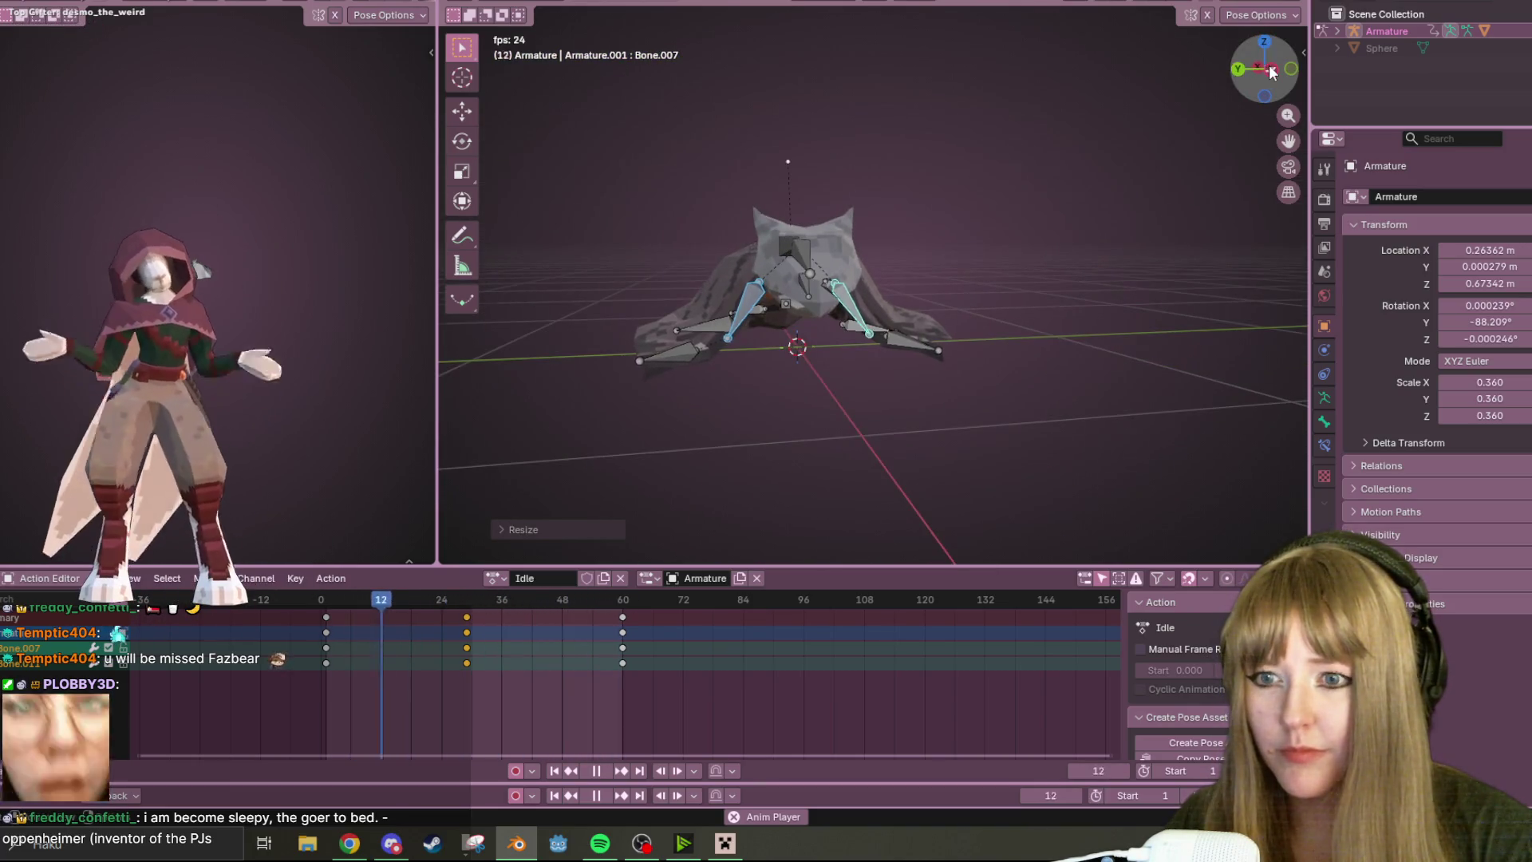
{"action": "left_click", "coordinate": [1271, 68]}
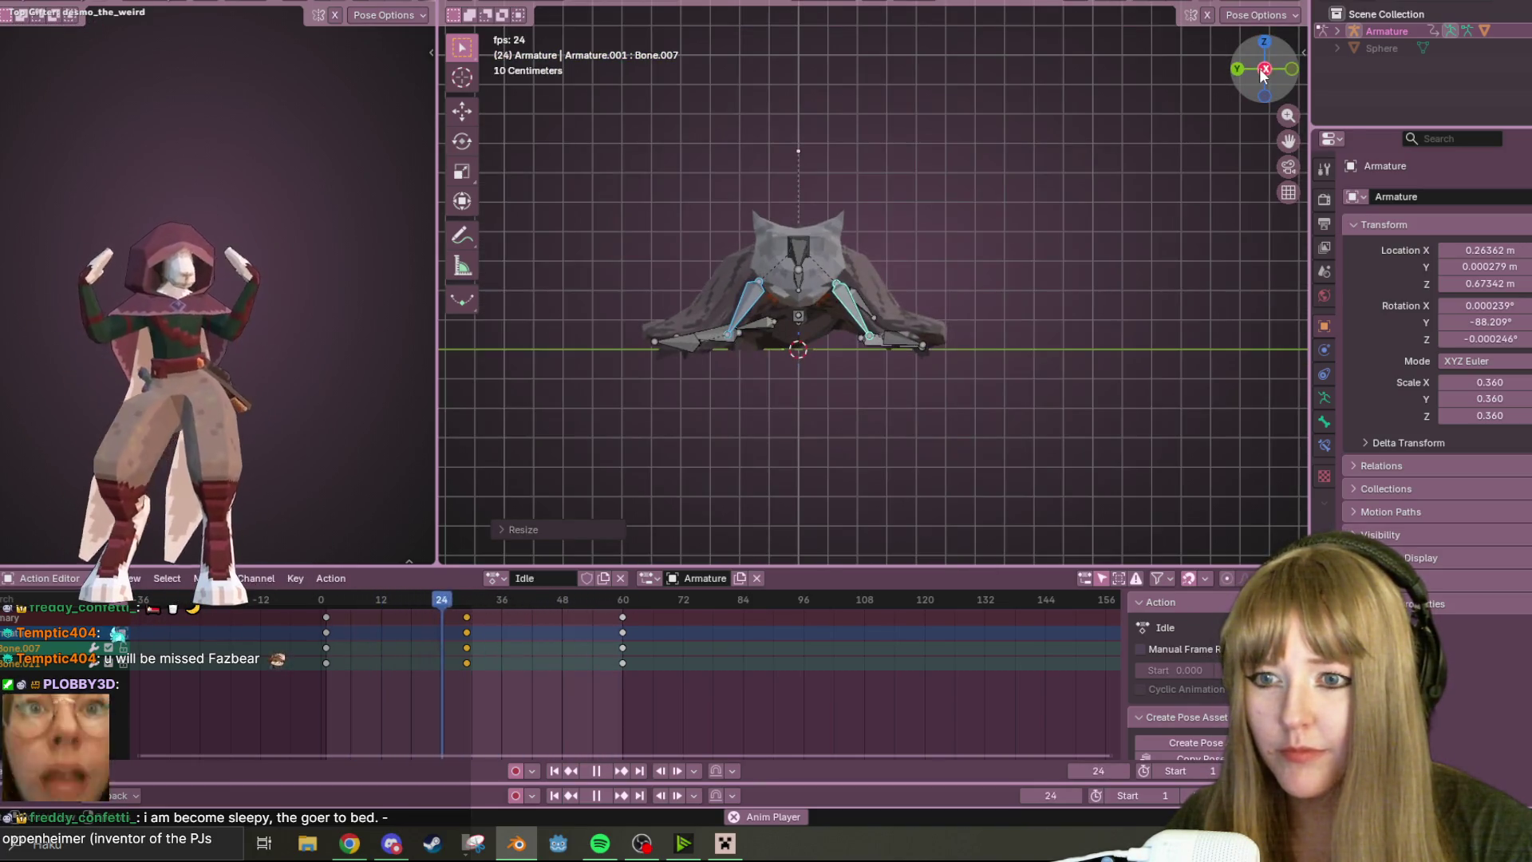
{"action": "left_click", "coordinate": [677, 340]}
{"action": "key", "text": "space"}
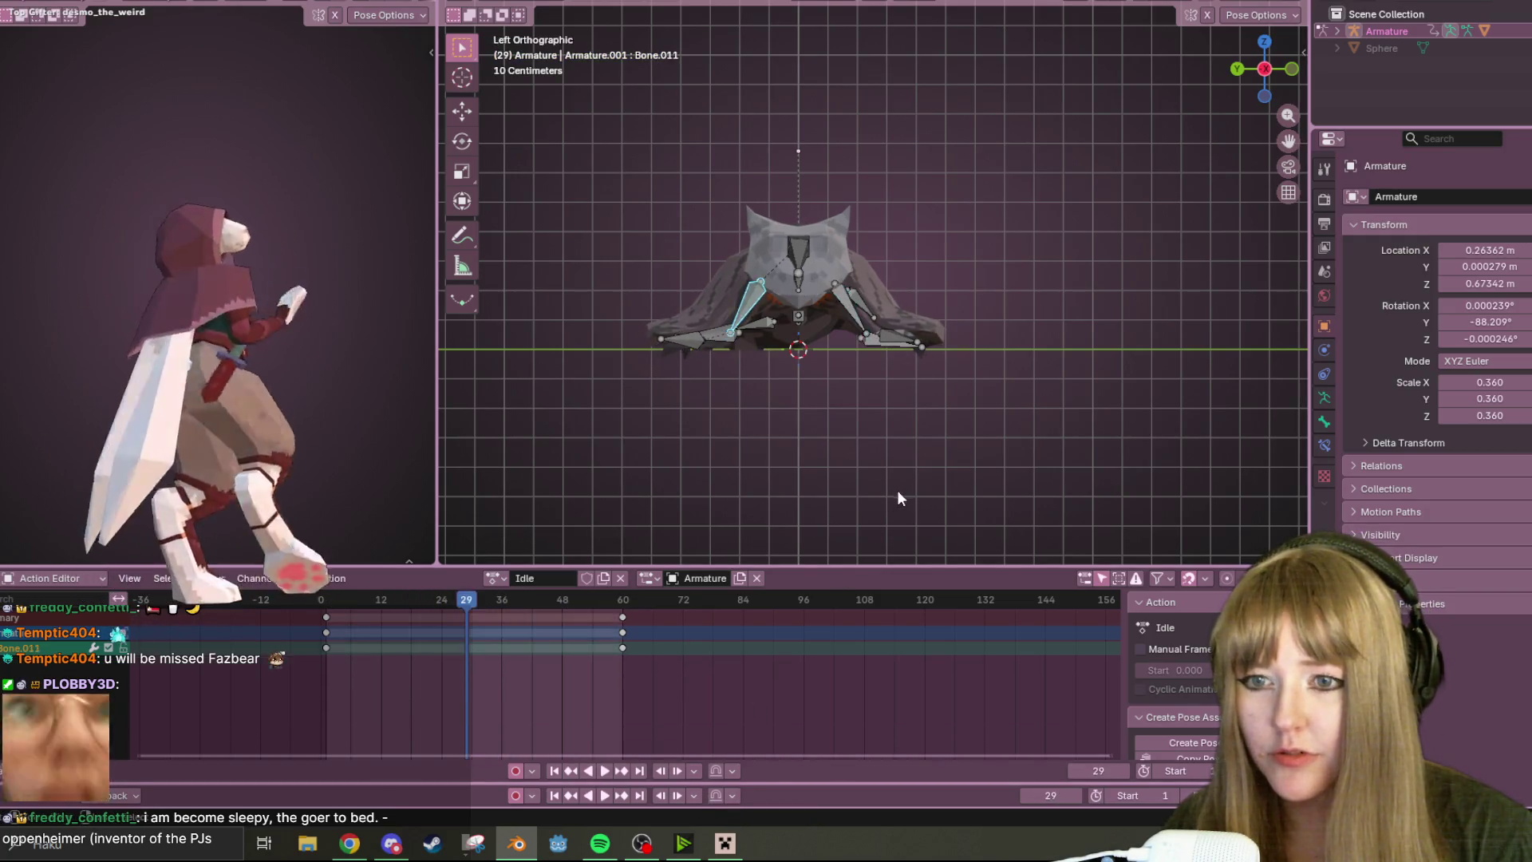
{"action": "key", "text": "ctrl+z"}
{"action": "mouse_move", "coordinate": [1067, 256]}
{"action": "middle_mouse_down"}
{"action": "mouse_move", "coordinate": [1019, 384]}
{"action": "mouse_move", "coordinate": [887, 274]}
{"action": "mouse_move", "coordinate": [908, 276]}
{"action": "mouse_move", "coordinate": [839, 366]}
{"action": "mouse_move", "coordinate": [607, 508]}
{"action": "middle_mouse_up"}
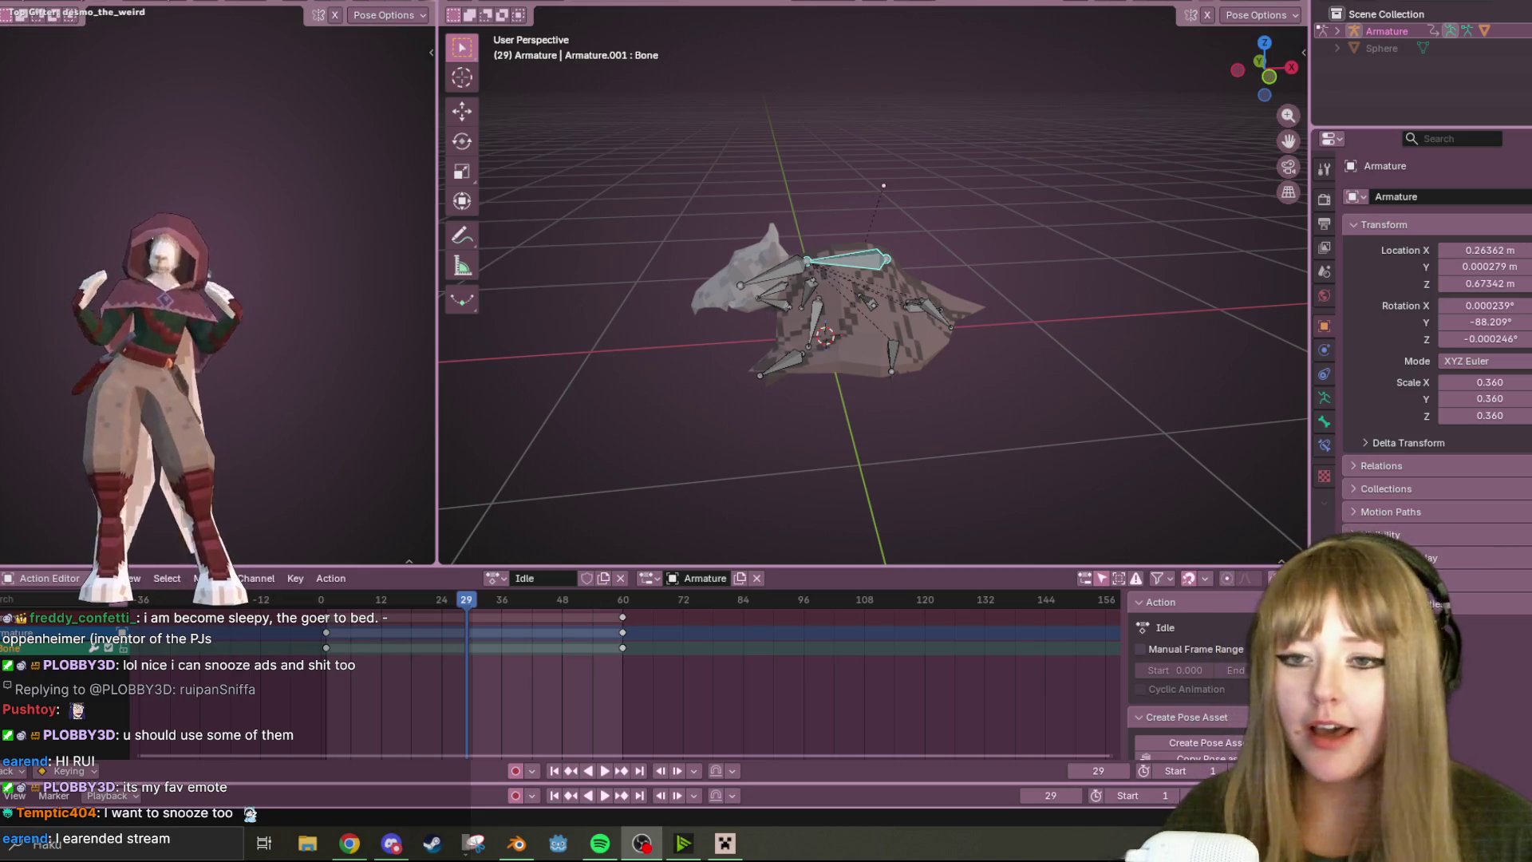
- In Front view, rotate the hood bone upright and rotate the small bone beneath it at frame 29
{"action": "left_click", "coordinate": [1269, 77]}
{"action": "scroll", "coordinate": [1059, 68], "scroll_direction": "up", "scroll_amount": 3}
{"action": "left_click", "coordinate": [694, 258]}
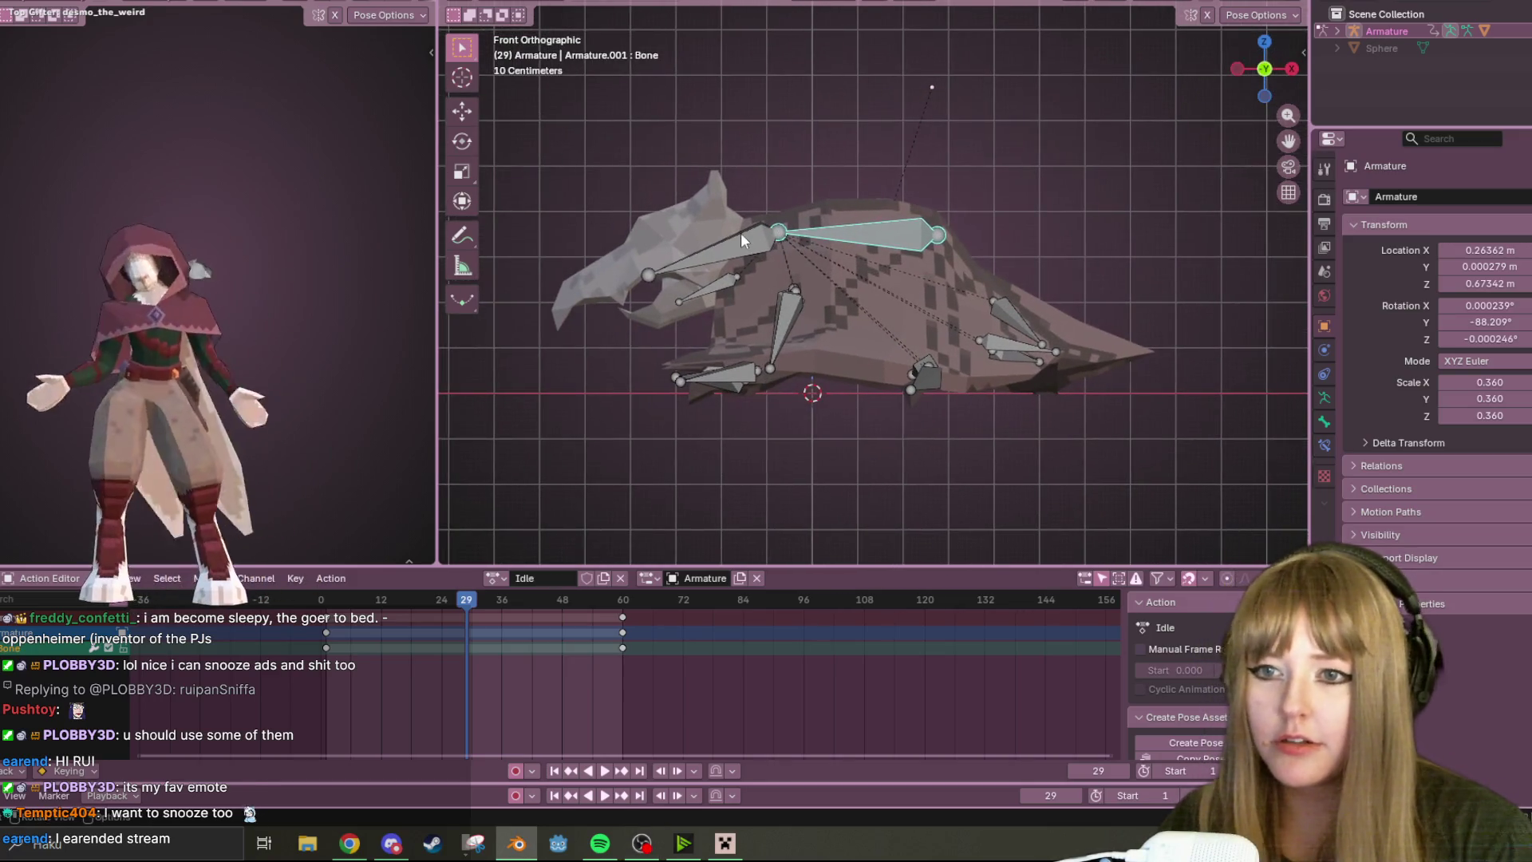
{"action": "key", "text": "r"}
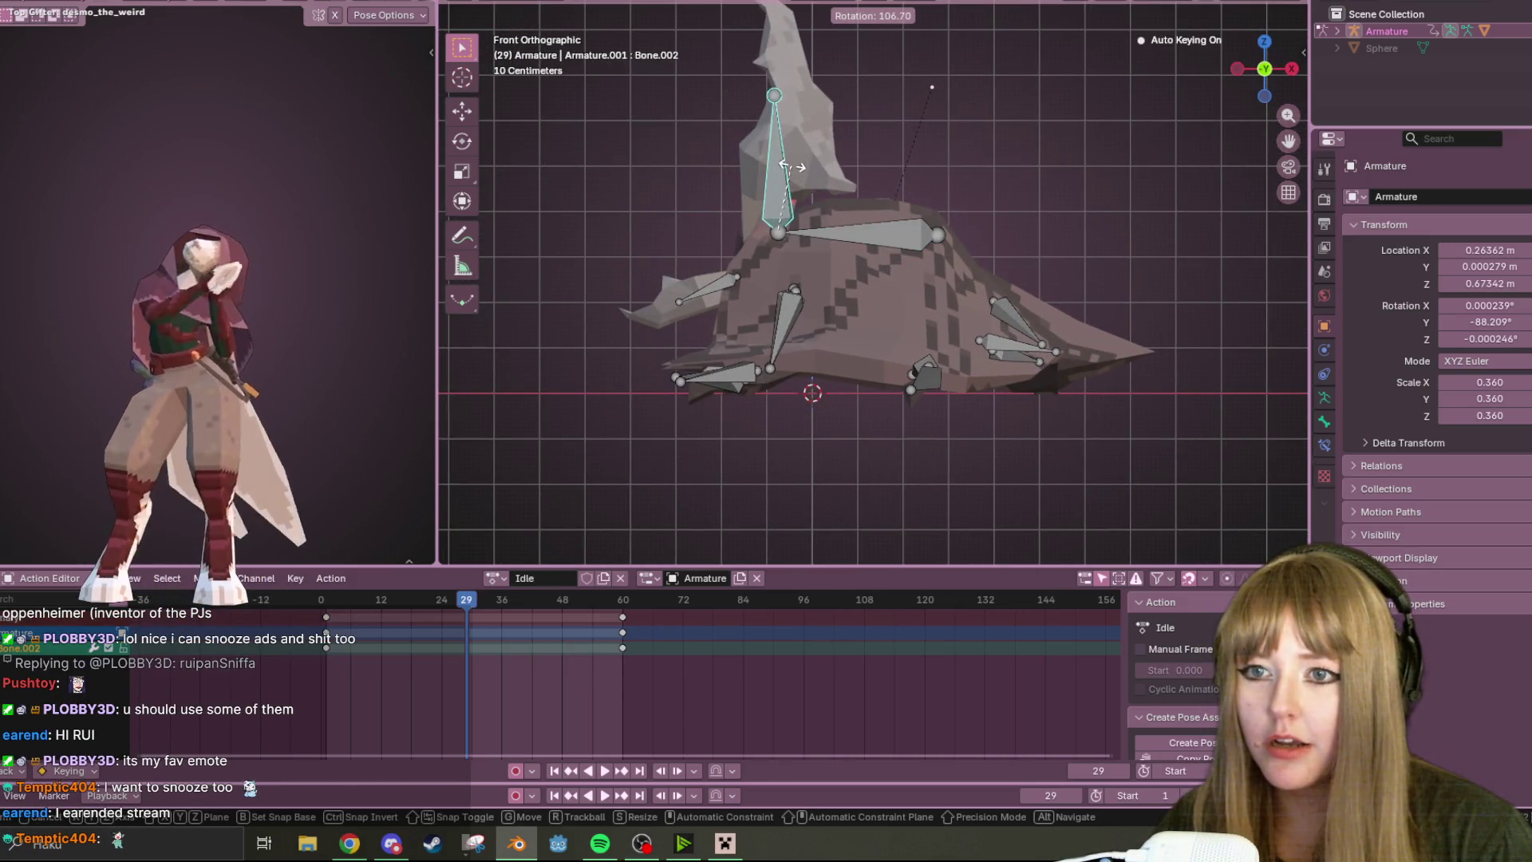
{"action": "left_click", "coordinate": [736, 224]}
{"action": "left_click", "coordinate": [715, 288]}
{"action": "key", "text": "r"}
{"action": "left_click", "coordinate": [746, 345]}
- Play the Idle loop and orbit to review the hood motion from several side angles
{"action": "mouse_move", "coordinate": [766, 323]}
{"action": "middle_mouse_down"}
{"action": "mouse_move", "coordinate": [1089, 285]}
{"action": "mouse_move", "coordinate": [875, 286]}
{"action": "mouse_move", "coordinate": [617, 342]}
{"action": "middle_mouse_up"}
{"action": "key", "text": "space"}
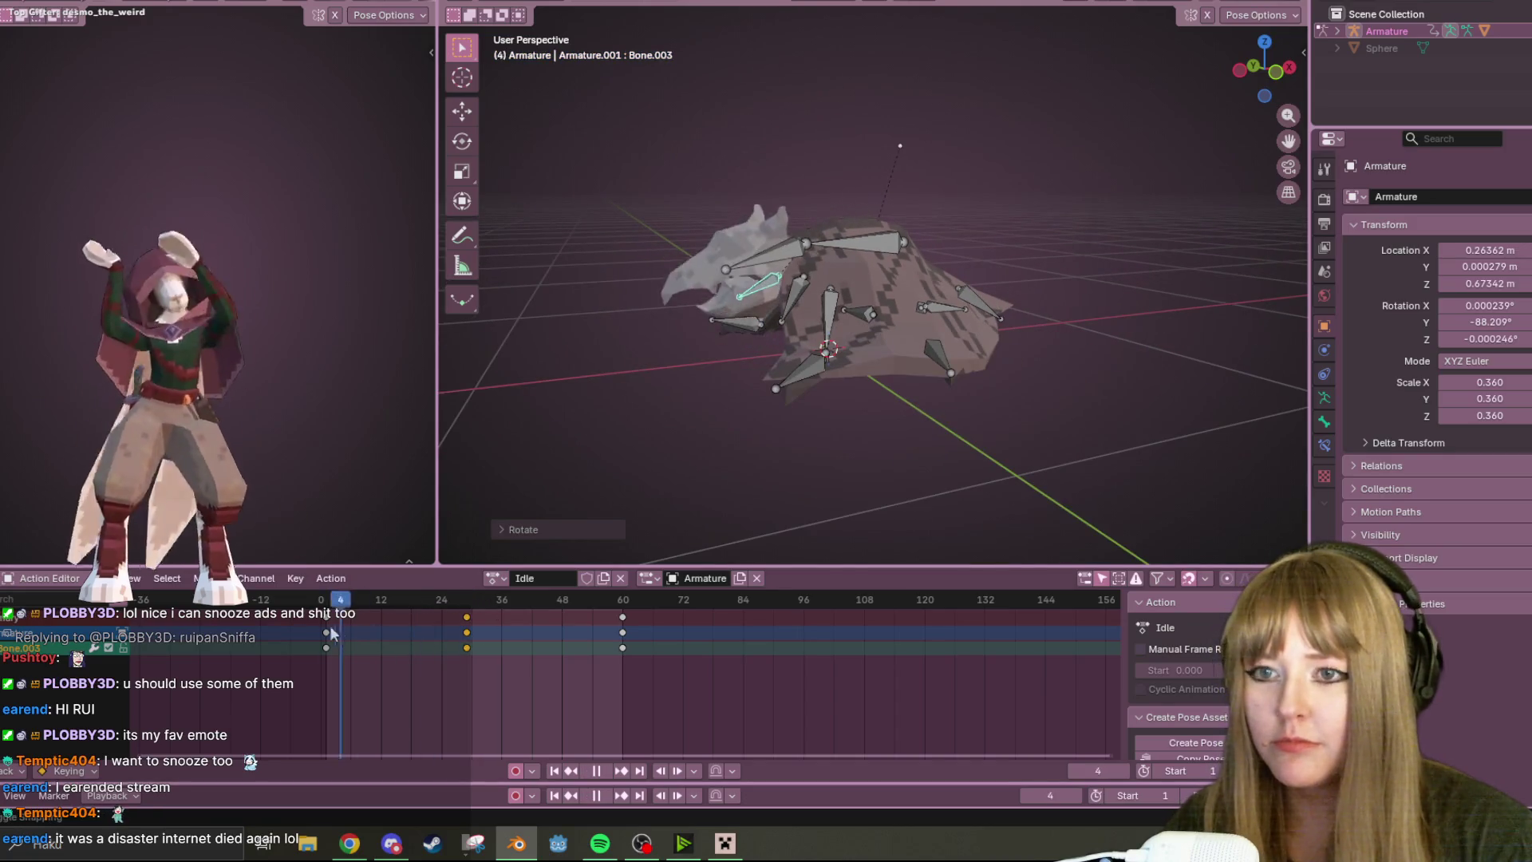
{"action": "key", "text": "Escape"}
{"action": "left_click", "coordinate": [604, 772]}
{"action": "mouse_move", "coordinate": [766, 503]}
{"action": "middle_mouse_down"}
{"action": "mouse_move", "coordinate": [899, 343]}
{"action": "mouse_move", "coordinate": [934, 390]}
{"action": "mouse_move", "coordinate": [1180, 432]}
{"action": "mouse_move", "coordinate": [1158, 339]}
{"action": "mouse_move", "coordinate": [889, 224]}
{"action": "mouse_move", "coordinate": [557, 222]}
{"action": "mouse_move", "coordinate": [1181, 343]}
{"action": "mouse_move", "coordinate": [593, 287]}
{"action": "mouse_move", "coordinate": [686, 425]}
{"action": "mouse_move", "coordinate": [606, 372]}
{"action": "middle_mouse_up"}
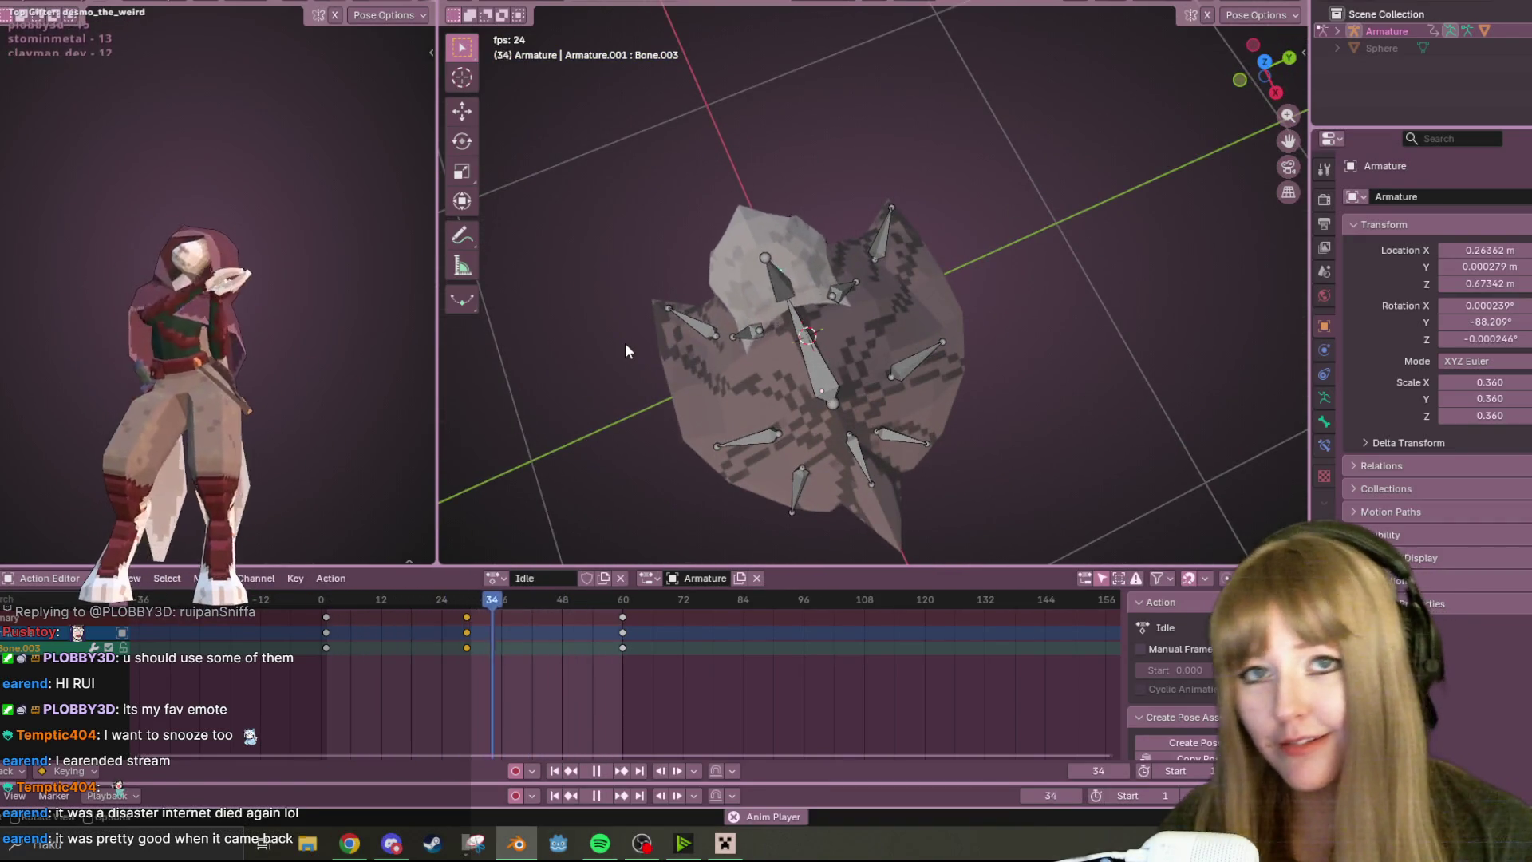
{"action": "mouse_move", "coordinate": [782, 185]}
{"action": "middle_mouse_down"}
{"action": "mouse_move", "coordinate": [758, 390]}
{"action": "mouse_move", "coordinate": [955, 277]}
{"action": "mouse_move", "coordinate": [1082, 144]}
{"action": "mouse_move", "coordinate": [1186, 212]}
{"action": "mouse_move", "coordinate": [516, 236]}
{"action": "mouse_move", "coordinate": [1185, 232]}
{"action": "mouse_move", "coordinate": [734, 194]}
{"action": "mouse_move", "coordinate": [481, 299]}
{"action": "mouse_move", "coordinate": [1057, 359]}
{"action": "mouse_move", "coordinate": [731, 277]}
{"action": "mouse_move", "coordinate": [516, 197]}
{"action": "mouse_move", "coordinate": [1109, 158]}
{"action": "mouse_move", "coordinate": [918, 183]}
{"action": "mouse_move", "coordinate": [1071, 184]}
{"action": "mouse_move", "coordinate": [501, 204]}
{"action": "mouse_move", "coordinate": [1028, 203]}
{"action": "mouse_move", "coordinate": [599, 151]}
{"action": "mouse_move", "coordinate": [651, 167]}
{"action": "mouse_move", "coordinate": [823, 381]}
{"action": "mouse_move", "coordinate": [723, 338]}
{"action": "mouse_move", "coordinate": [707, 204]}
{"action": "mouse_move", "coordinate": [731, 181]}
{"action": "mouse_move", "coordinate": [801, 247]}
{"action": "mouse_move", "coordinate": [744, 156]}
{"action": "mouse_move", "coordinate": [612, 74]}
{"action": "mouse_move", "coordinate": [692, 539]}
{"action": "mouse_move", "coordinate": [489, 228]}
{"action": "mouse_move", "coordinate": [504, 553]}
{"action": "mouse_move", "coordinate": [511, 339]}
{"action": "mouse_move", "coordinate": [593, 90]}
{"action": "mouse_move", "coordinate": [786, 325]}
{"action": "mouse_move", "coordinate": [894, 263]}
{"action": "middle_mouse_up"}
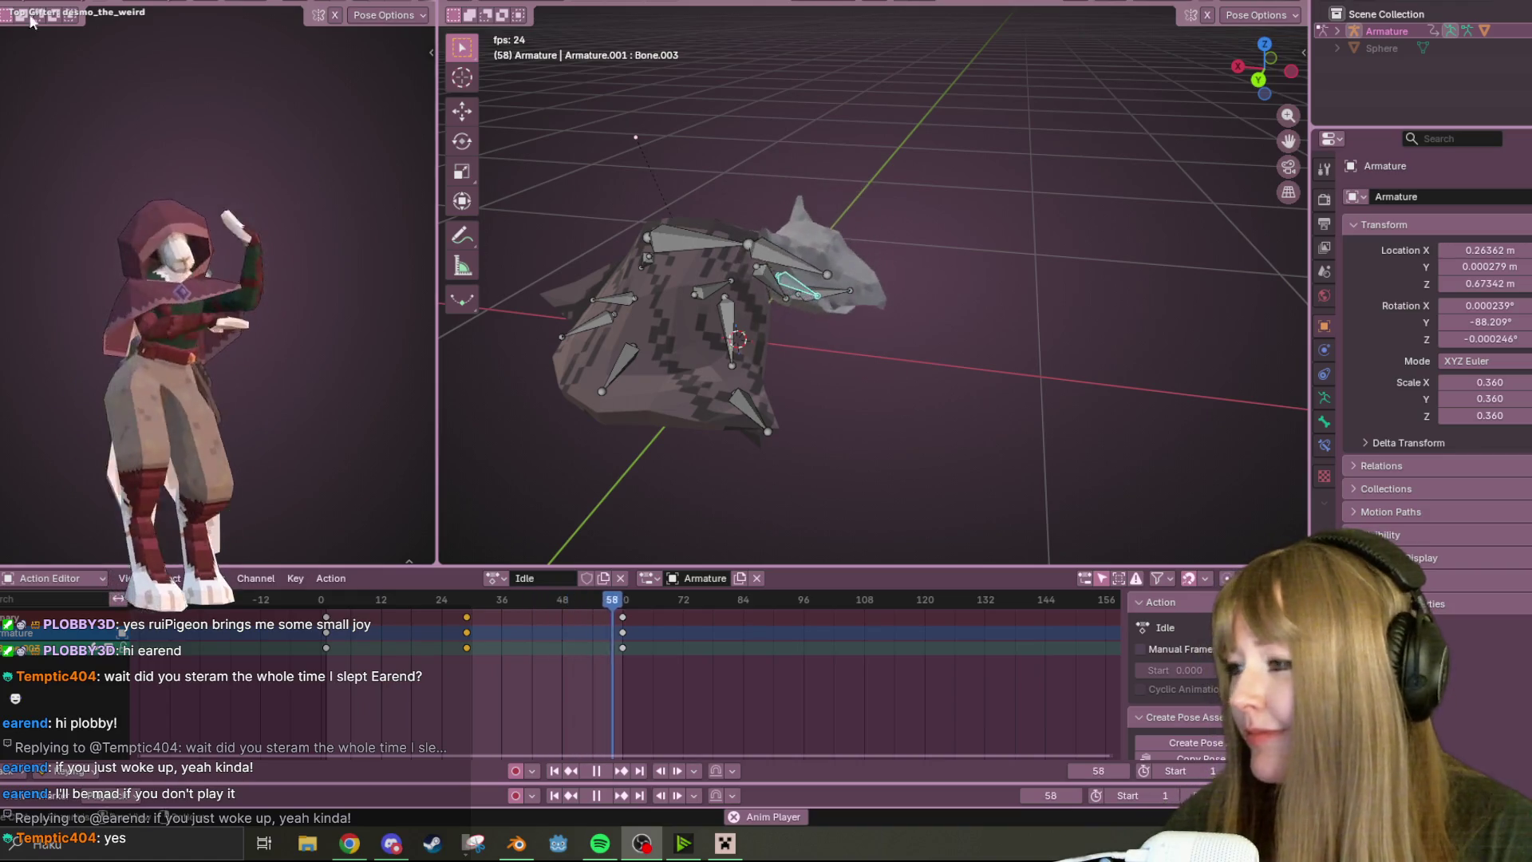
- Stop playback, go to frame 29 in Back view and try scaling and rotating the hood bone
{"action": "key", "text": "Escape"}
{"action": "mouse_move", "coordinate": [963, 389]}
{"action": "middle_mouse_down"}
{"action": "mouse_move", "coordinate": [1003, 337]}
{"action": "mouse_move", "coordinate": [969, 304]}
{"action": "mouse_move", "coordinate": [992, 319]}
{"action": "mouse_move", "coordinate": [1028, 294]}
{"action": "mouse_move", "coordinate": [907, 345]}
{"action": "middle_mouse_up"}
{"action": "key", "text": "space"}
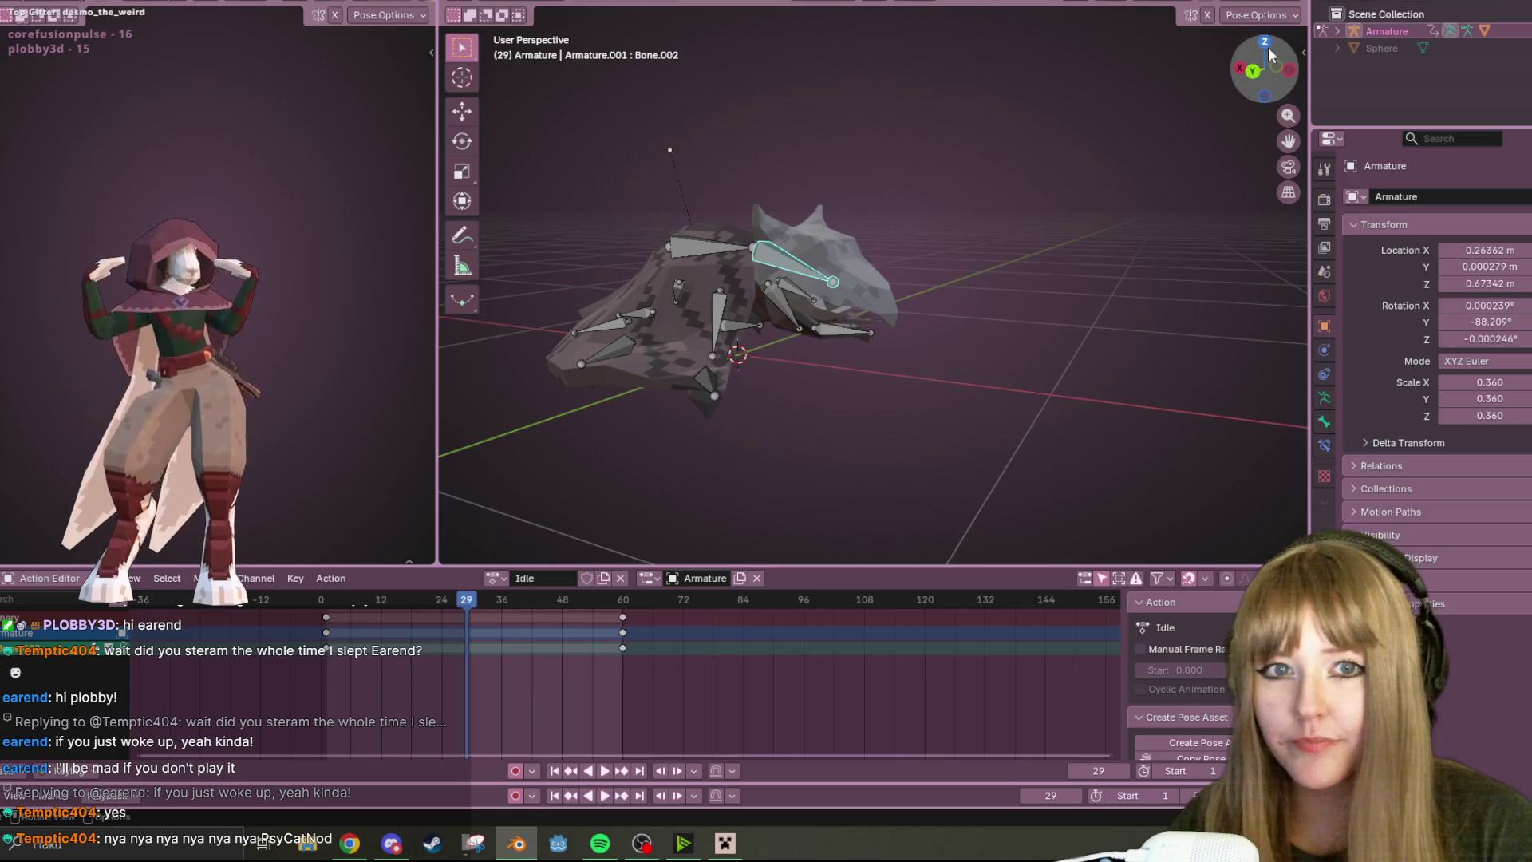
{"action": "key", "text": "ctrl+KP_1"}
{"action": "scroll", "coordinate": [854, 195], "scroll_direction": "up", "scroll_amount": 2}
{"action": "key", "text": "s"}
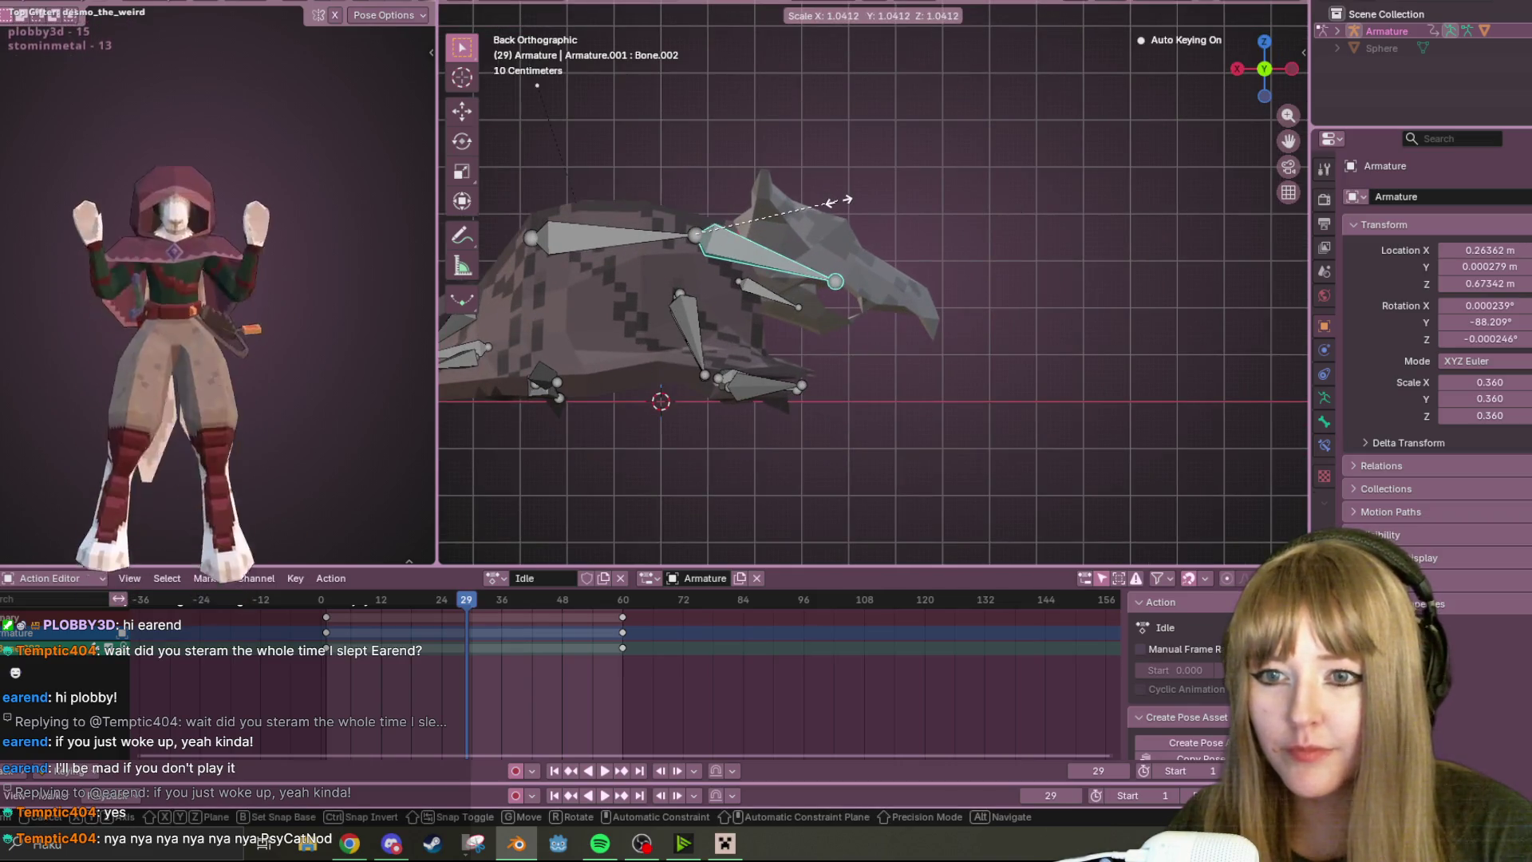
{"action": "key", "text": "Escape"}
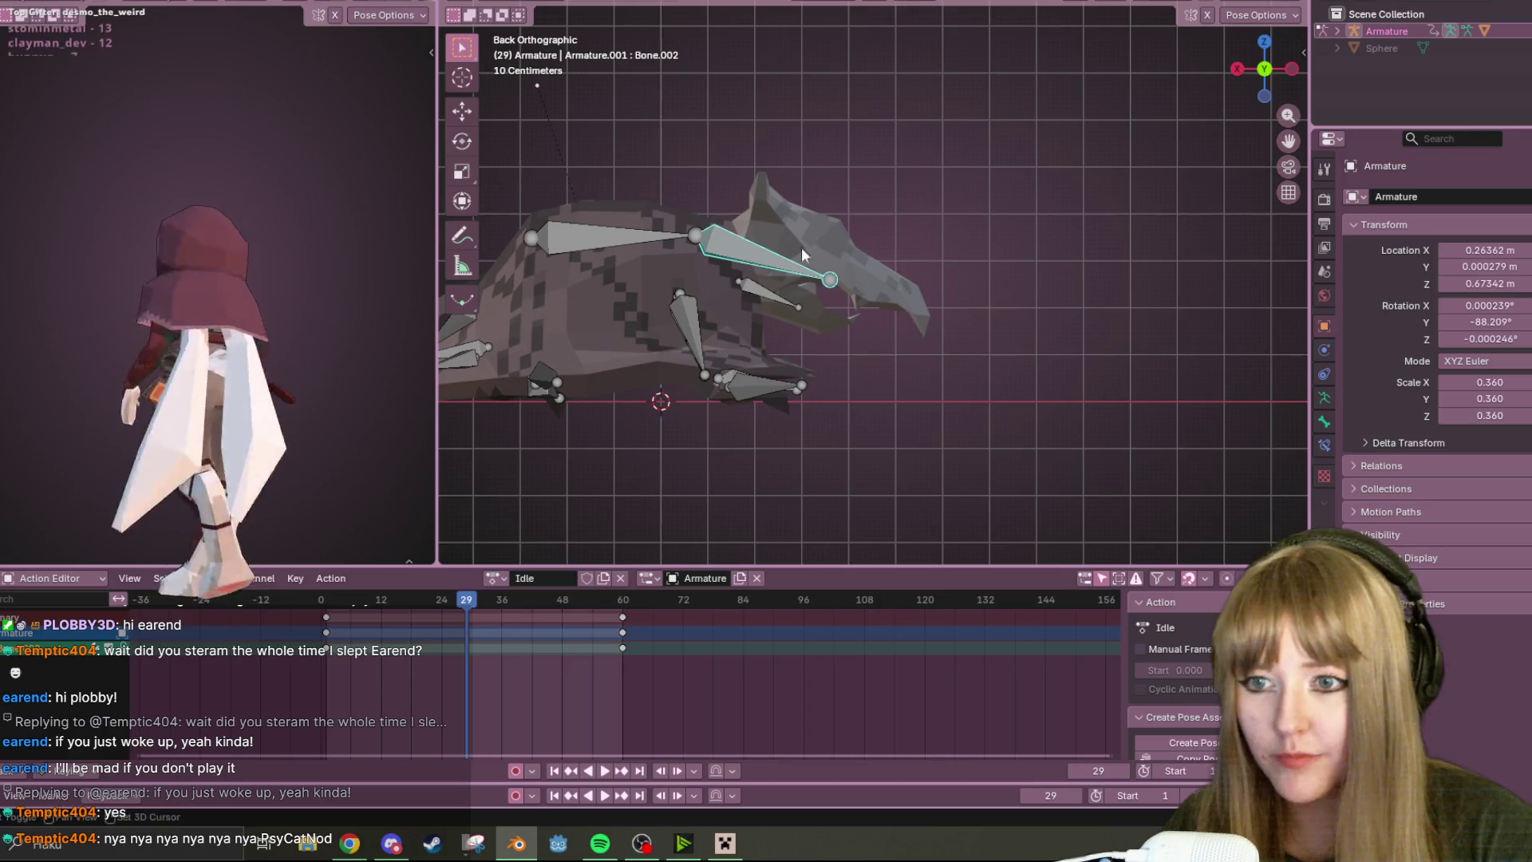
{"action": "middle_click_drag", "start_coordinate": [828, 200], "coordinate": [847, 228], "text": "shift"}
{"action": "key", "text": "r"}
{"action": "key", "text": "Escape"}
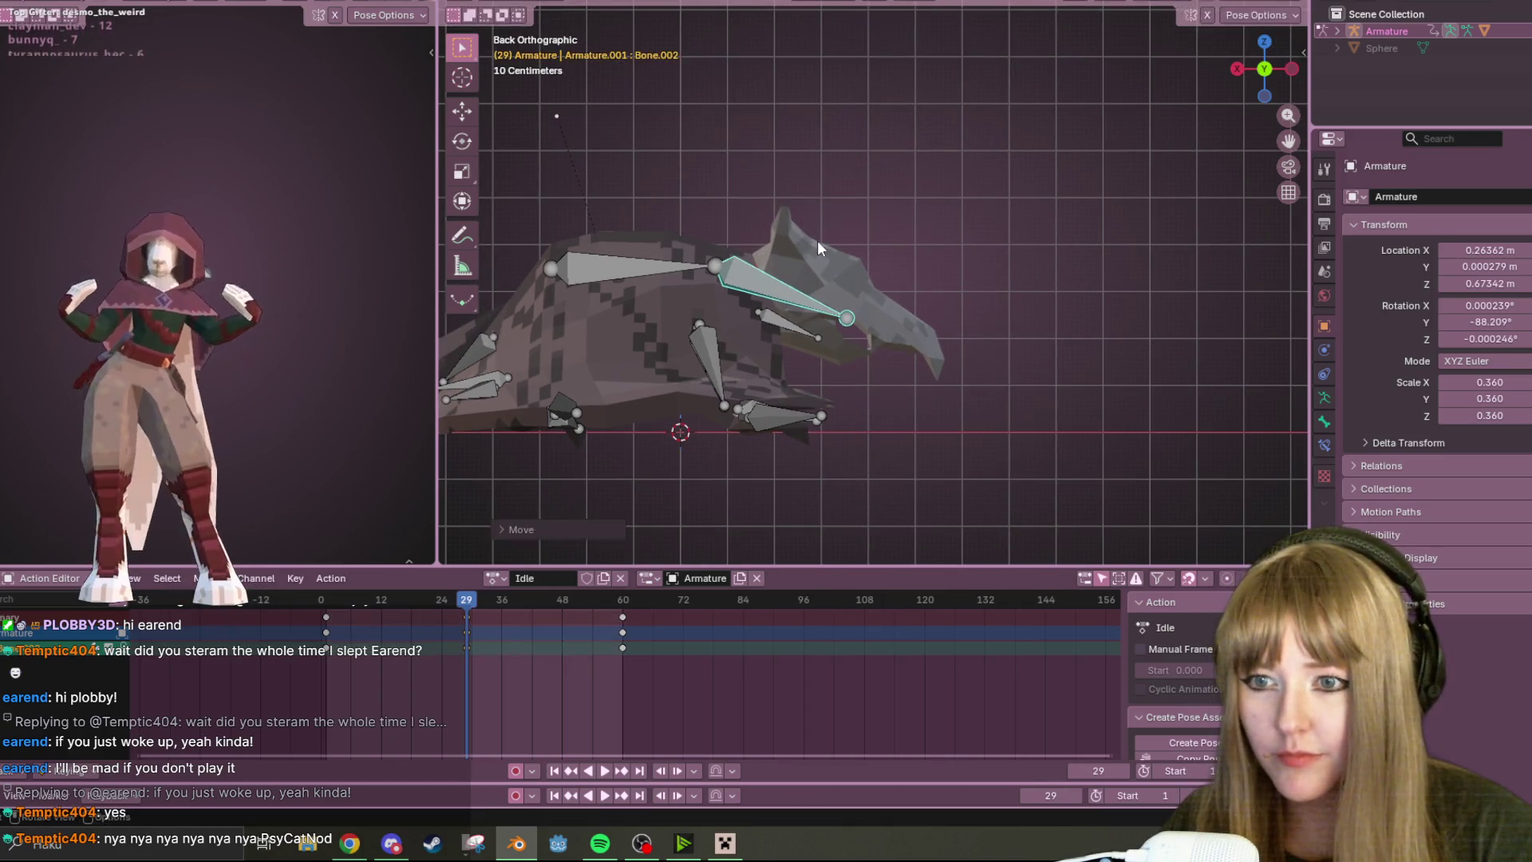
- Nudge the small bone, give the hood bone a new rotation, key the pose at frame 29 and play Idle
{"action": "left_click", "coordinate": [780, 297]}
{"action": "key", "text": "g"}
{"action": "key", "text": "Escape"}
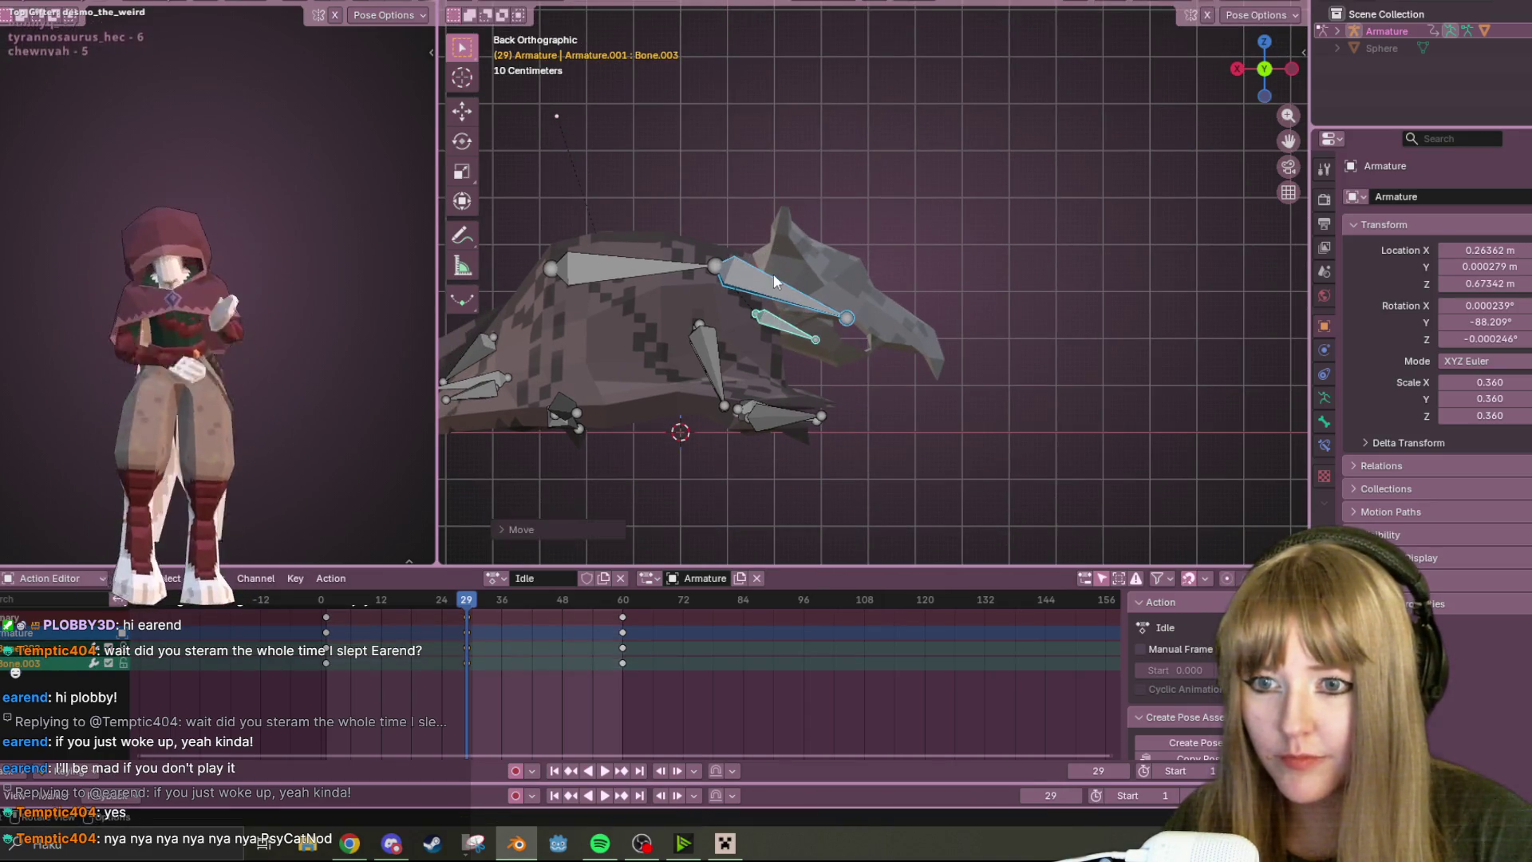
{"action": "left_click", "coordinate": [742, 270]}
{"action": "key", "text": "r"}
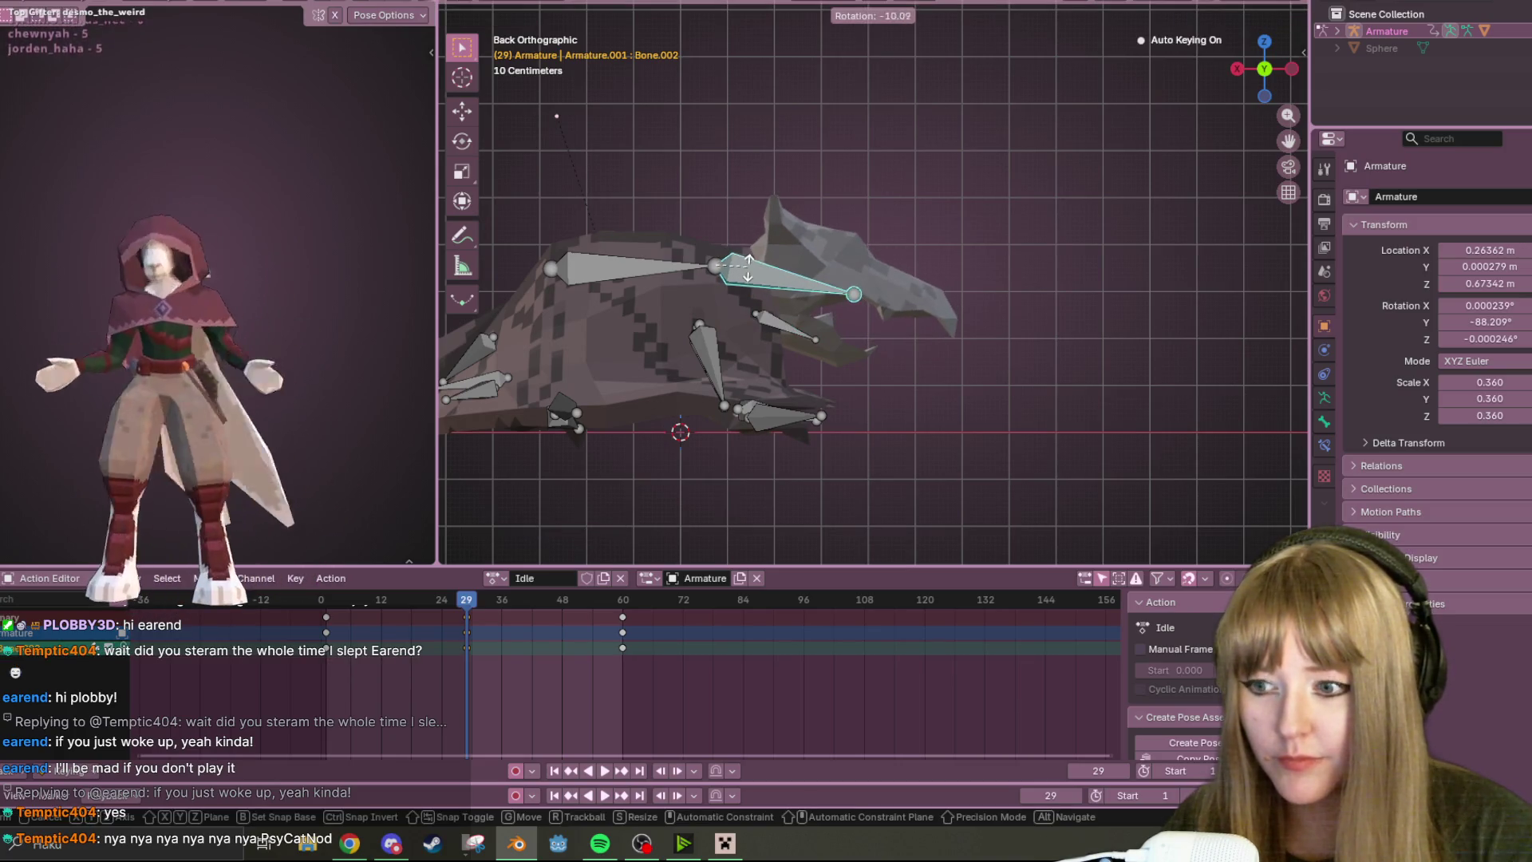
{"action": "left_click", "coordinate": [759, 277]}
{"action": "key", "text": "i"}
{"action": "key", "text": "space"}
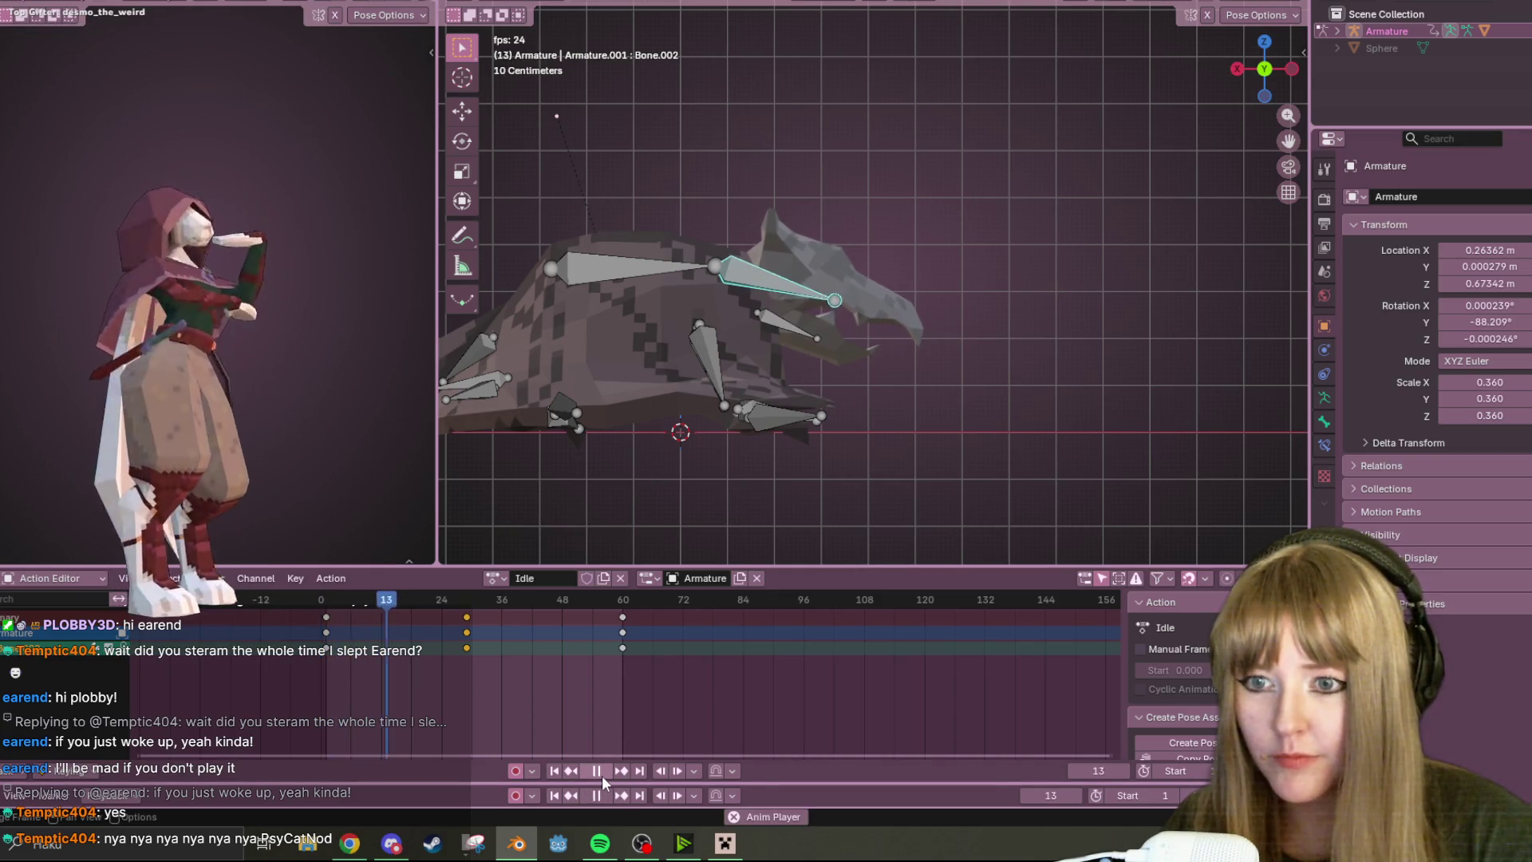
{"action": "mouse_move", "coordinate": [766, 479]}
{"action": "middle_mouse_down"}
{"action": "mouse_move", "coordinate": [836, 375]}
{"action": "mouse_move", "coordinate": [826, 355]}
{"action": "mouse_move", "coordinate": [719, 339]}
{"action": "mouse_move", "coordinate": [764, 334]}
{"action": "mouse_move", "coordinate": [643, 353]}
{"action": "middle_mouse_up"}
- Stop and scrub the Idle loop so the playhead rests at frame 29
{"action": "key", "text": "space"}
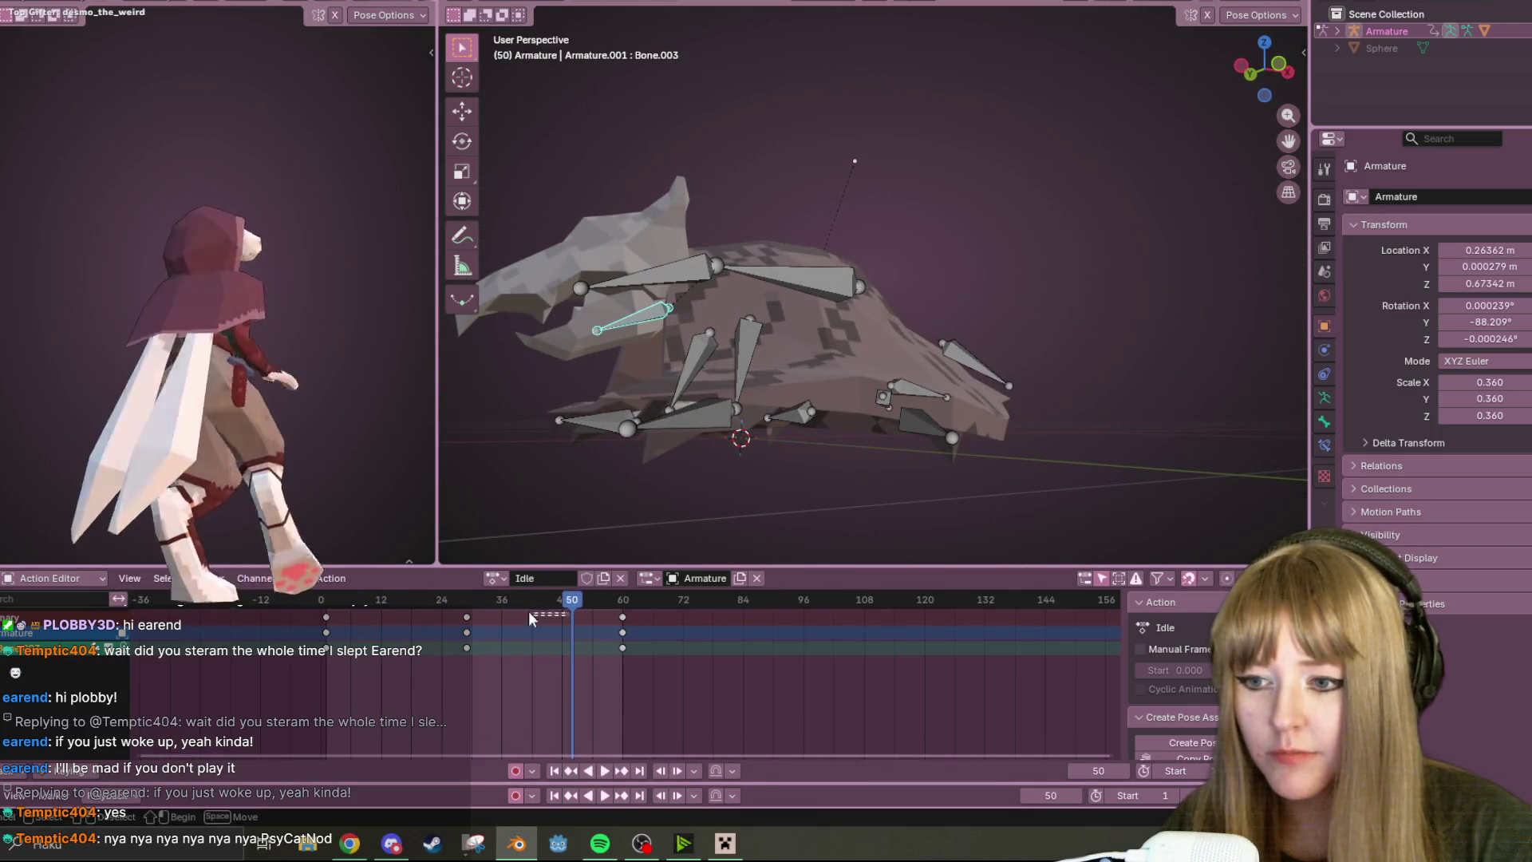
{"action": "key", "text": "space"}
{"action": "left_click_drag", "start_coordinate": [532, 597], "coordinate": [481, 606]}
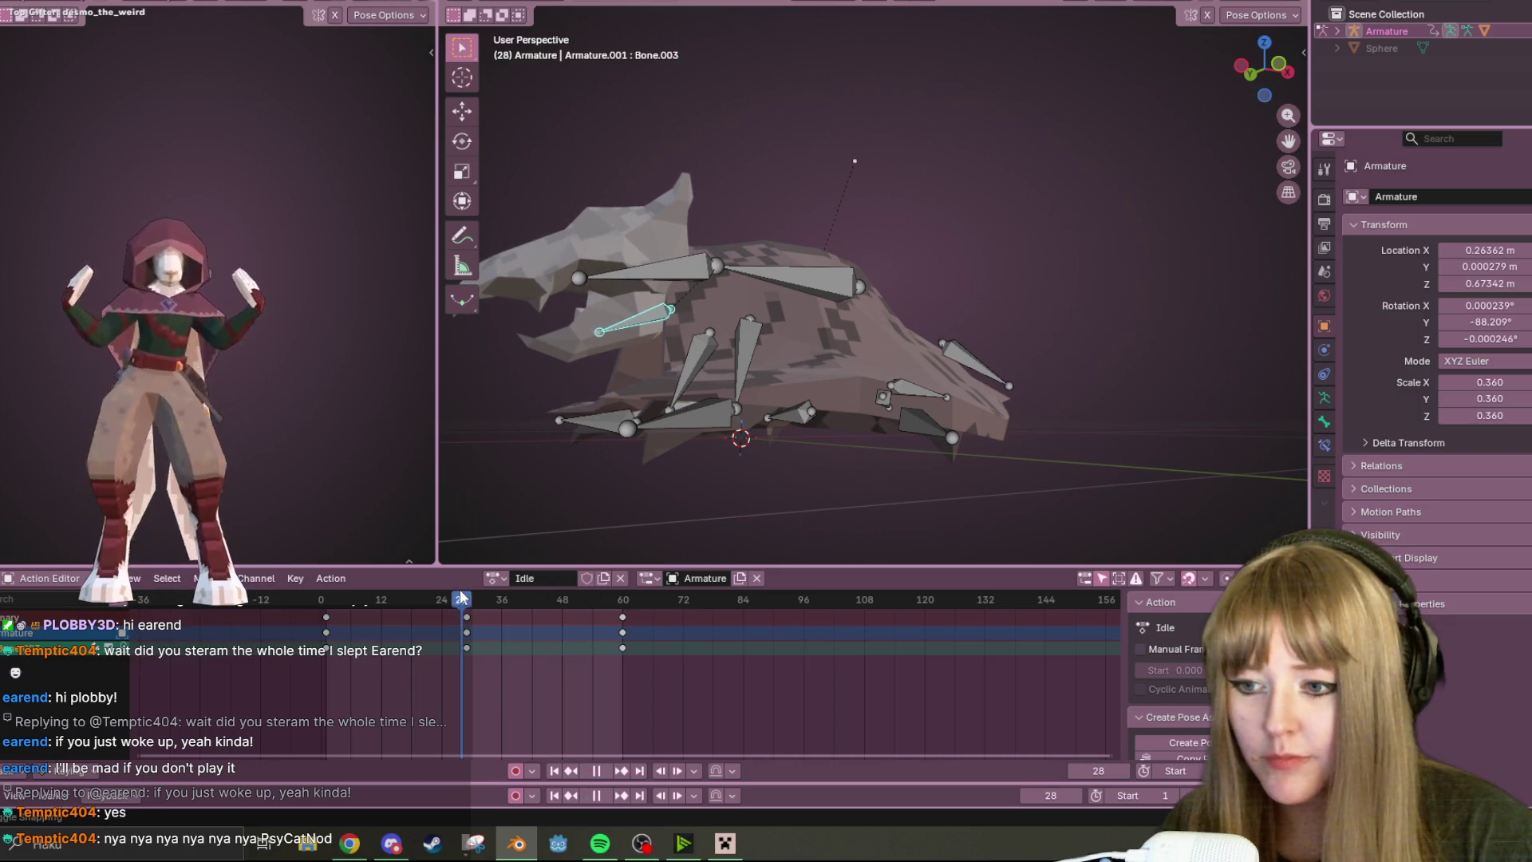
{"action": "key", "text": "space"}
- Rotate the small bone under the hood further at frame 29 and review from the front
{"action": "mouse_move", "coordinate": [914, 264]}
{"action": "middle_mouse_down"}
{"action": "mouse_move", "coordinate": [876, 299]}
{"action": "mouse_move", "coordinate": [688, 215]}
{"action": "middle_mouse_up"}
{"action": "key", "text": "r"}
{"action": "left_click", "coordinate": [677, 231]}
{"action": "scroll", "coordinate": [830, 273], "scroll_direction": "down", "scroll_amount": 2}
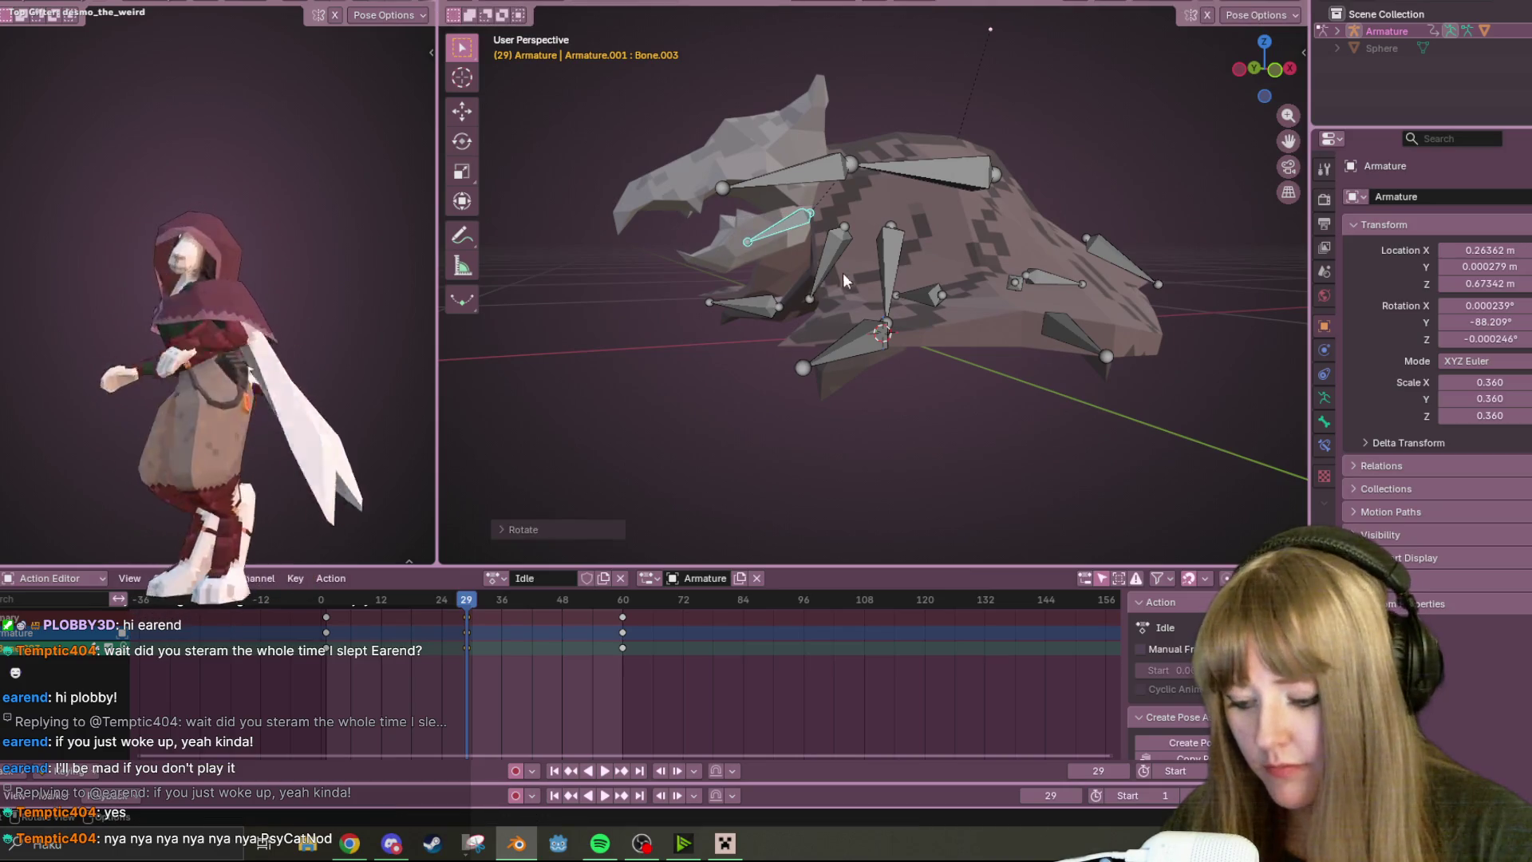
{"action": "scroll", "coordinate": [831, 274], "scroll_direction": "down", "scroll_amount": 2}
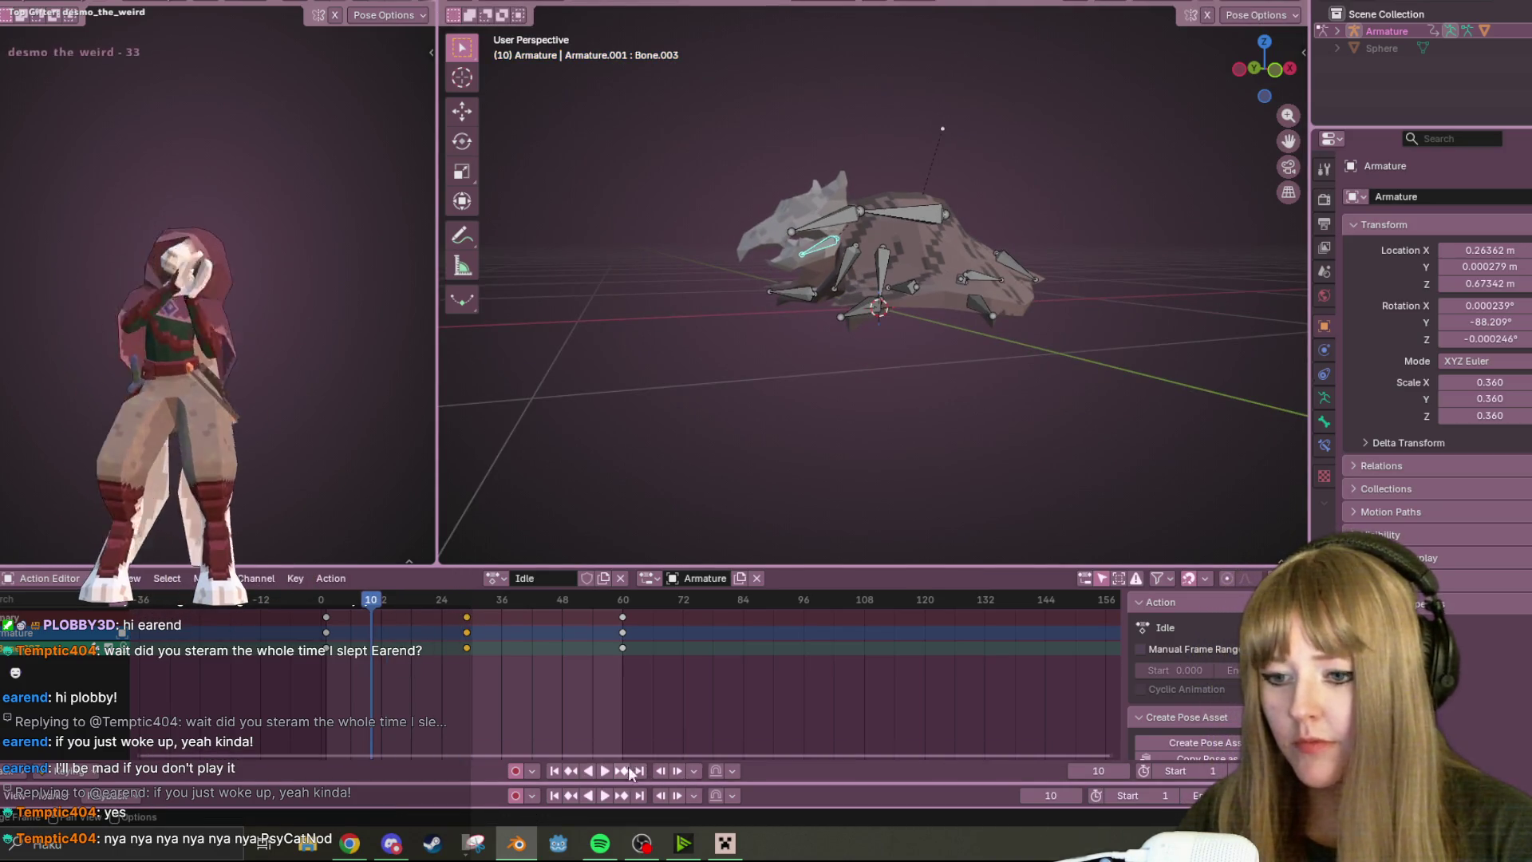
{"action": "mouse_move", "coordinate": [940, 404]}
{"action": "middle_mouse_down"}
{"action": "mouse_move", "coordinate": [1105, 448]}
{"action": "mouse_move", "coordinate": [965, 370]}
{"action": "middle_mouse_up"}
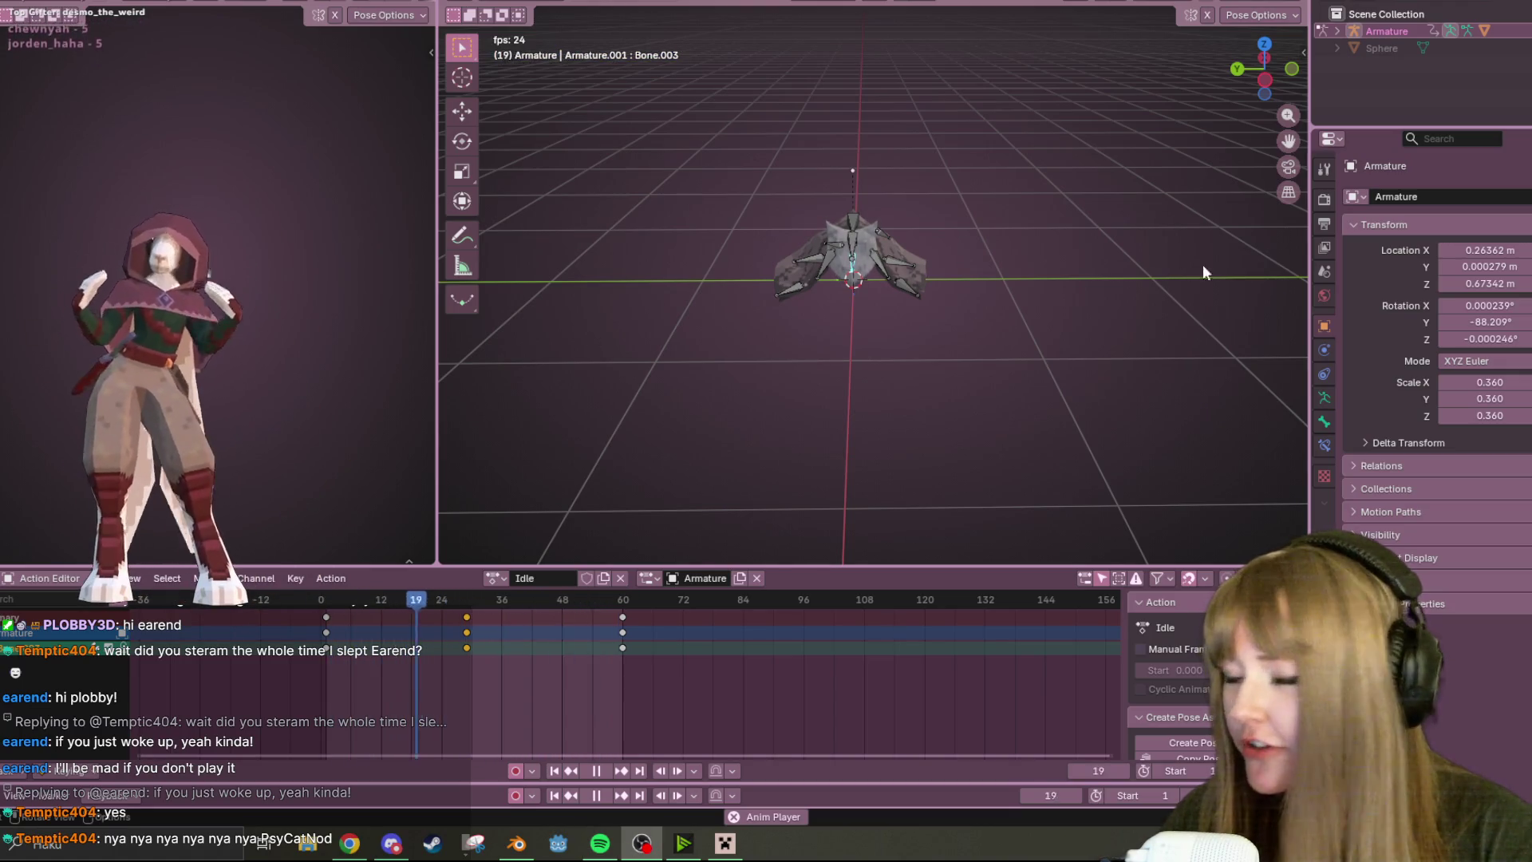
- Inspect the looping cloak from several angles and settle on a straight side view
{"action": "middle_click_drag", "start_coordinate": [1202, 265], "coordinate": [1078, 316]}
{"action": "scroll", "coordinate": [867, 441], "scroll_direction": "up", "scroll_amount": 3}
{"action": "mouse_move", "coordinate": [868, 442]}
{"action": "middle_mouse_down"}
{"action": "mouse_move", "coordinate": [960, 222]}
{"action": "mouse_move", "coordinate": [715, 248]}
{"action": "middle_mouse_up"}
{"action": "middle_click_drag", "start_coordinate": [865, 244], "coordinate": [998, 119]}
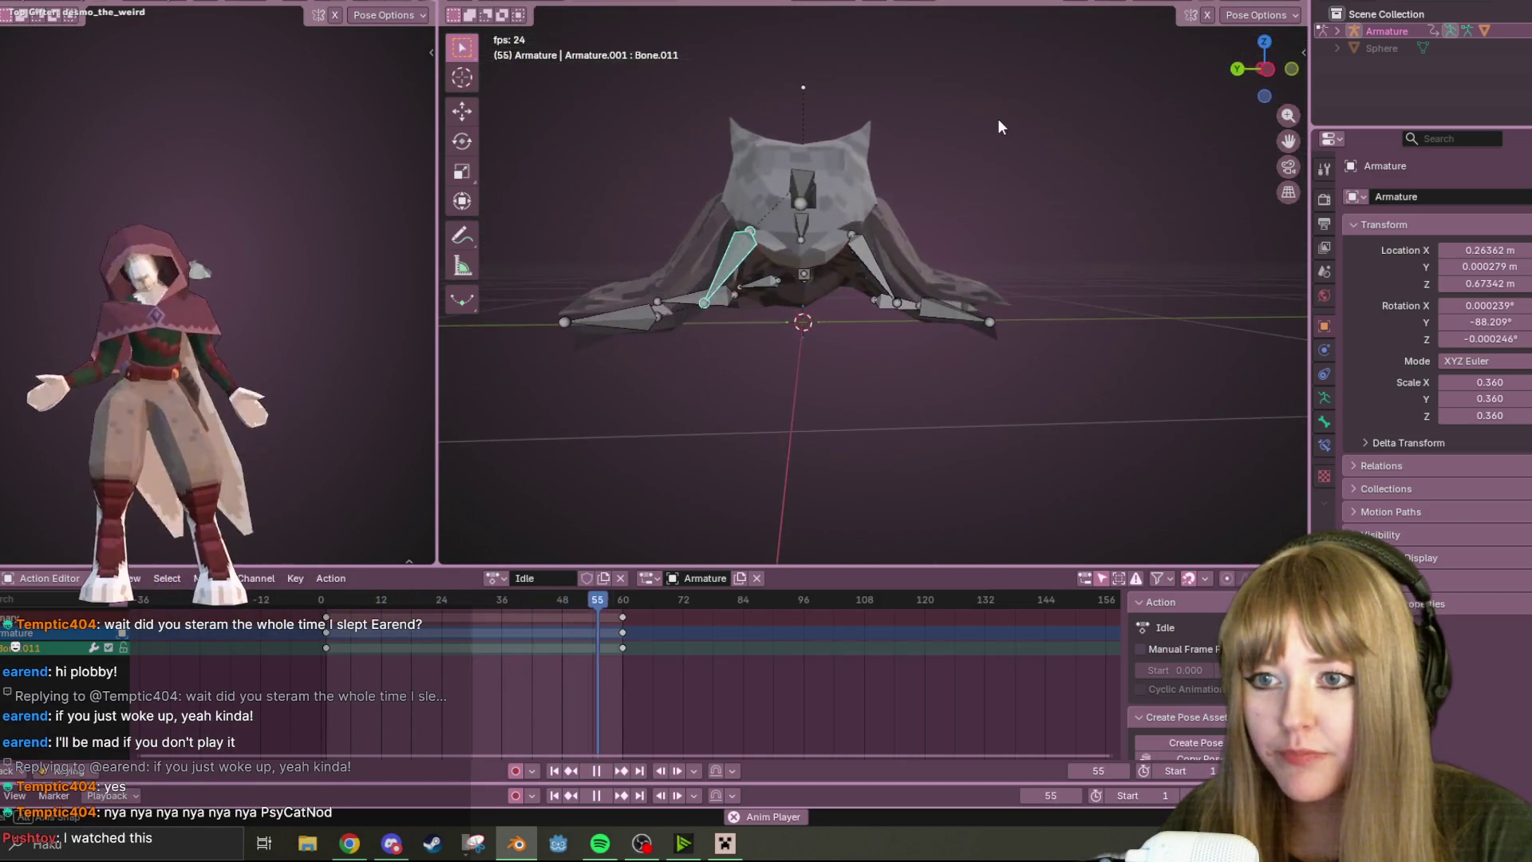
{"action": "left_click", "coordinate": [1266, 74]}
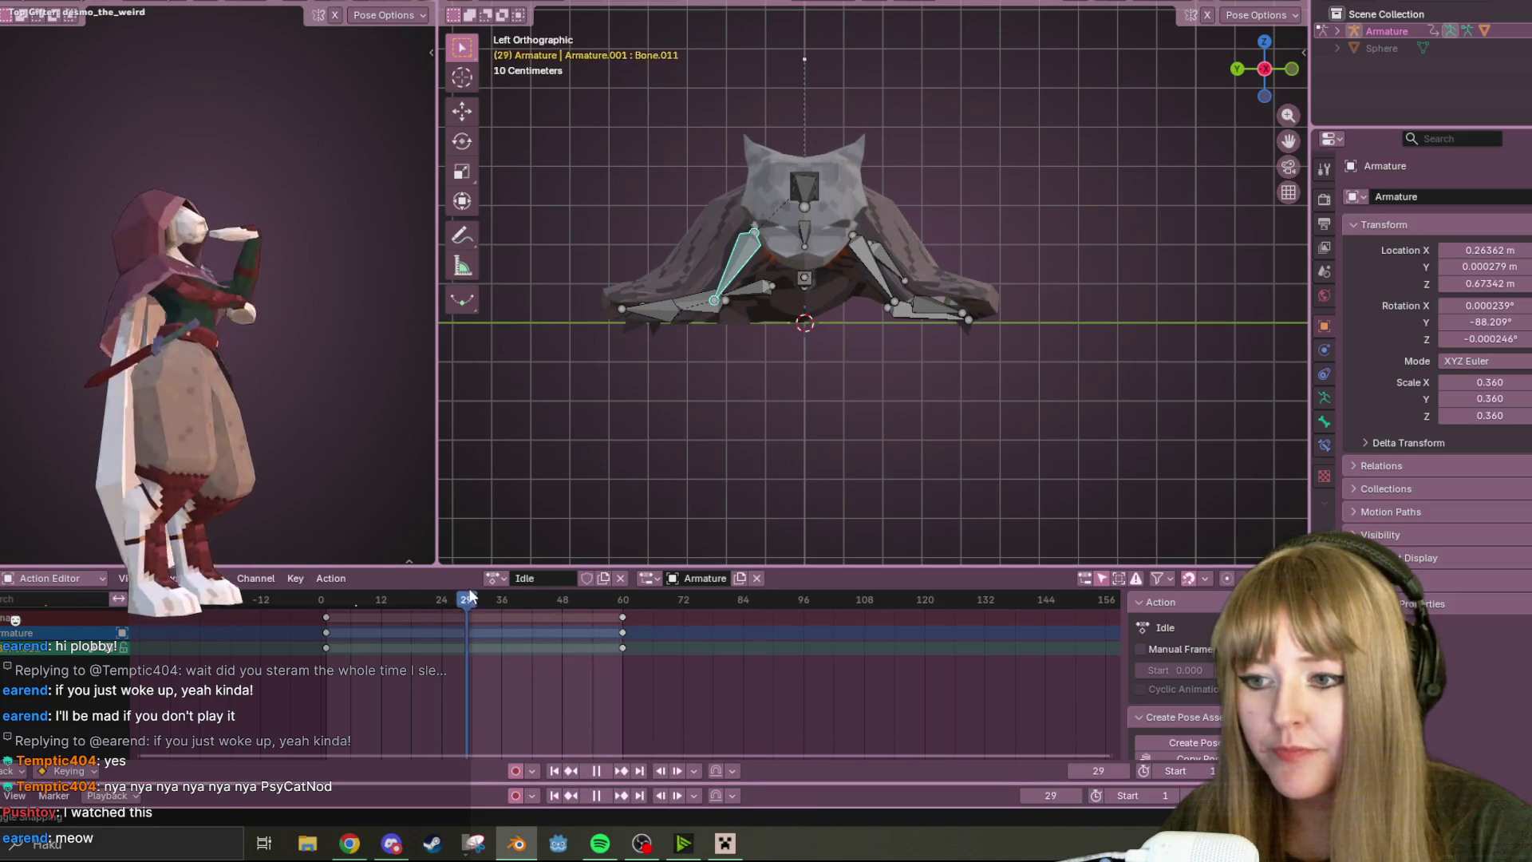
{"action": "scroll", "coordinate": [844, 192], "scroll_direction": "up", "scroll_amount": 2}
{"action": "middle_click_drag", "start_coordinate": [881, 176], "coordinate": [923, 217], "text": "shift"}
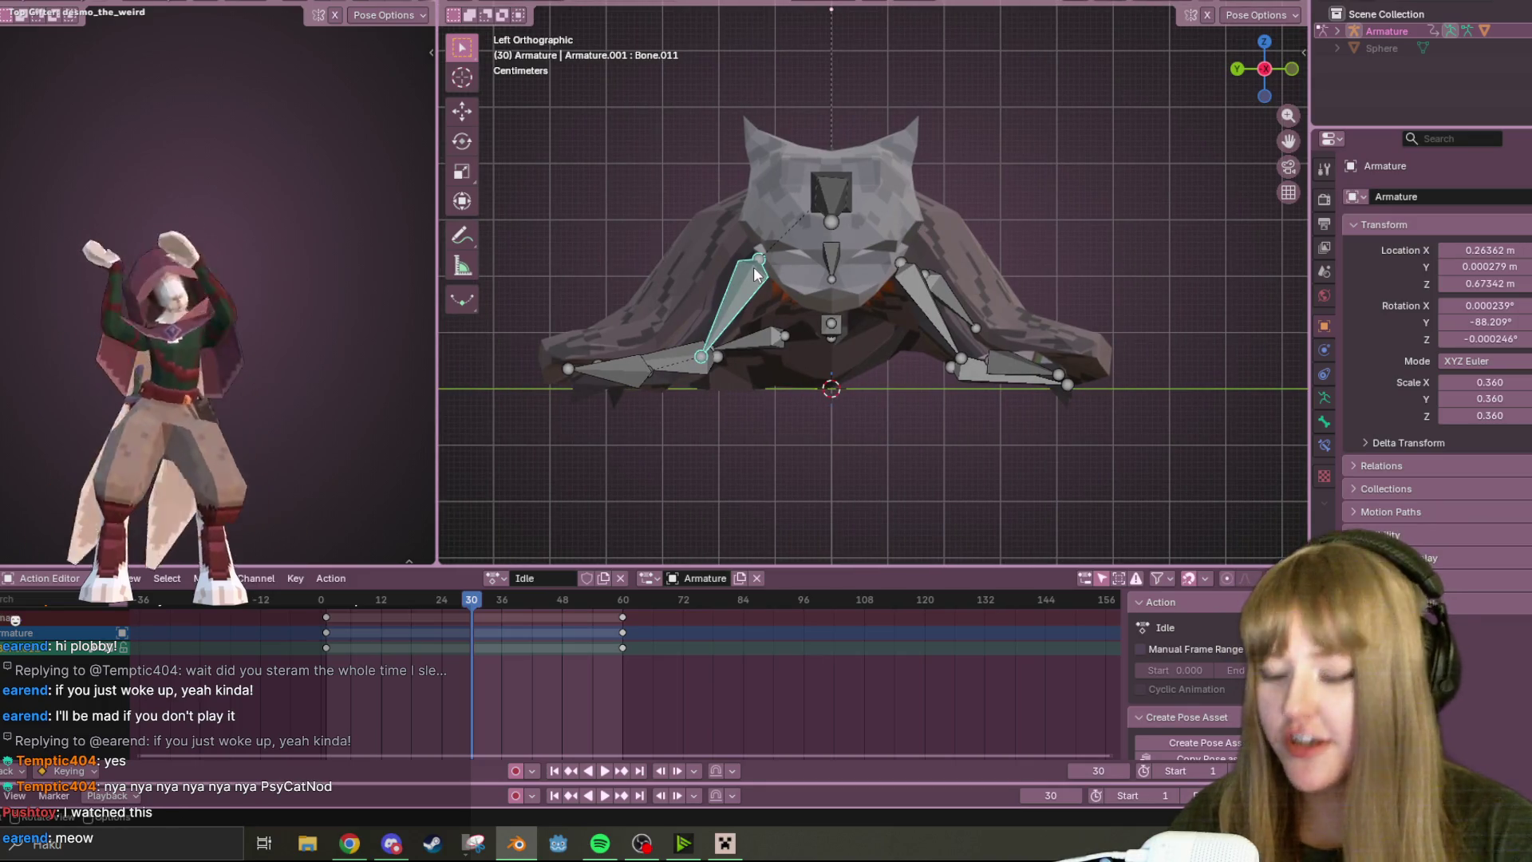
- Move the left and right arm bones to new positions at frame 30 and play the animation
{"action": "key", "text": "g"}
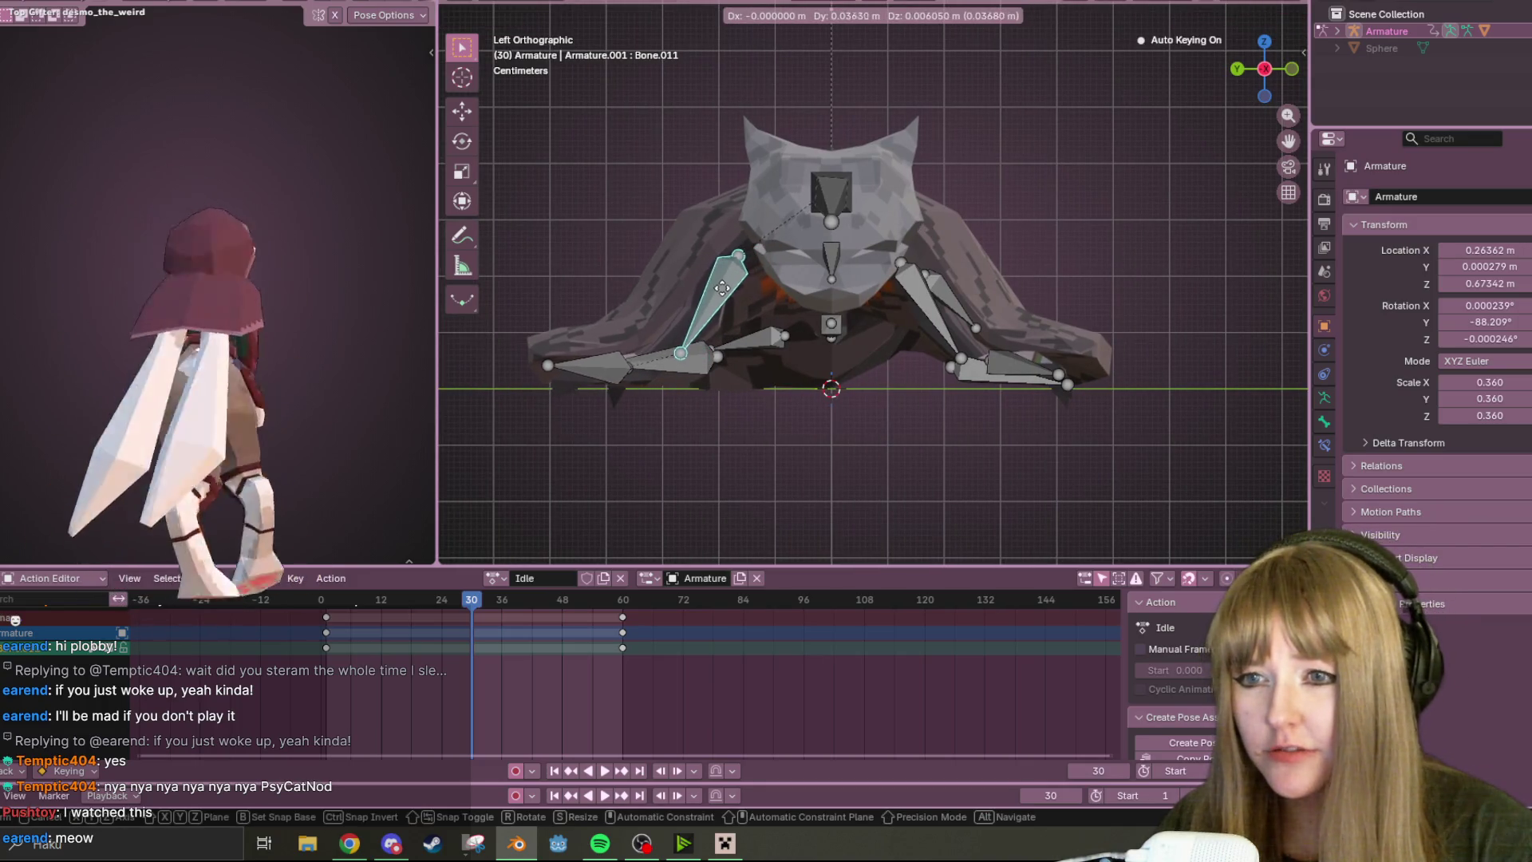
{"action": "left_click", "coordinate": [762, 291]}
{"action": "left_click", "coordinate": [933, 279]}
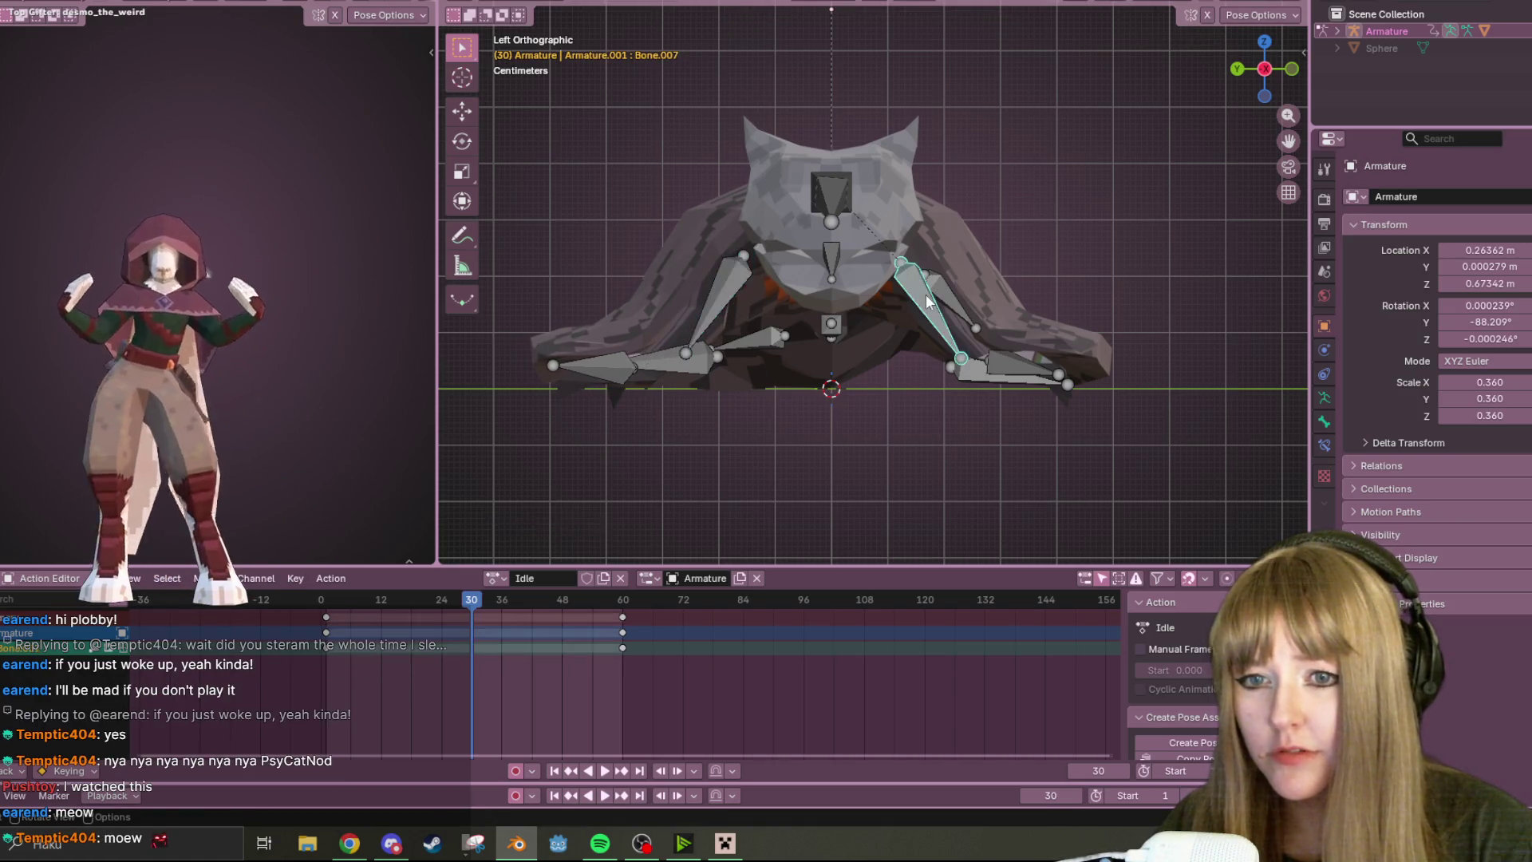
{"action": "key", "text": "g"}
{"action": "left_click", "coordinate": [931, 297]}
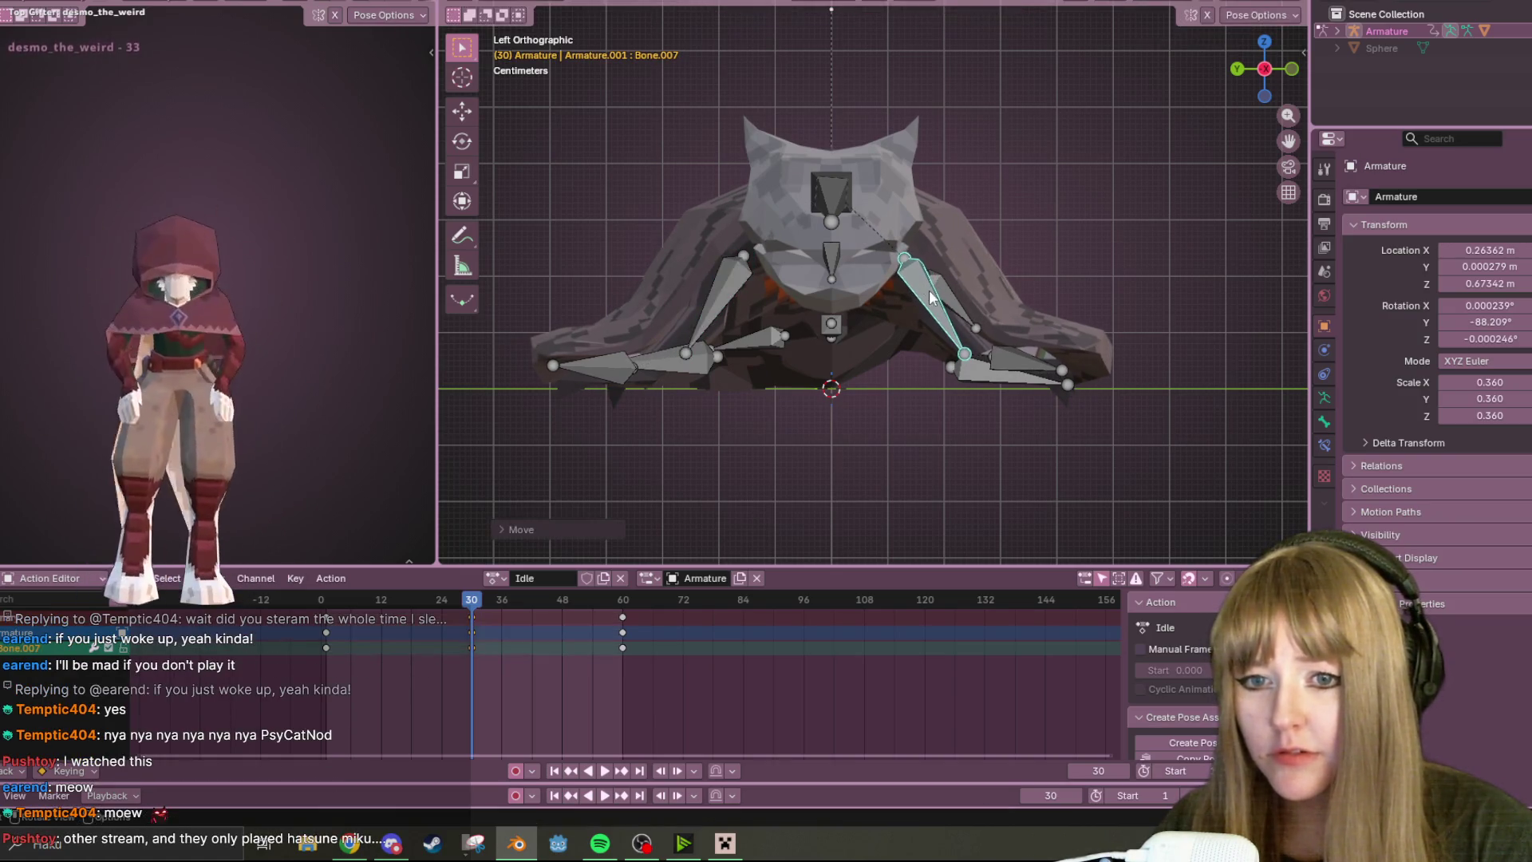
{"action": "scroll", "coordinate": [929, 269], "scroll_direction": "down", "scroll_amount": 4}
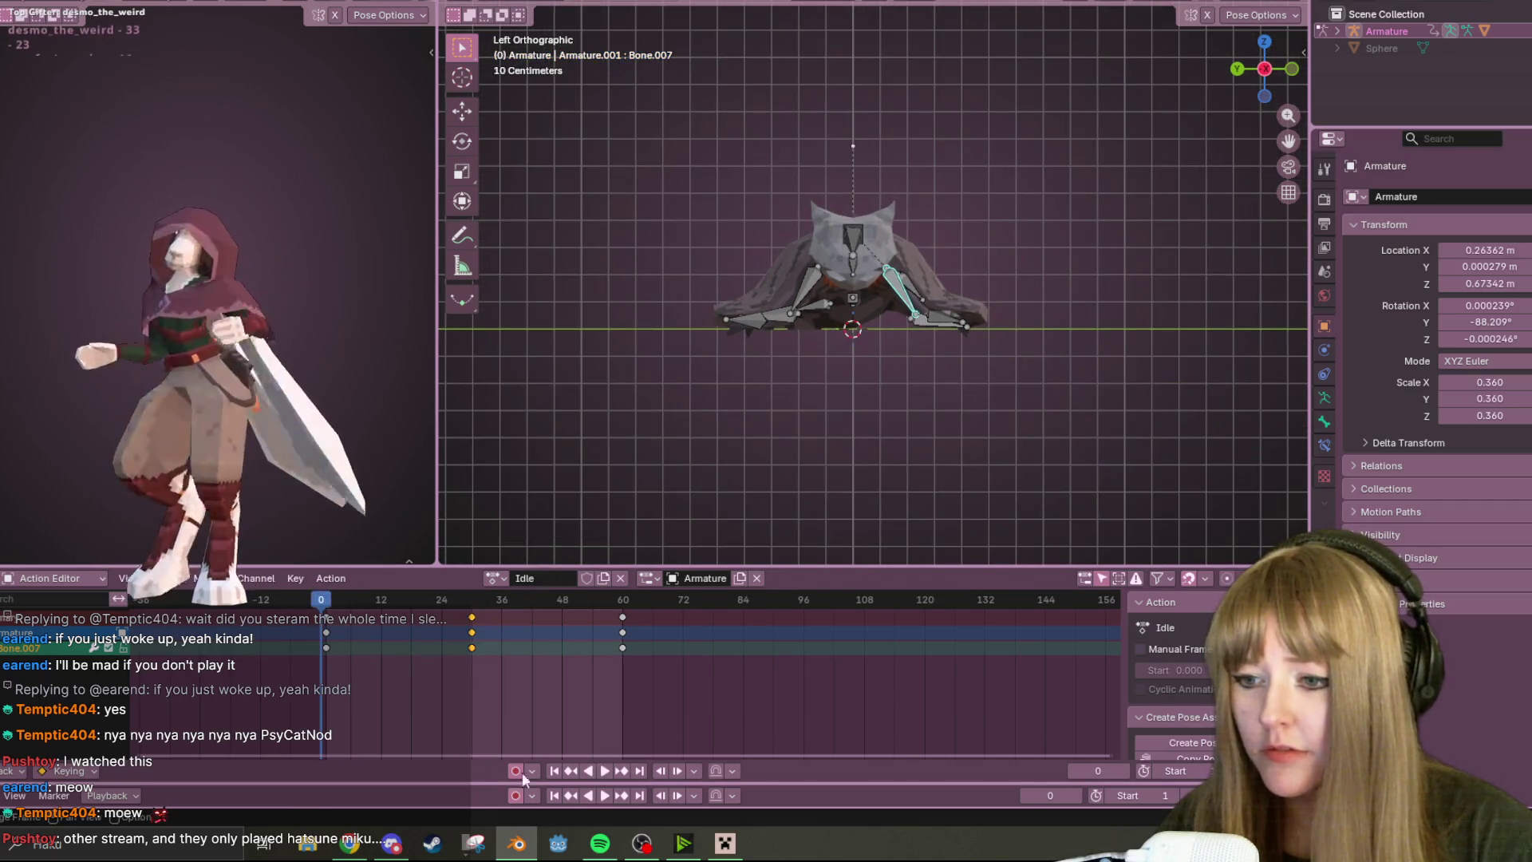
{"action": "left_click", "coordinate": [600, 769]}
{"action": "mouse_move", "coordinate": [766, 515]}
{"action": "middle_mouse_down"}
{"action": "mouse_move", "coordinate": [971, 496]}
{"action": "mouse_move", "coordinate": [1132, 407]}
{"action": "mouse_move", "coordinate": [1190, 439]}
{"action": "mouse_move", "coordinate": [1109, 447]}
{"action": "mouse_move", "coordinate": [1016, 418]}
{"action": "middle_mouse_up"}
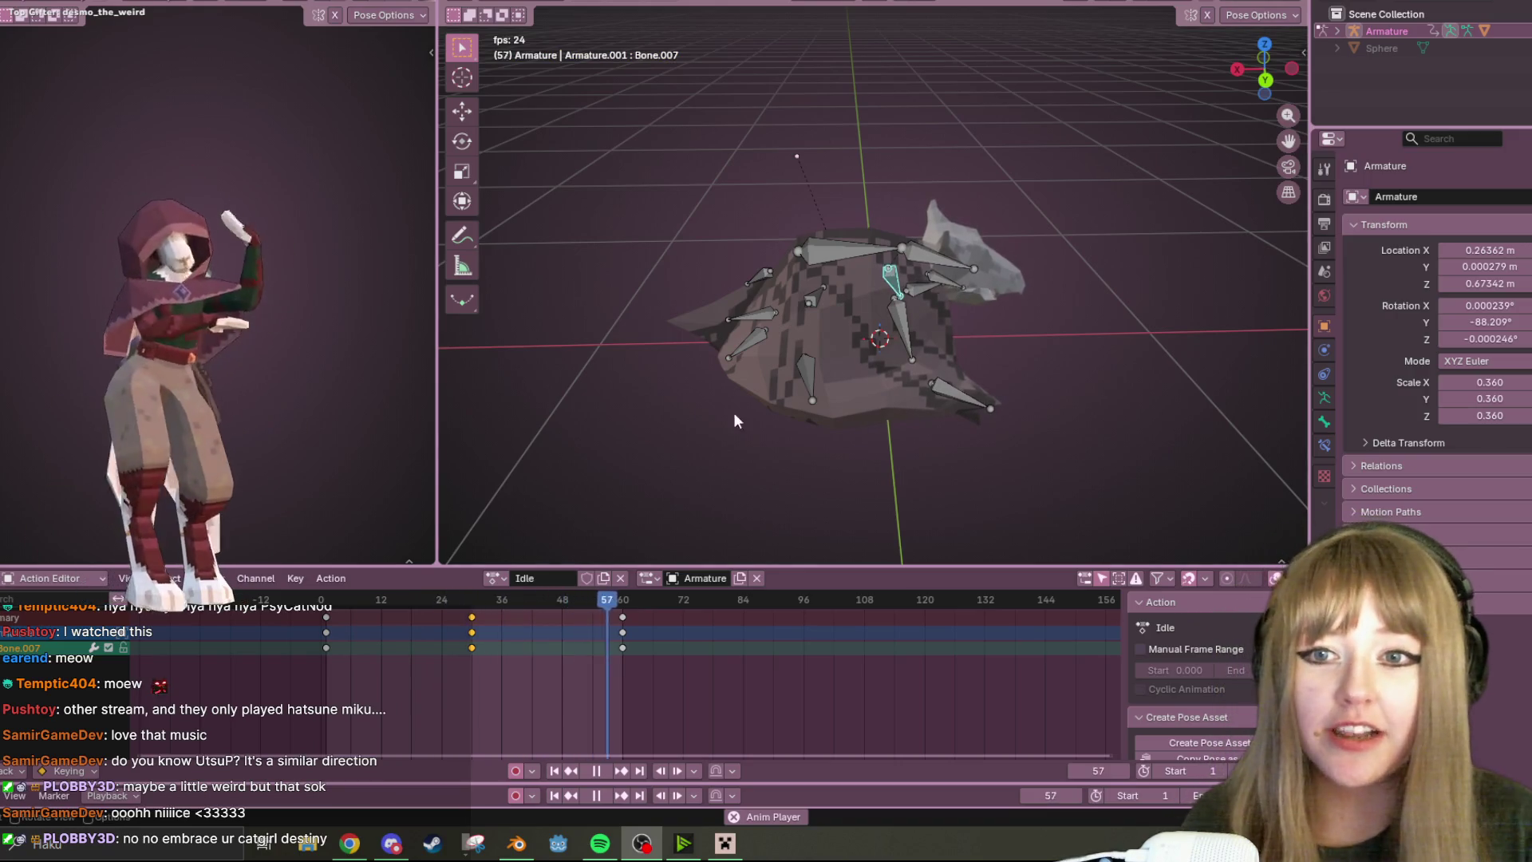
- Undo a stray move of the left cloak bone and the previous change, leaving keys at 0, ~30 and 60
{"action": "left_click", "coordinate": [776, 315]}
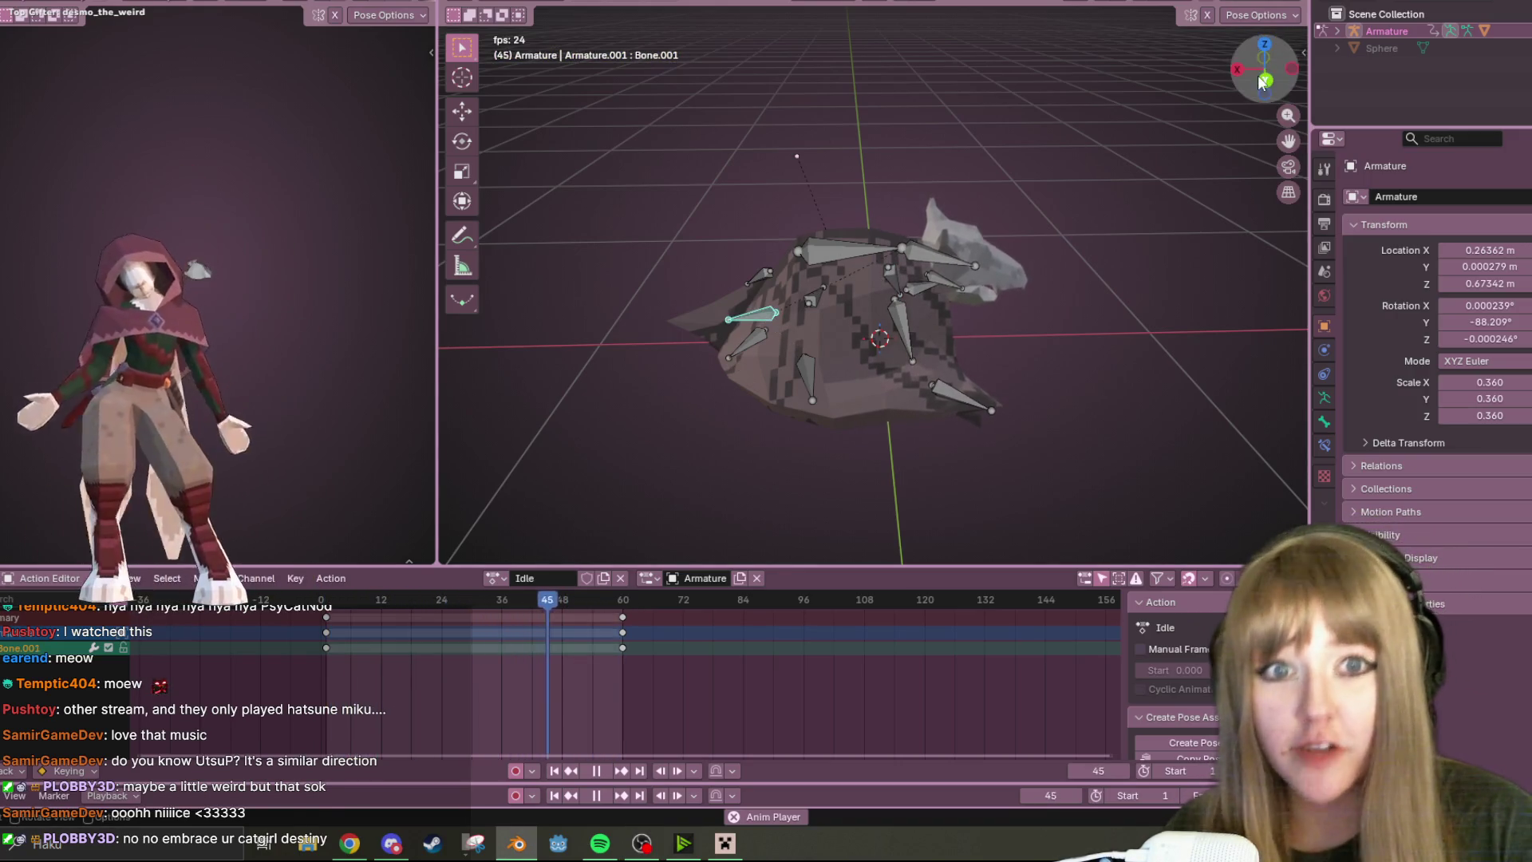
{"action": "middle_click_drag", "start_coordinate": [784, 317], "coordinate": [880, 274]}
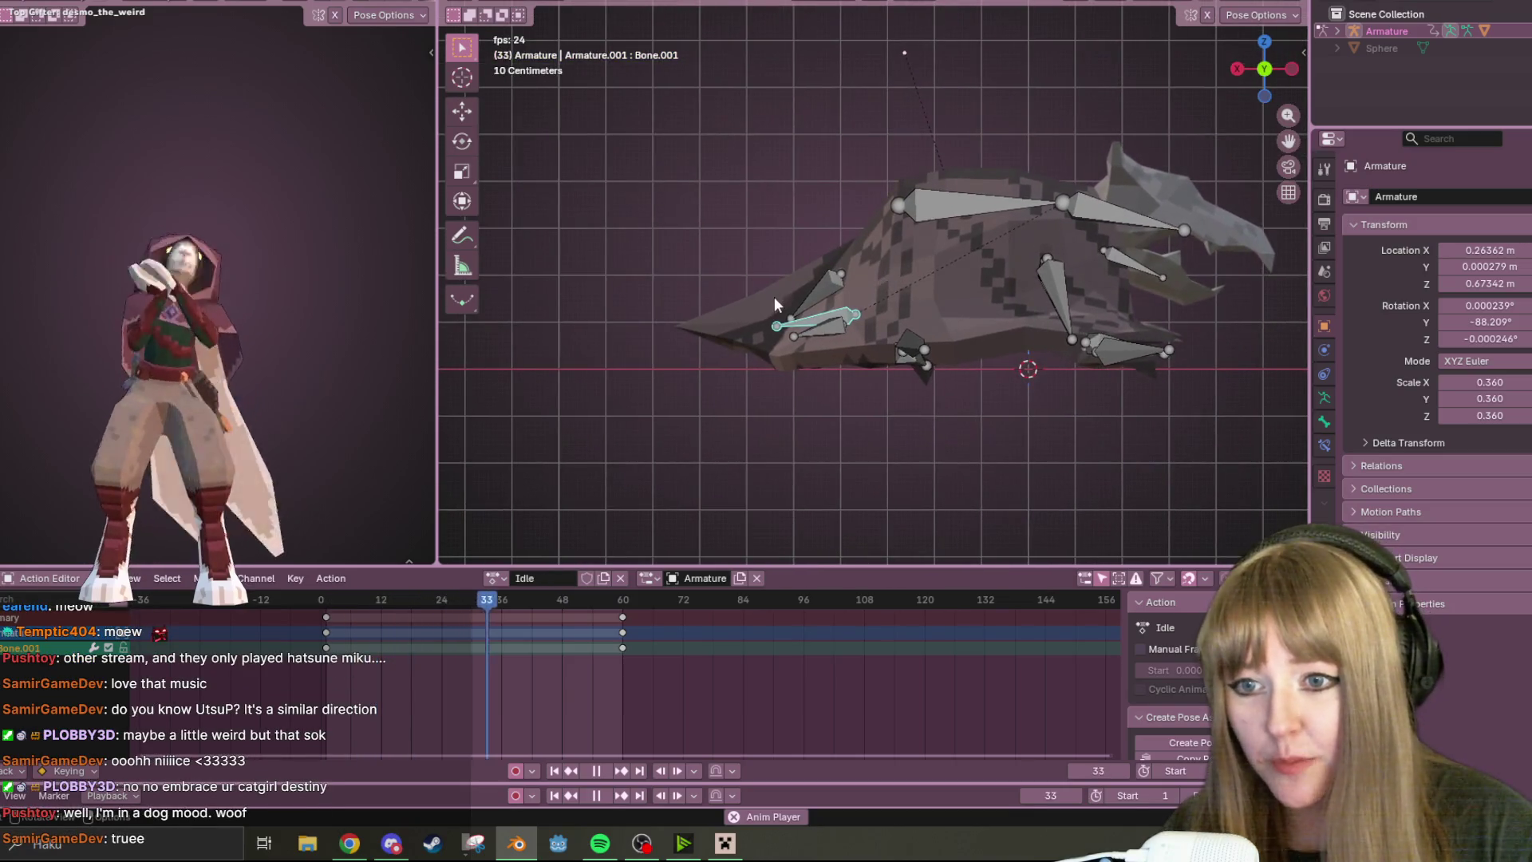
{"action": "key", "text": "g"}
{"action": "left_click", "coordinate": [765, 317]}
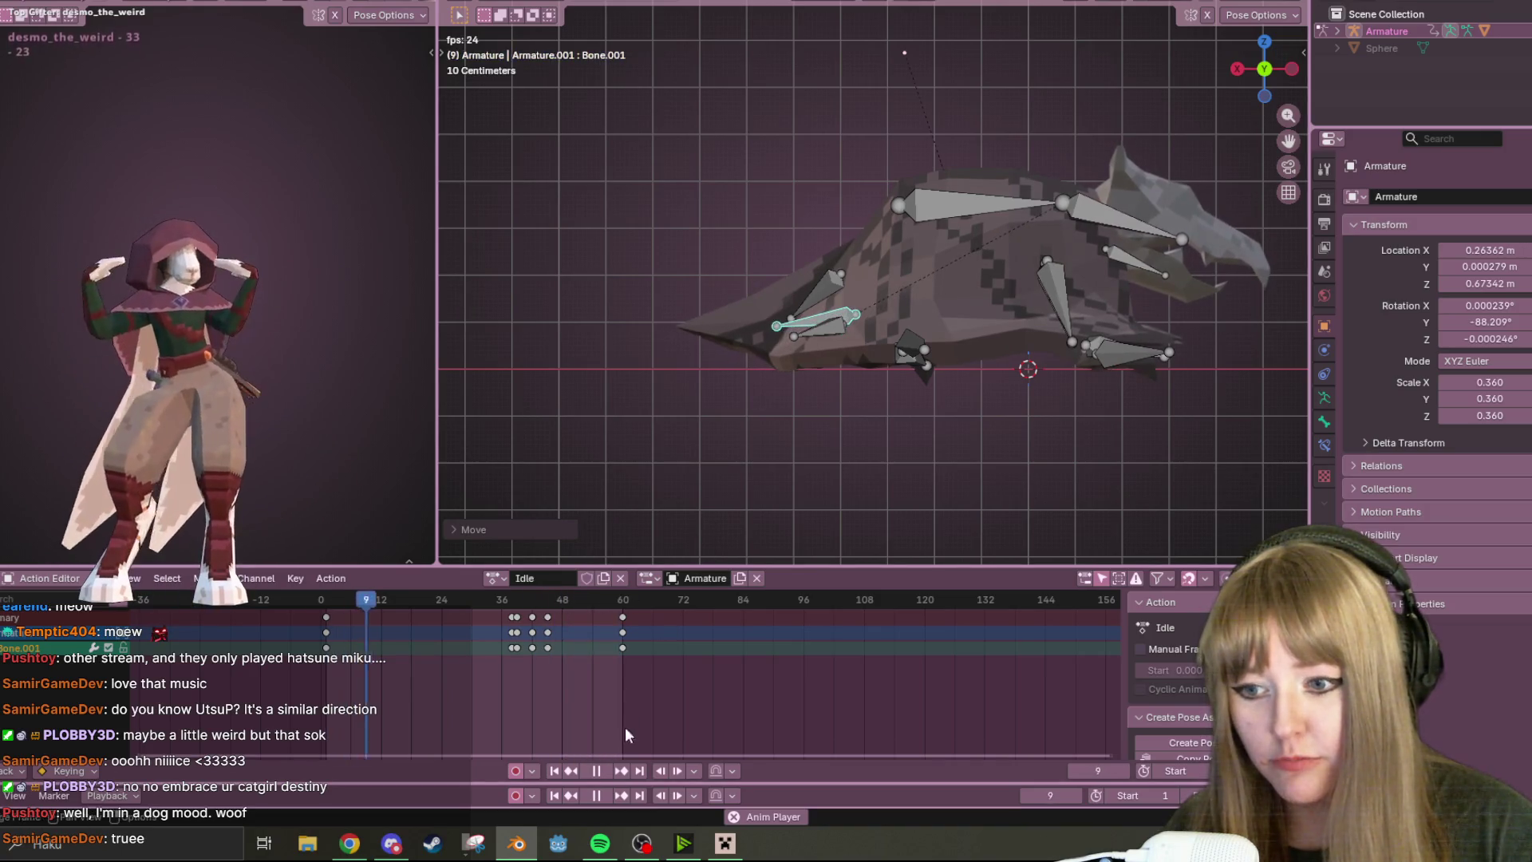
{"action": "key", "text": "ctrl+z"}
{"action": "key", "text": "space"}
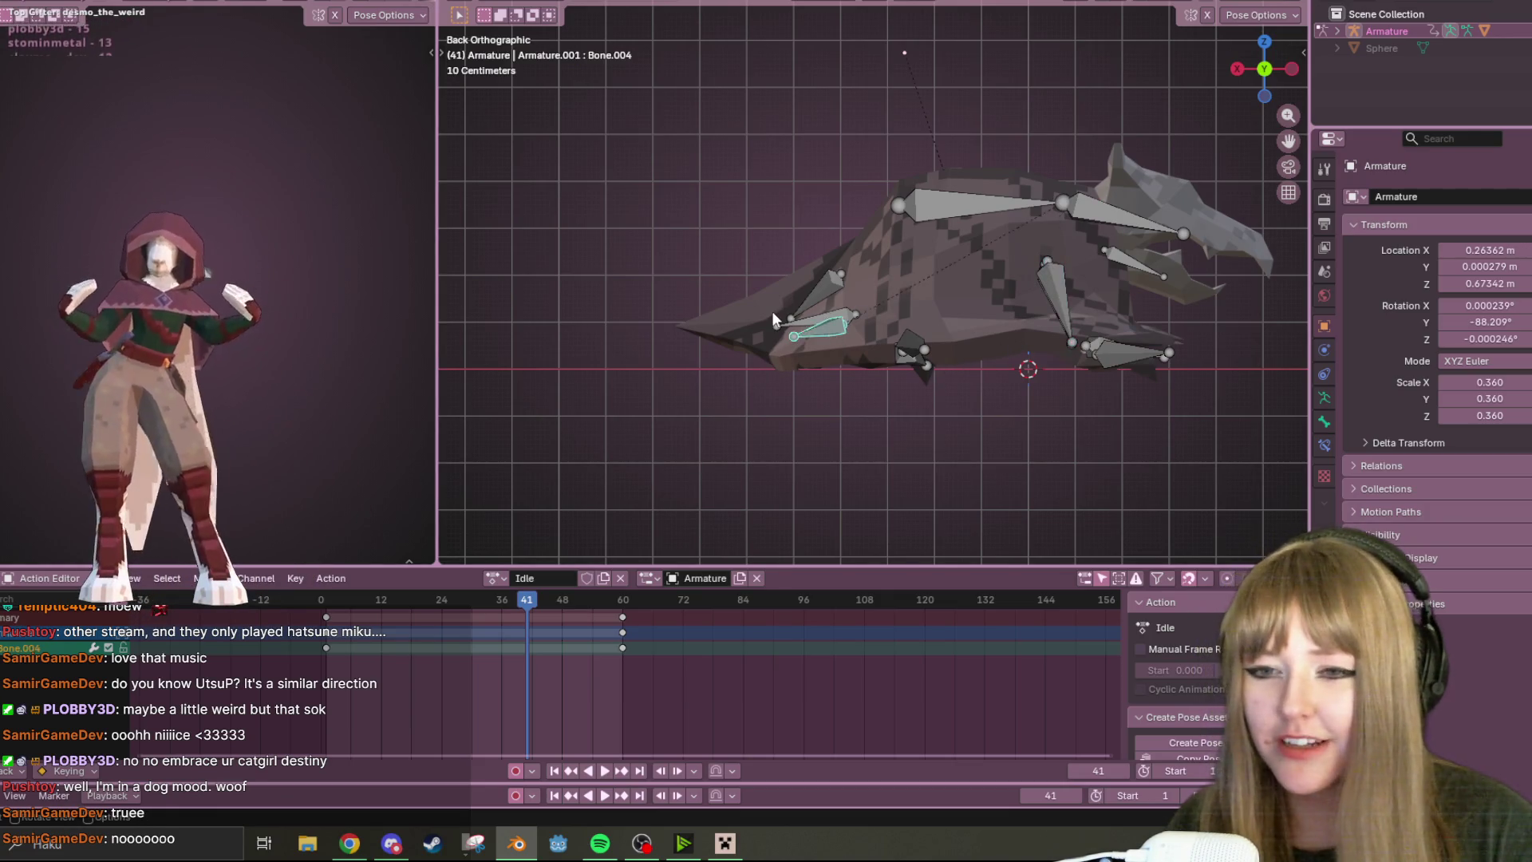
- Select all bones and set the current frame to 32 in Left view
{"action": "key", "text": "a"}
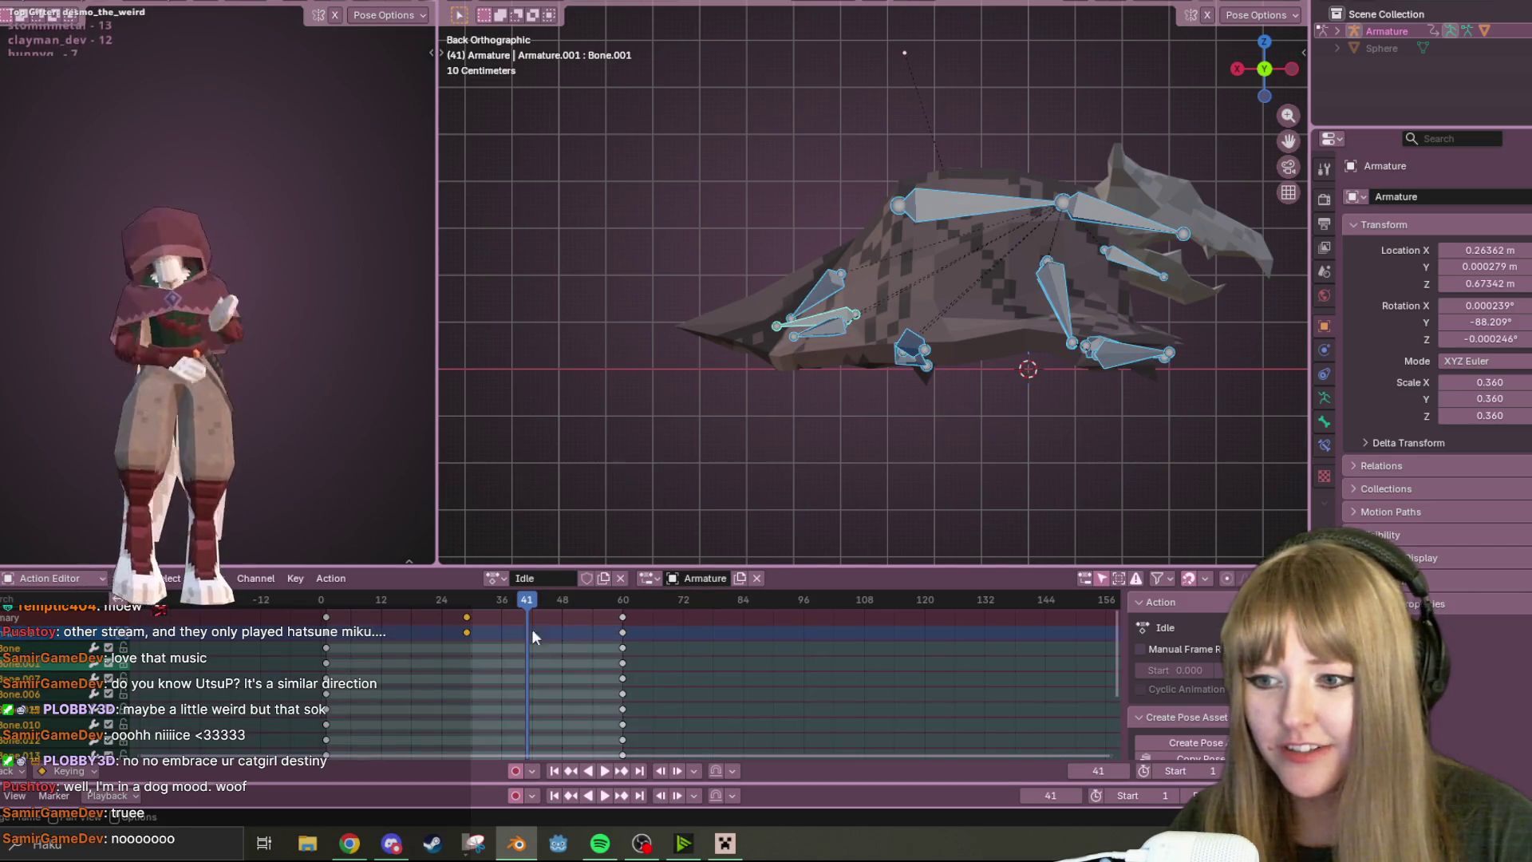
{"action": "left_click", "coordinate": [481, 600]}
{"action": "left_click", "coordinate": [1289, 71]}
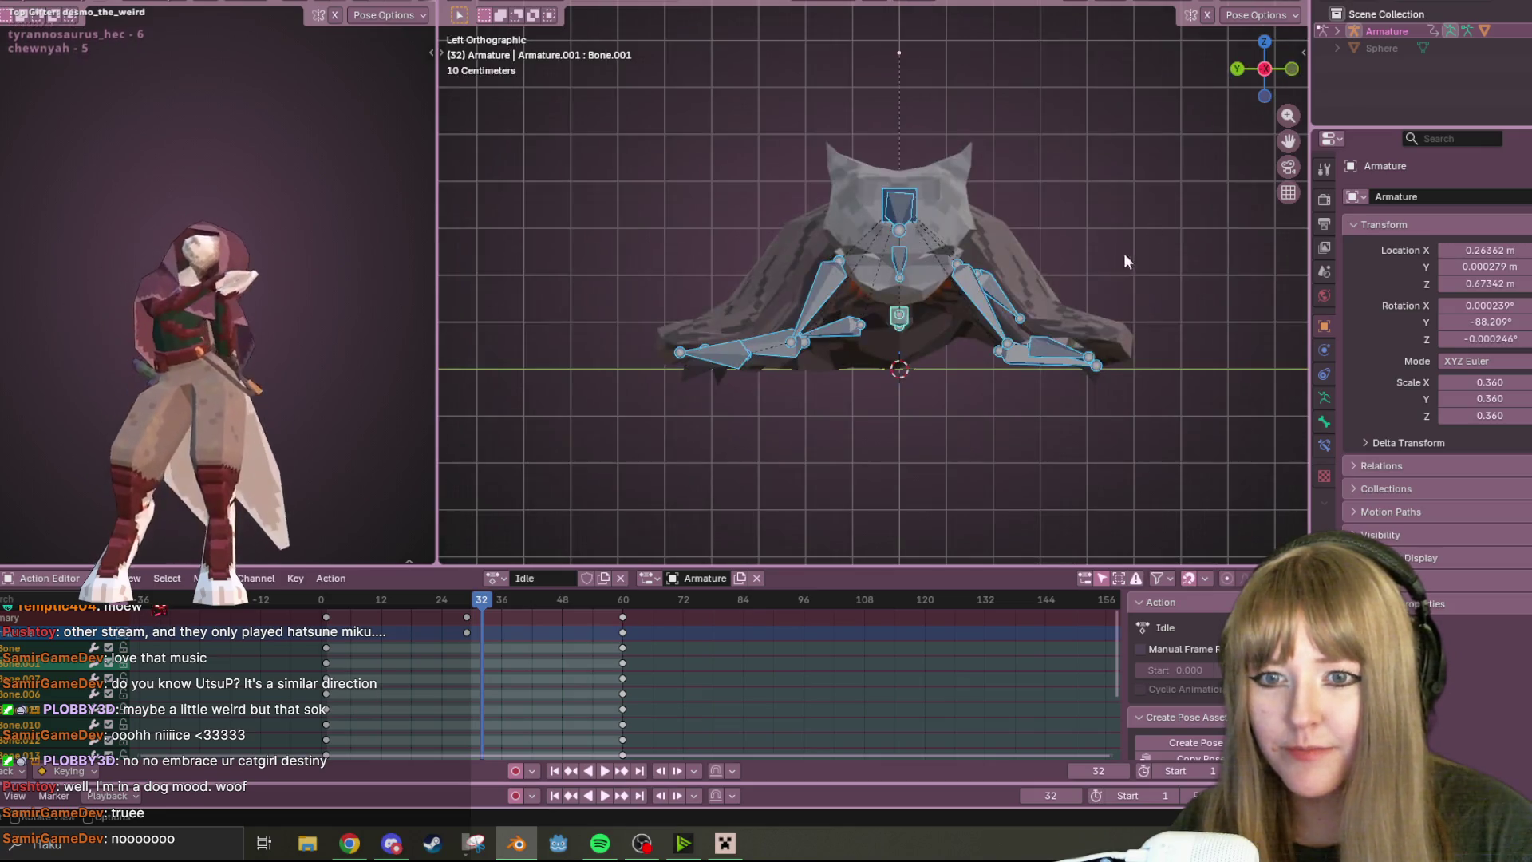
- Select both arm bones and insert keyframes for them at frame 32
{"action": "left_click", "coordinate": [991, 310]}
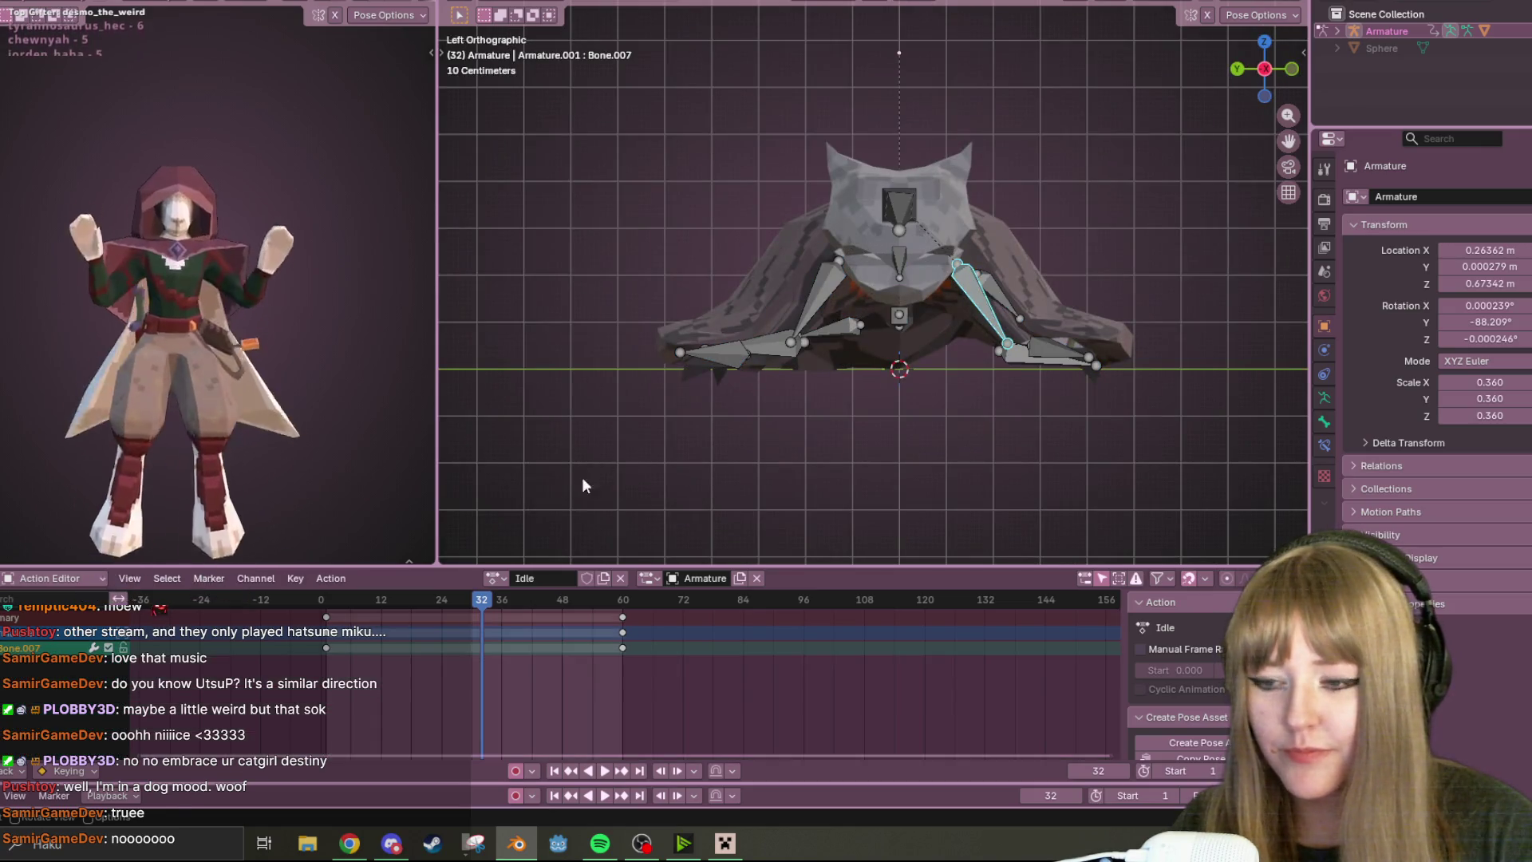
{"action": "left_click", "coordinate": [831, 280], "text": "shift"}
{"action": "key", "text": "s"}
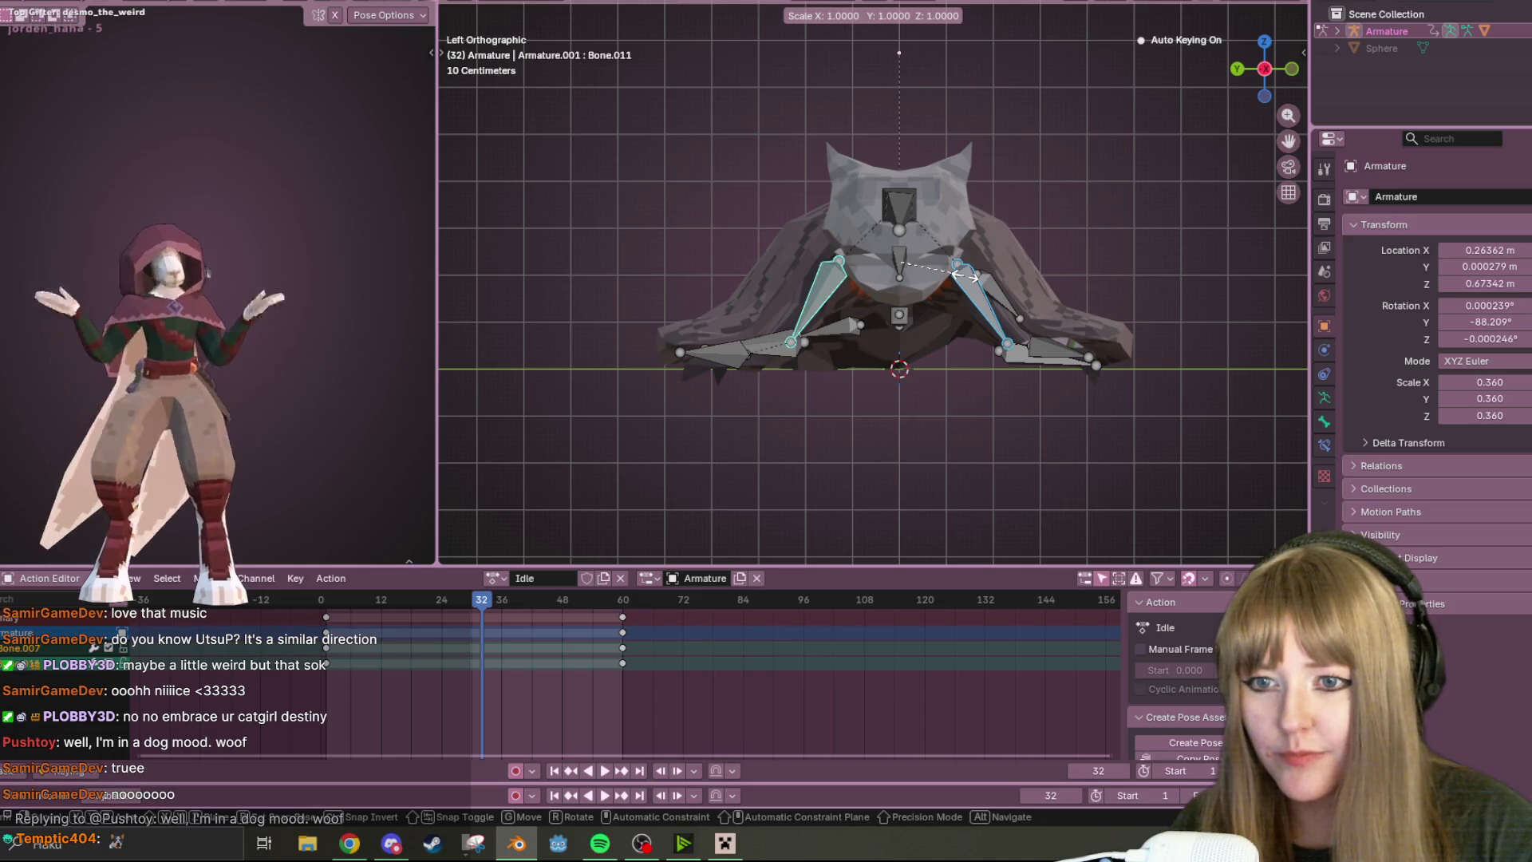
{"action": "key", "text": "Return"}
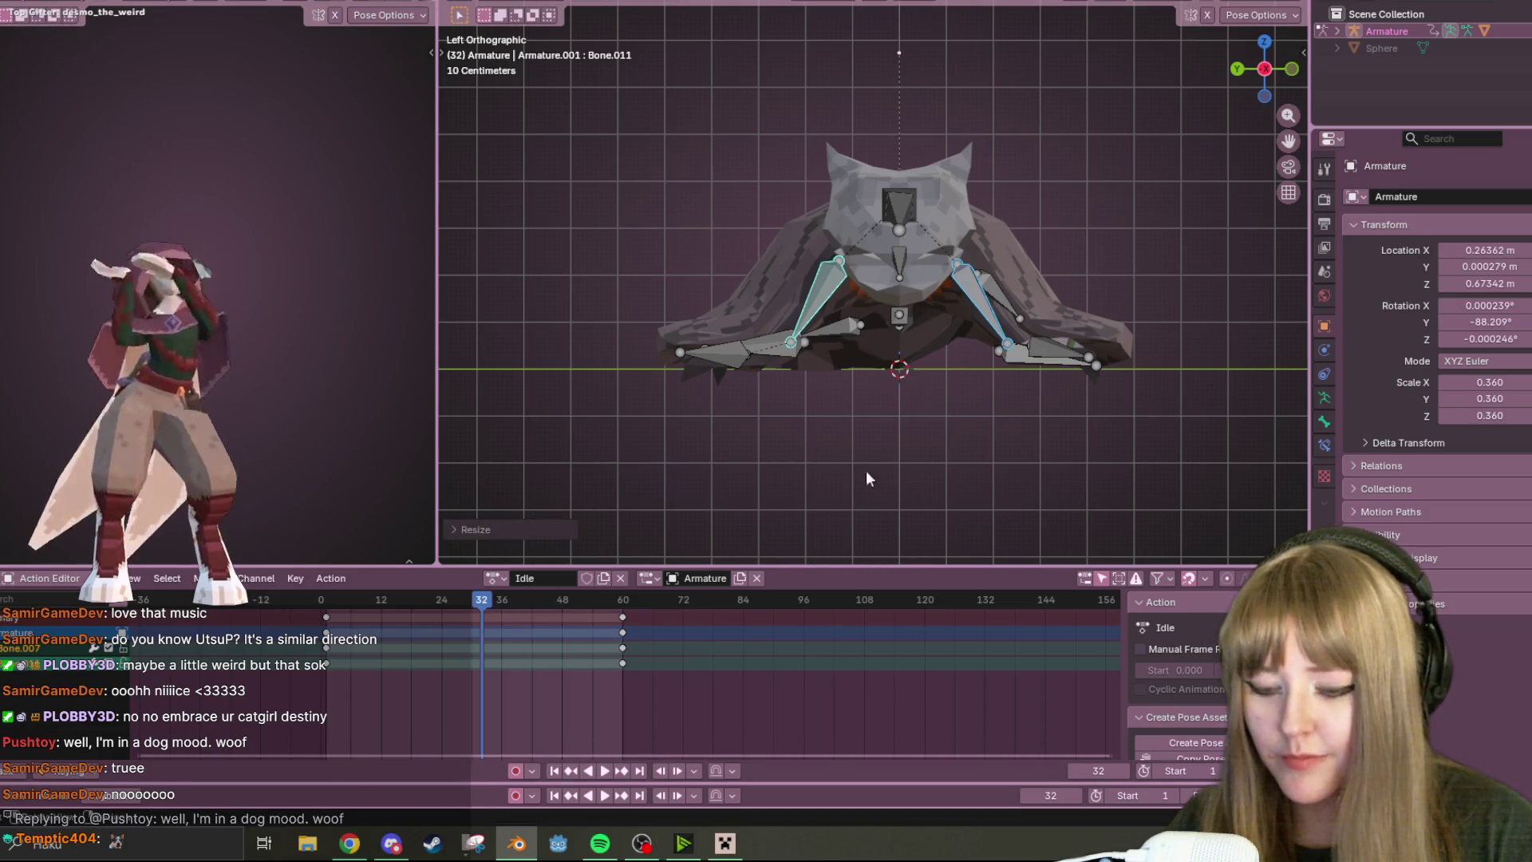
{"action": "key", "text": "i"}
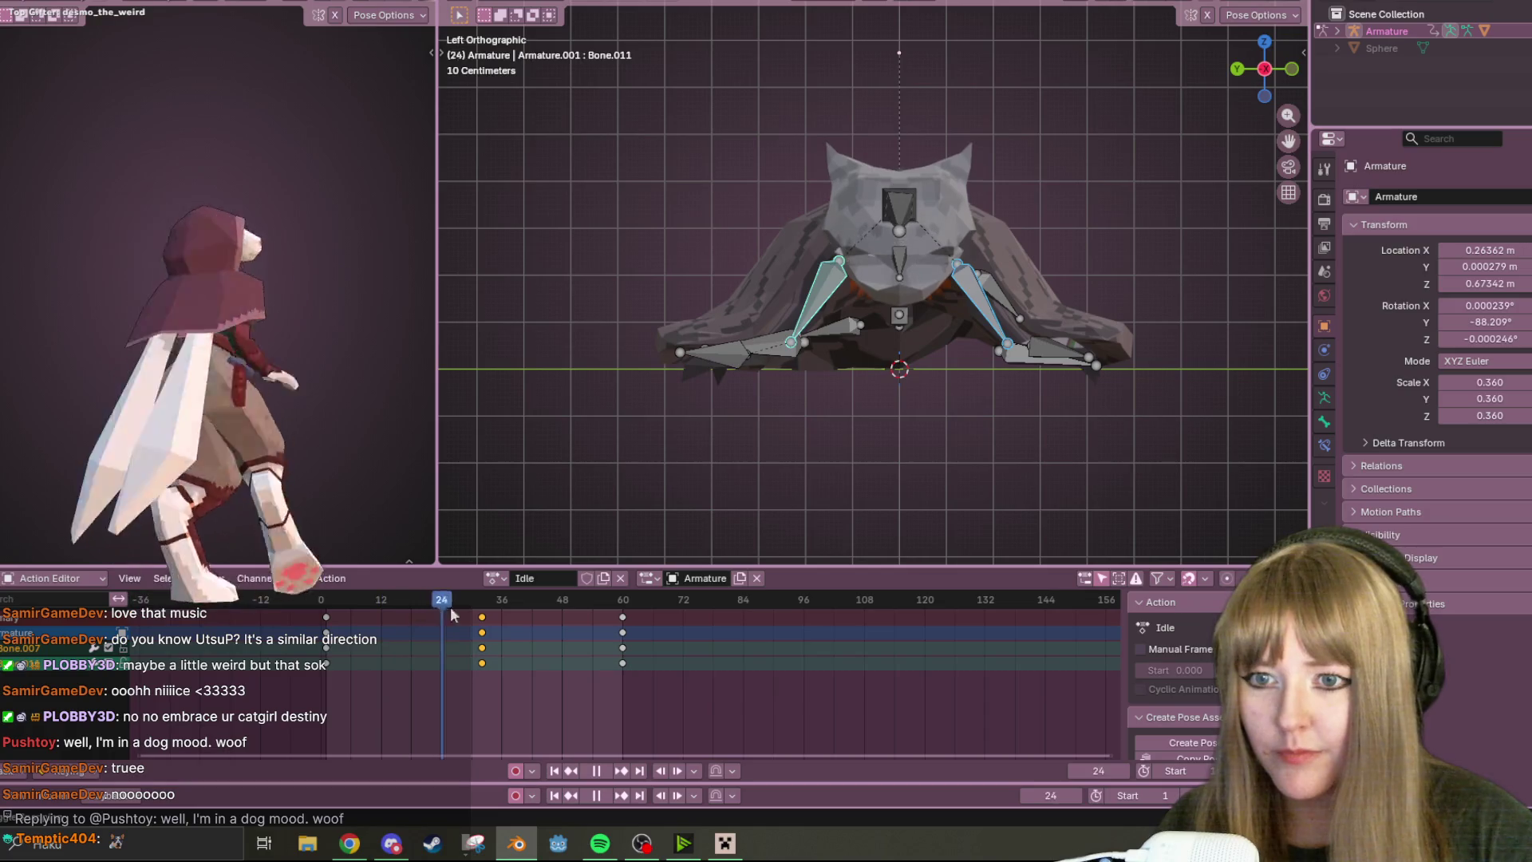
- Slightly rescale the arm bones and jump back to frame 0
{"action": "key", "text": "Escape"}
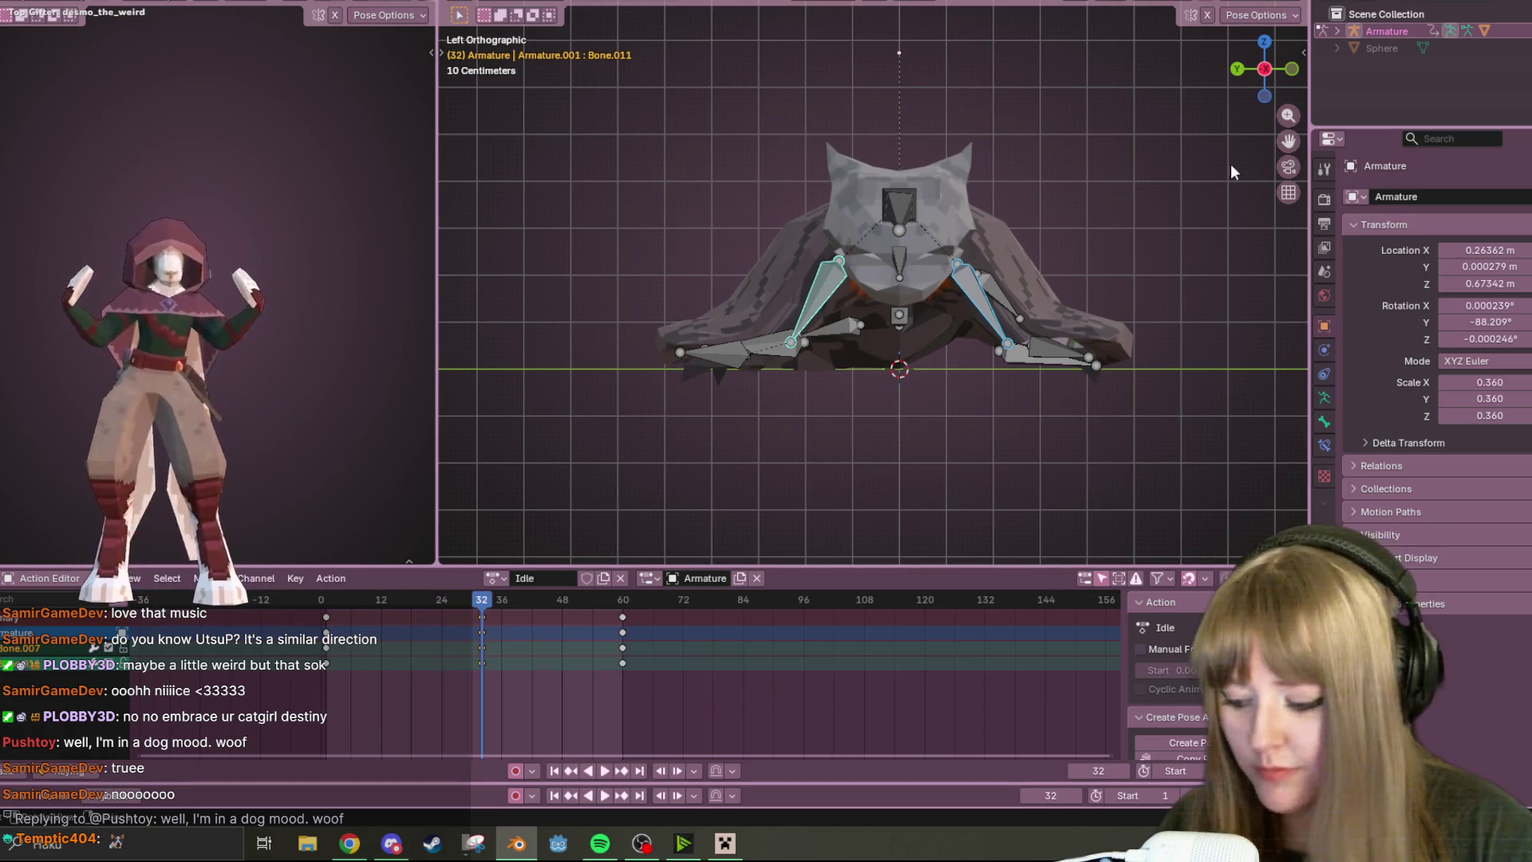
{"action": "key", "text": "s"}
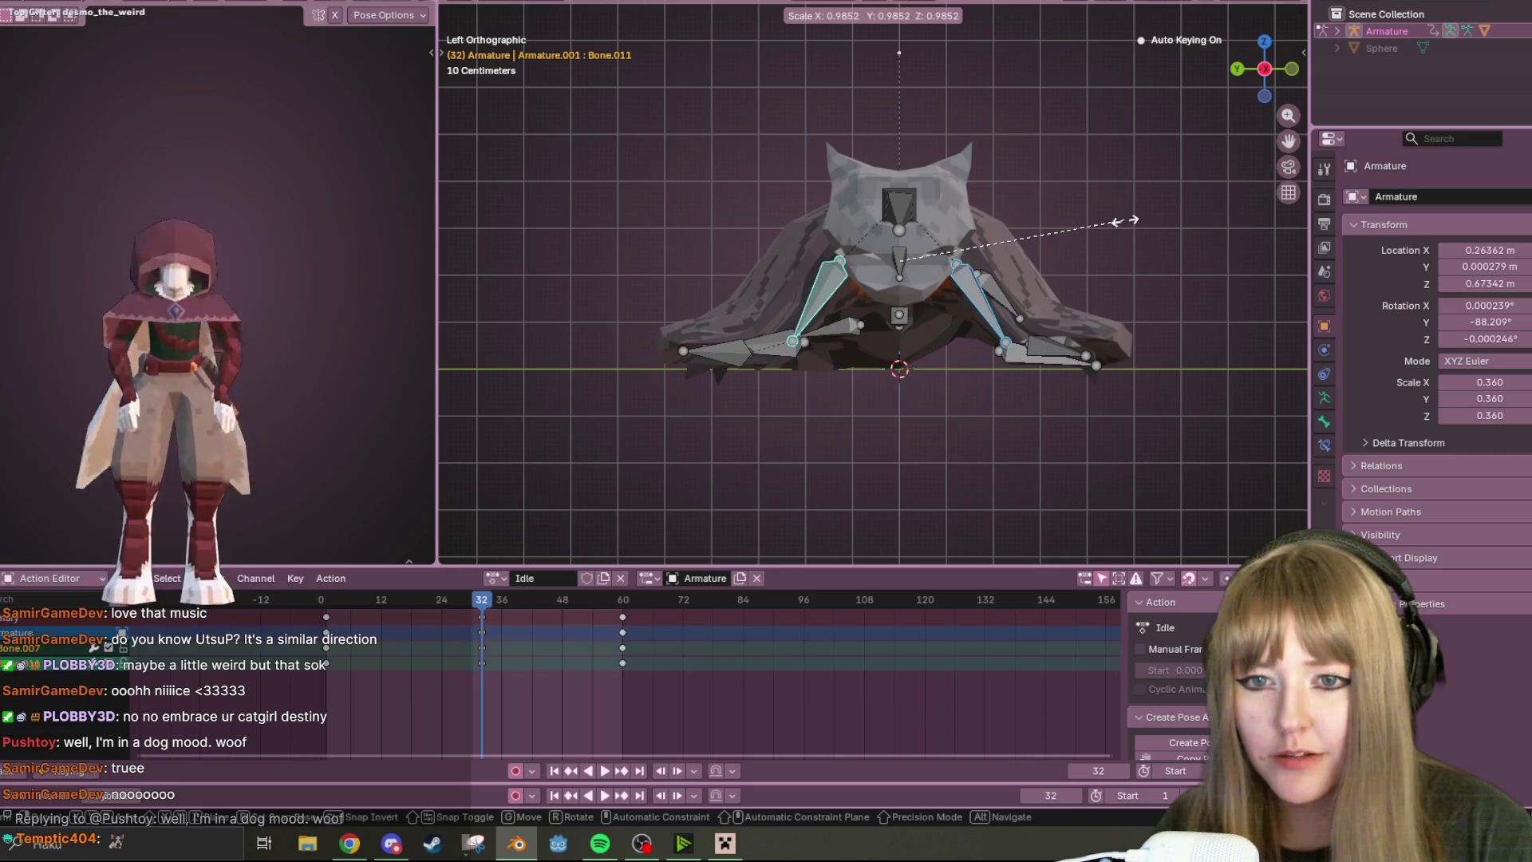
{"action": "key", "text": "Escape"}
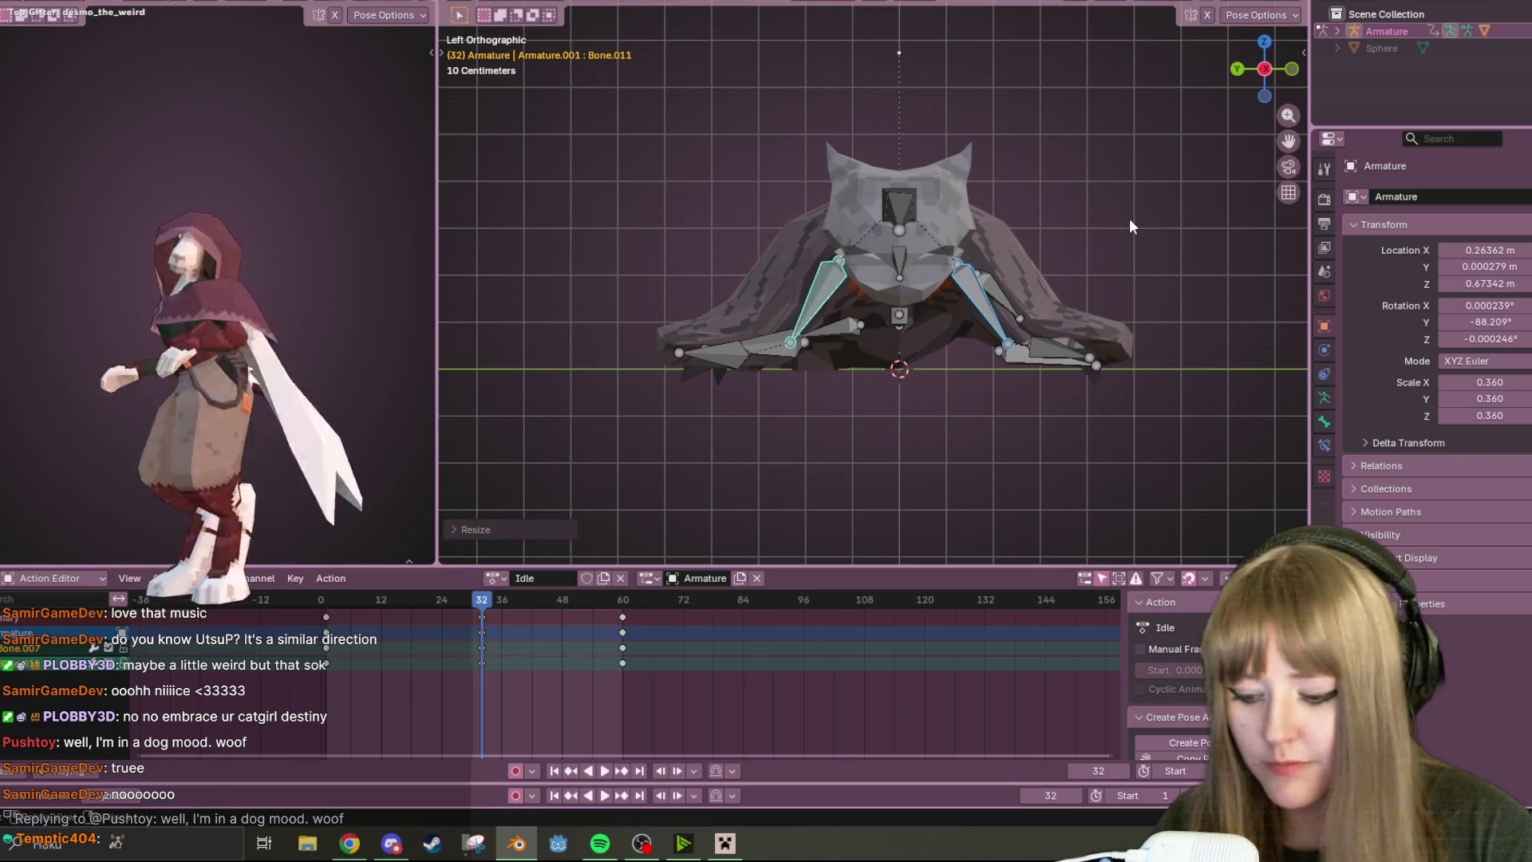
{"action": "key", "text": "shift+Left"}
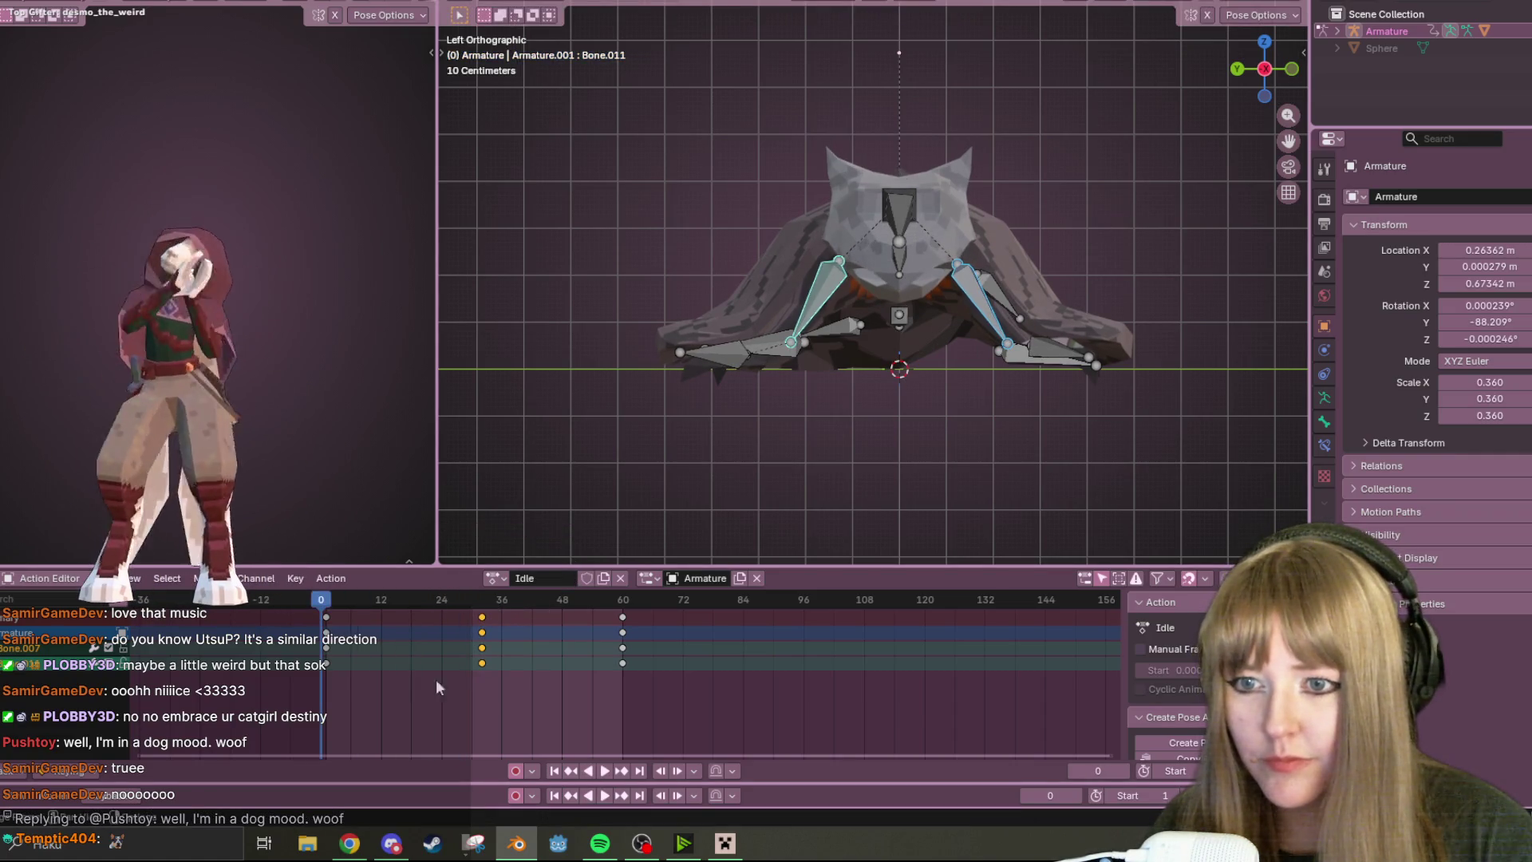
- Play the Idle loop and orbit around the cloak to check the arm motion
{"action": "left_click", "coordinate": [611, 772]}
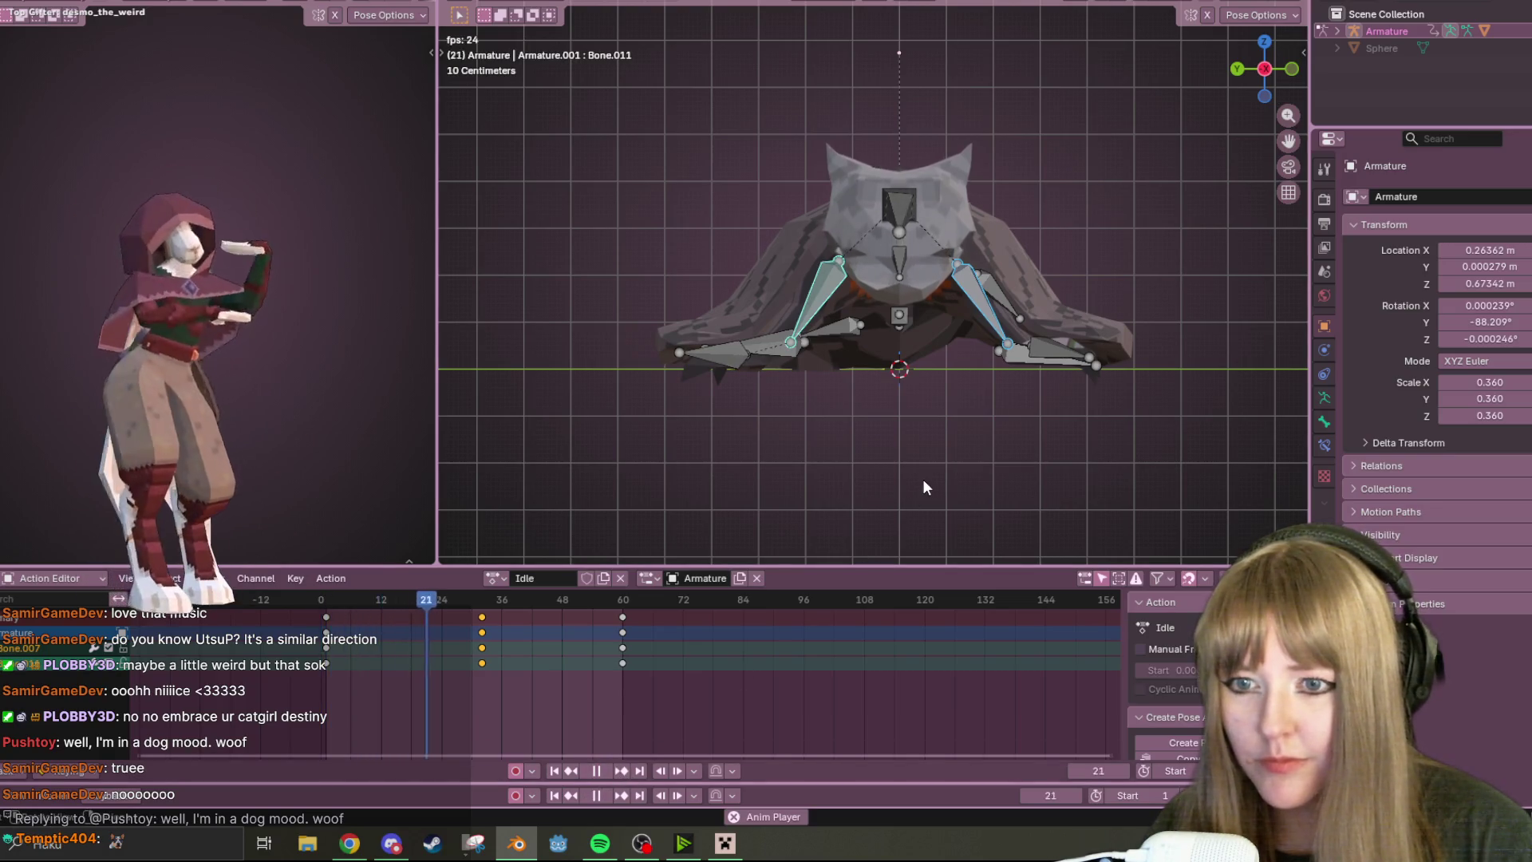
{"action": "middle_click_drag", "start_coordinate": [922, 488], "coordinate": [1125, 408]}
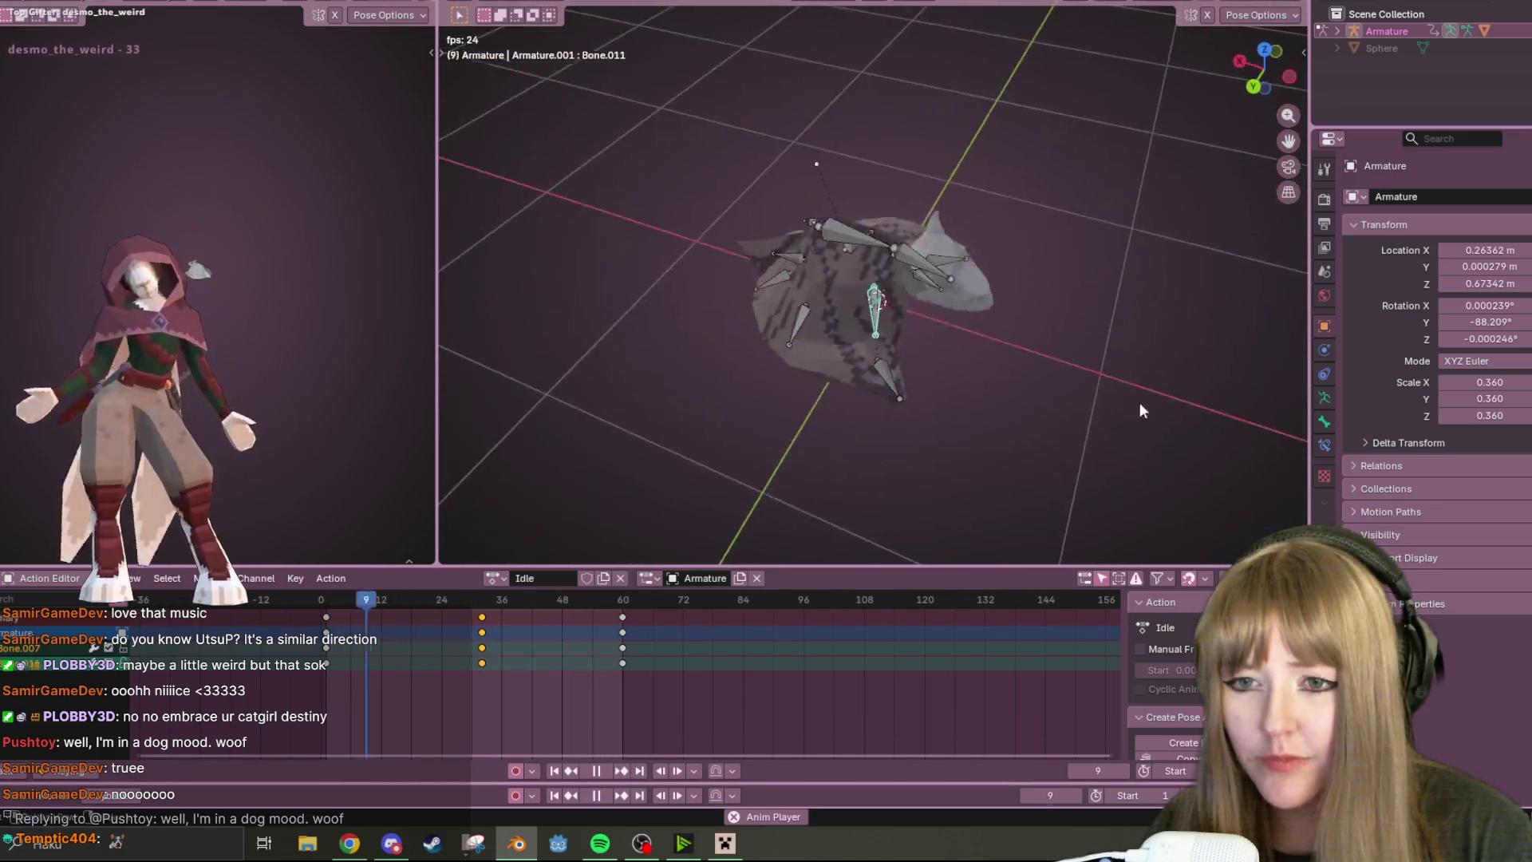
{"action": "scroll", "coordinate": [1125, 408], "scroll_direction": "up", "scroll_amount": 3}
{"action": "mouse_move", "coordinate": [1183, 357]}
{"action": "middle_mouse_down"}
{"action": "mouse_move", "coordinate": [470, 278]}
{"action": "mouse_move", "coordinate": [1005, 330]}
{"action": "middle_mouse_up"}
{"action": "key", "text": "space"}
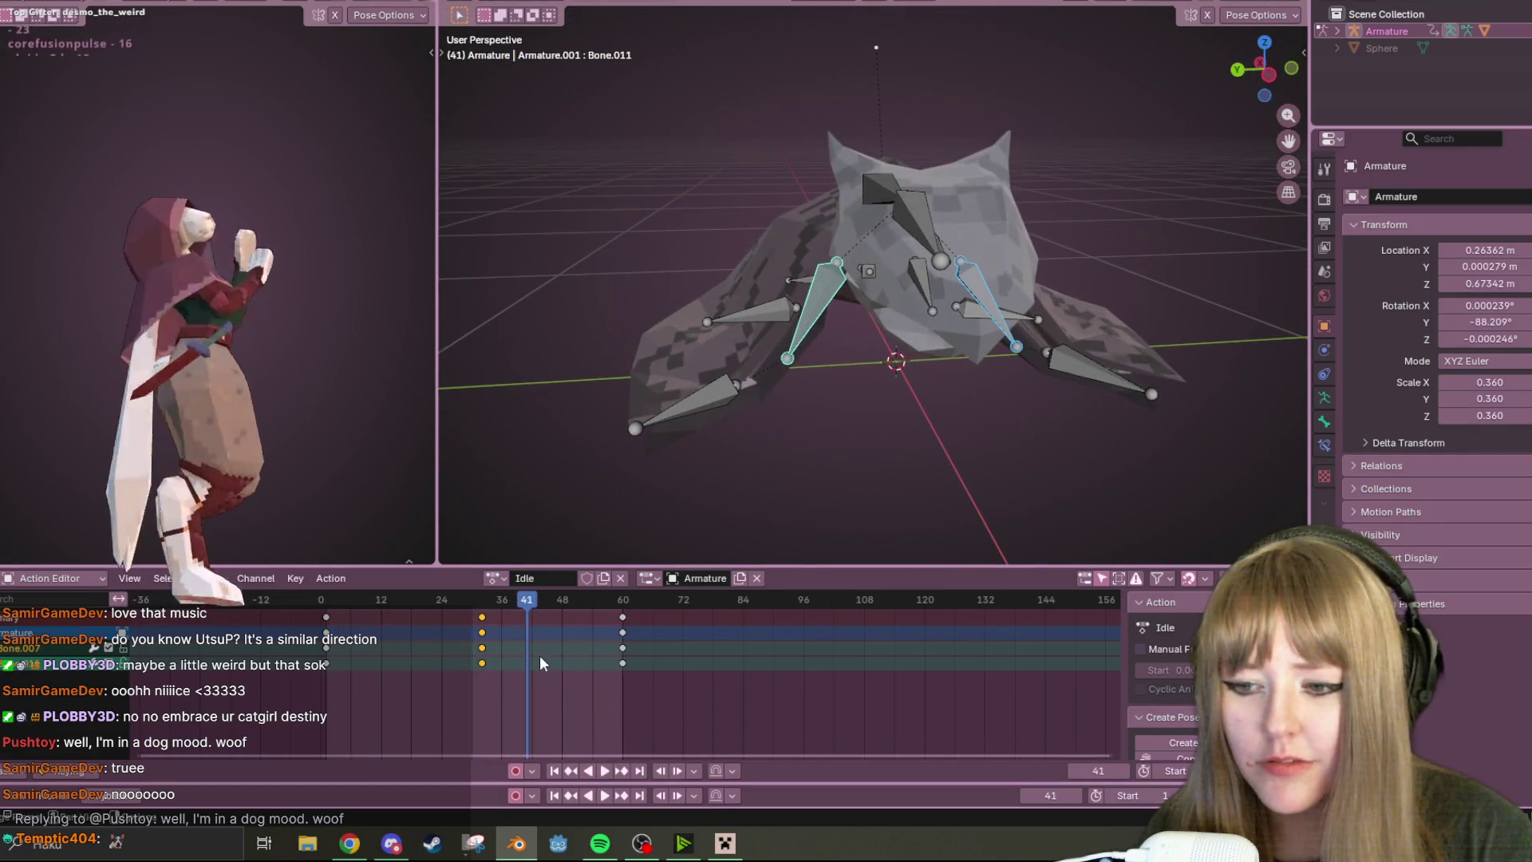
- Rescale the arm bones in Left view, key them at frame 32 and loop Idle playback from frame 0
{"action": "key", "text": "ctrl+KP_3"}
{"action": "key", "text": "s"}
{"action": "left_click", "coordinate": [1087, 205]}
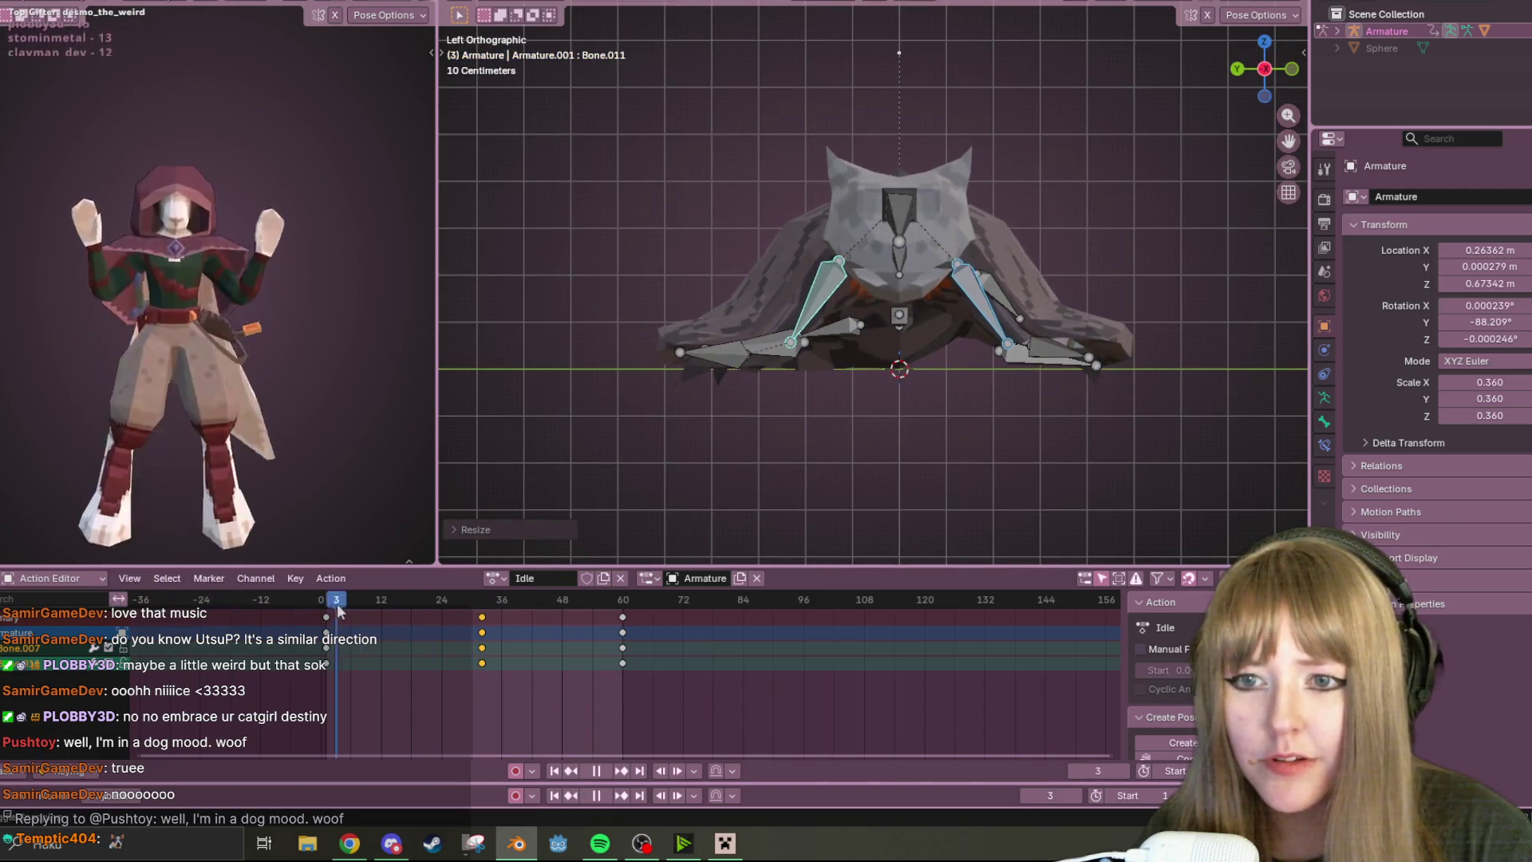
{"action": "key", "text": "i"}
{"action": "key", "text": "shift+Left"}
{"action": "left_click", "coordinate": [608, 771]}
{"action": "mouse_move", "coordinate": [802, 439]}
{"action": "middle_mouse_down"}
{"action": "mouse_move", "coordinate": [909, 459]}
{"action": "mouse_move", "coordinate": [769, 452]}
{"action": "middle_mouse_up"}
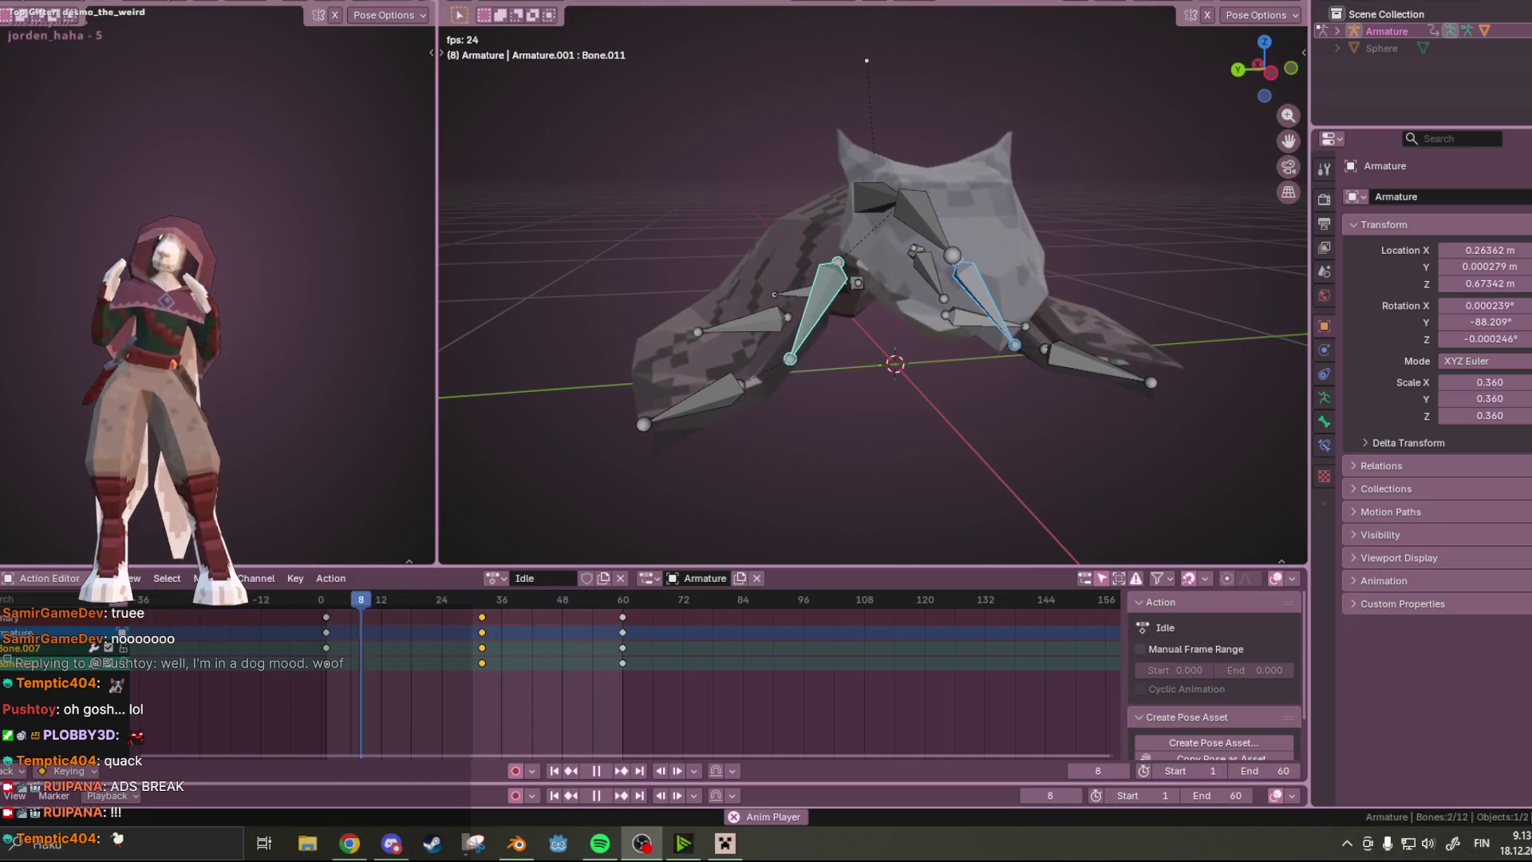
{"action": "key", "text": "i"}
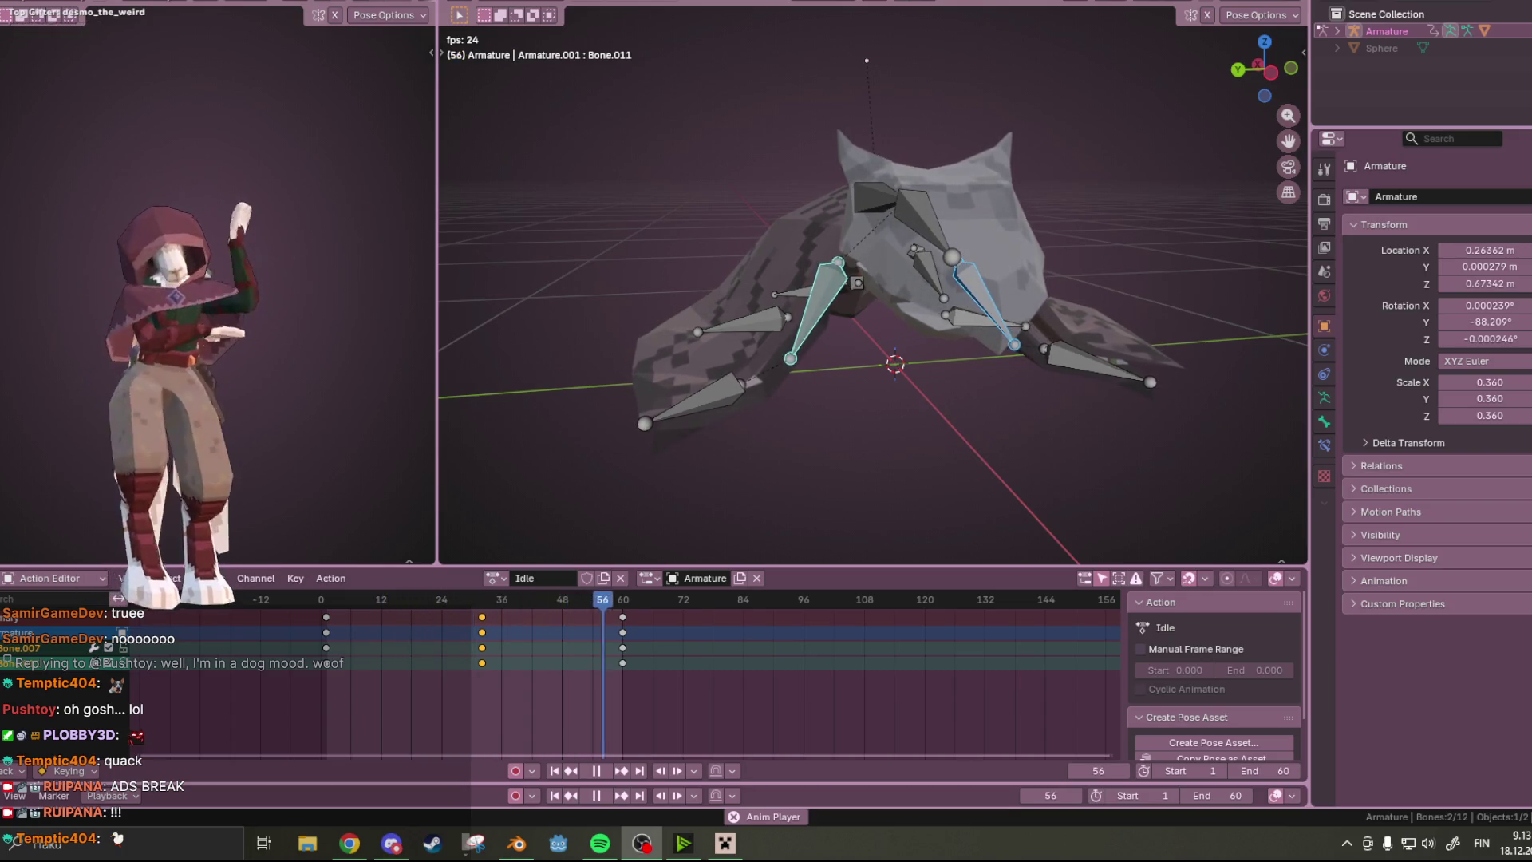
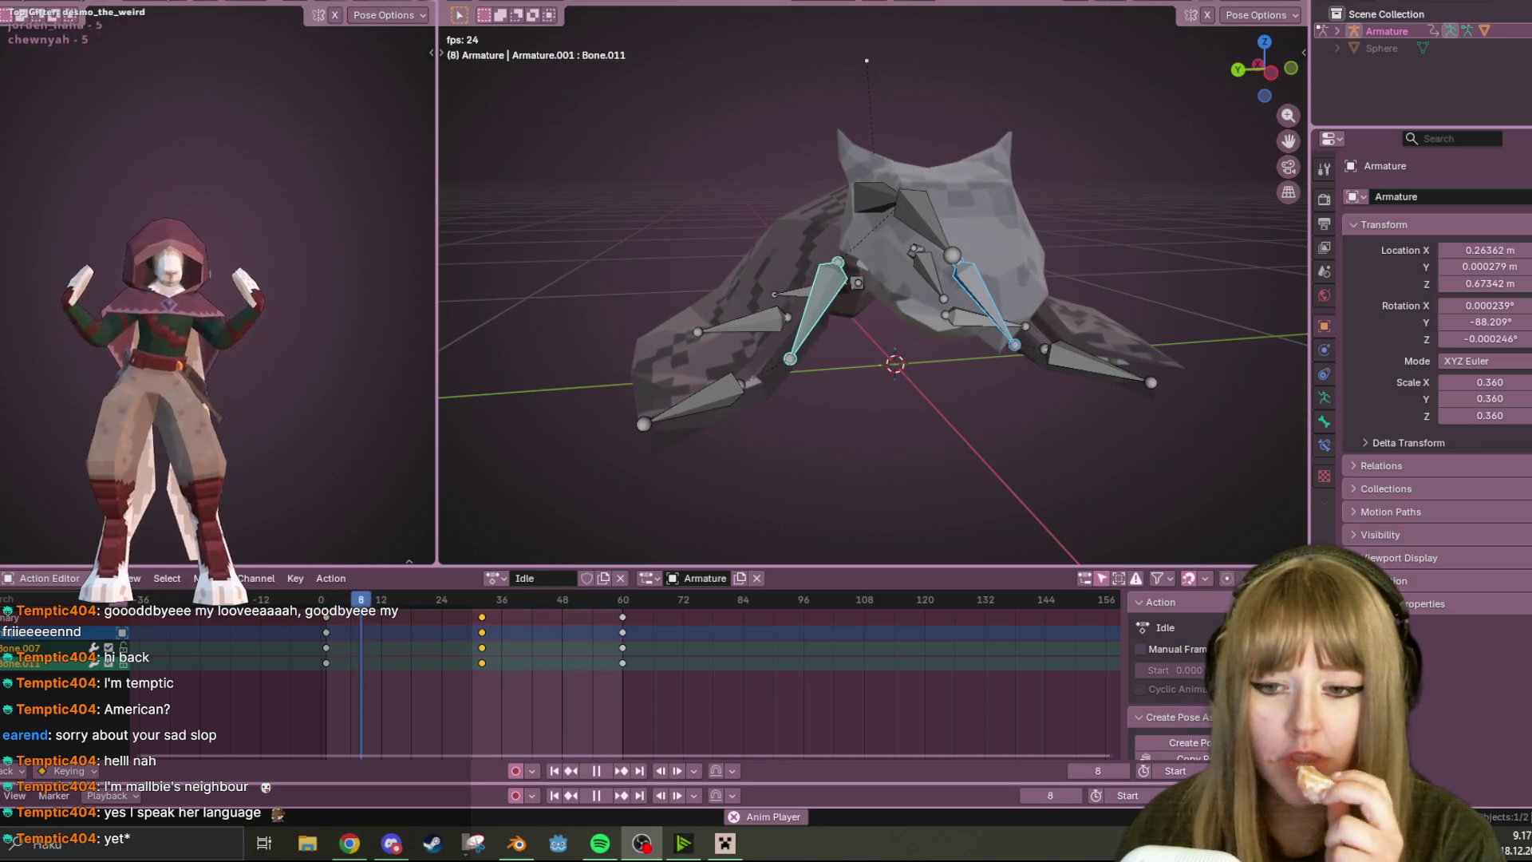
- Review the idle animation from a top orthographic view over the cloak armature
{"action": "left_click", "coordinate": [594, 772]}
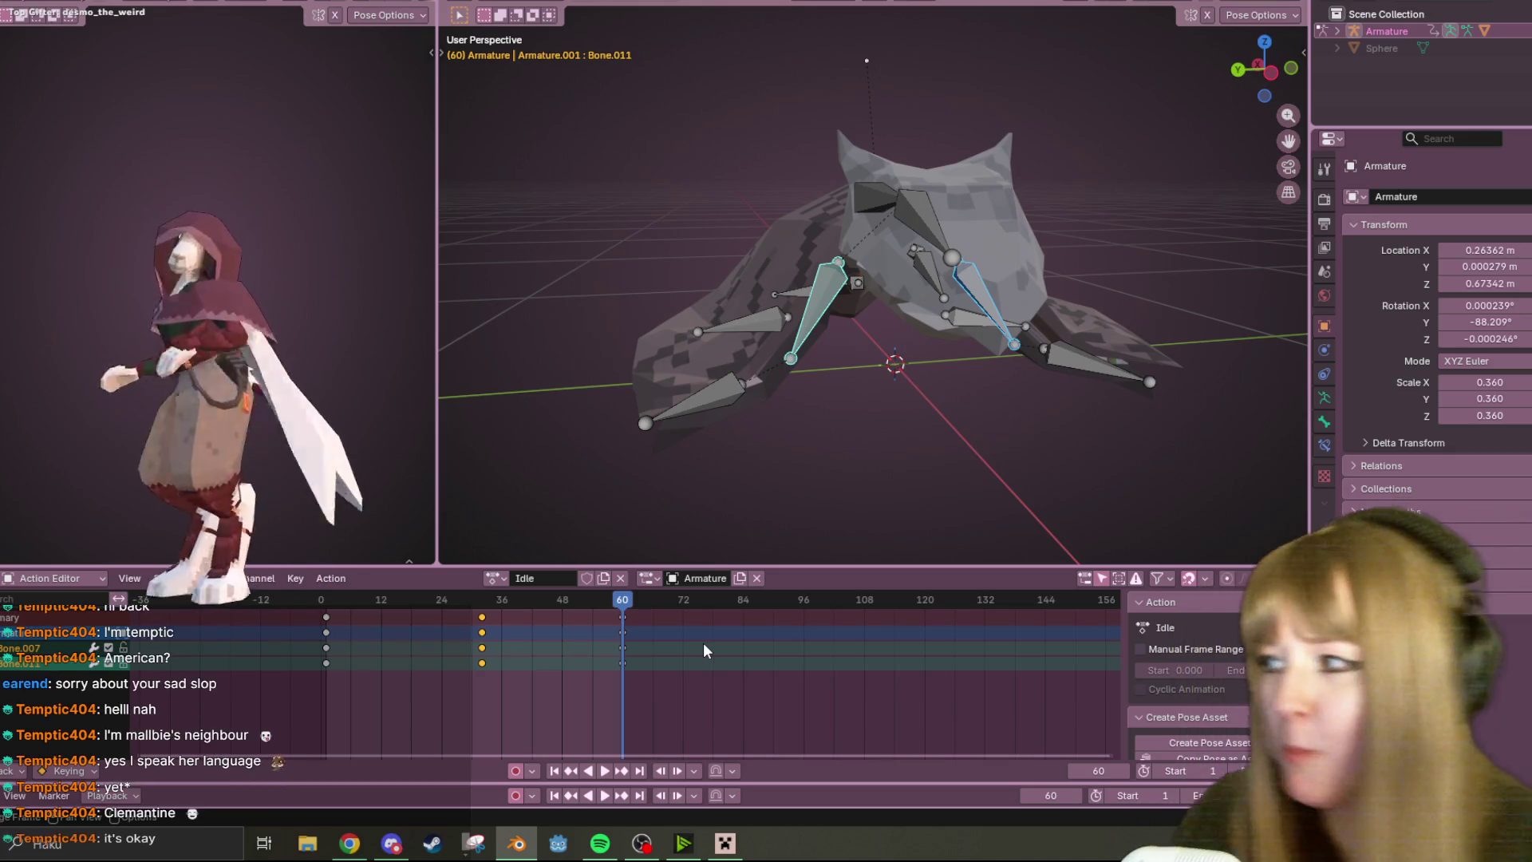
{"action": "mouse_move", "coordinate": [1025, 427]}
{"action": "middle_mouse_down"}
{"action": "mouse_move", "coordinate": [924, 237]}
{"action": "mouse_move", "coordinate": [1008, 117]}
{"action": "mouse_move", "coordinate": [903, 488]}
{"action": "mouse_move", "coordinate": [930, 441]}
{"action": "middle_mouse_up"}
{"action": "key", "text": "shift+Left"}
{"action": "key", "text": "space"}
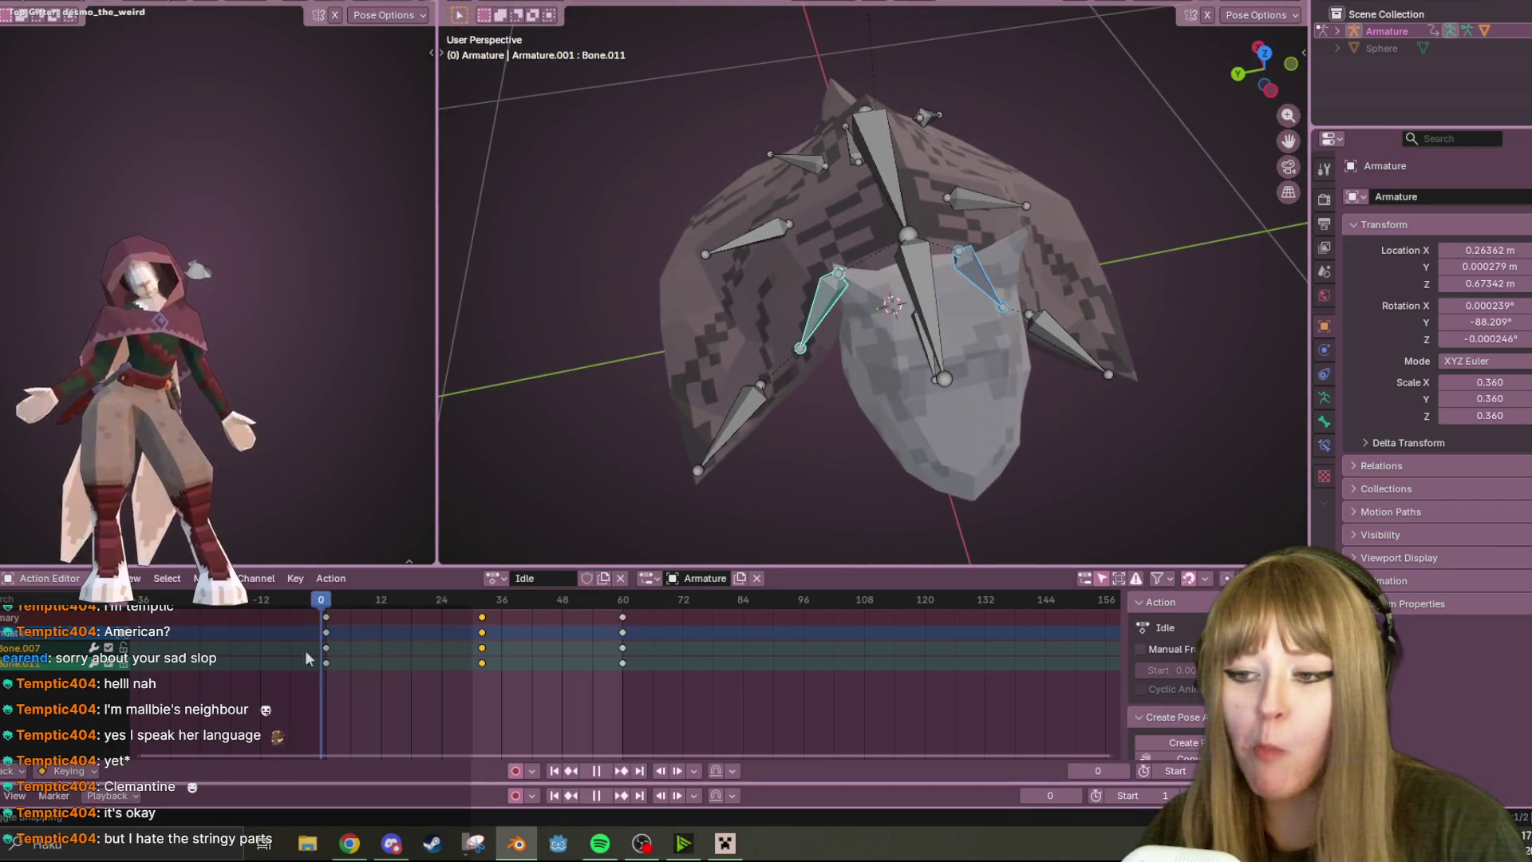
{"action": "key", "text": "Escape"}
{"action": "left_click", "coordinate": [1261, 53]}
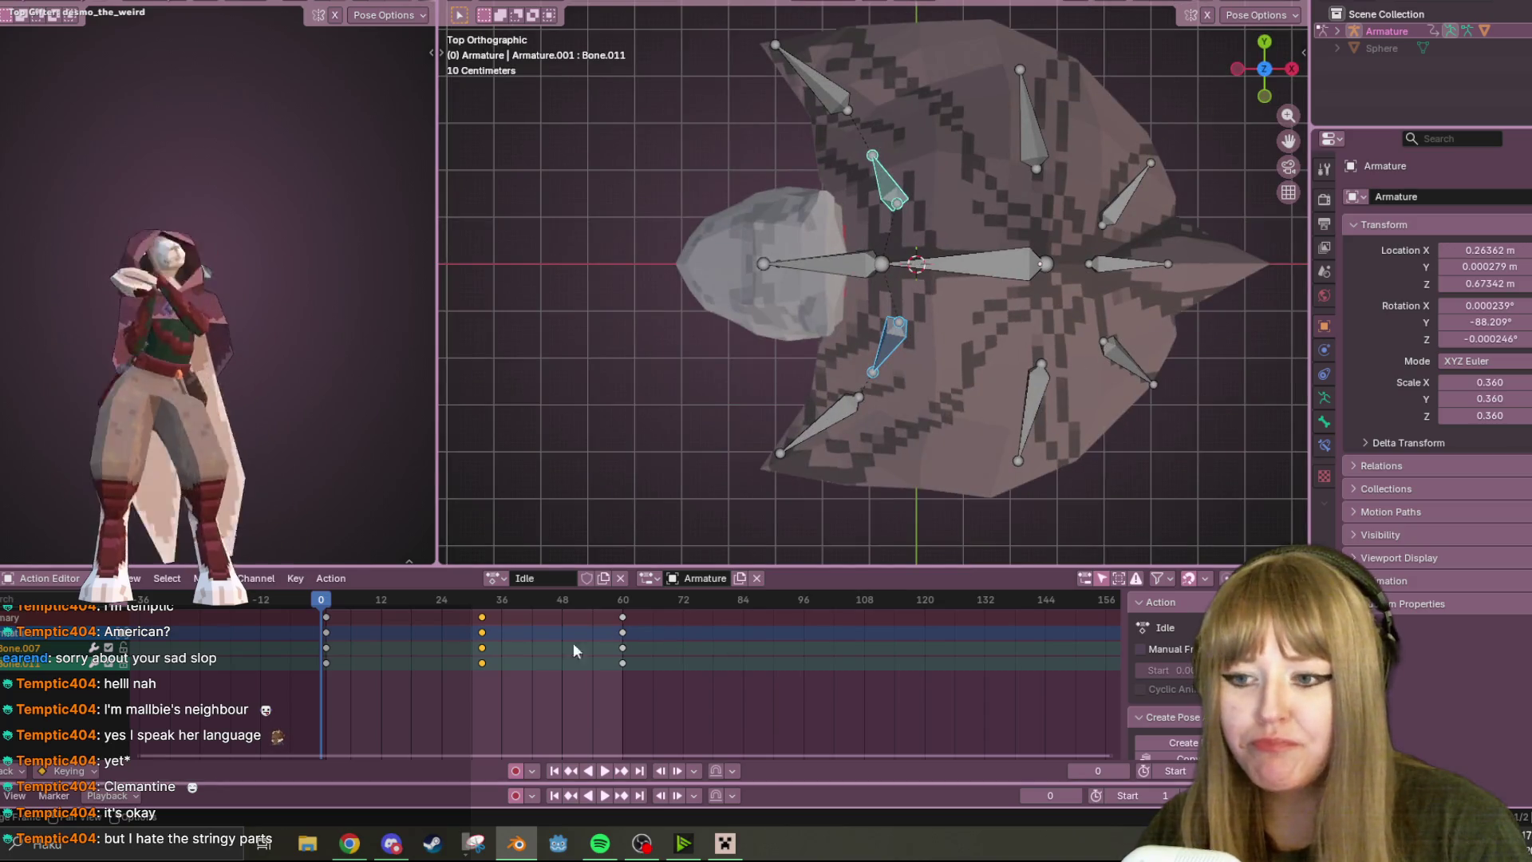
{"action": "key", "text": "space"}
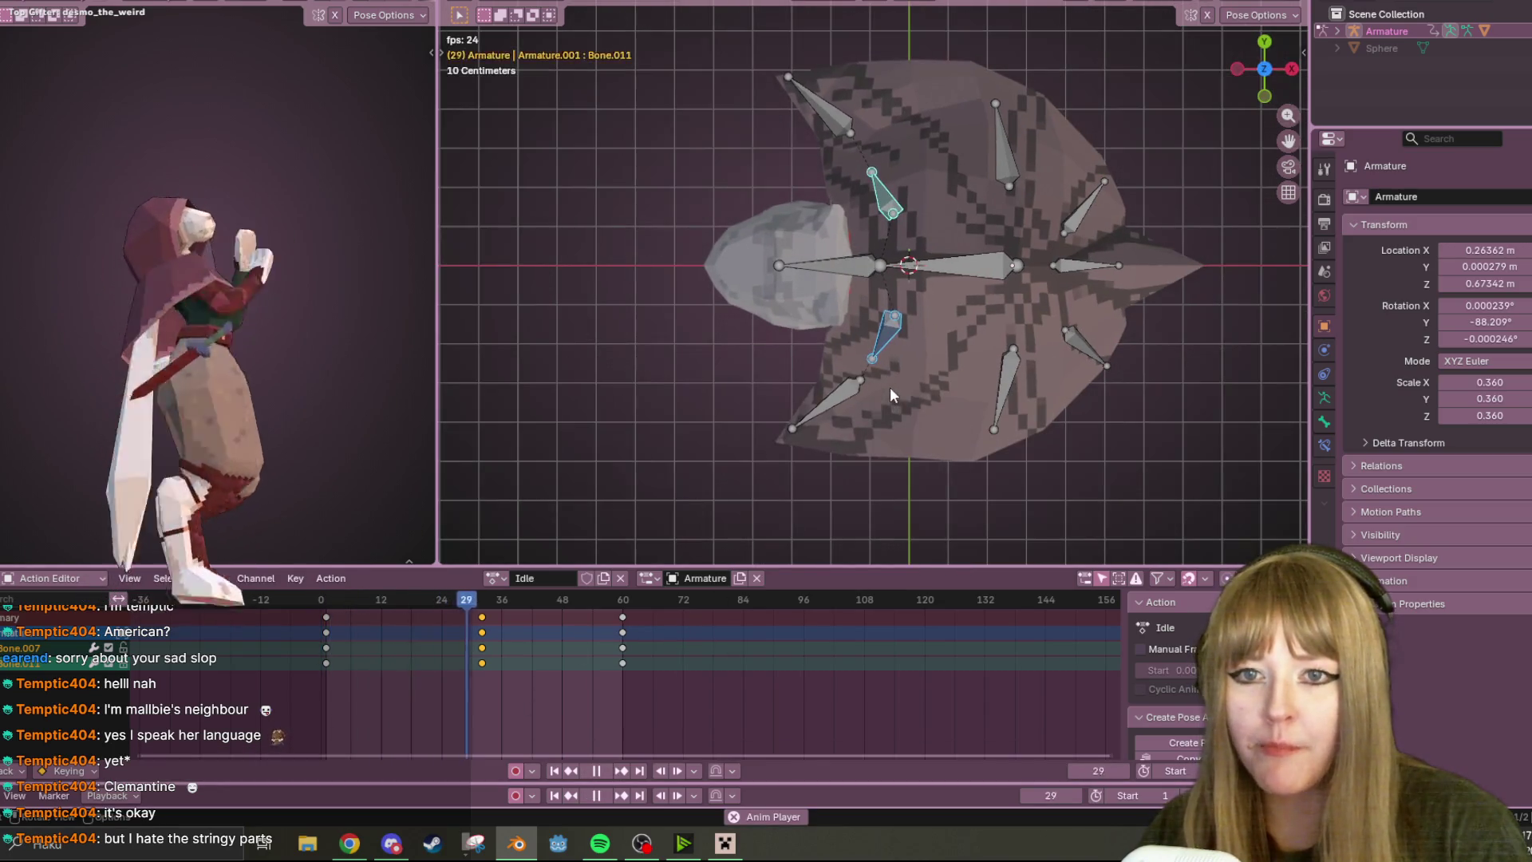
{"action": "key", "text": "space"}
{"action": "key", "text": "space"}
{"action": "middle_click_drag", "start_coordinate": [1047, 332], "coordinate": [927, 363], "text": "shift"}
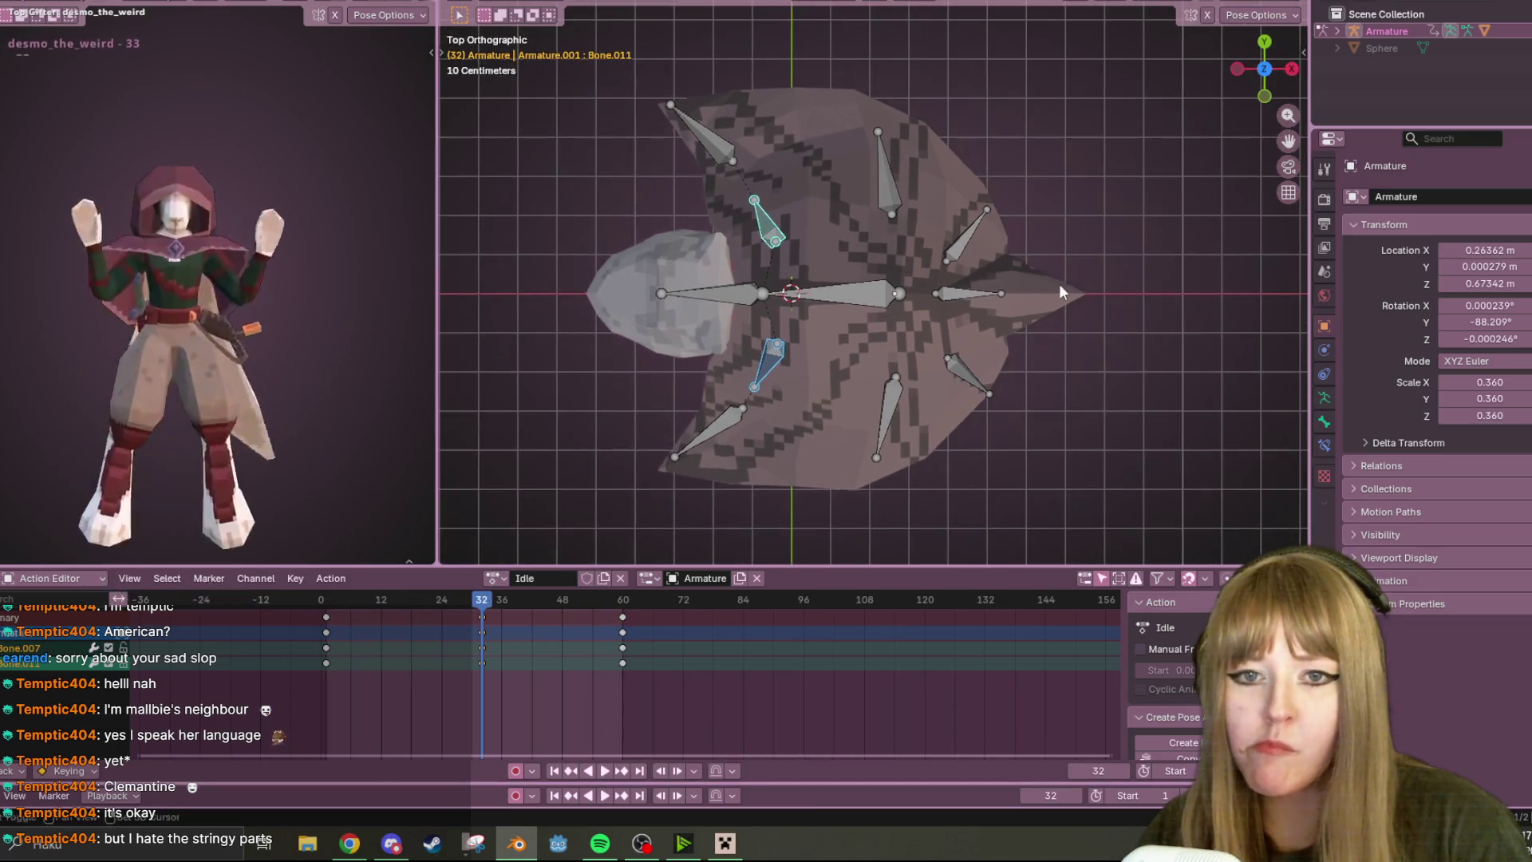
- Resize the two left-side cloak bones in the frame 32 pose and preview the result
{"action": "left_click", "coordinate": [913, 191]}
{"action": "left_click", "coordinate": [899, 395], "text": "shift"}
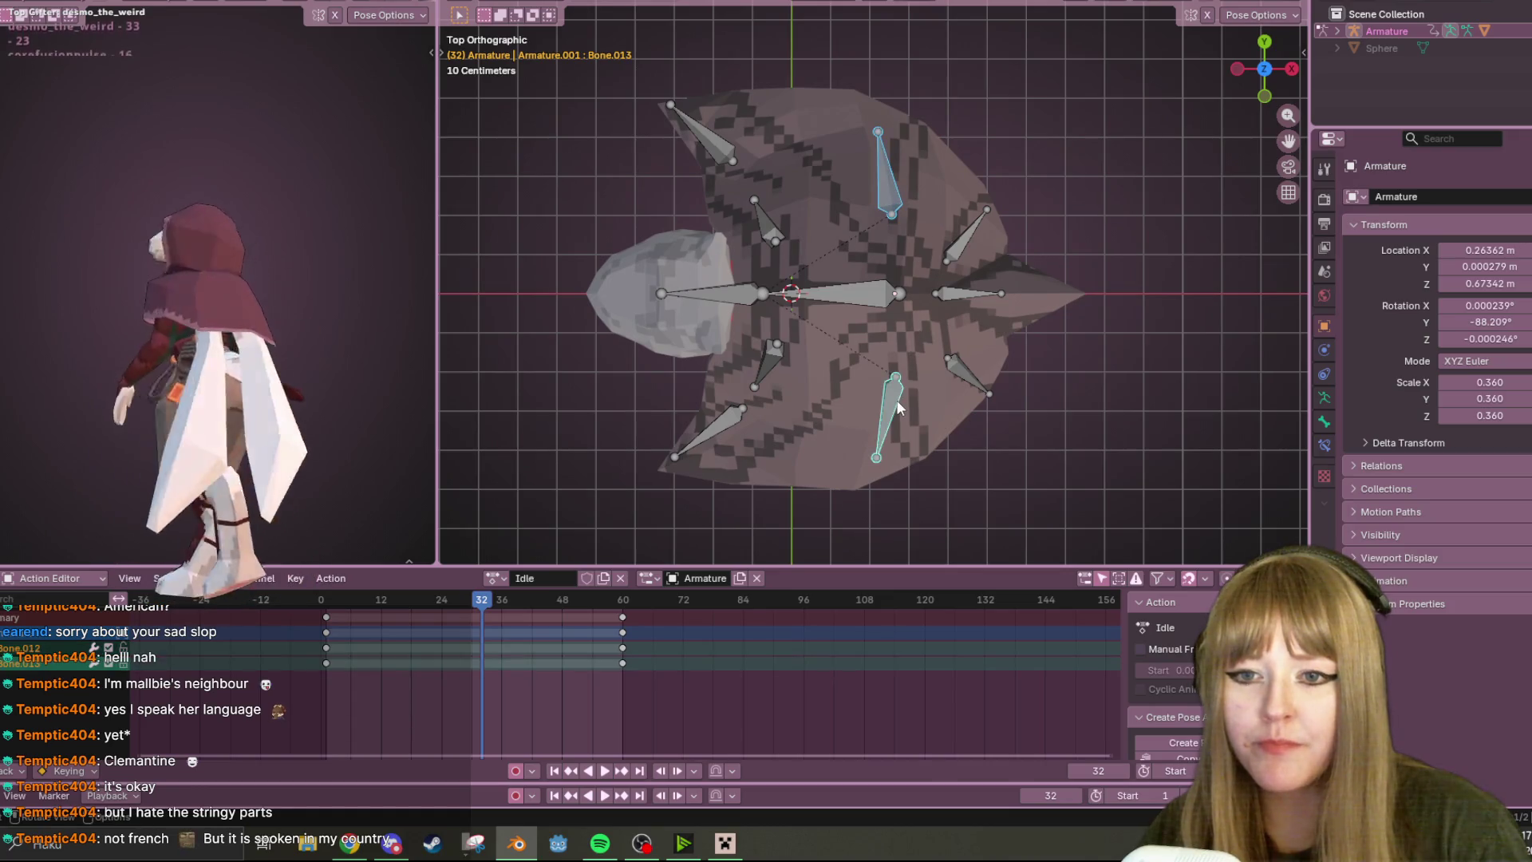
{"action": "key", "text": "s"}
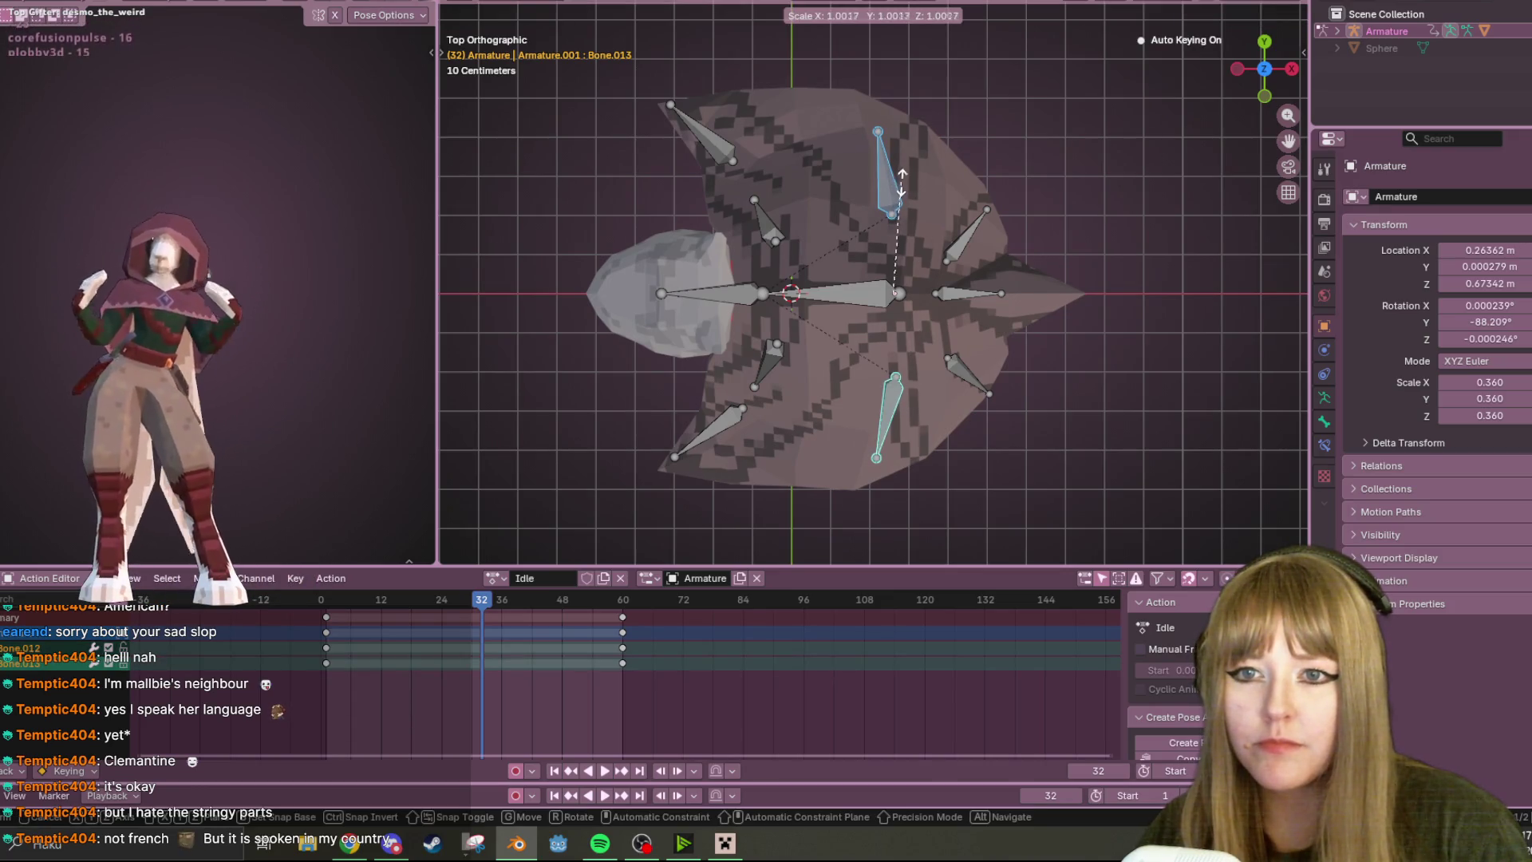
{"action": "left_click", "coordinate": [896, 182]}
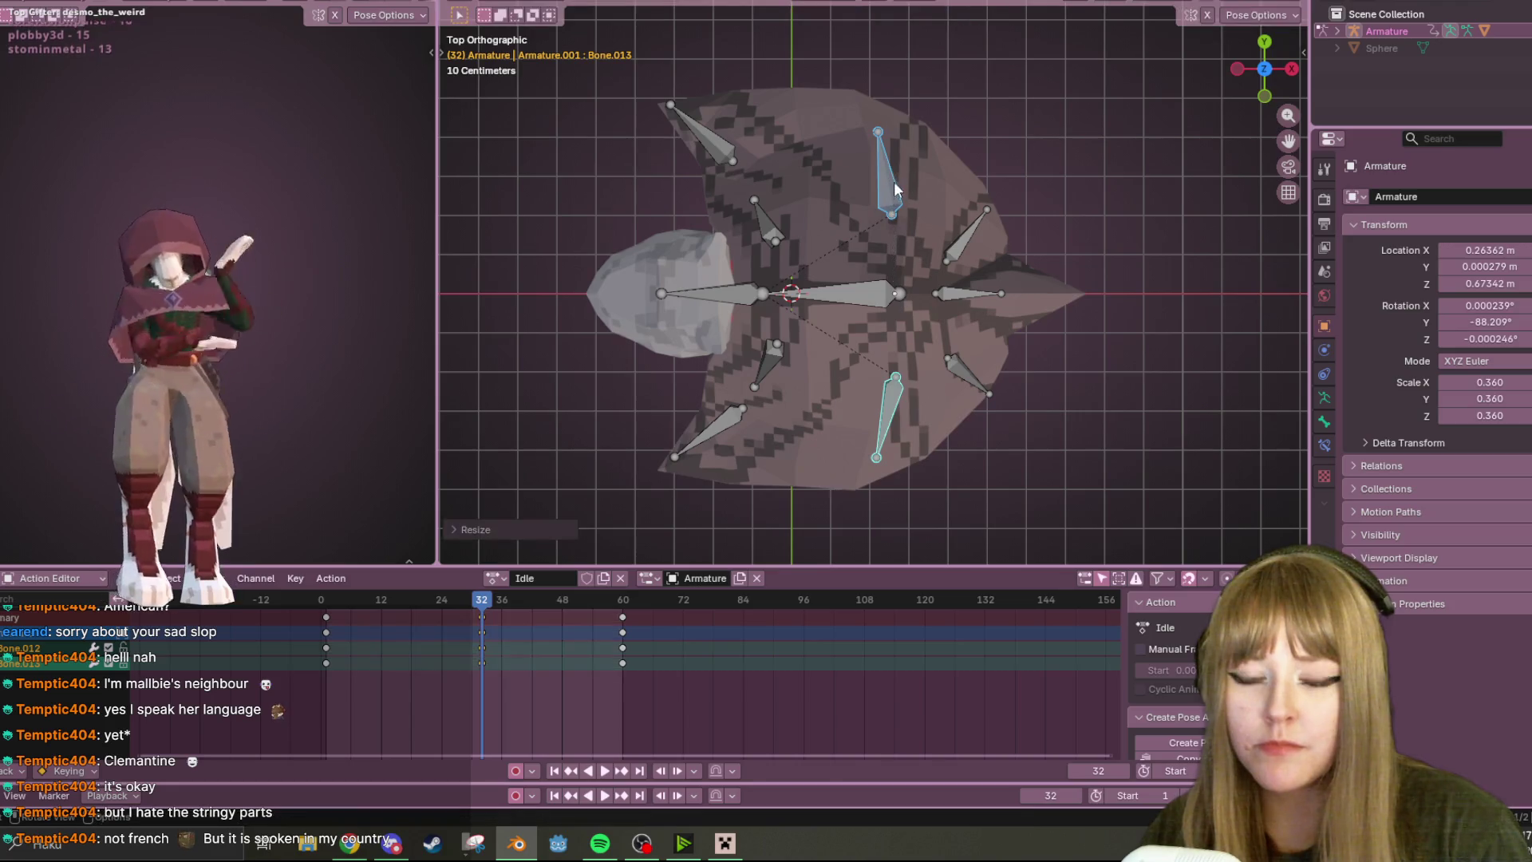
{"action": "key", "text": "i"}
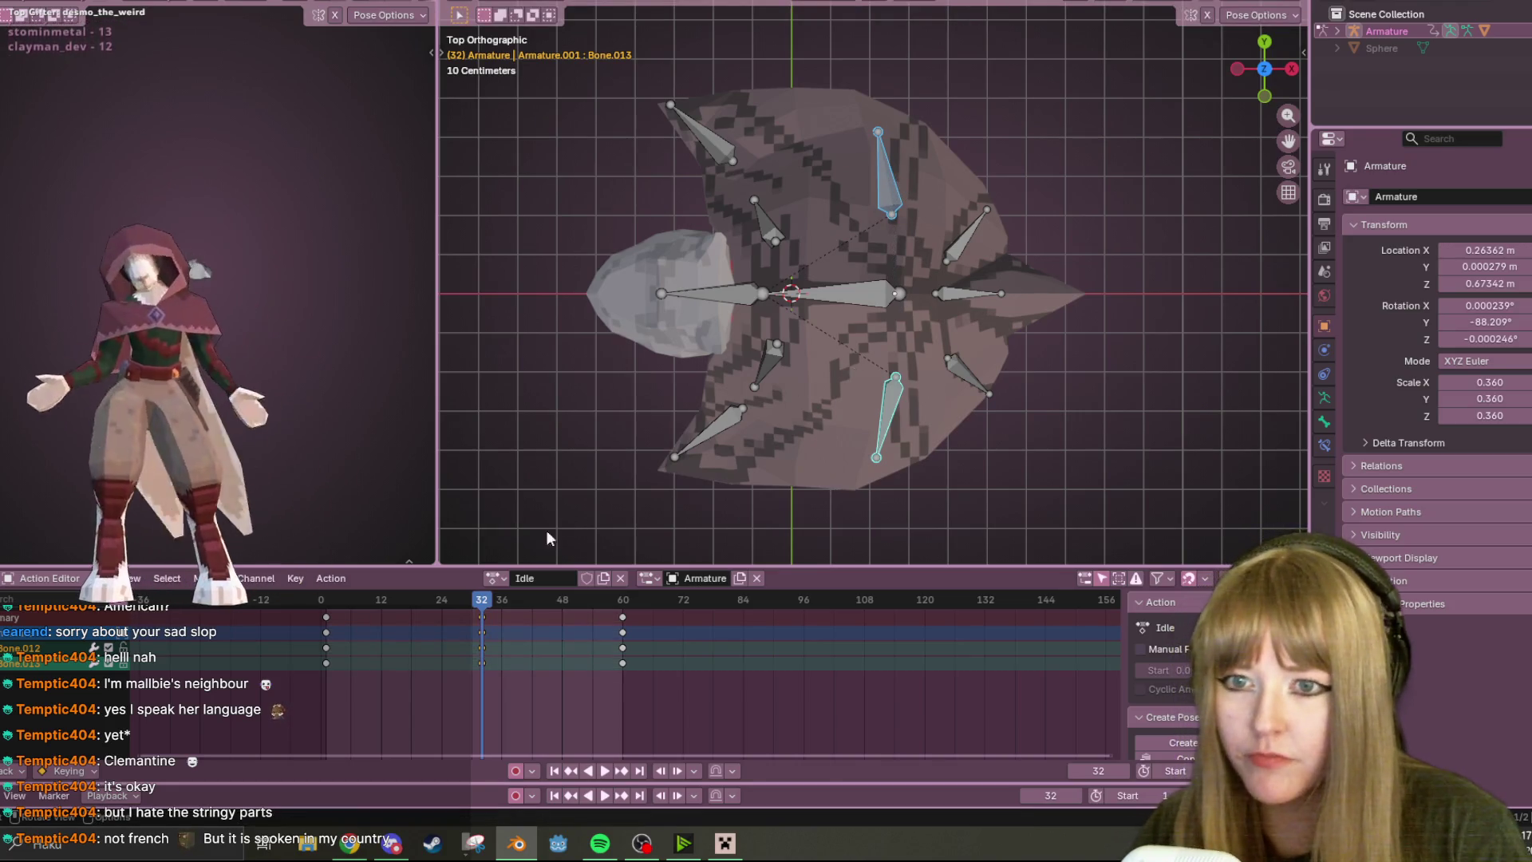
{"action": "left_click", "coordinate": [446, 602]}
{"action": "key", "text": "space"}
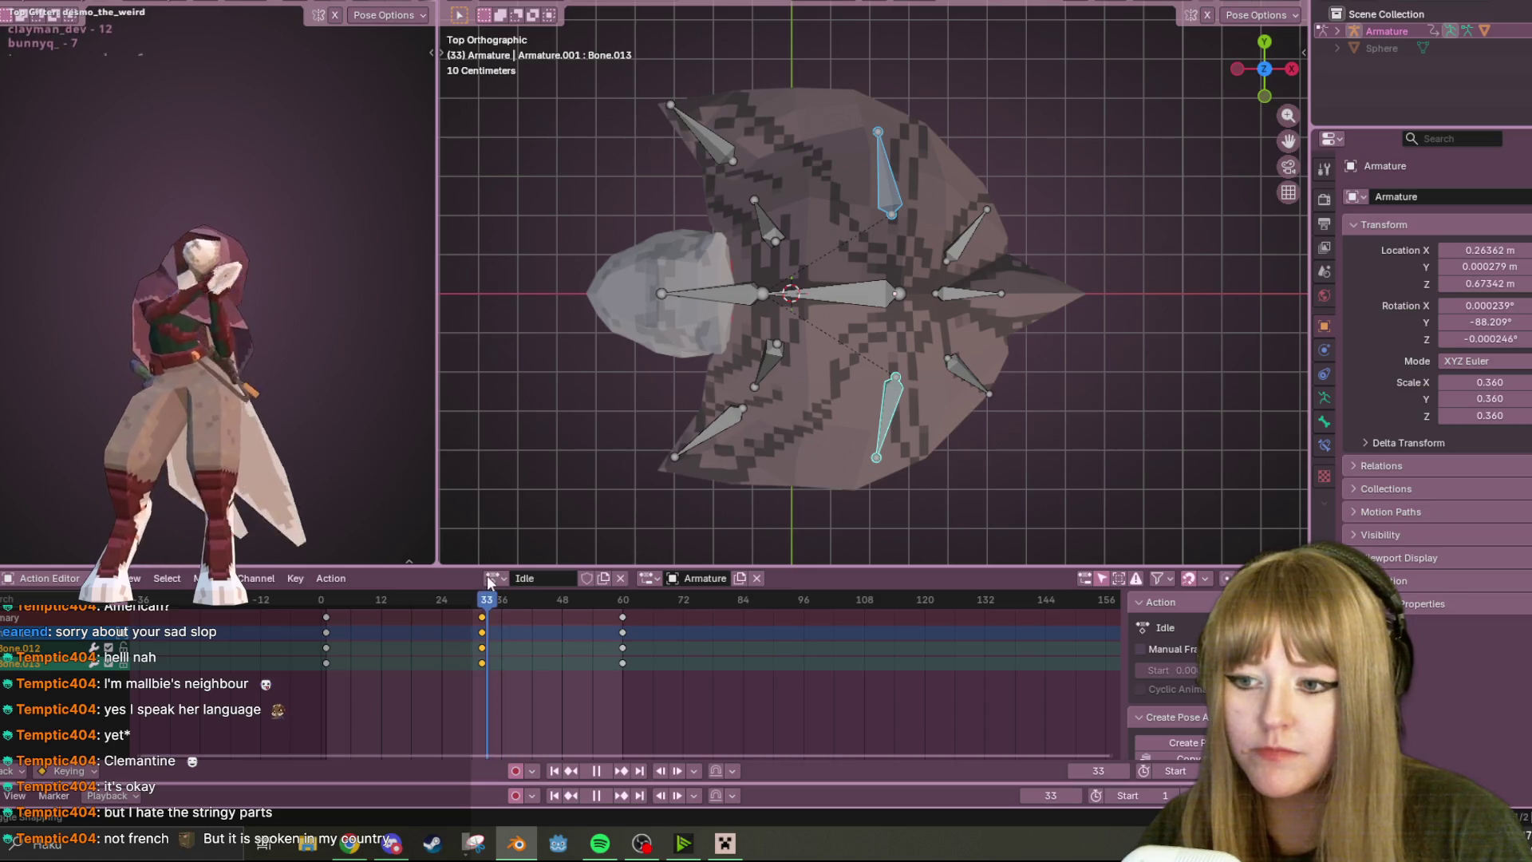
{"action": "key", "text": "Escape"}
{"action": "key", "text": "s"}
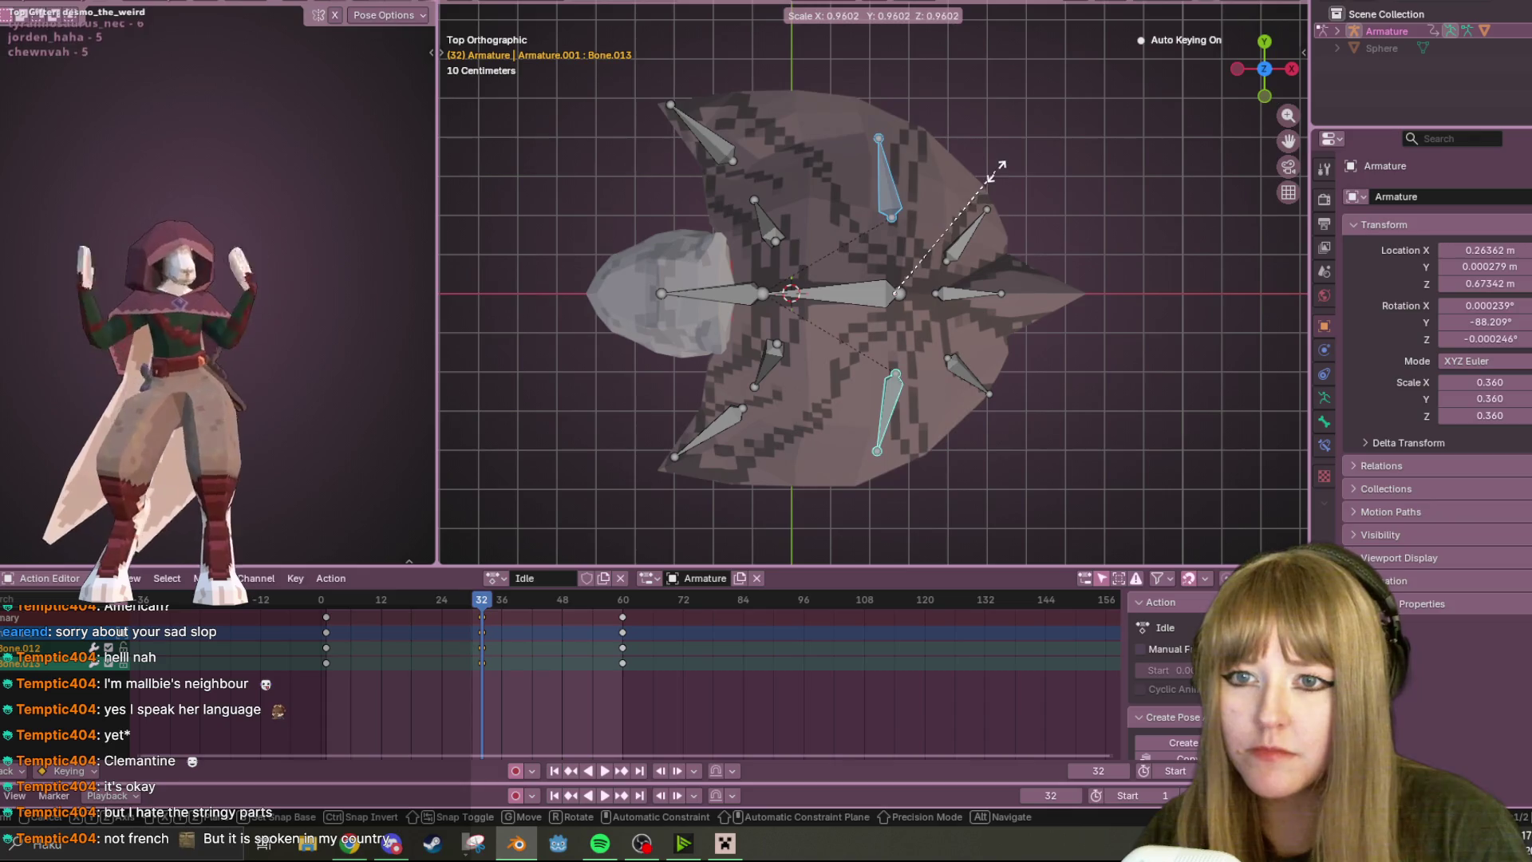
{"action": "left_click", "coordinate": [1011, 165]}
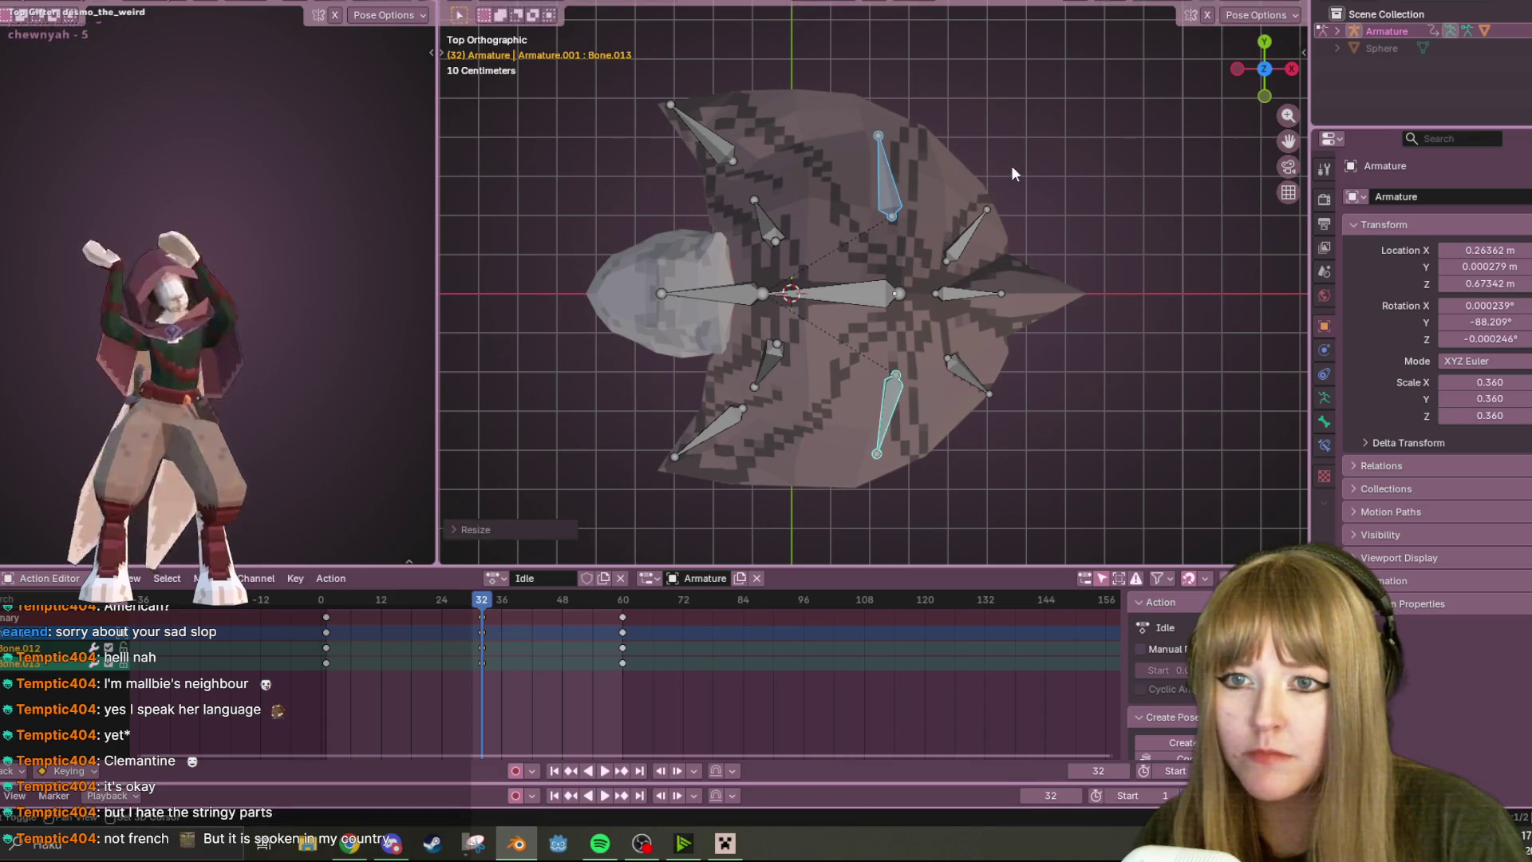
- Shrink the upper and lower right-hand bones noticeably smaller at frame 32
{"action": "left_click", "coordinate": [978, 229]}
{"action": "left_click", "coordinate": [975, 377], "text": "shift"}
{"action": "key", "text": "a"}
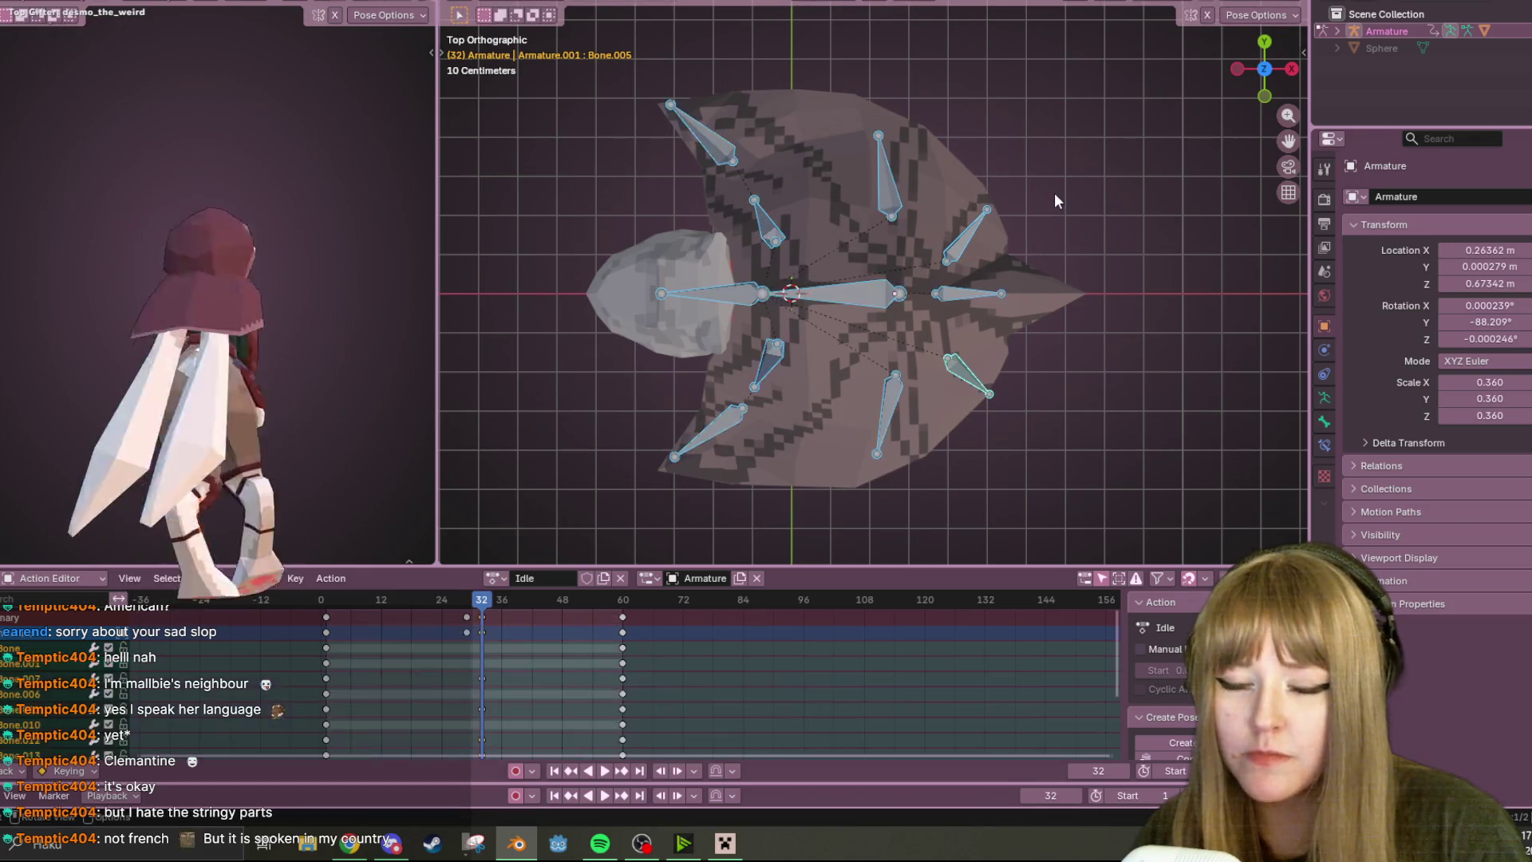
{"action": "left_click", "coordinate": [977, 229]}
{"action": "left_click", "coordinate": [965, 380], "text": "shift"}
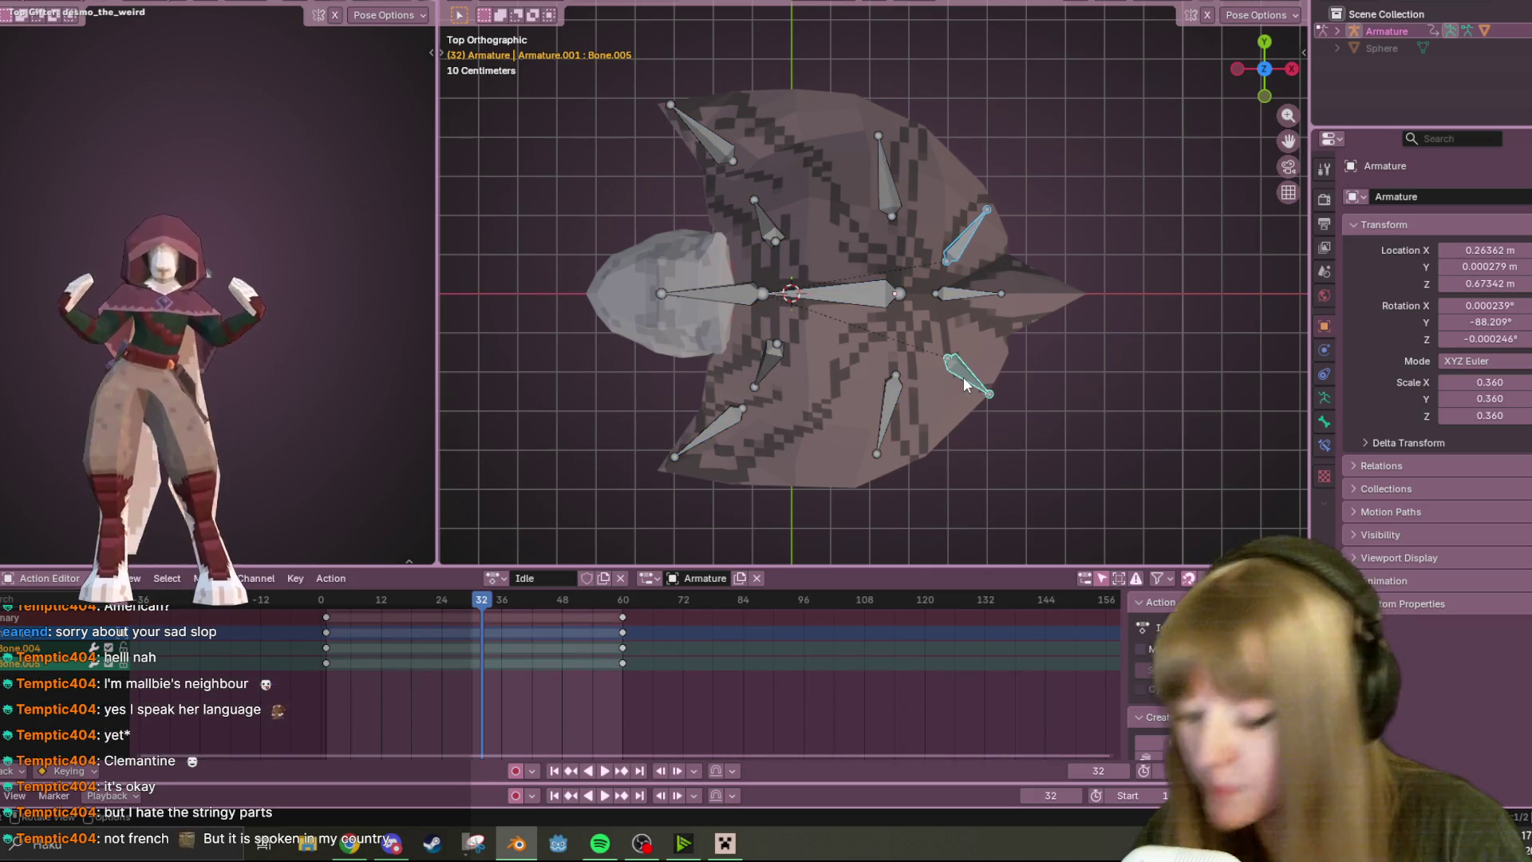
{"action": "key", "text": "s"}
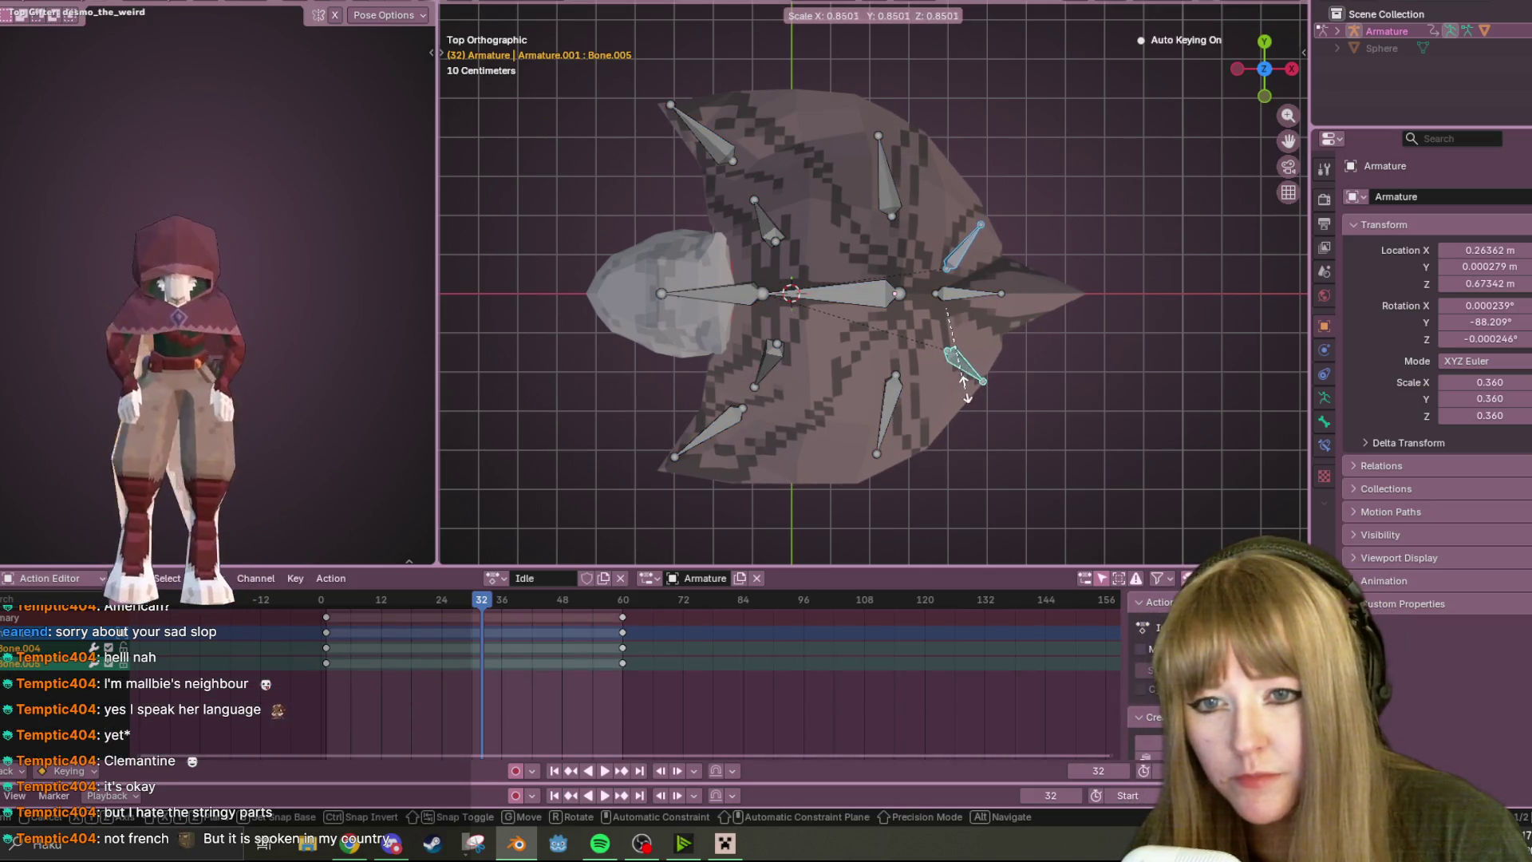
{"action": "left_click", "coordinate": [966, 388]}
- Return to frame 1 and replay the idle animation from a perspective view
{"action": "key", "text": "i"}
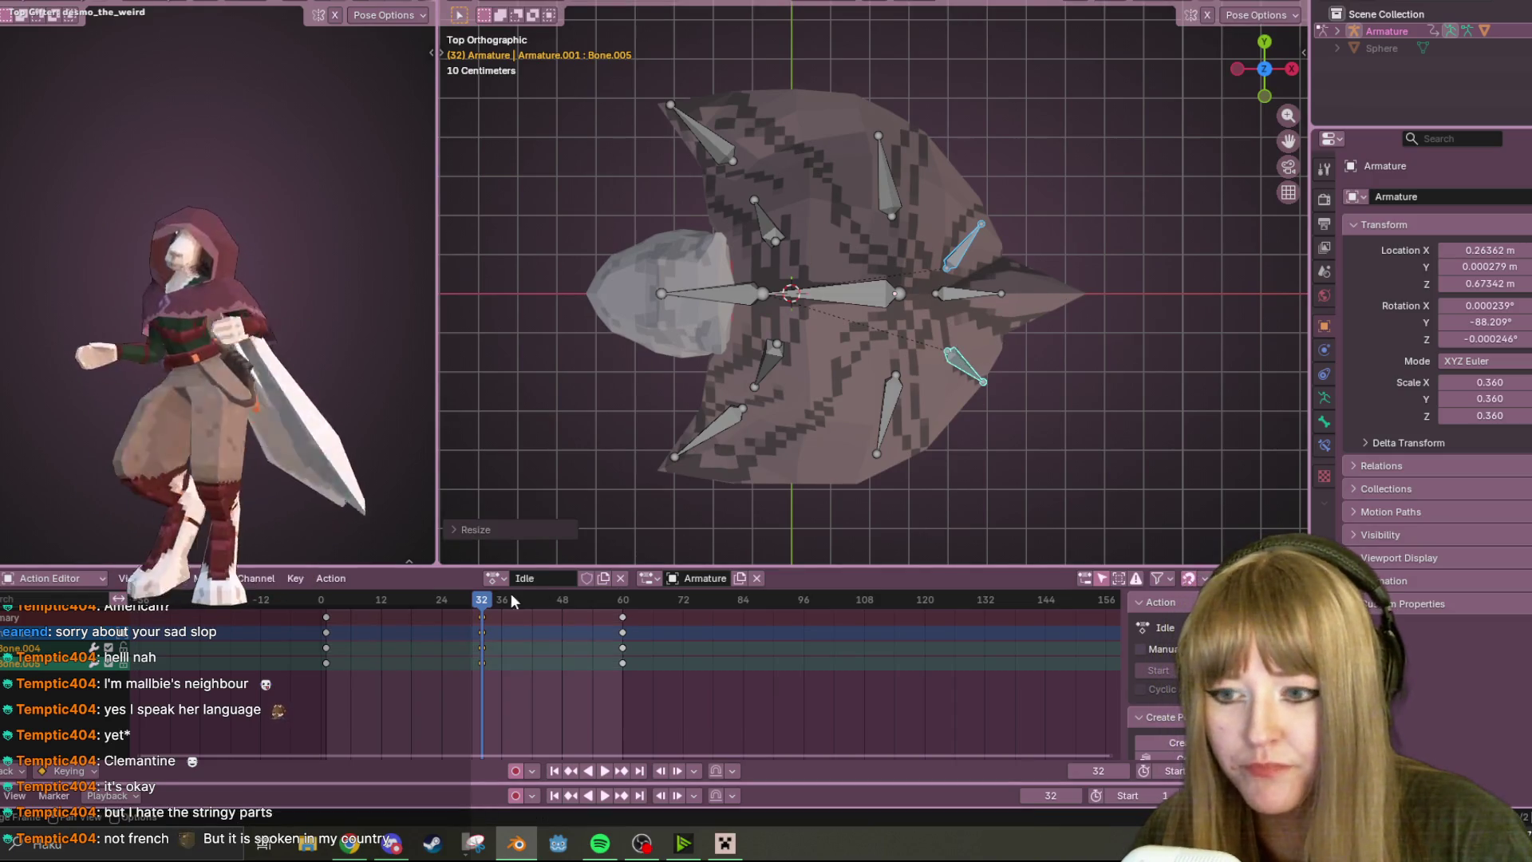
{"action": "left_click_drag", "start_coordinate": [515, 592], "coordinate": [325, 605]}
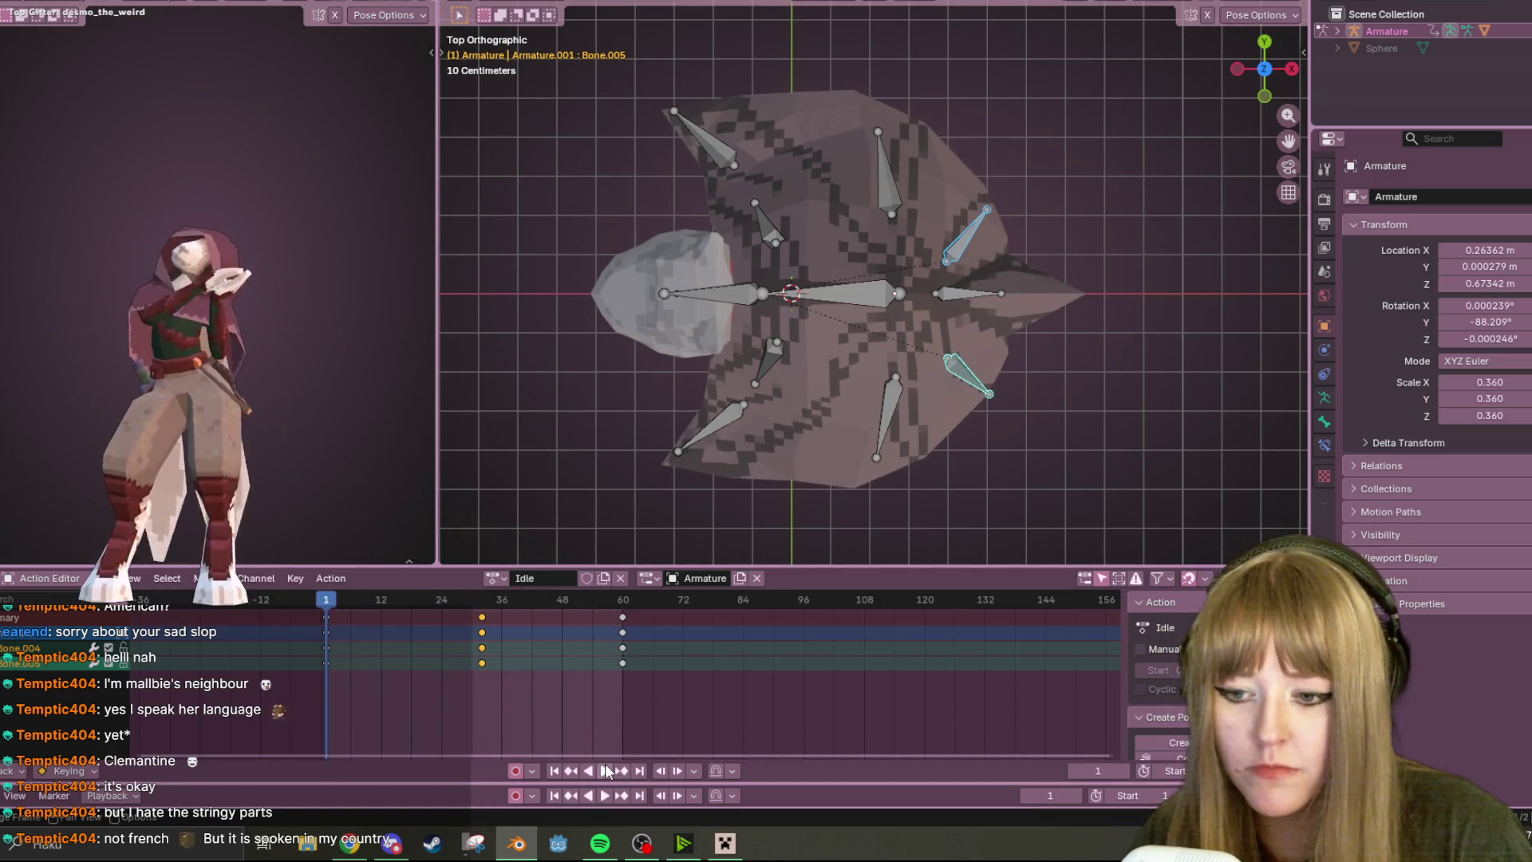
{"action": "left_click", "coordinate": [606, 769]}
{"action": "mouse_move", "coordinate": [774, 523]}
{"action": "middle_mouse_down"}
{"action": "mouse_move", "coordinate": [849, 251]}
{"action": "mouse_move", "coordinate": [1092, 287]}
{"action": "mouse_move", "coordinate": [459, 198]}
{"action": "middle_mouse_up"}
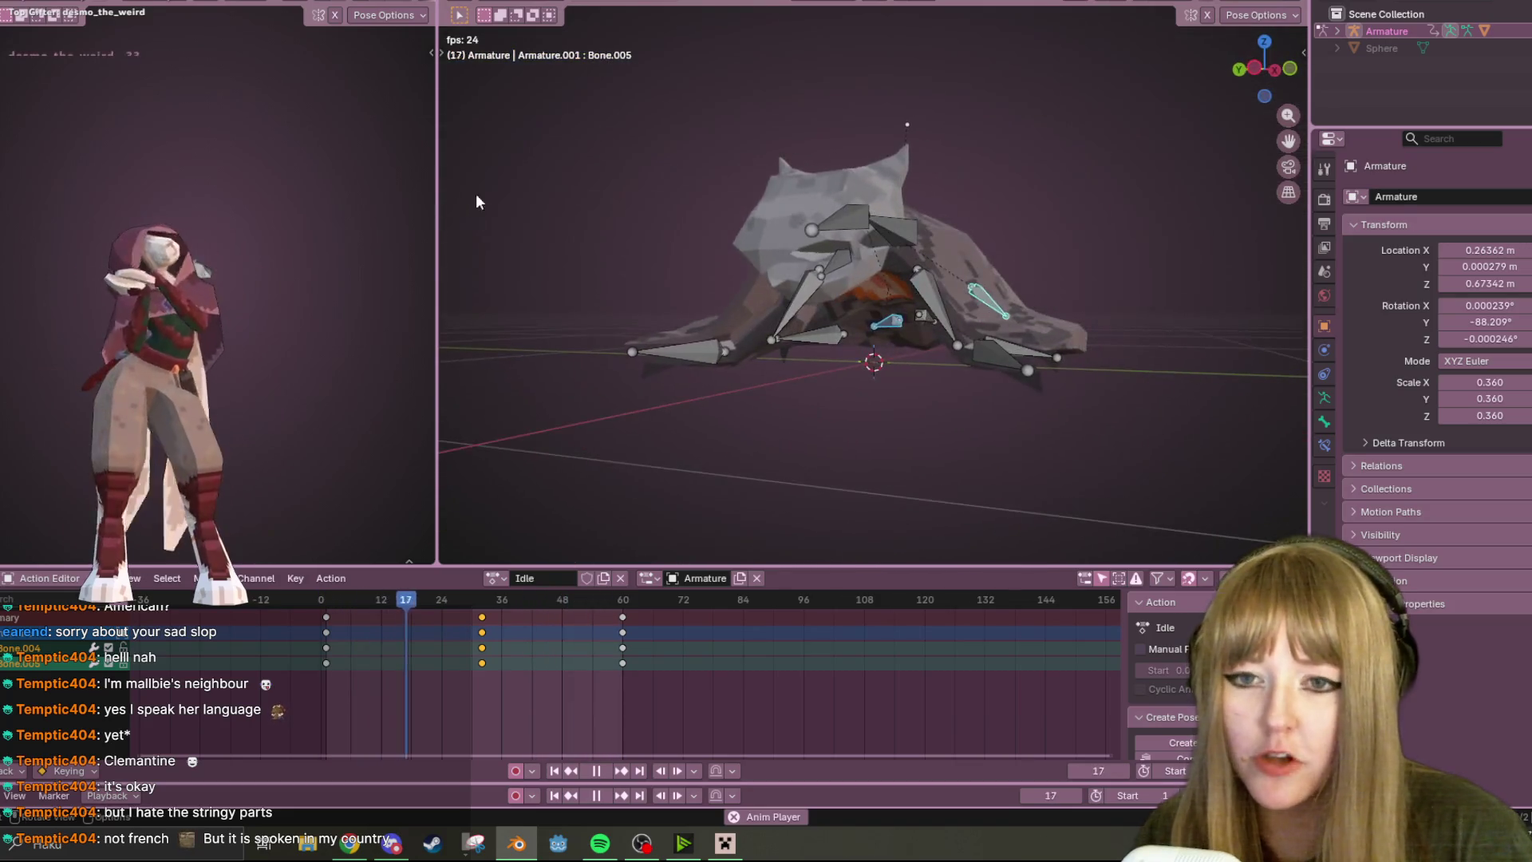
{"action": "middle_click_drag", "start_coordinate": [678, 200], "coordinate": [962, 391]}
{"action": "mouse_move", "coordinate": [791, 447]}
{"action": "middle_mouse_down"}
{"action": "mouse_move", "coordinate": [910, 446]}
{"action": "mouse_move", "coordinate": [713, 482]}
{"action": "middle_mouse_up"}
{"action": "key", "text": "space"}
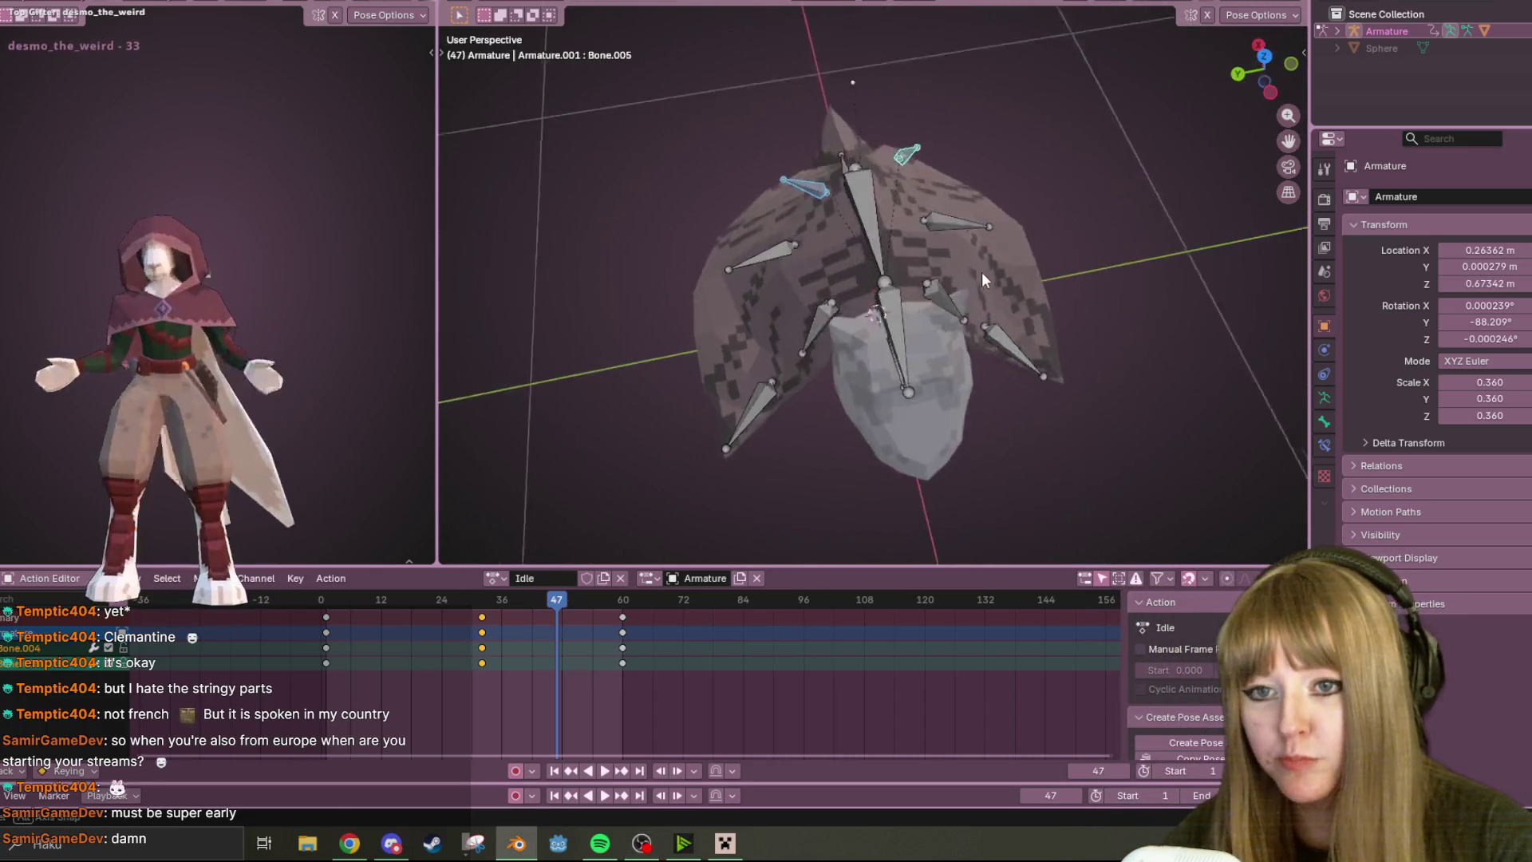
{"action": "middle_click_drag", "start_coordinate": [1122, 398], "coordinate": [839, 232]}
{"action": "left_click", "coordinate": [824, 250]}
{"action": "left_click", "coordinate": [804, 227], "text": "shift"}
{"action": "left_click", "coordinate": [1257, 79]}
{"action": "scroll", "coordinate": [1231, 107], "scroll_direction": "up", "scroll_amount": 1}
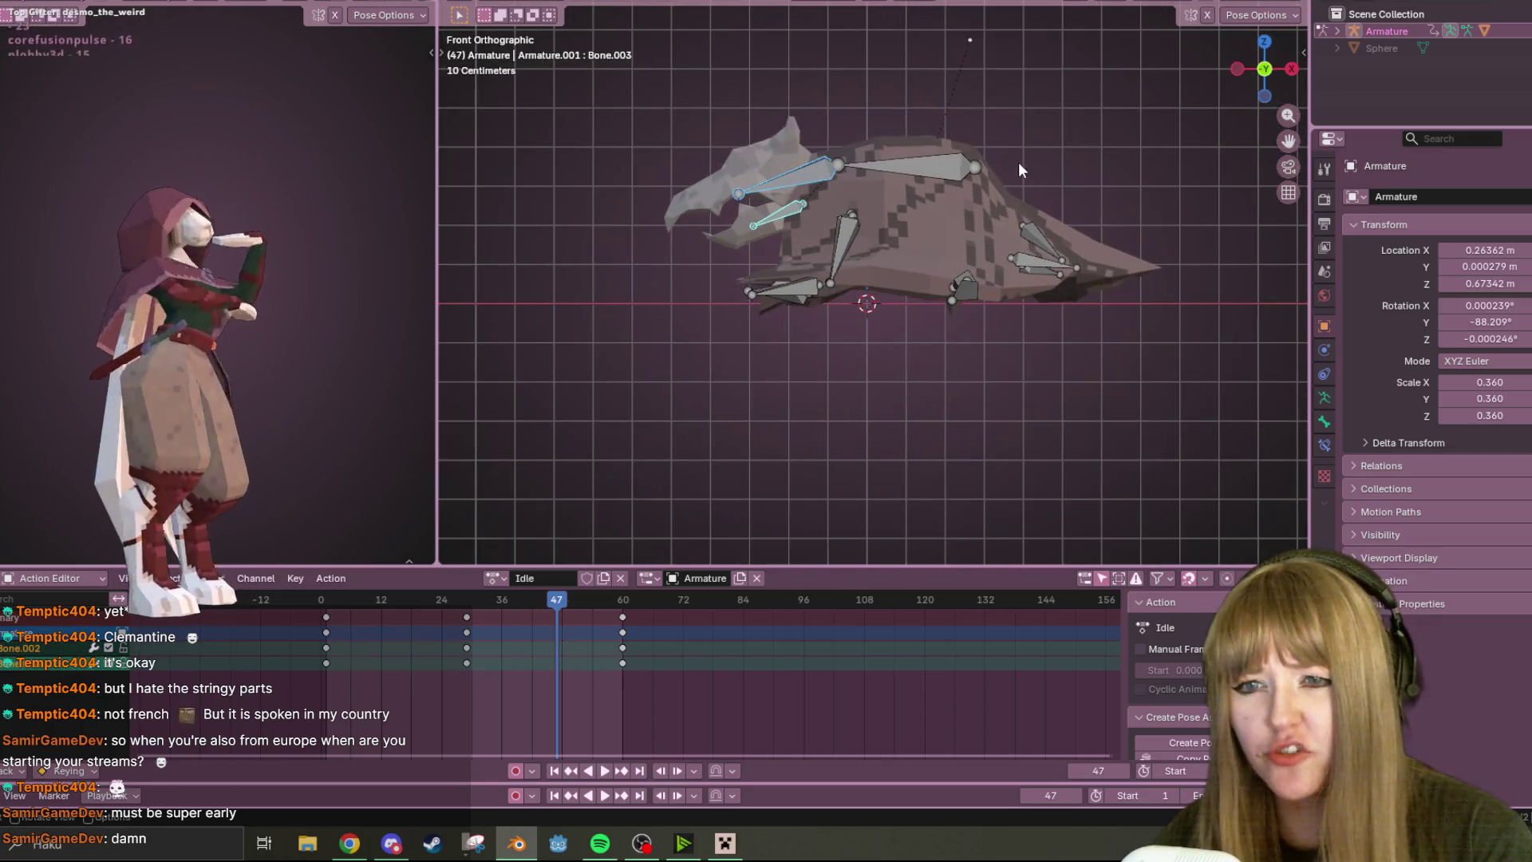
{"action": "left_click", "coordinate": [848, 239]}
{"action": "key", "text": "space"}
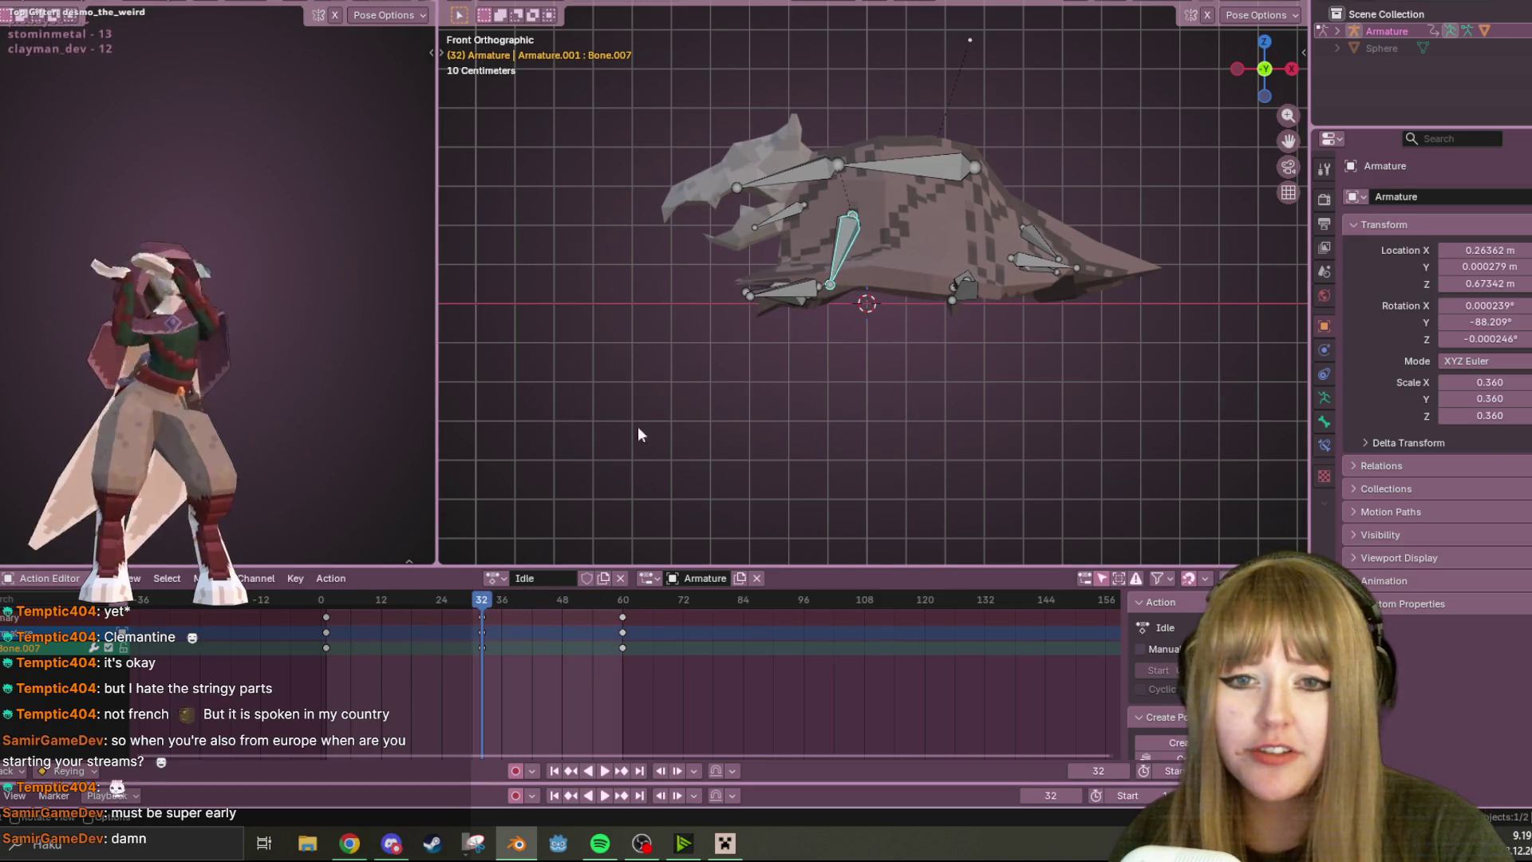
{"action": "middle_click_drag", "start_coordinate": [606, 442], "coordinate": [954, 387]}
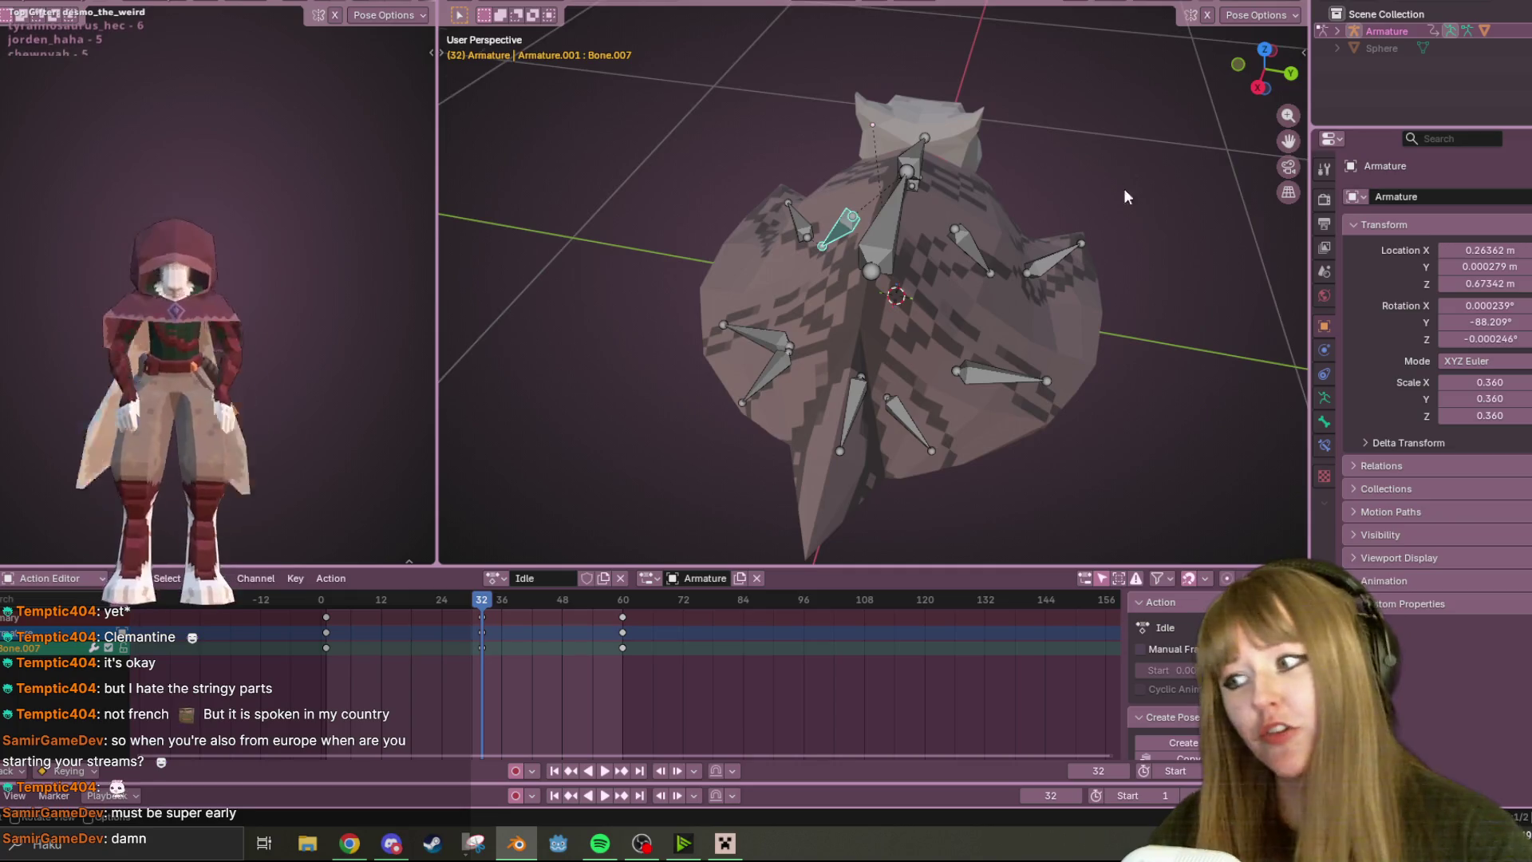
{"action": "middle_click_drag", "start_coordinate": [1124, 179], "coordinate": [1059, 151]}
{"action": "scroll", "coordinate": [1060, 151], "scroll_direction": "up", "scroll_amount": 5}
{"action": "left_click", "coordinate": [955, 319]}
{"action": "scroll", "coordinate": [1001, 284], "scroll_direction": "down", "scroll_amount": 5}
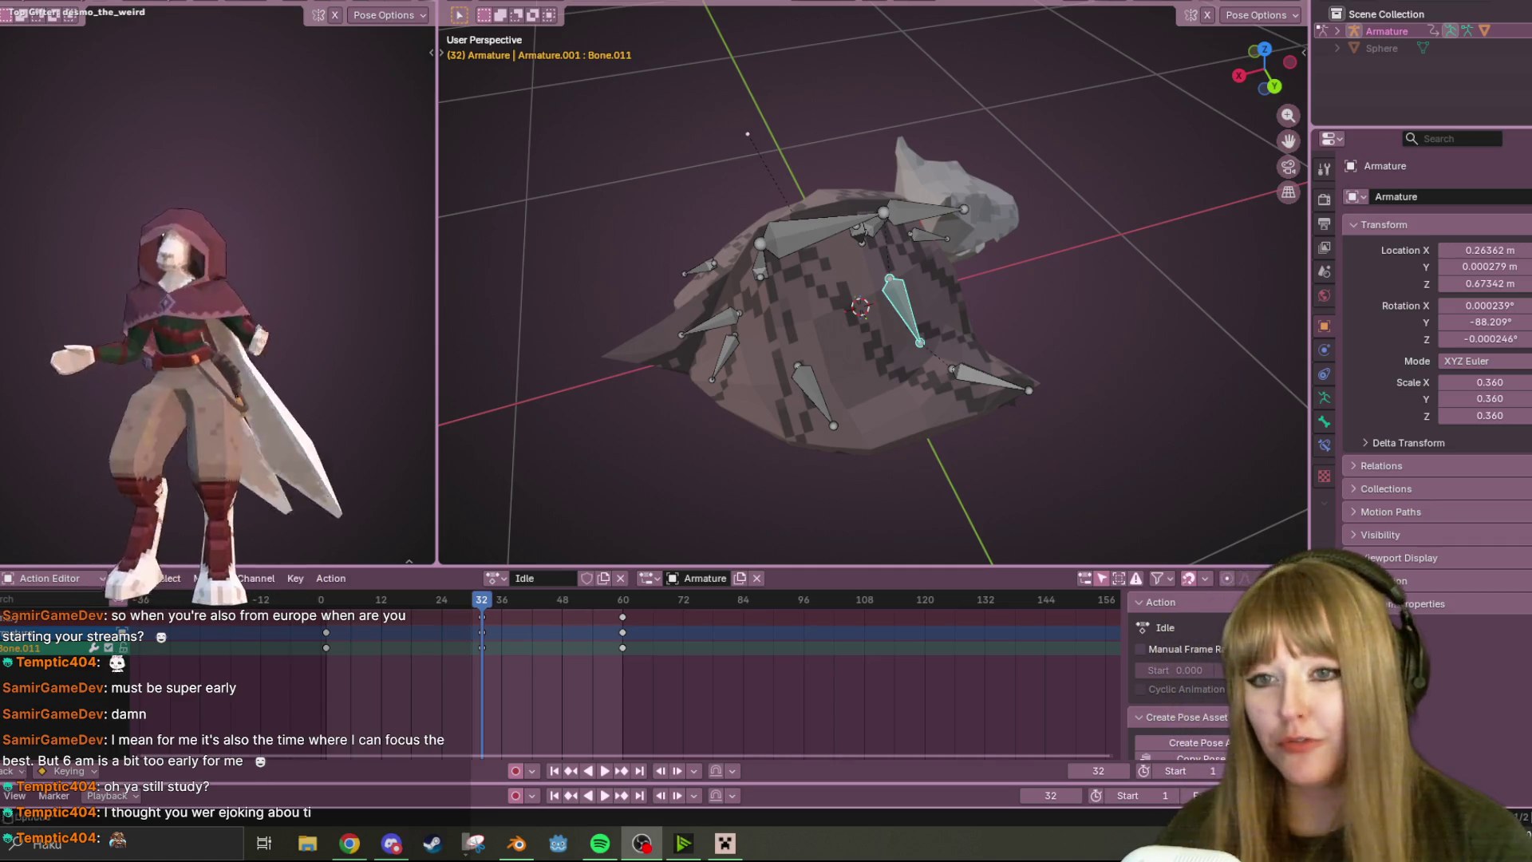
{"action": "mouse_move", "coordinate": [779, 314]}
{"action": "middle_mouse_down"}
{"action": "mouse_move", "coordinate": [832, 308]}
{"action": "mouse_move", "coordinate": [705, 250]}
{"action": "mouse_move", "coordinate": [851, 288]}
{"action": "middle_mouse_up"}
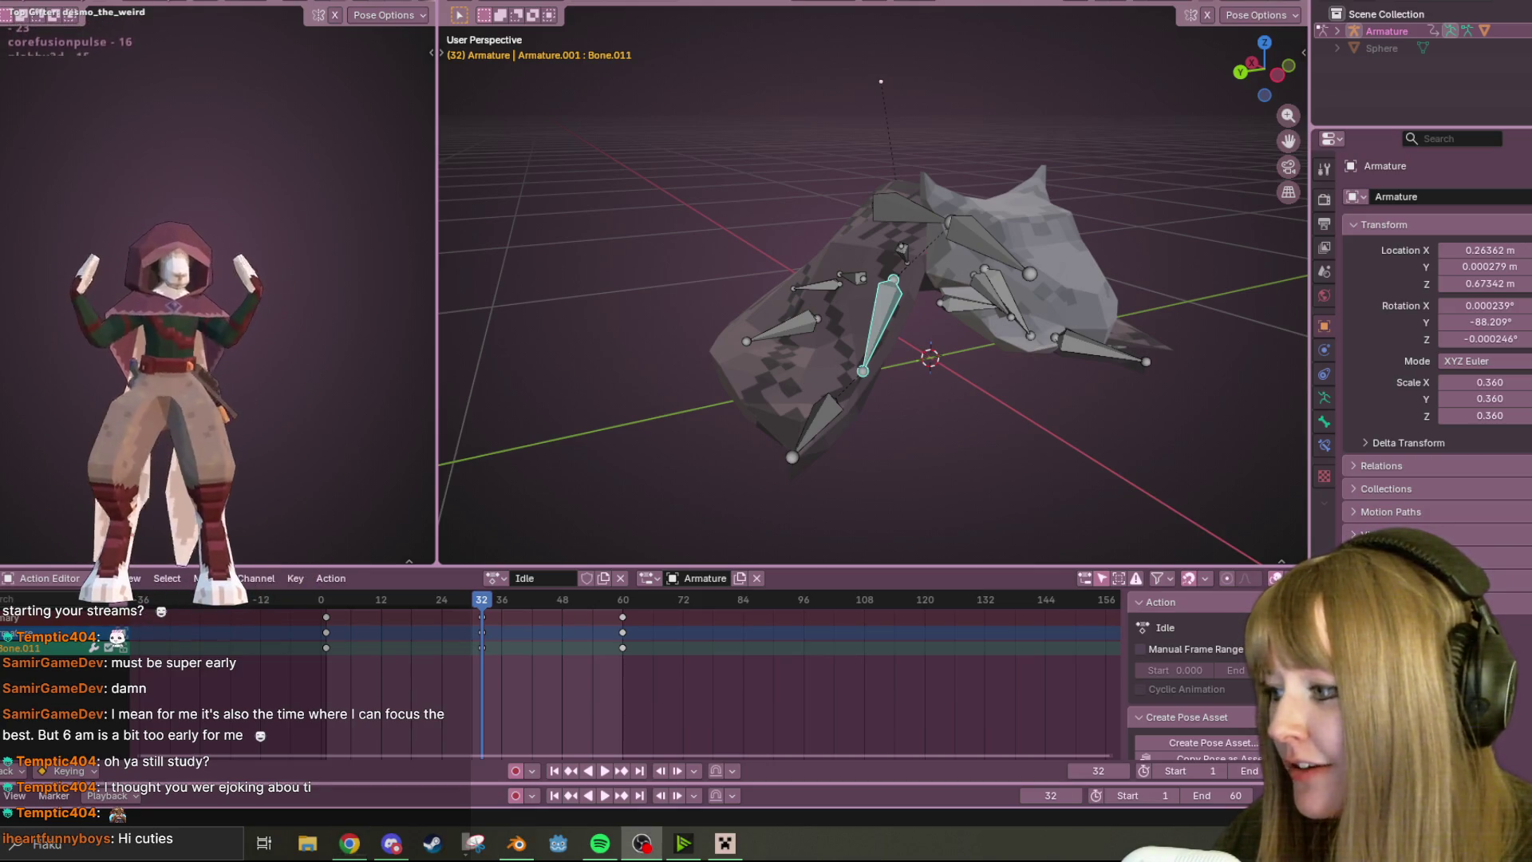
{"action": "middle_click_drag", "start_coordinate": [632, 381], "coordinate": [852, 437]}
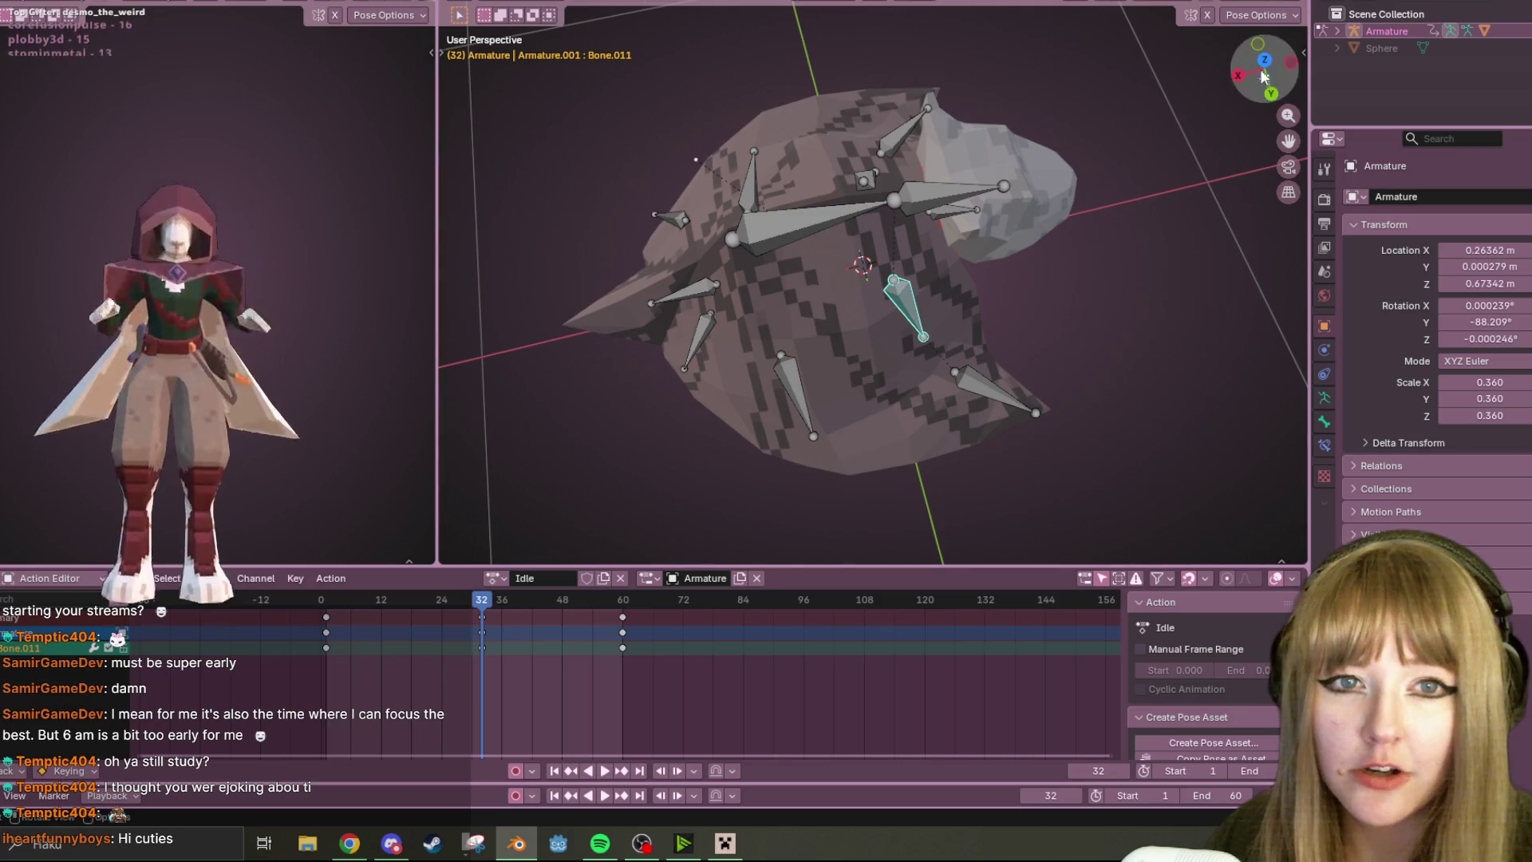
- Trial-resize two side bones from top view, undo it, and replay the idle animation
{"action": "left_click", "coordinate": [1264, 44]}
{"action": "left_click", "coordinate": [894, 386], "text": "shift"}
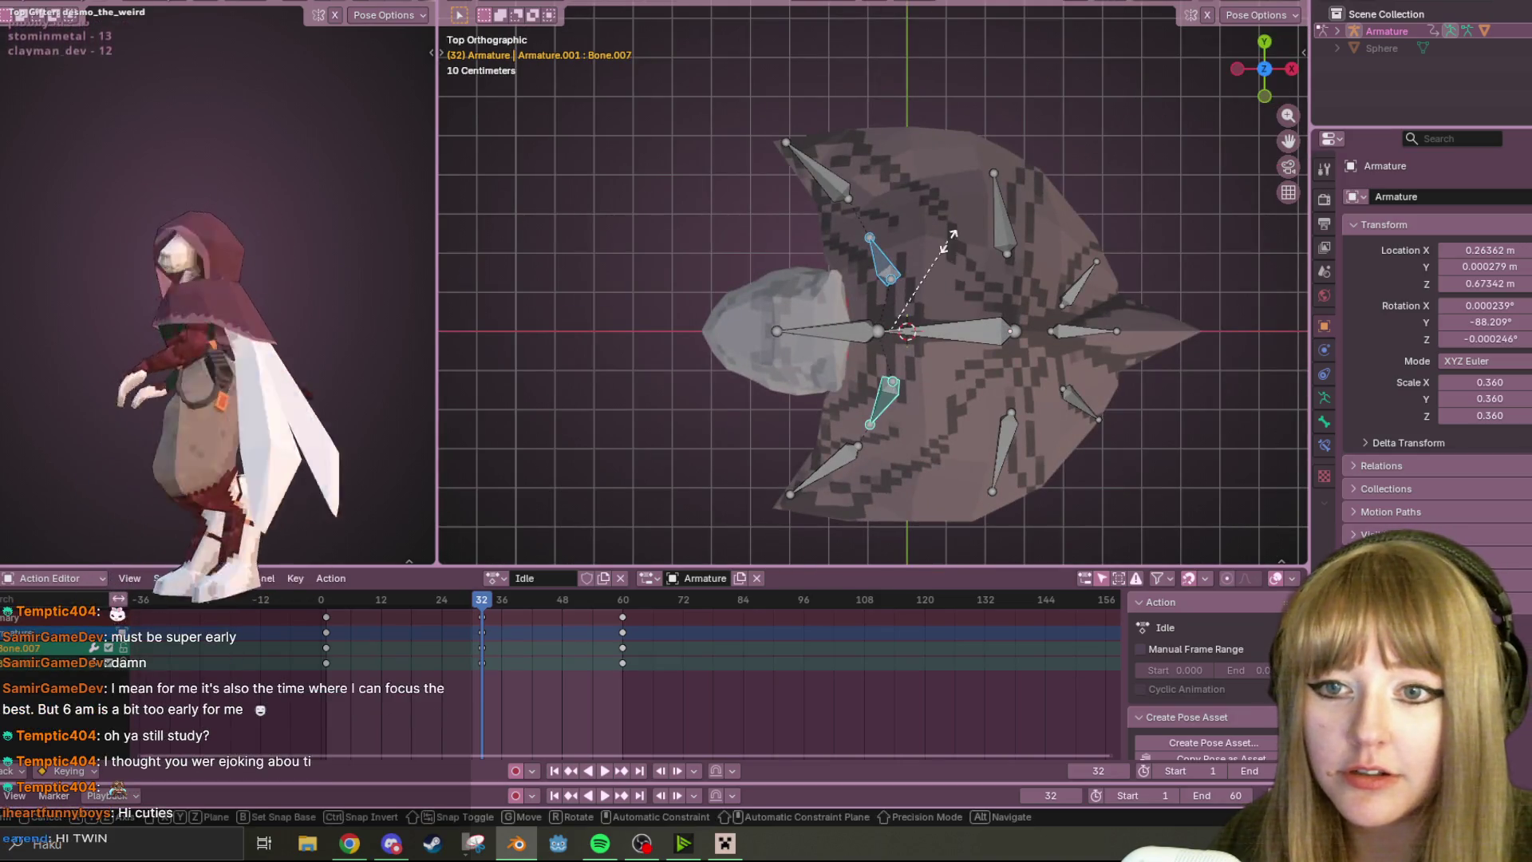
{"action": "key", "text": "s"}
{"action": "left_click", "coordinate": [1031, 192]}
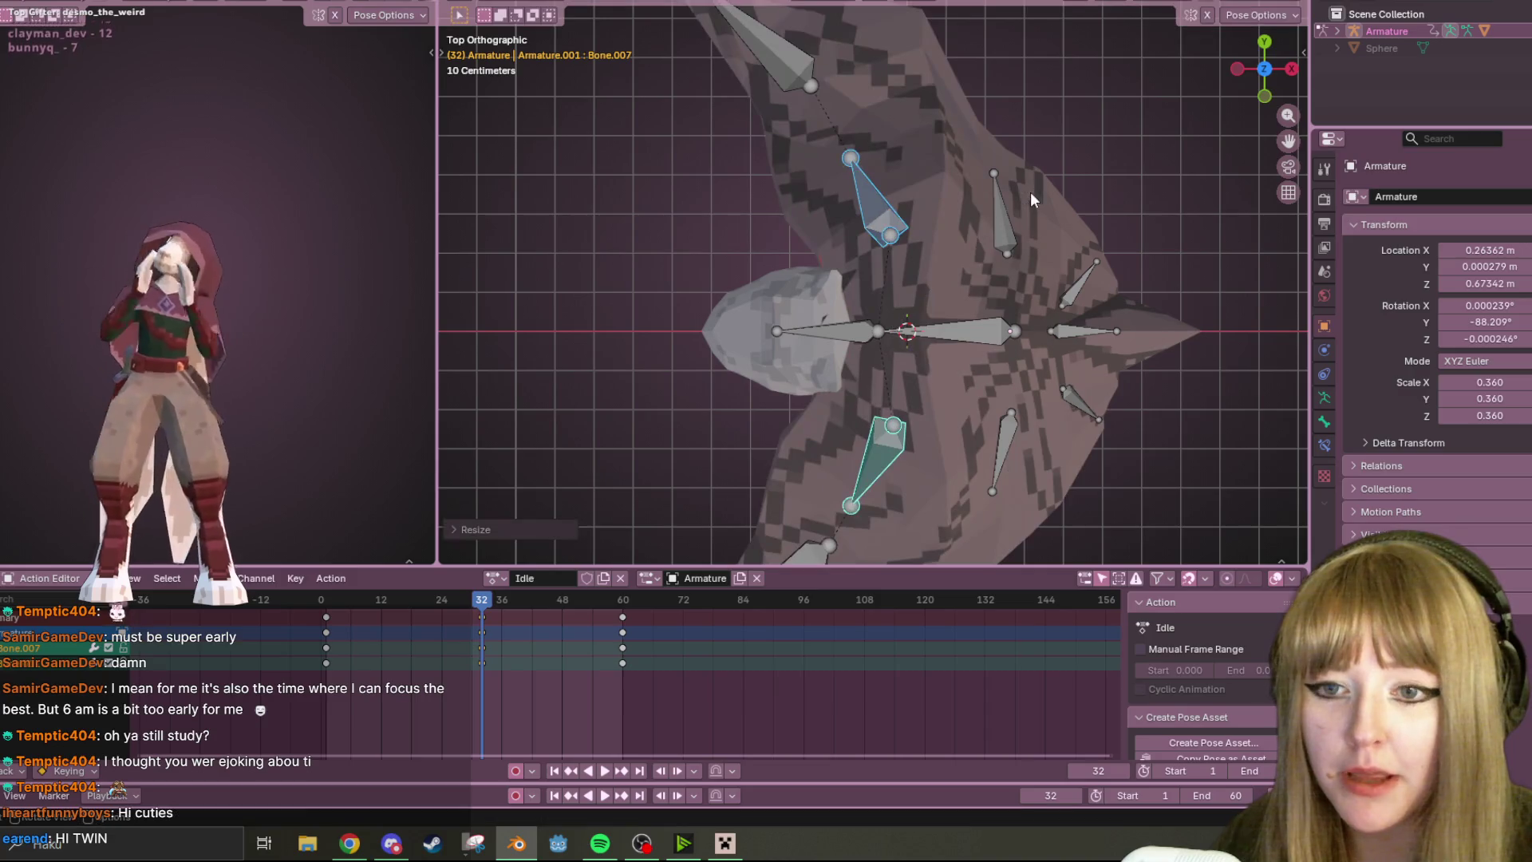
{"action": "key", "text": "ctrl+z"}
{"action": "scroll", "coordinate": [1007, 203], "scroll_direction": "down", "scroll_amount": 5}
{"action": "mouse_move", "coordinate": [967, 243]}
{"action": "middle_mouse_down"}
{"action": "mouse_move", "coordinate": [980, 151]}
{"action": "mouse_move", "coordinate": [969, 300]}
{"action": "mouse_move", "coordinate": [887, 334]}
{"action": "mouse_move", "coordinate": [1006, 299]}
{"action": "mouse_move", "coordinate": [1041, 317]}
{"action": "mouse_move", "coordinate": [1083, 227]}
{"action": "mouse_move", "coordinate": [1063, 145]}
{"action": "mouse_move", "coordinate": [1026, 164]}
{"action": "middle_mouse_up"}
{"action": "key", "text": "space"}
{"action": "scroll", "coordinate": [1018, 312], "scroll_direction": "up", "scroll_amount": 3}
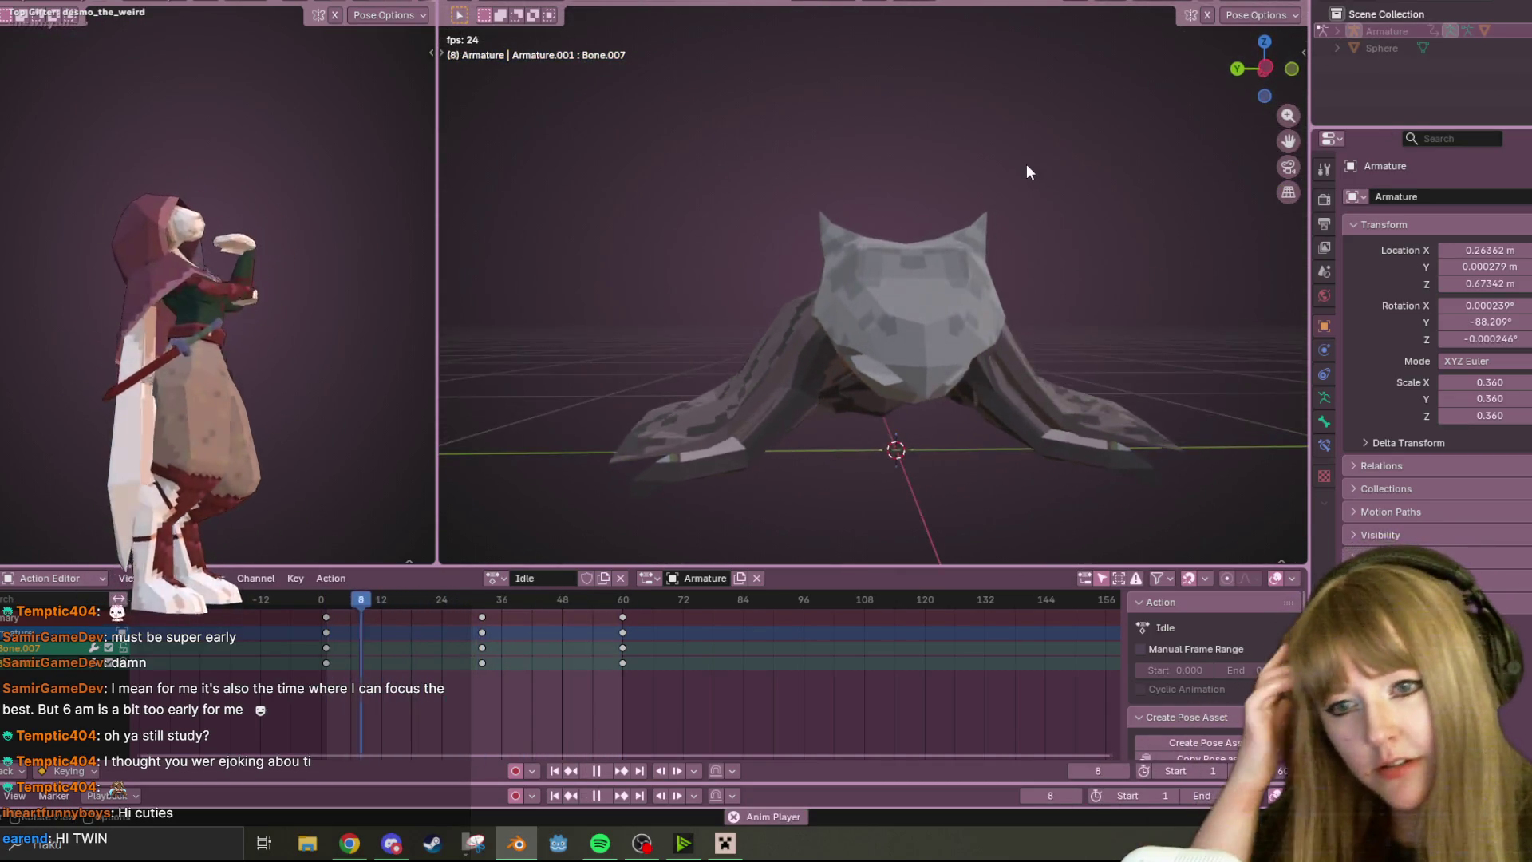
{"action": "scroll", "coordinate": [1026, 164], "scroll_direction": "down", "scroll_amount": 2}
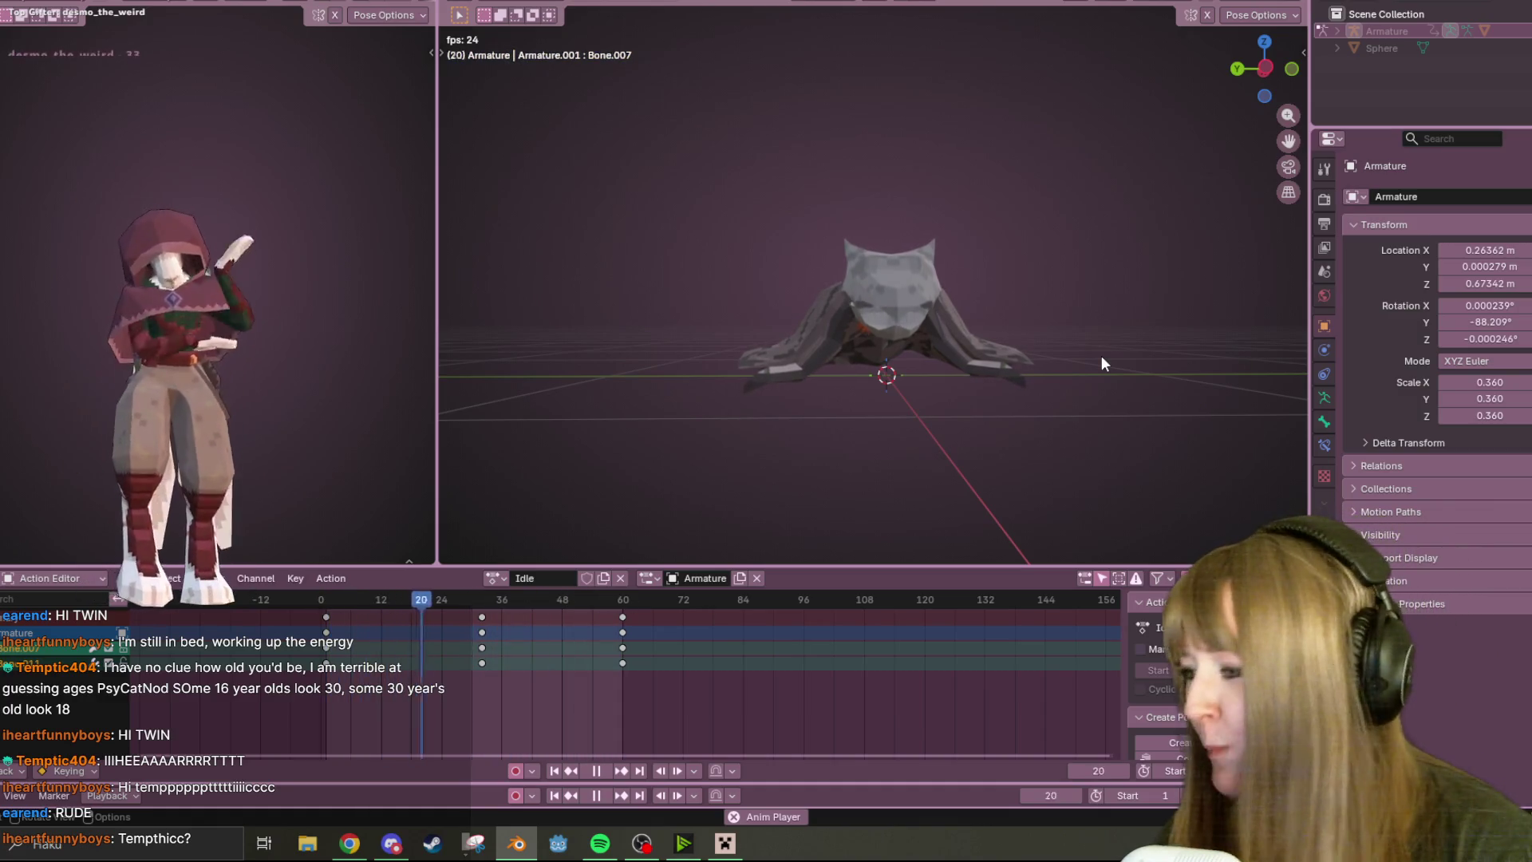
- Orbit to an angled view and stop the idle animation playback
{"action": "middle_click_drag", "start_coordinate": [957, 267], "coordinate": [821, 569]}
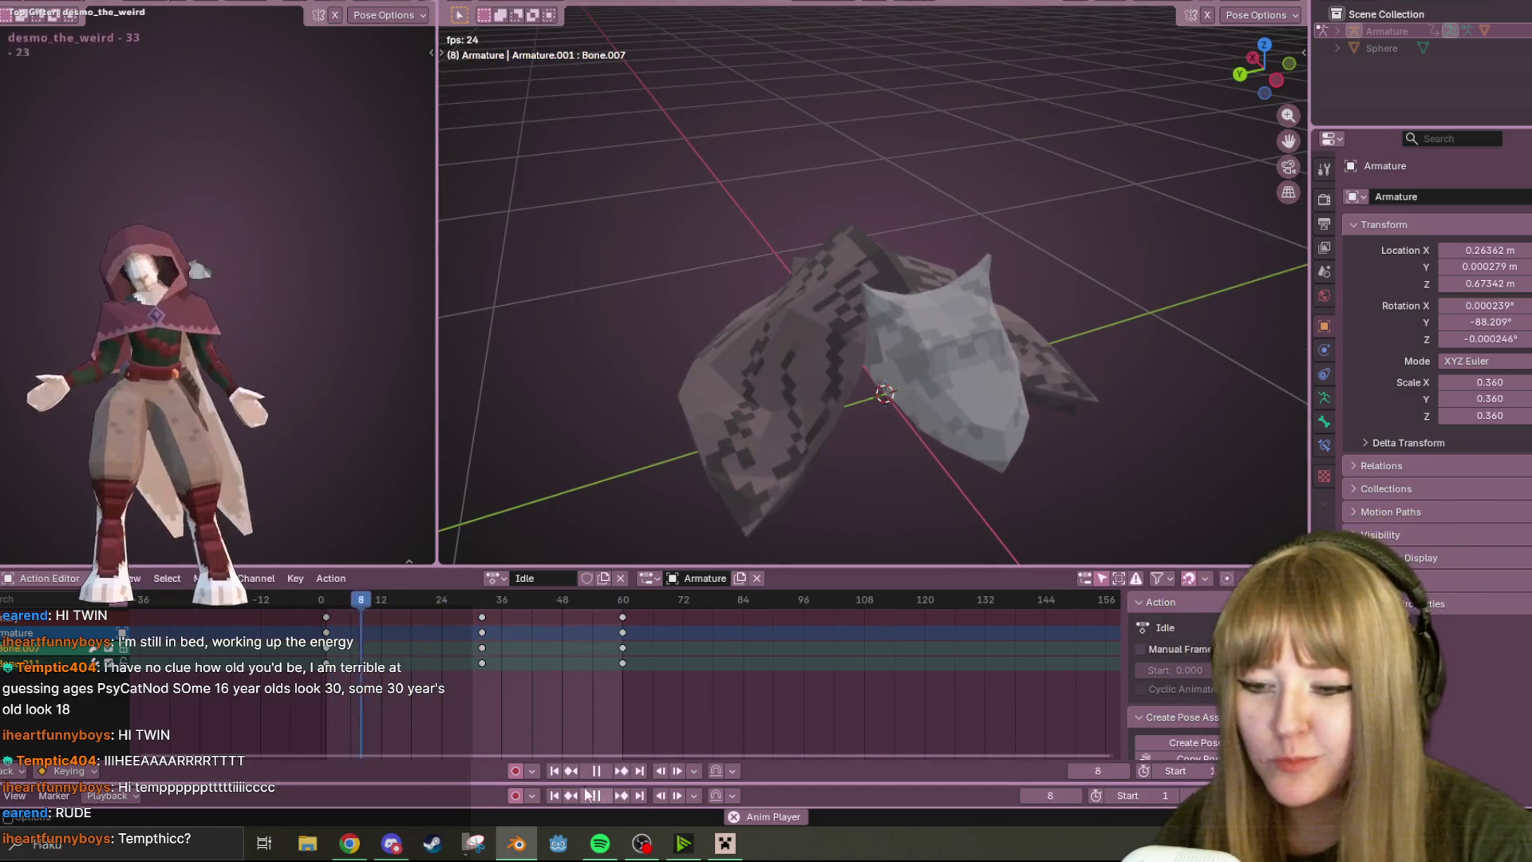
{"action": "left_click", "coordinate": [607, 770]}
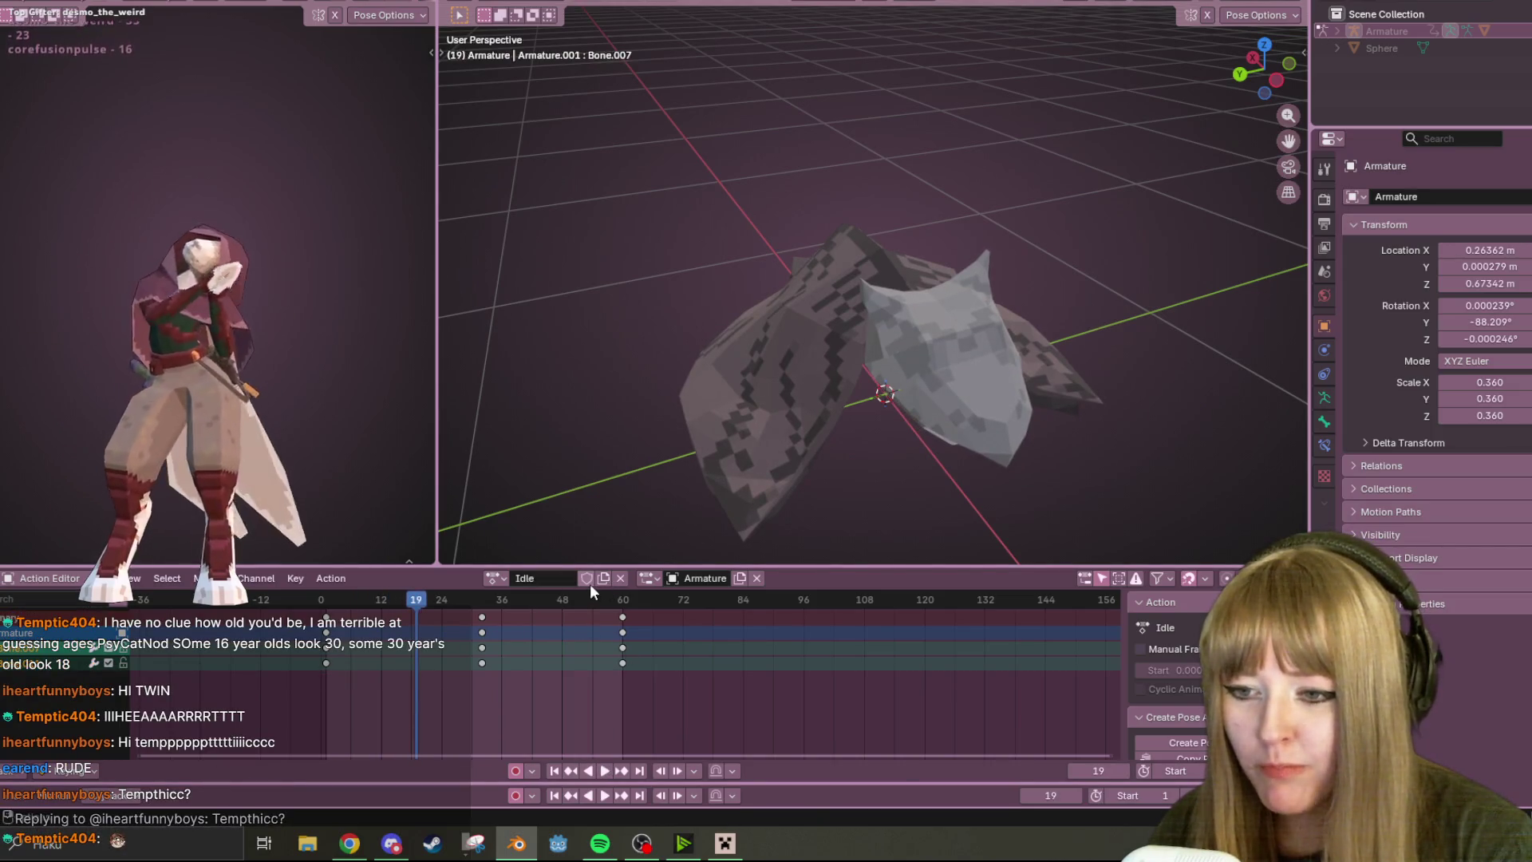